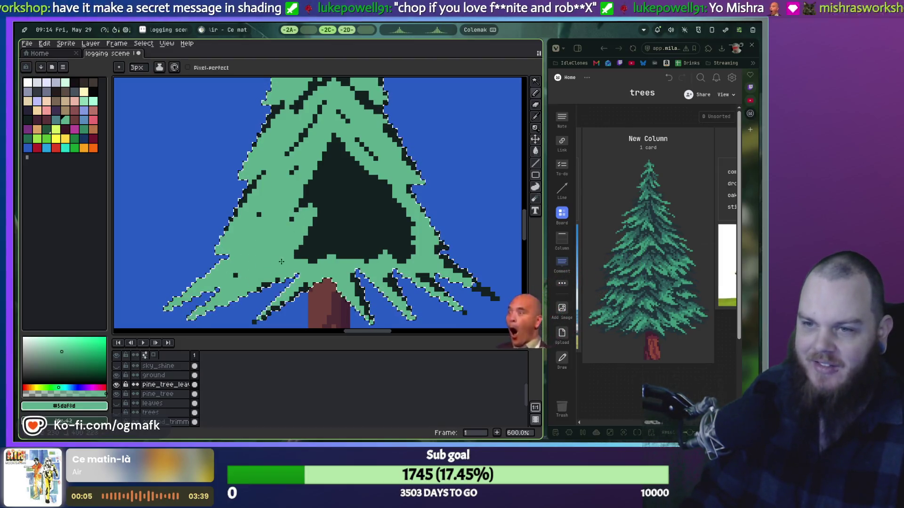
Step: Fill the pine tree's dark interior triangle with light green using the Paint Bucket
{"action": "left_click_drag", "start_coordinate": [277, 267], "coordinate": [338, 240]}
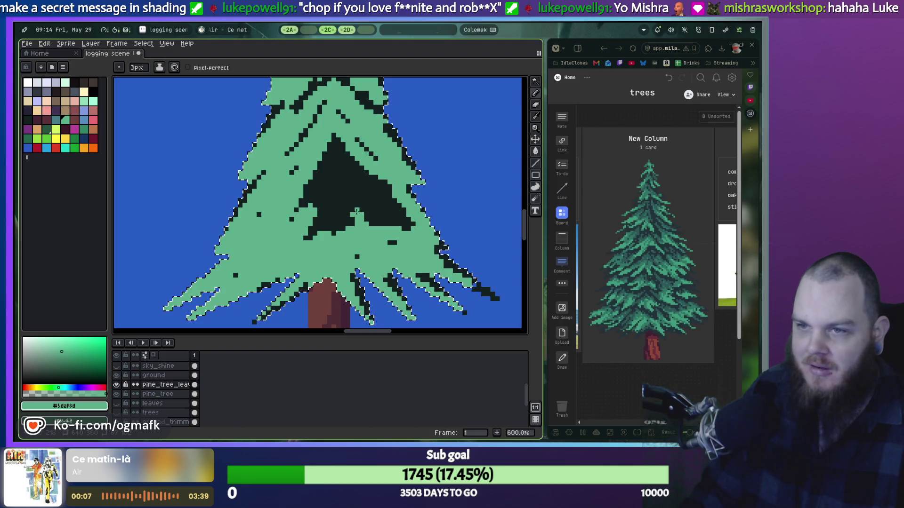
{"action": "key", "text": "g"}
{"action": "left_click", "coordinate": [351, 203]}
{"action": "scroll", "coordinate": [347, 208], "scroll_direction": "down", "scroll_amount": 1}
{"action": "mouse_move", "coordinate": [347, 208]}
{"action": "left_mouse_down"}
{"action": "mouse_move", "coordinate": [336, 271]}
{"action": "mouse_move", "coordinate": [339, 227]}
{"action": "mouse_move", "coordinate": [323, 234]}
{"action": "mouse_move", "coordinate": [321, 242]}
{"action": "mouse_move", "coordinate": [358, 221]}
{"action": "left_mouse_up"}
{"action": "scroll", "coordinate": [339, 227], "scroll_direction": "up", "scroll_amount": 4}
Step: Switch to a 1px Pencil with the dark #122020 colour
{"action": "key", "text": "b"}
{"action": "left_click", "coordinate": [313, 219], "text": "alt"}
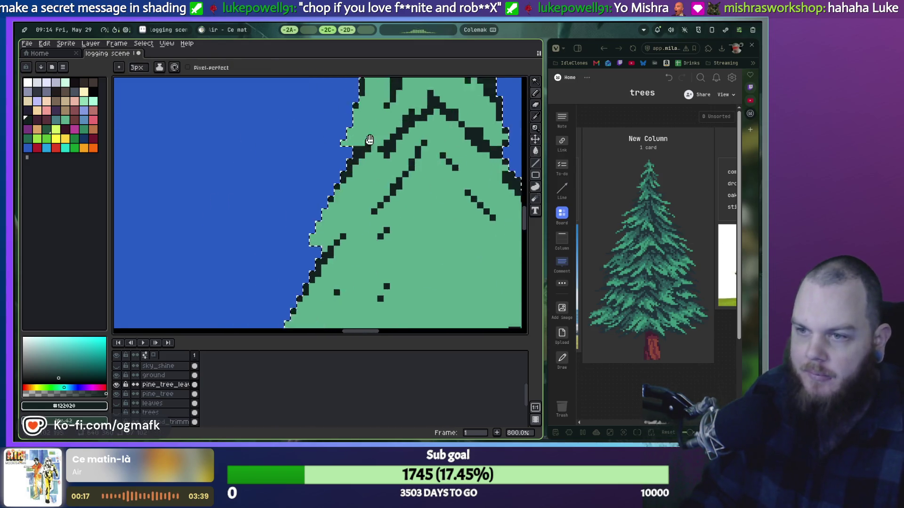
{"action": "scroll", "coordinate": [260, 185], "scroll_direction": "down", "scroll_amount": 2}
{"action": "key", "text": "minus"}
{"action": "key", "text": "minus"}
{"action": "mouse_move", "coordinate": [260, 184]}
{"action": "left_mouse_down"}
{"action": "mouse_move", "coordinate": [351, 137]}
{"action": "mouse_move", "coordinate": [321, 207]}
{"action": "left_mouse_up"}
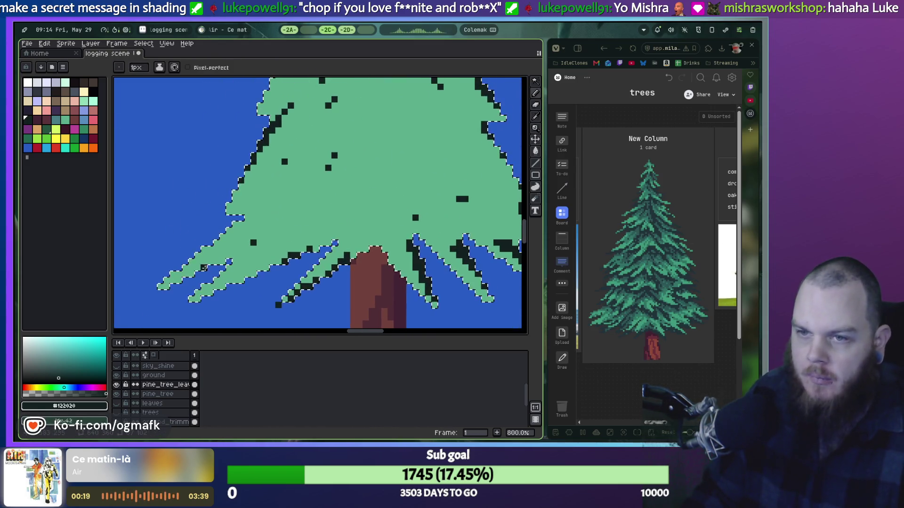
Step: Dot dark branch pixels along the left lower branches and their edge
{"action": "left_click", "coordinate": [191, 274]}
{"action": "left_click", "coordinate": [204, 267]}
{"action": "left_click", "coordinate": [219, 261]}
{"action": "left_click", "coordinate": [222, 287]}
{"action": "left_click", "coordinate": [266, 269]}
{"action": "left_click", "coordinate": [251, 275]}
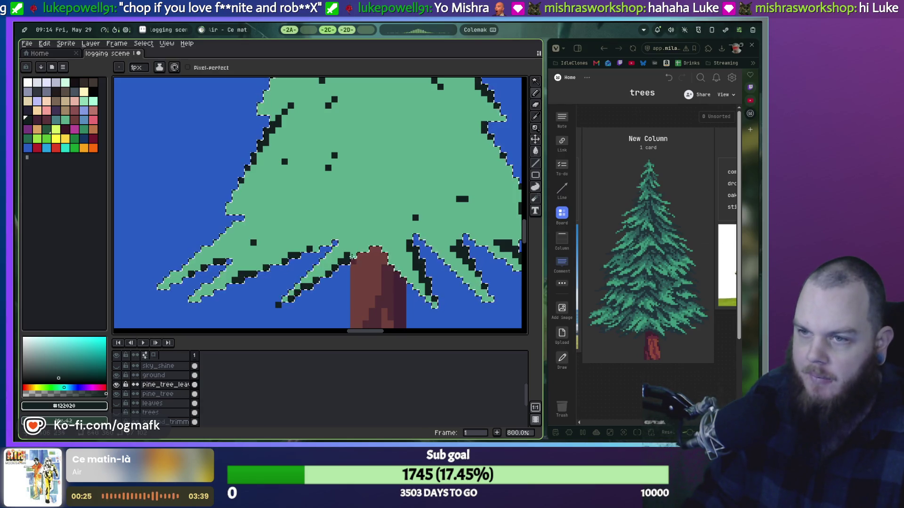
Step: Undo the long diagonal branch strokes, draw a shorter one, and touch up the left outline
{"action": "scroll", "coordinate": [310, 273], "scroll_direction": "up", "scroll_amount": 5}
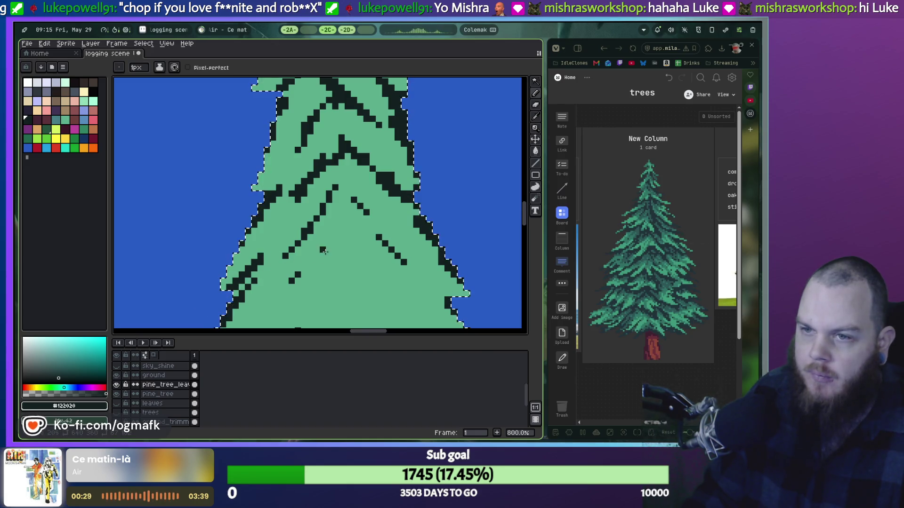
{"action": "key", "text": "ctrl+z"}
{"action": "key", "text": "ctrl+z"}
{"action": "mouse_move", "coordinate": [297, 263]}
{"action": "left_mouse_down"}
{"action": "mouse_move", "coordinate": [343, 215]}
{"action": "mouse_move", "coordinate": [328, 249]}
{"action": "left_mouse_up"}
{"action": "key", "text": "ctrl+z"}
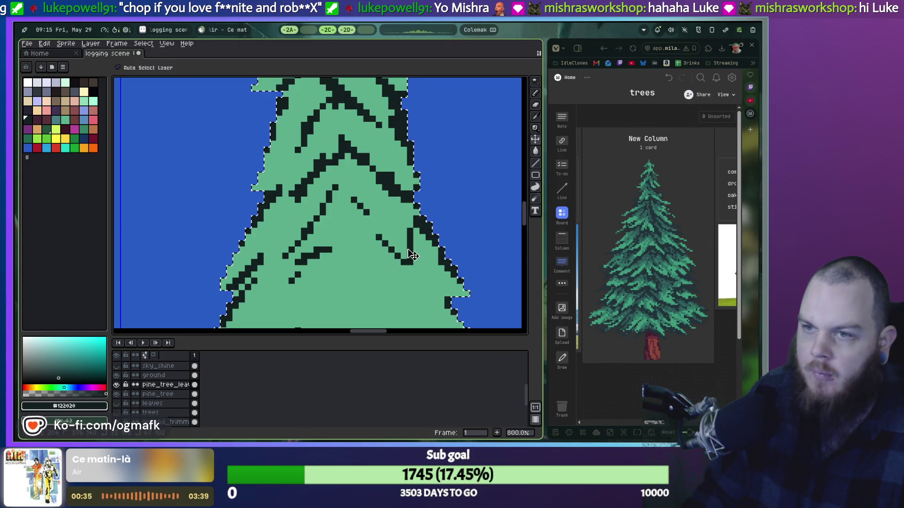
{"action": "left_click_drag", "start_coordinate": [370, 175], "coordinate": [371, 267]}
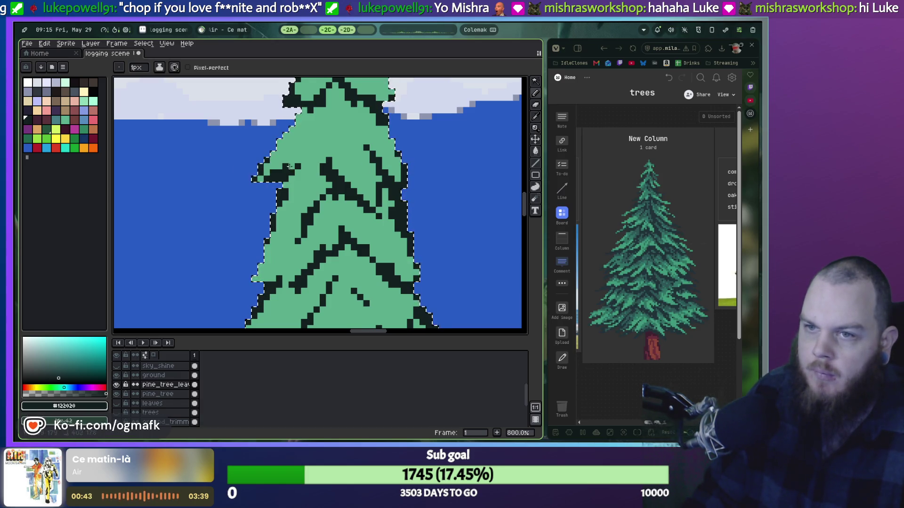
{"action": "left_click_drag", "start_coordinate": [290, 174], "coordinate": [286, 175]}
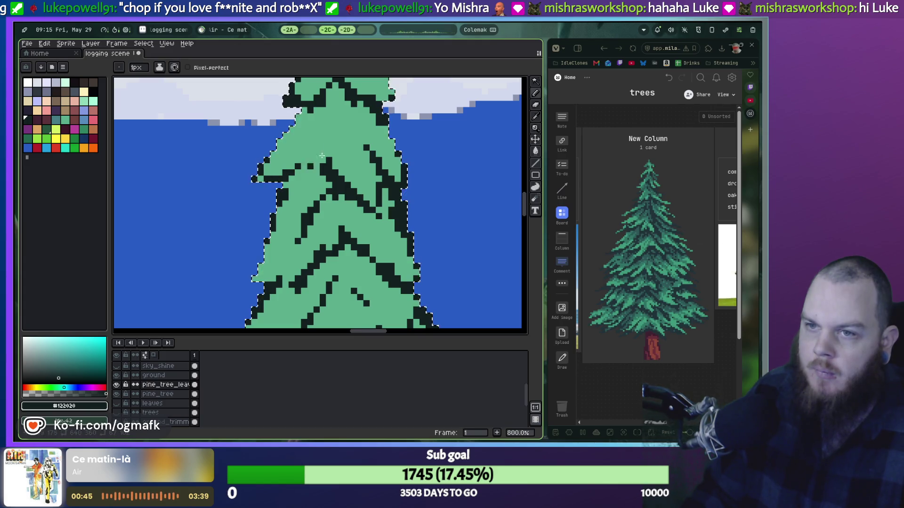
Step: Replace a dark vertical line in the foliage with a short L-shaped branch stroke
{"action": "scroll", "coordinate": [278, 206], "scroll_direction": "down", "scroll_amount": 2}
{"action": "scroll", "coordinate": [274, 203], "scroll_direction": "down", "scroll_amount": 1}
{"action": "scroll", "coordinate": [292, 186], "scroll_direction": "up", "scroll_amount": 3}
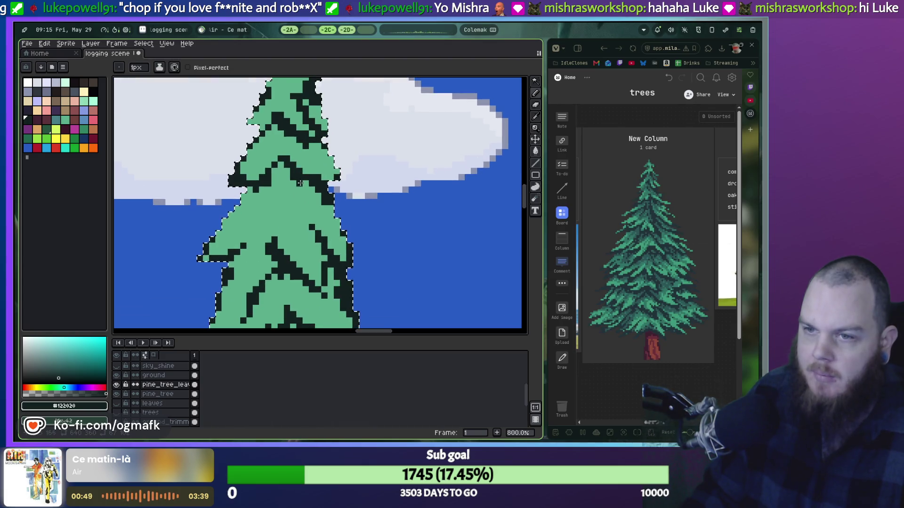
{"action": "scroll", "coordinate": [300, 176], "scroll_direction": "down", "scroll_amount": 2}
{"action": "scroll", "coordinate": [274, 280], "scroll_direction": "up", "scroll_amount": 2}
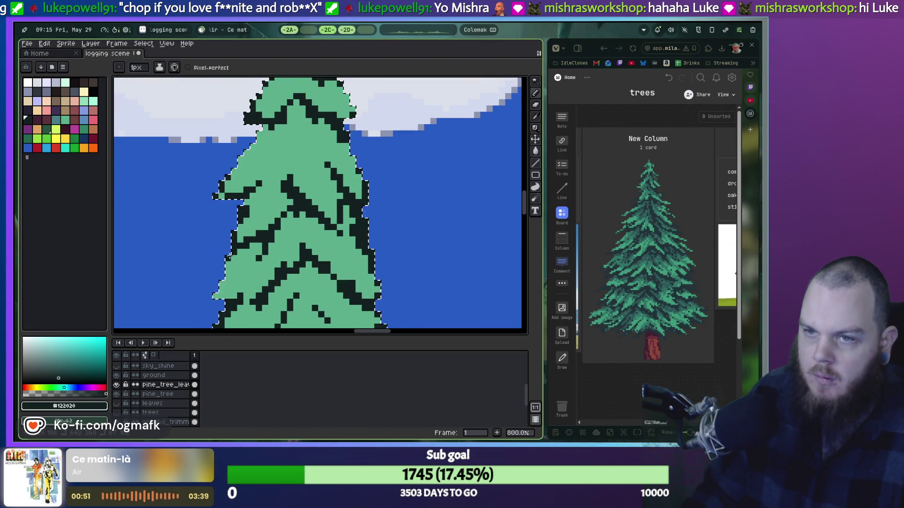
{"action": "scroll", "coordinate": [306, 251], "scroll_direction": "up", "scroll_amount": 2}
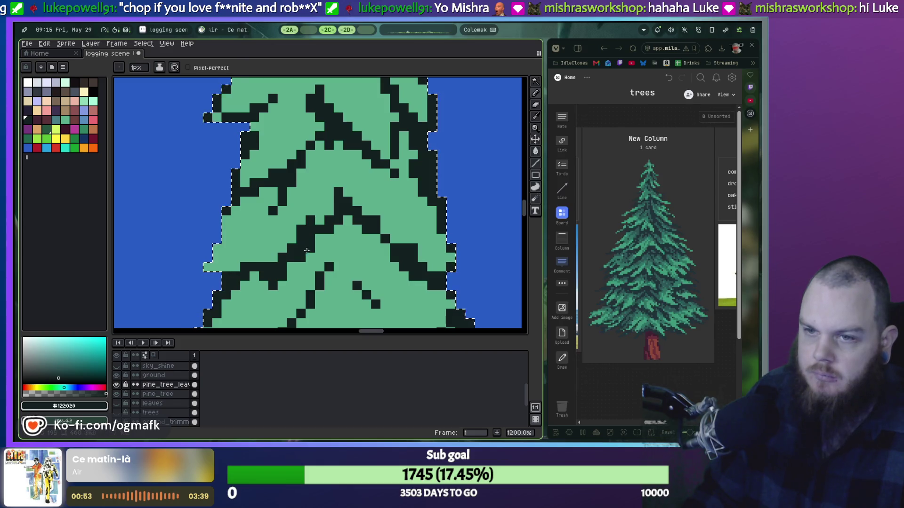
{"action": "scroll", "coordinate": [299, 204], "scroll_direction": "down", "scroll_amount": 3}
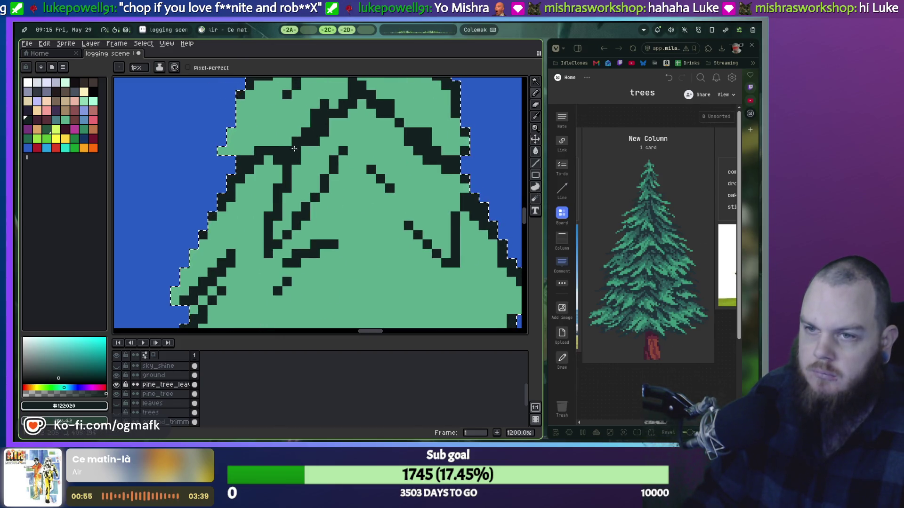
{"action": "mouse_move", "coordinate": [302, 207]}
{"action": "left_mouse_down"}
{"action": "mouse_move", "coordinate": [271, 247]}
{"action": "mouse_move", "coordinate": [295, 260]}
{"action": "left_mouse_up"}
Step: Undo the last stroke and draw a short dark diagonal branch line instead
{"action": "scroll", "coordinate": [295, 260], "scroll_direction": "down", "scroll_amount": 1}
{"action": "scroll", "coordinate": [301, 249], "scroll_direction": "down", "scroll_amount": 1}
{"action": "scroll", "coordinate": [330, 230], "scroll_direction": "down", "scroll_amount": 2}
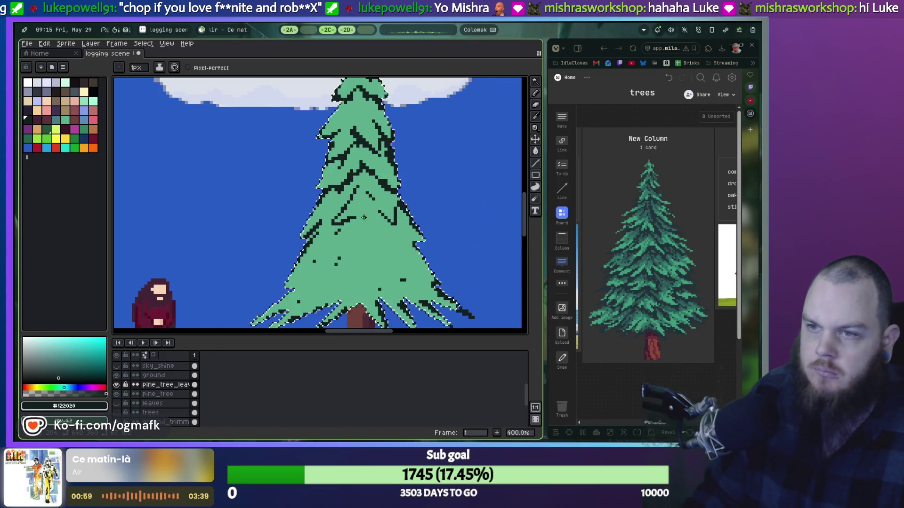
{"action": "scroll", "coordinate": [354, 215], "scroll_direction": "down", "scroll_amount": 1}
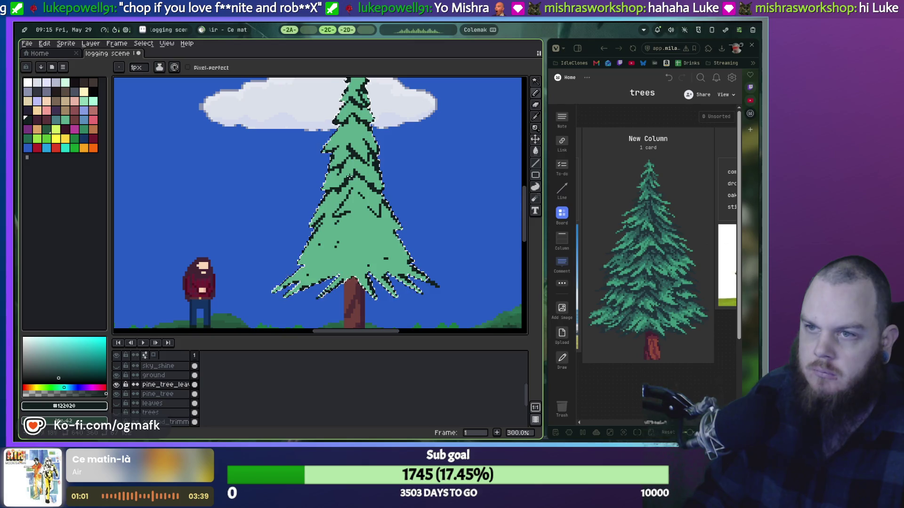
{"action": "scroll", "coordinate": [349, 183], "scroll_direction": "down", "scroll_amount": 1}
{"action": "scroll", "coordinate": [343, 188], "scroll_direction": "up", "scroll_amount": 1}
{"action": "scroll", "coordinate": [337, 192], "scroll_direction": "up", "scroll_amount": 2}
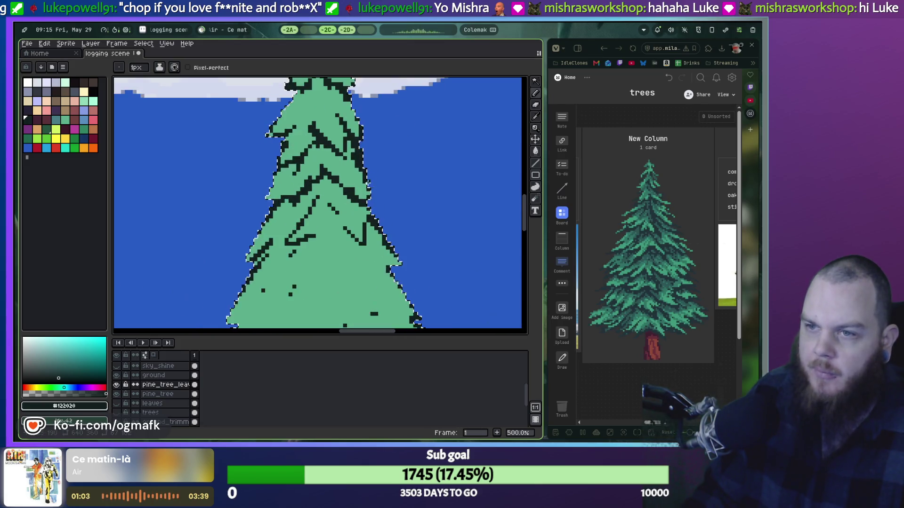
{"action": "scroll", "coordinate": [337, 192], "scroll_direction": "up", "scroll_amount": 2}
{"action": "scroll", "coordinate": [262, 209], "scroll_direction": "down", "scroll_amount": 1}
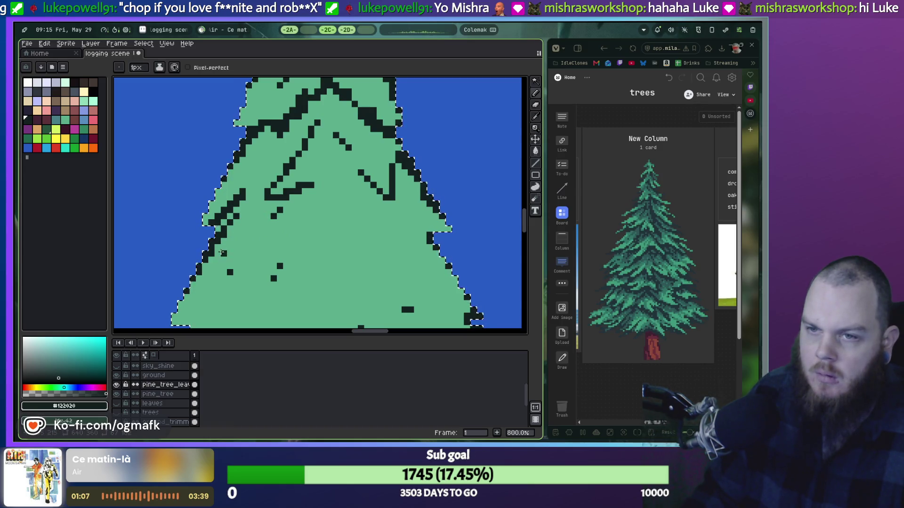
{"action": "key", "text": "ctrl+z"}
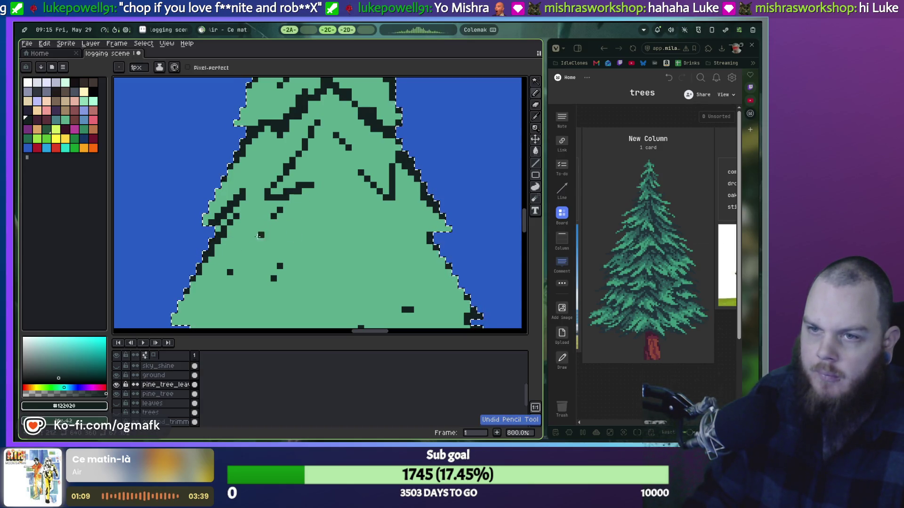
{"action": "left_click_drag", "start_coordinate": [267, 216], "coordinate": [285, 222]}
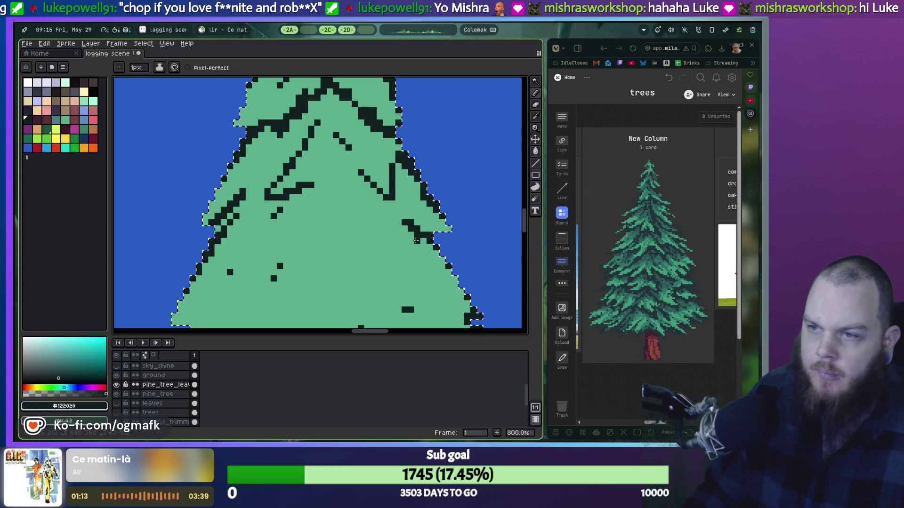
Step: Draw dark diagonal branch lines near the trunk, including one rising to the right
{"action": "left_click_drag", "start_coordinate": [417, 241], "coordinate": [376, 168]}
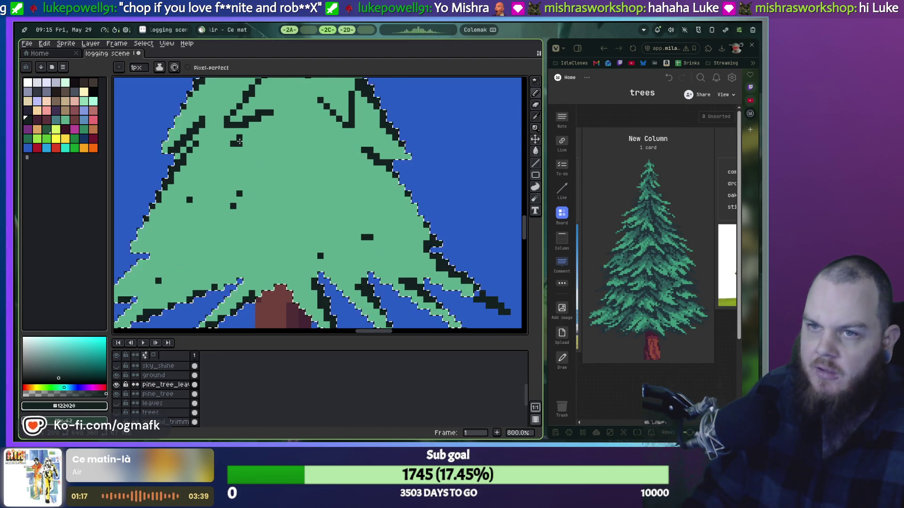
{"action": "left_click_drag", "start_coordinate": [239, 139], "coordinate": [208, 187]}
{"action": "left_click_drag", "start_coordinate": [271, 136], "coordinate": [251, 164]}
{"action": "key", "text": "ctrl+z"}
{"action": "mouse_move", "coordinate": [220, 200]}
{"action": "left_mouse_down"}
{"action": "mouse_move", "coordinate": [273, 178]}
{"action": "mouse_move", "coordinate": [322, 203]}
{"action": "mouse_move", "coordinate": [325, 122]}
{"action": "left_mouse_up"}
{"action": "scroll", "coordinate": [323, 173], "scroll_direction": "down", "scroll_amount": 2}
{"action": "scroll", "coordinate": [325, 171], "scroll_direction": "down", "scroll_amount": 2}
{"action": "scroll", "coordinate": [324, 178], "scroll_direction": "up", "scroll_amount": 3}
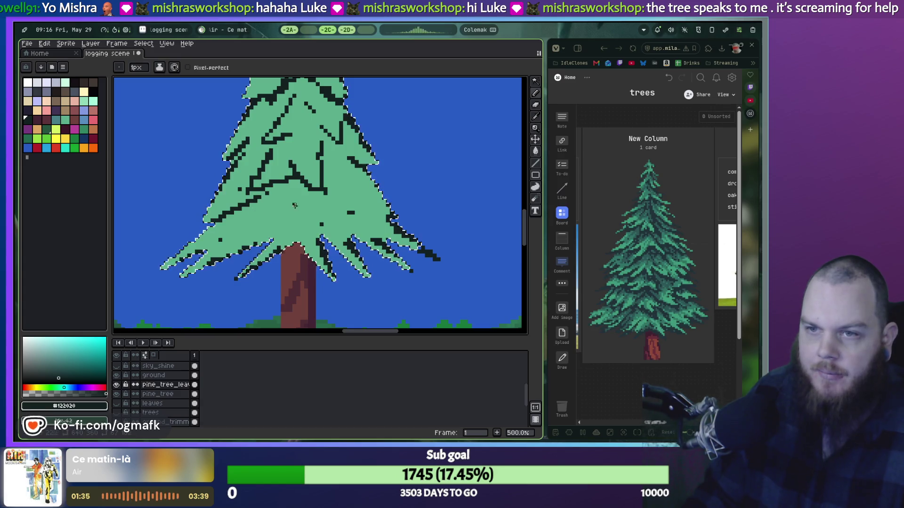
Step: Undo five recent dark pencil strokes on the lower and lower-left branches
{"action": "key", "text": "ctrl+z"}
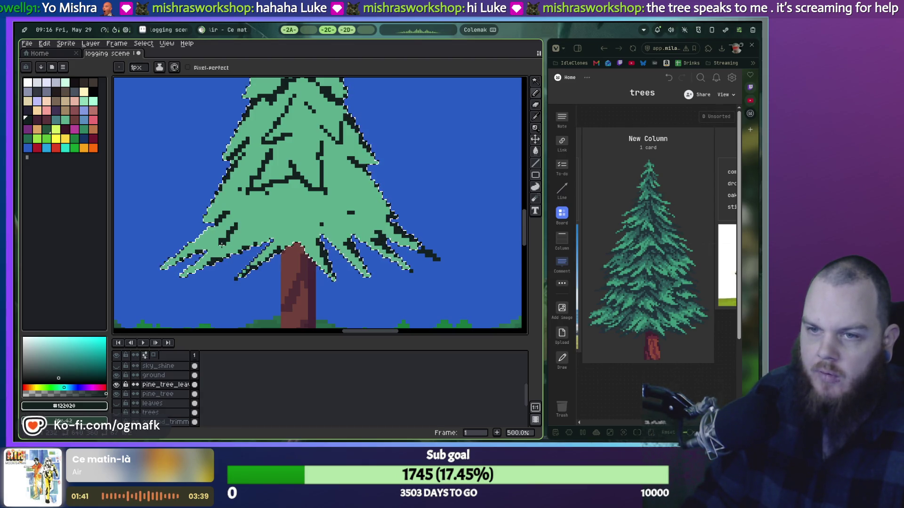
{"action": "key", "text": "ctrl+z"}
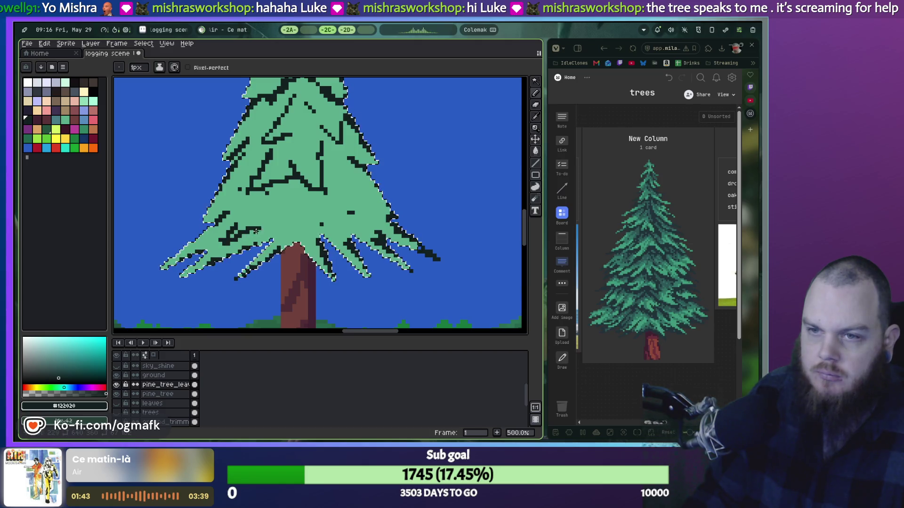
{"action": "key", "text": "ctrl+z"}
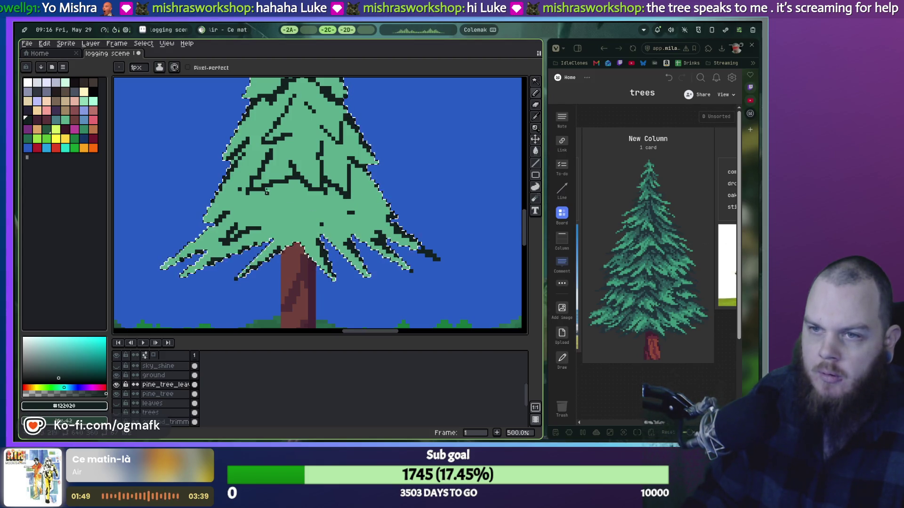
{"action": "scroll", "coordinate": [265, 192], "scroll_direction": "down", "scroll_amount": 2}
{"action": "scroll", "coordinate": [264, 193], "scroll_direction": "down", "scroll_amount": 1}
{"action": "scroll", "coordinate": [251, 189], "scroll_direction": "up", "scroll_amount": 3}
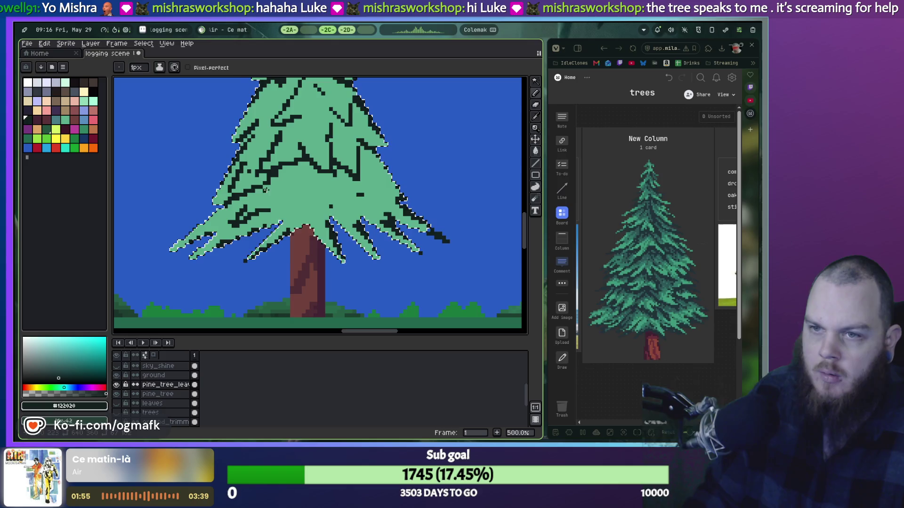
{"action": "key", "text": "ctrl+z"}
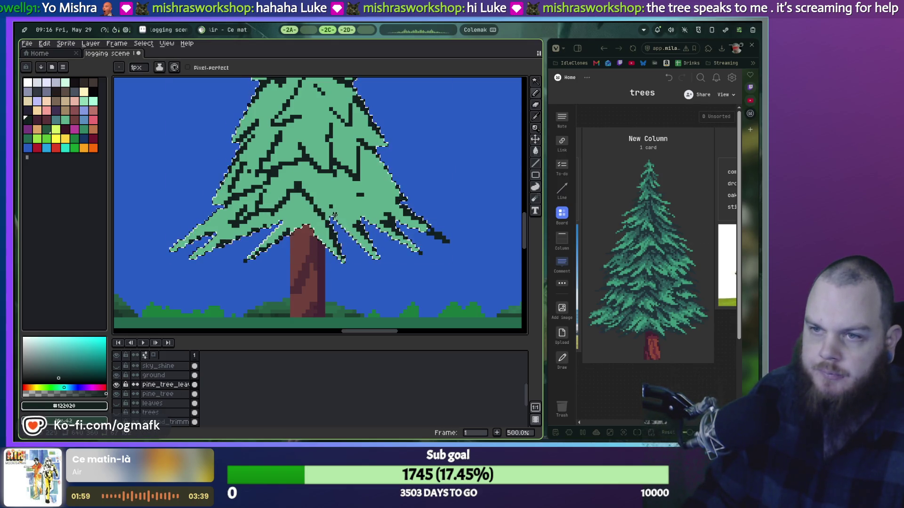
{"action": "key", "text": "ctrl+z"}
{"action": "key", "text": "ctrl+z"}
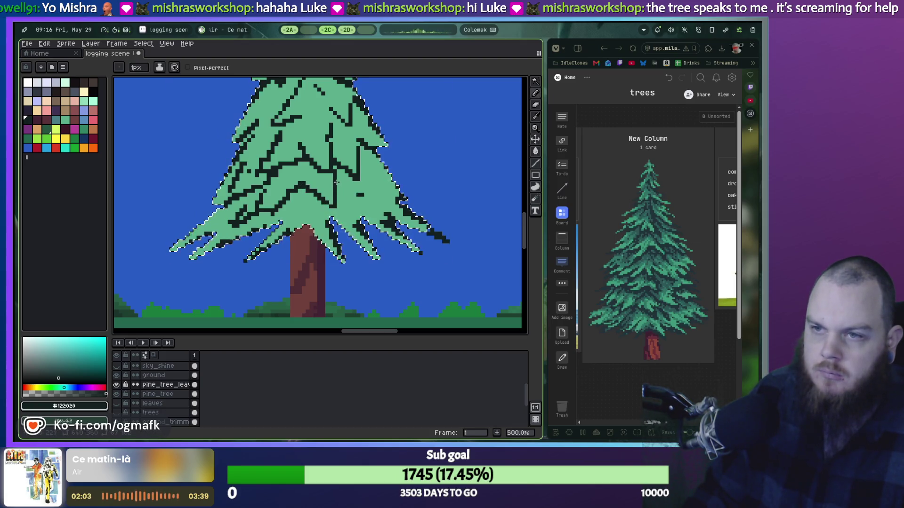
{"action": "scroll", "coordinate": [369, 186], "scroll_direction": "down", "scroll_amount": 2}
{"action": "scroll", "coordinate": [395, 167], "scroll_direction": "down", "scroll_amount": 1}
{"action": "left_click_drag", "start_coordinate": [405, 152], "coordinate": [375, 223]}
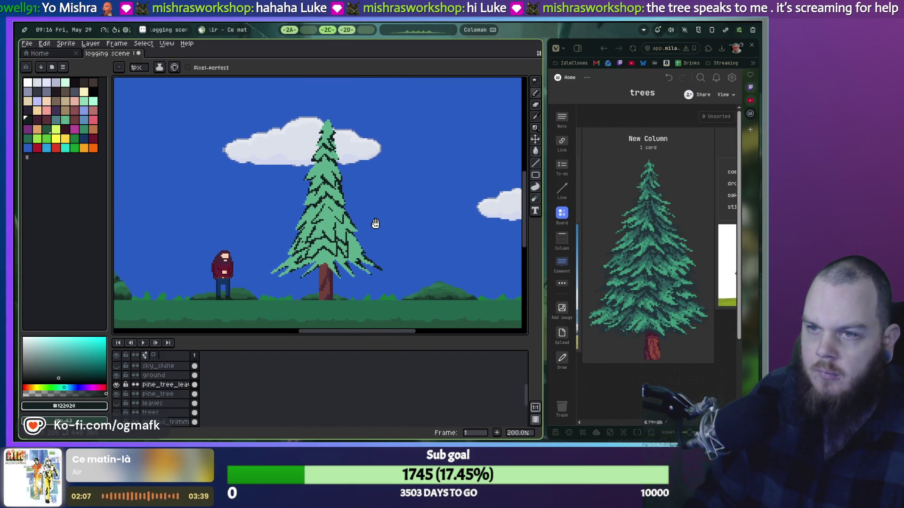
{"action": "scroll", "coordinate": [356, 189], "scroll_direction": "up", "scroll_amount": 4}
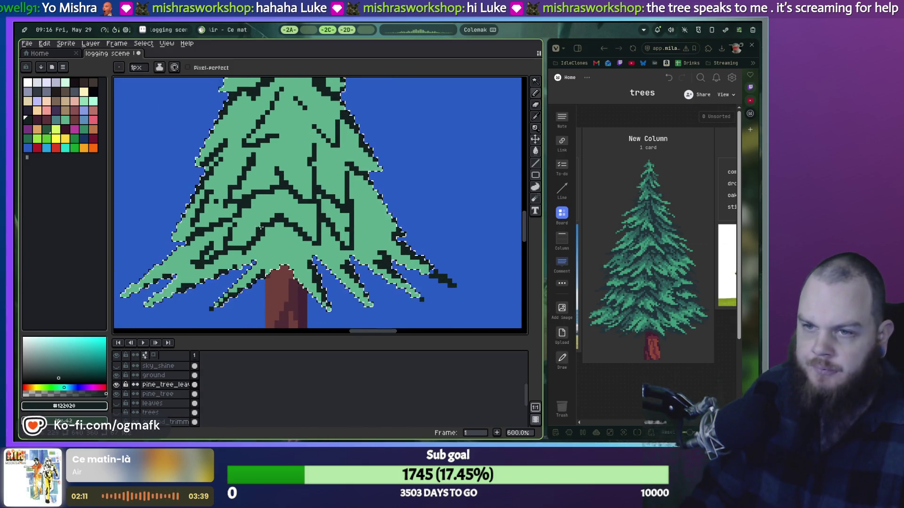
Step: Undo one more stroke and sample the foliage green #5daf8d as the drawing colour
{"action": "key", "text": "m"}
{"action": "key", "text": "ctrl+z"}
{"action": "key", "text": "ctrl+z"}
{"action": "key", "text": "ctrl+z"}
{"action": "key", "text": "ctrl+z"}
{"action": "key", "text": "ctrl+z"}
{"action": "key", "text": "ctrl+z"}
{"action": "key", "text": "ctrl+z"}
{"action": "key", "text": "b"}
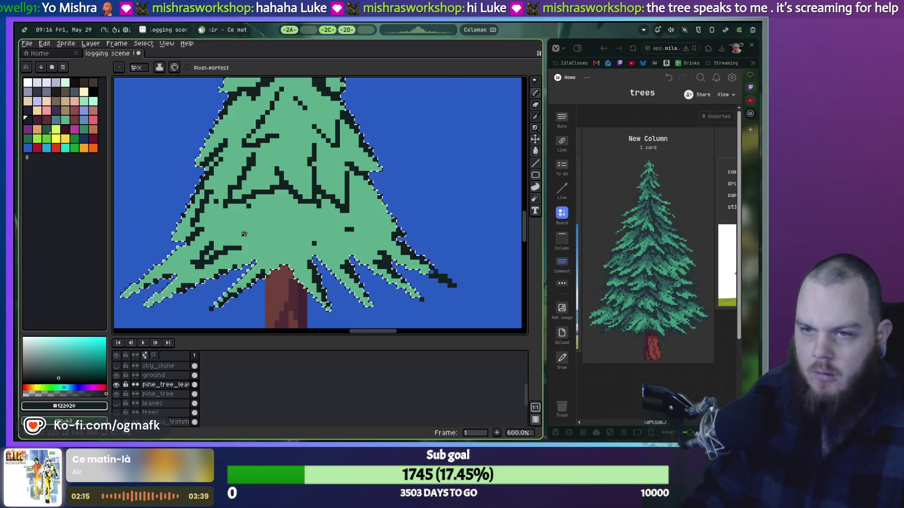
{"action": "key", "text": "i"}
{"action": "left_click", "coordinate": [251, 226]}
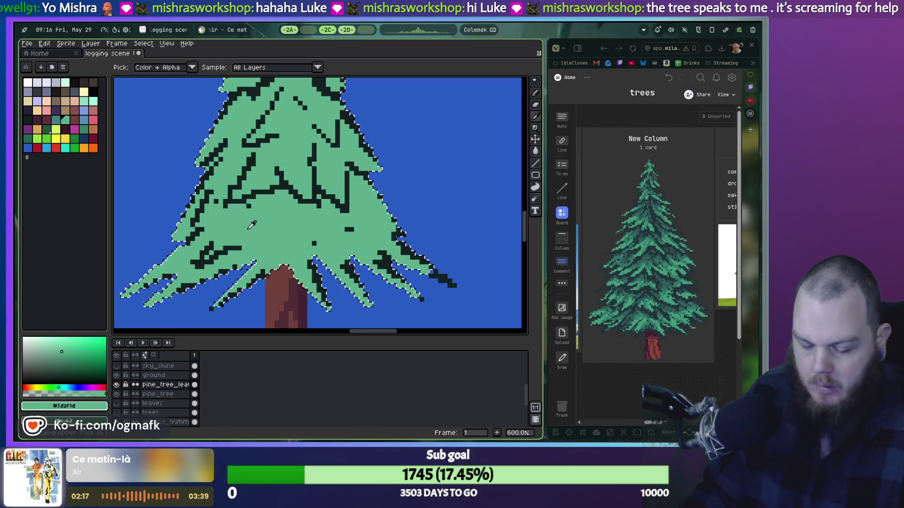
Step: Paint two stray dark outline pixels in the upper foliage green #5daf8d
{"action": "key", "text": "b"}
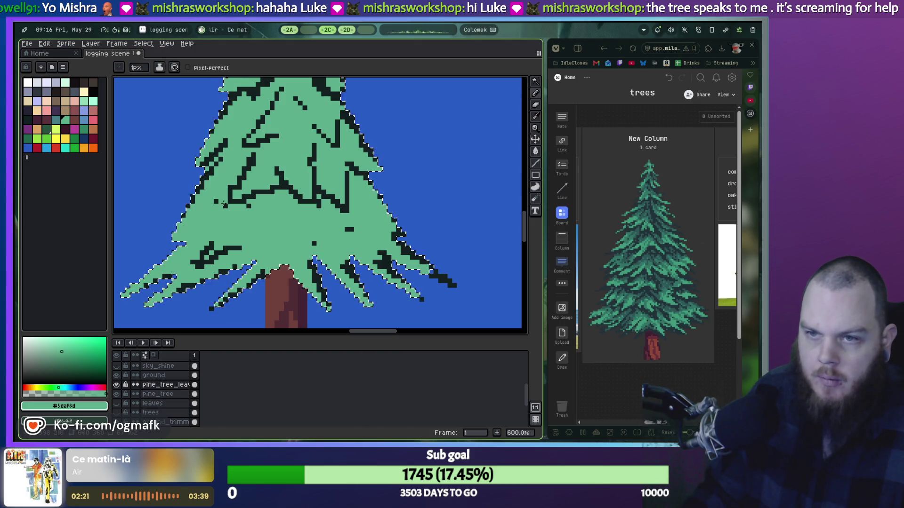
{"action": "scroll", "coordinate": [234, 171], "scroll_direction": "up", "scroll_amount": 2}
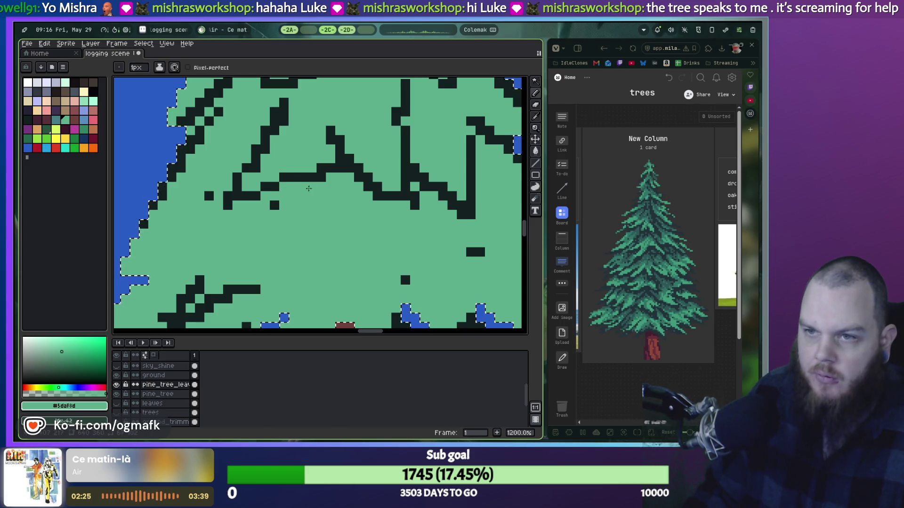
{"action": "left_click", "coordinate": [375, 195]}
{"action": "left_click", "coordinate": [414, 195]}
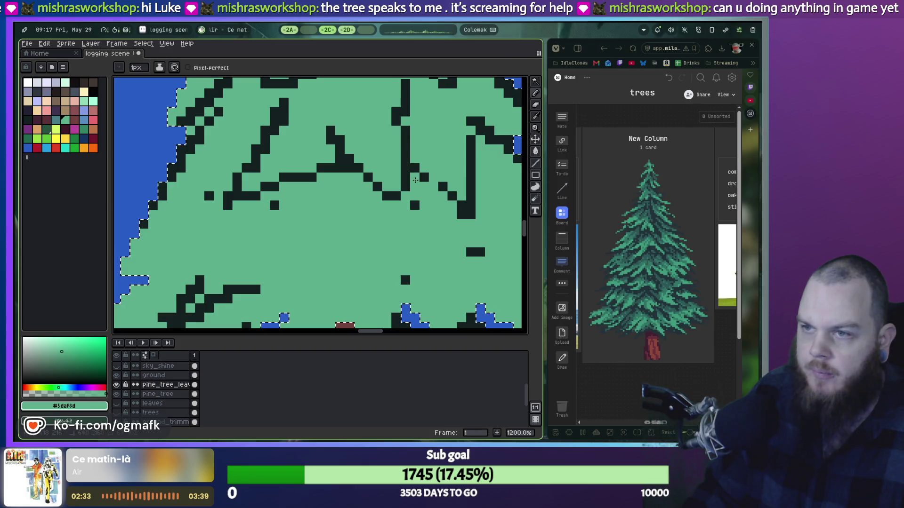
Step: Shorten a dark vertical line with green pixels and switch to the Godot editor
{"action": "scroll", "coordinate": [415, 180], "scroll_direction": "right", "scroll_amount": 5}
{"action": "scroll", "coordinate": [371, 242], "scroll_direction": "up", "scroll_amount": 1}
{"action": "left_click", "coordinate": [376, 227]}
{"action": "left_click", "coordinate": [377, 217]}
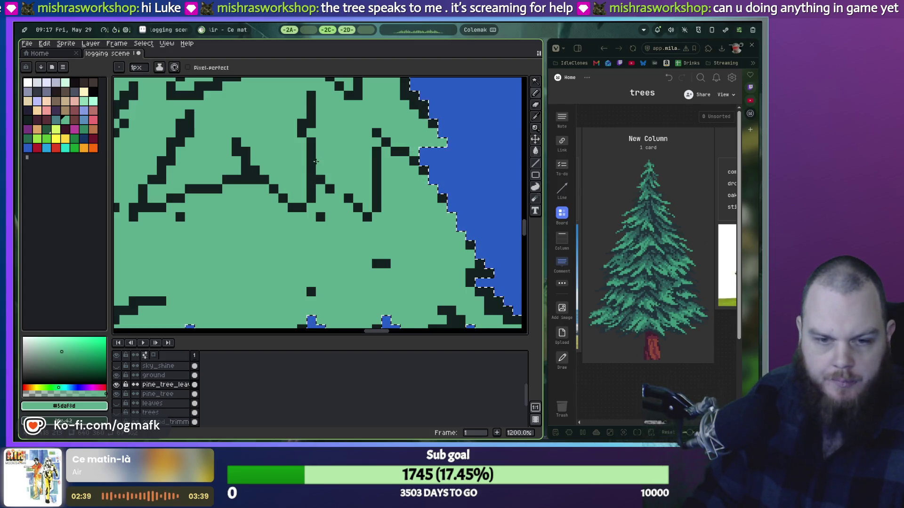
{"action": "left_click", "coordinate": [289, 32]}
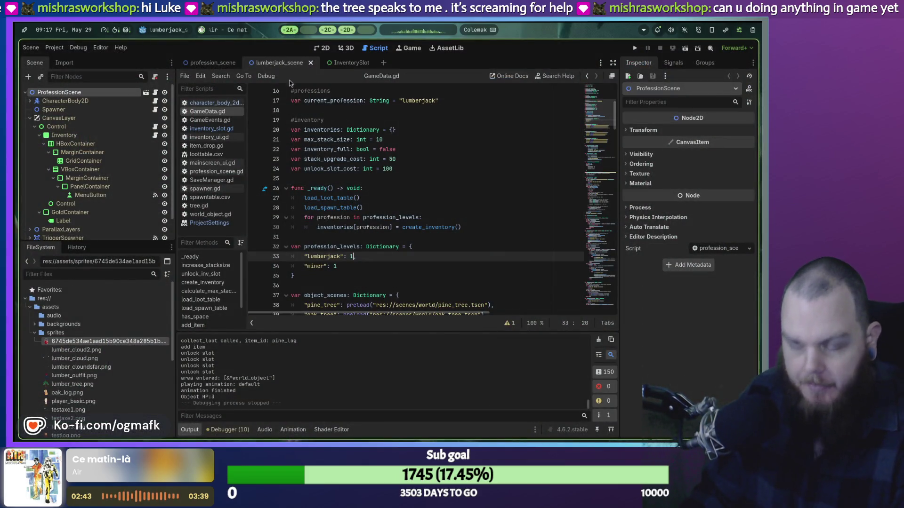
Step: Run the game with F5, walk the lumberjack right past the pines, and view the one-log inventory
{"action": "key", "text": "F5"}
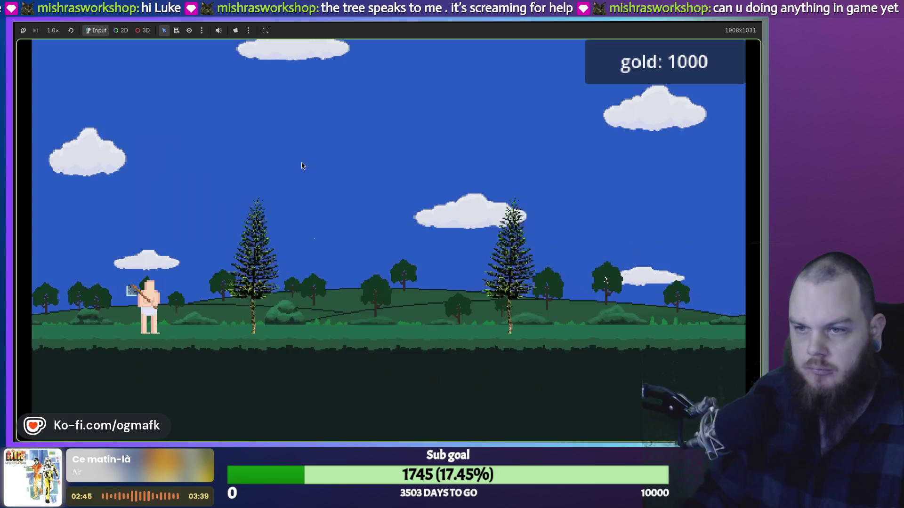
{"action": "key", "text": "d"}
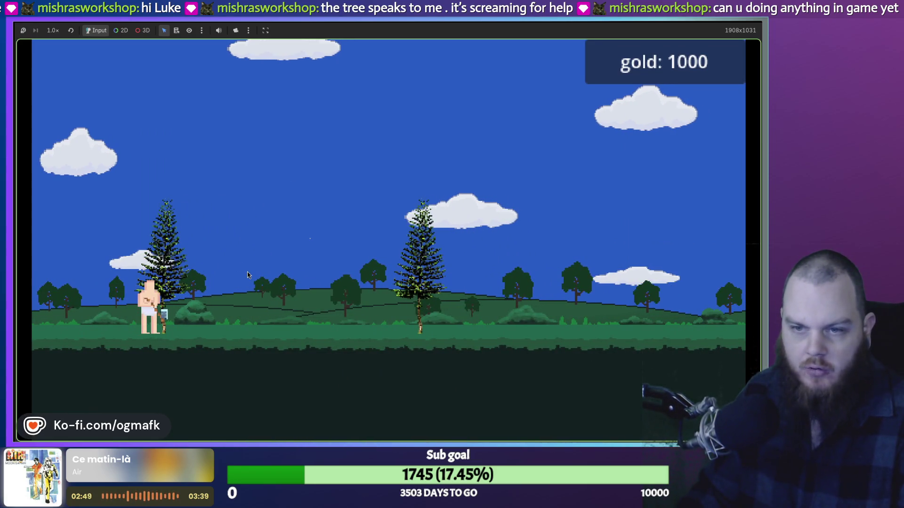
{"action": "key", "text": "d"}
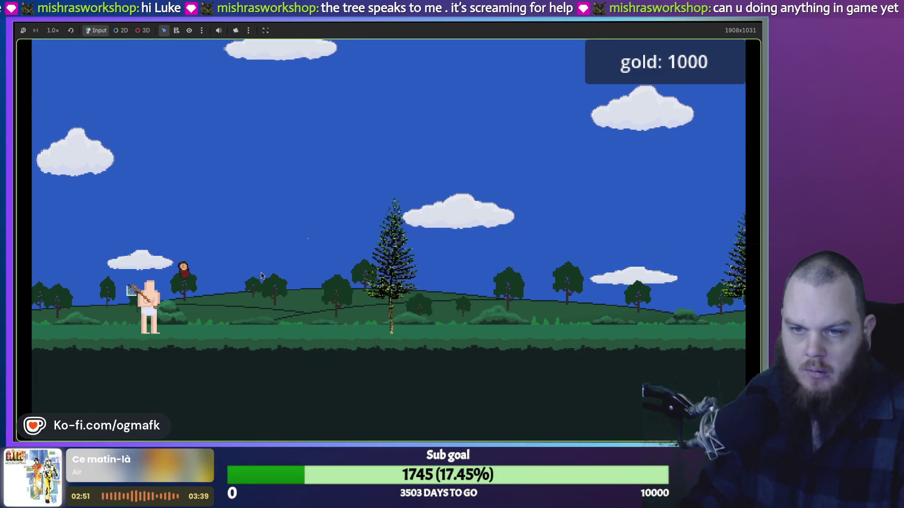
{"action": "key", "text": "i"}
{"action": "key", "text": "d"}
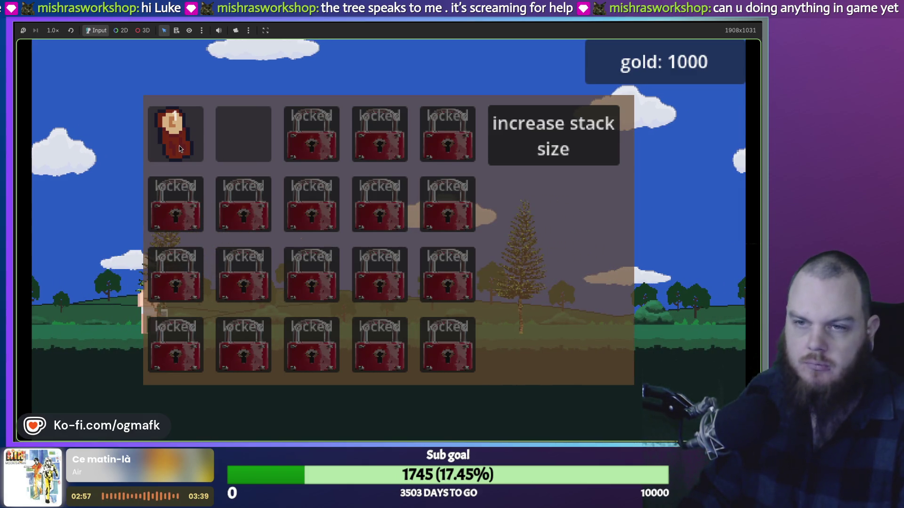
Step: Walk right picking up more logs and a stick, checking the inventory along the way
{"action": "key", "text": "i"}
{"action": "key", "text": "d"}
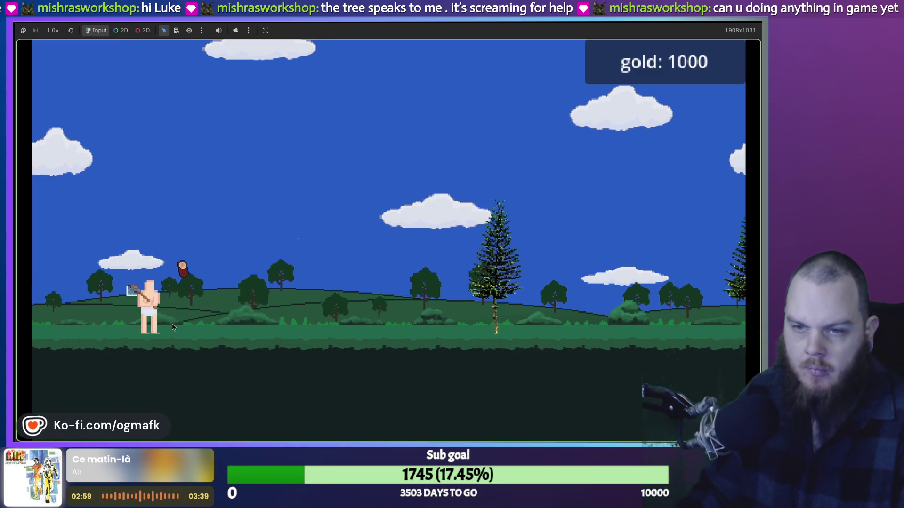
{"action": "key", "text": "i"}
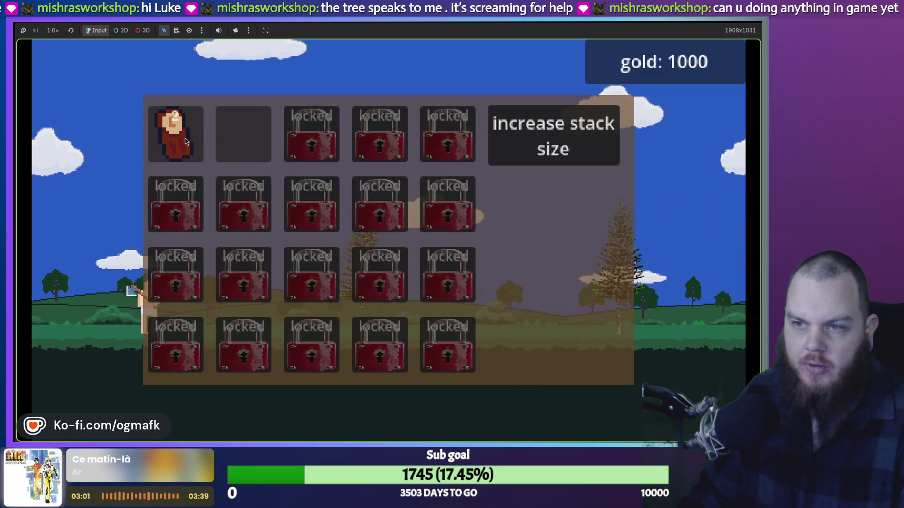
{"action": "key", "text": "i"}
{"action": "key", "text": "d"}
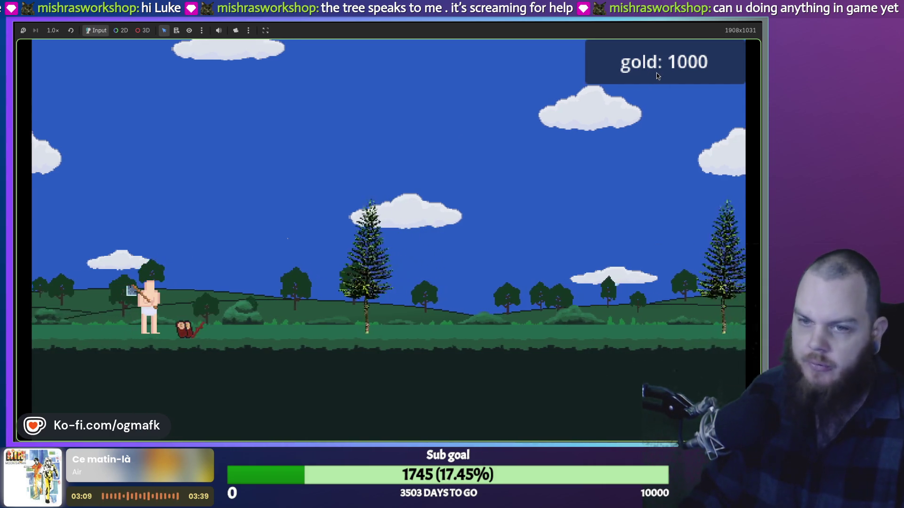
{"action": "key", "text": "i"}
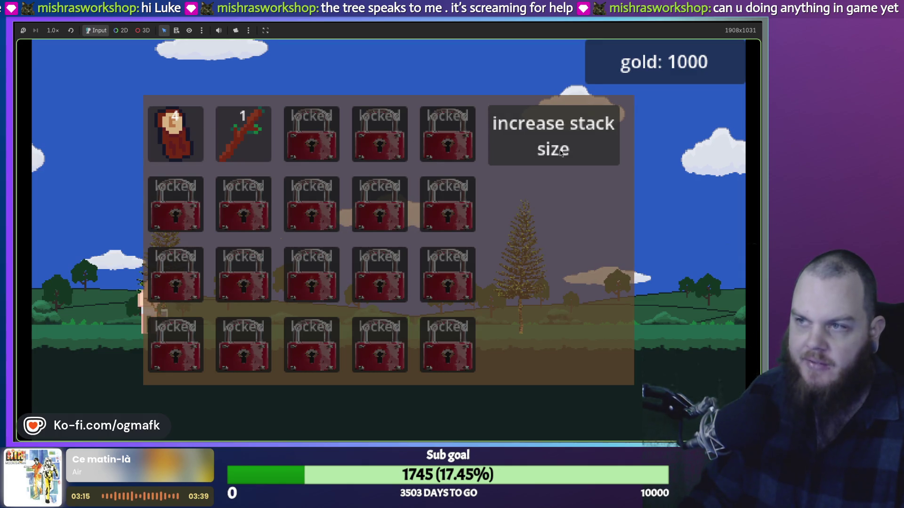
Step: Buy three stack-size upgrades, leaving 850 gold, and stop the game with F8
{"action": "left_click", "coordinate": [520, 139]}
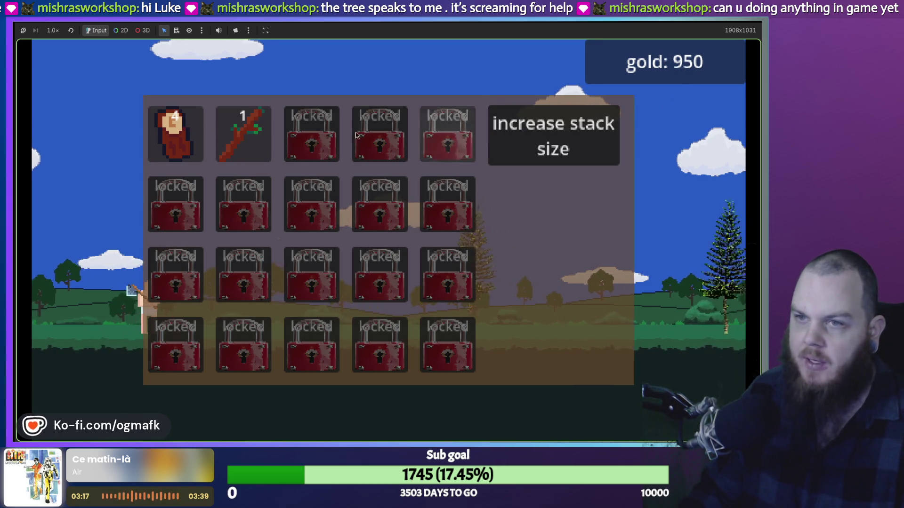
{"action": "left_click", "coordinate": [560, 141]}
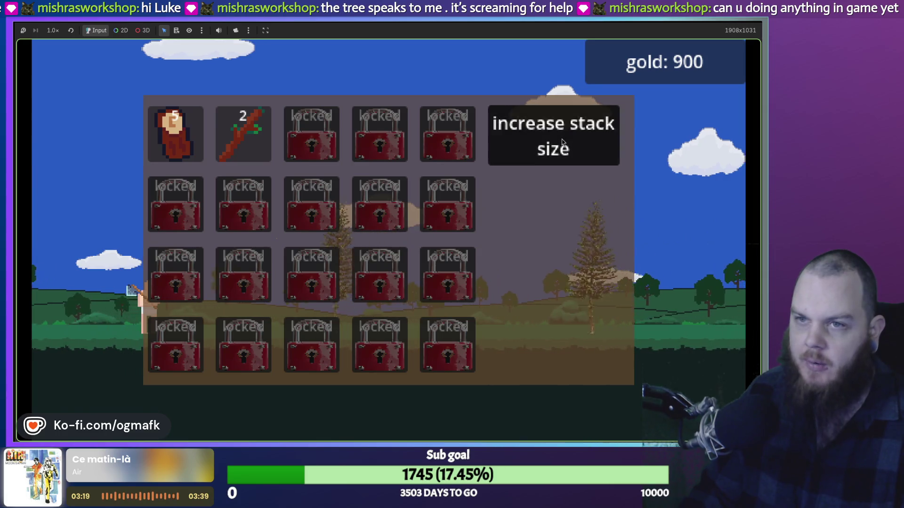
{"action": "left_click", "coordinate": [563, 142]}
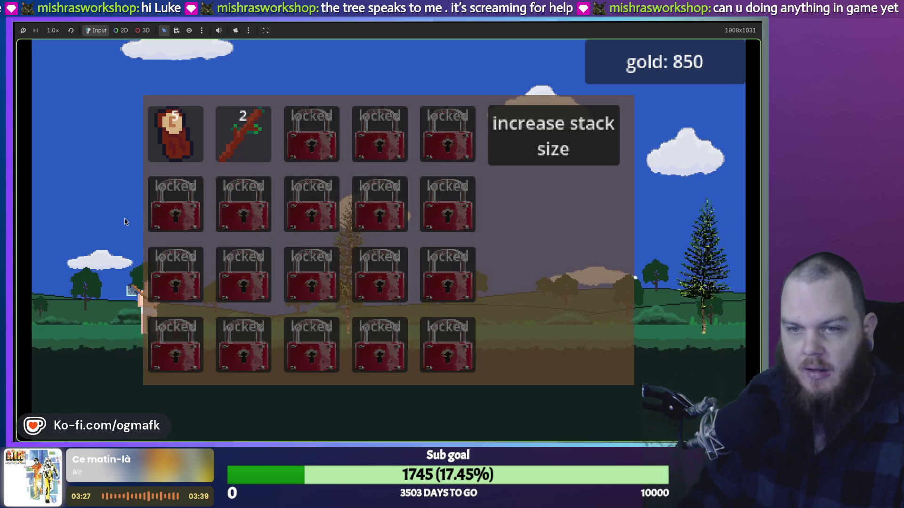
{"action": "key", "text": "F8"}
{"action": "scroll", "coordinate": [346, 31], "scroll_direction": "down", "scroll_amount": 1}
{"action": "scroll", "coordinate": [345, 30], "scroll_direction": "down", "scroll_amount": 1}
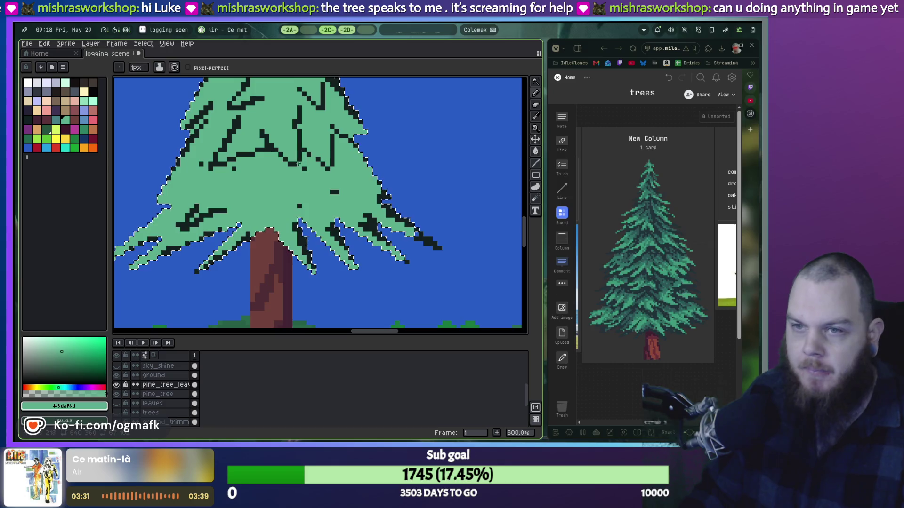
Step: Zoom into the right-side foliage and sample the dark outline colour with the eyedropper
{"action": "scroll", "coordinate": [256, 280], "scroll_direction": "up", "scroll_amount": 1}
{"action": "scroll", "coordinate": [257, 280], "scroll_direction": "up", "scroll_amount": 2}
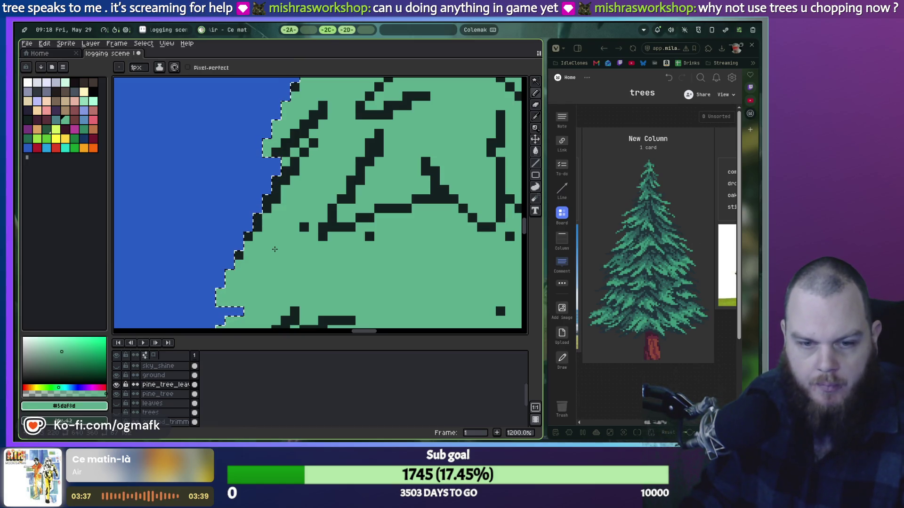
{"action": "scroll", "coordinate": [275, 249], "scroll_direction": "down", "scroll_amount": 3}
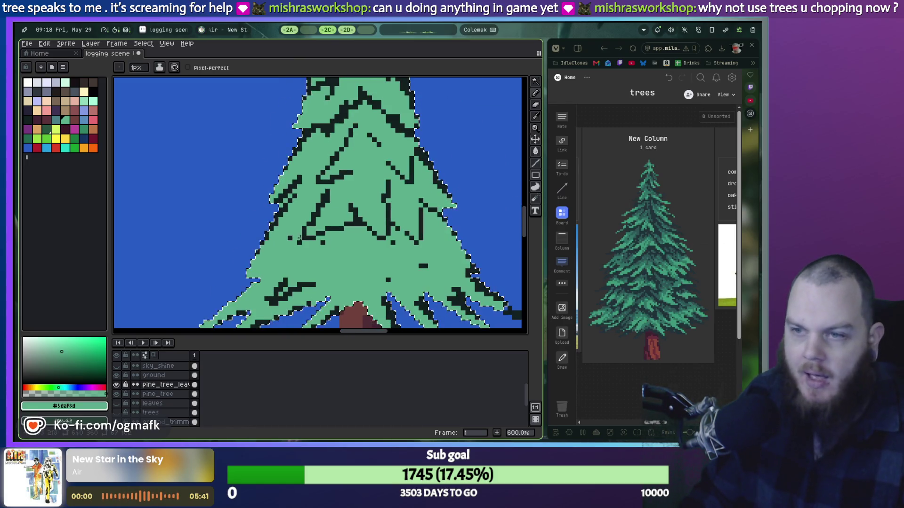
{"action": "scroll", "coordinate": [409, 237], "scroll_direction": "up", "scroll_amount": 3}
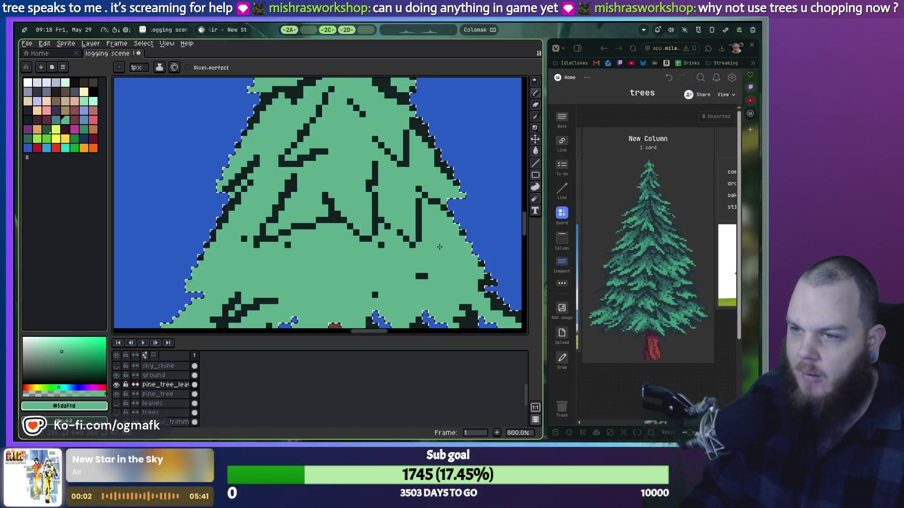
{"action": "left_click_drag", "start_coordinate": [312, 204], "coordinate": [360, 204]}
{"action": "key", "text": "b"}
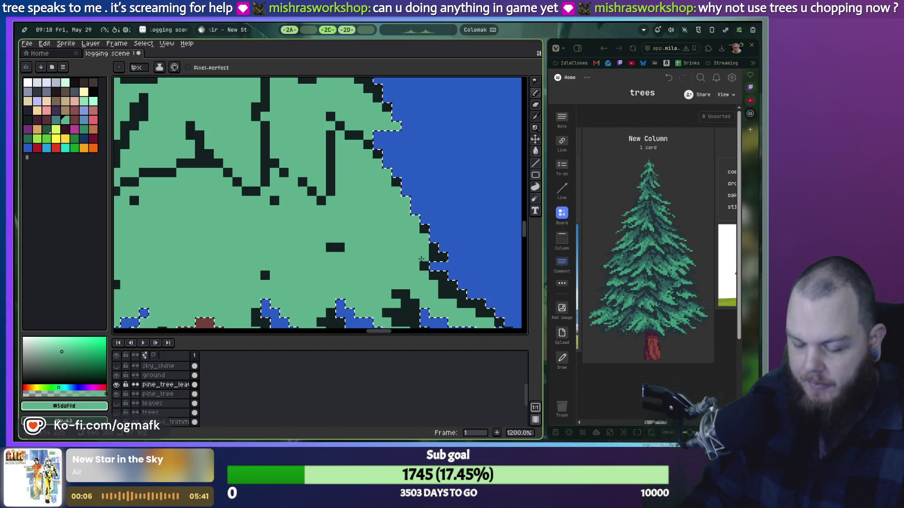
{"action": "key", "text": "i"}
{"action": "left_click", "coordinate": [435, 252]}
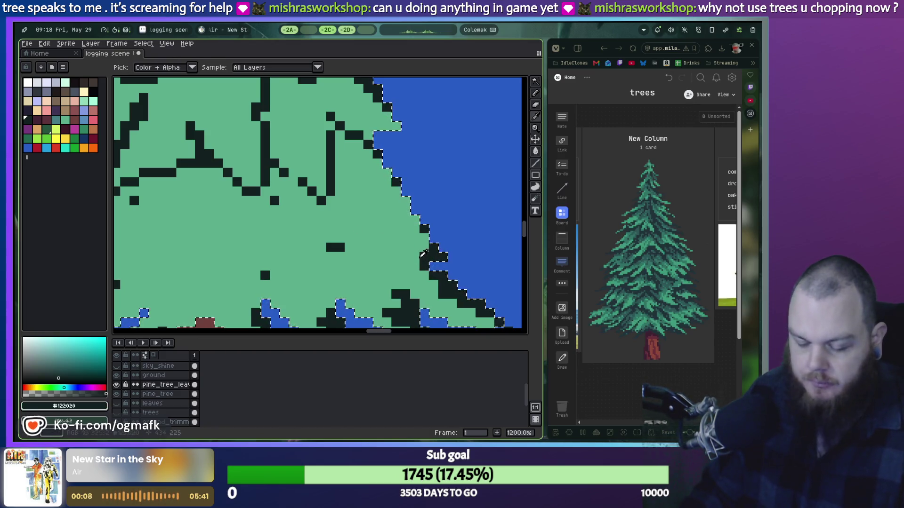
{"action": "key", "text": "b"}
Step: Draw dark diagonal branch strokes into the middle foliage, undoing the ones that look wrong
{"action": "left_click_drag", "start_coordinate": [414, 265], "coordinate": [396, 257]}
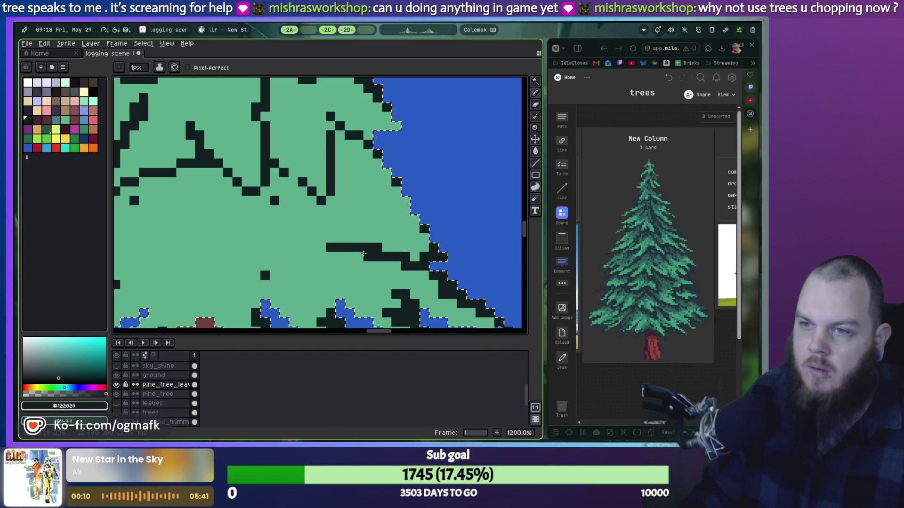
{"action": "mouse_move", "coordinate": [330, 238]}
{"action": "left_mouse_down"}
{"action": "mouse_move", "coordinate": [358, 257]}
{"action": "mouse_move", "coordinate": [355, 172]}
{"action": "left_mouse_up"}
{"action": "left_click", "coordinate": [377, 200]}
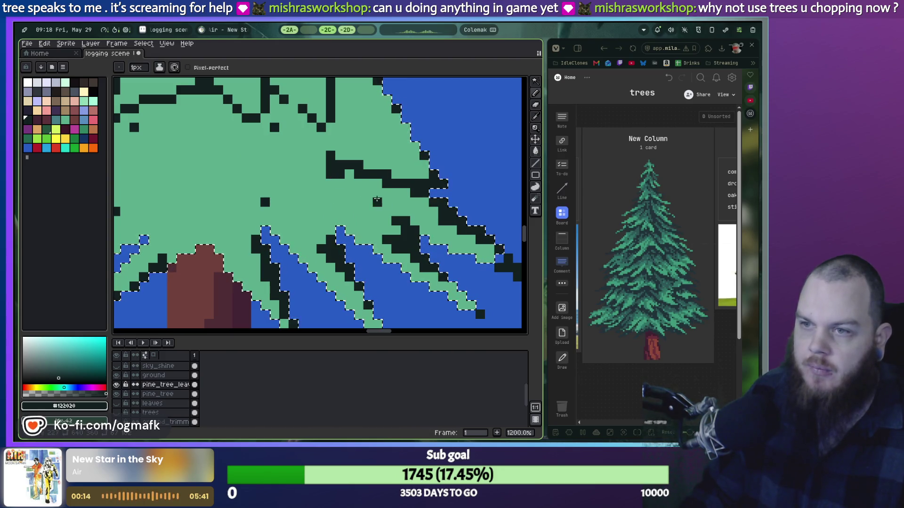
{"action": "key", "text": "ctrl+z"}
{"action": "key", "text": "ctrl+z"}
{"action": "key", "text": "ctrl+z"}
{"action": "key", "text": "ctrl+y"}
{"action": "key", "text": "ctrl+z"}
{"action": "mouse_move", "coordinate": [368, 155]}
{"action": "left_mouse_down"}
{"action": "mouse_move", "coordinate": [408, 186]}
{"action": "mouse_move", "coordinate": [400, 205]}
{"action": "mouse_move", "coordinate": [316, 181]}
{"action": "left_mouse_up"}
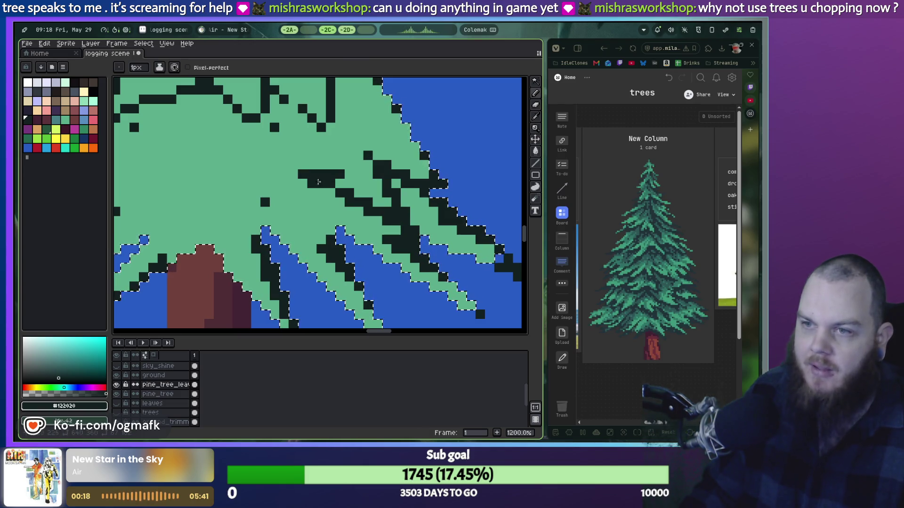
{"action": "mouse_move", "coordinate": [274, 156]}
{"action": "left_mouse_down"}
{"action": "mouse_move", "coordinate": [335, 227]}
{"action": "mouse_move", "coordinate": [169, 179]}
{"action": "left_mouse_up"}
{"action": "left_click_drag", "start_coordinate": [260, 210], "coordinate": [423, 230]}
{"action": "key", "text": "ctrl+z"}
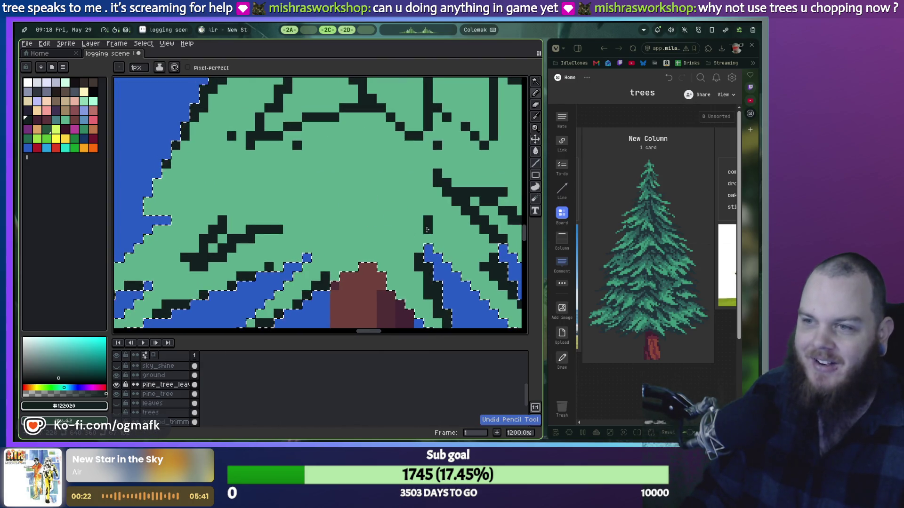
Step: Replace a too-long branch line with a shorter dark stroke near the trunk
{"action": "left_click_drag", "start_coordinate": [479, 255], "coordinate": [352, 202]}
{"action": "key", "text": "ctrl+z"}
{"action": "mouse_move", "coordinate": [451, 225]}
{"action": "left_mouse_down"}
{"action": "mouse_move", "coordinate": [397, 213]}
{"action": "mouse_move", "coordinate": [351, 242]}
{"action": "mouse_move", "coordinate": [383, 182]}
{"action": "left_mouse_up"}
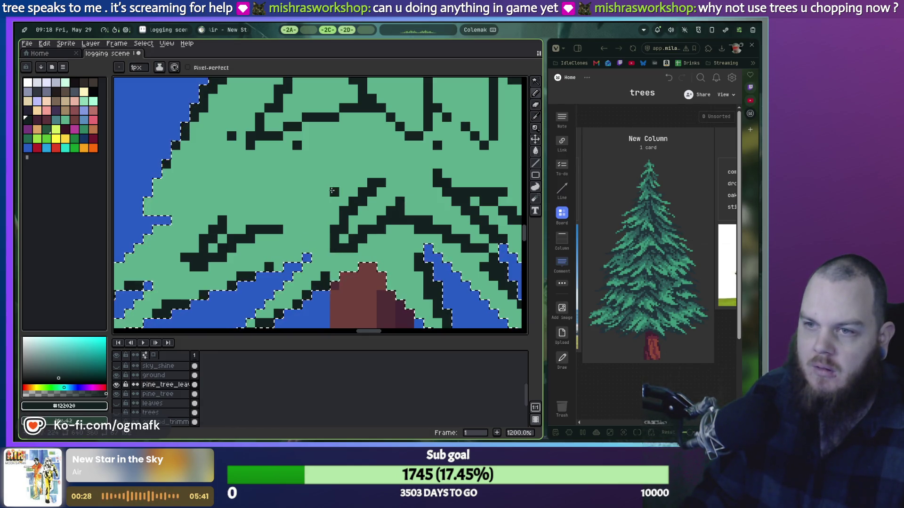
{"action": "key", "text": "ctrl+z"}
{"action": "left_click", "coordinate": [297, 173]}
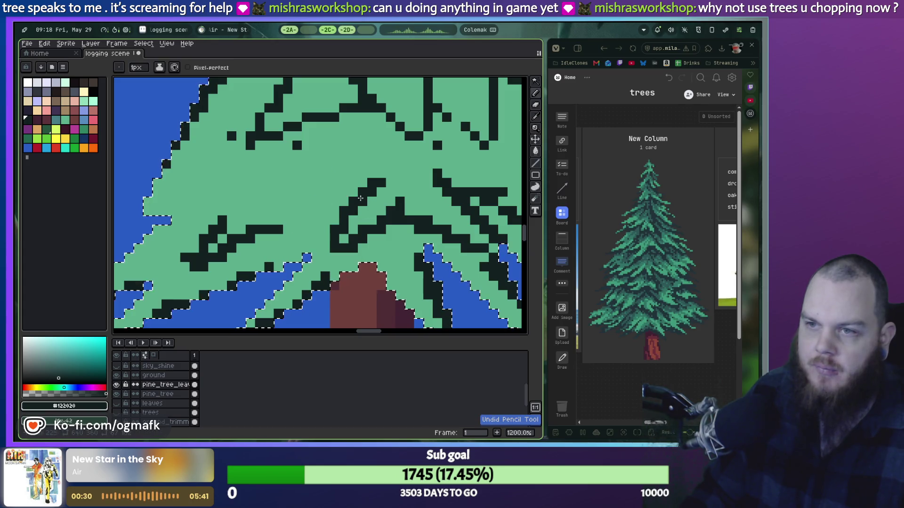
{"action": "key", "text": "ctrl+z"}
Step: Add two more dark diagonal branch strokes and one in the upper-left foliage
{"action": "left_click_drag", "start_coordinate": [358, 186], "coordinate": [301, 233]}
{"action": "left_click_drag", "start_coordinate": [324, 163], "coordinate": [287, 221]}
{"action": "left_click", "coordinate": [268, 201]}
{"action": "key", "text": "ctrl+z"}
{"action": "mouse_move", "coordinate": [249, 153]}
{"action": "left_mouse_down"}
{"action": "mouse_move", "coordinate": [172, 214]}
{"action": "mouse_move", "coordinate": [292, 184]}
{"action": "left_mouse_up"}
{"action": "scroll", "coordinate": [292, 184], "scroll_direction": "down", "scroll_amount": 3}
{"action": "scroll", "coordinate": [292, 184], "scroll_direction": "down", "scroll_amount": 2}
{"action": "scroll", "coordinate": [292, 184], "scroll_direction": "down", "scroll_amount": 2}
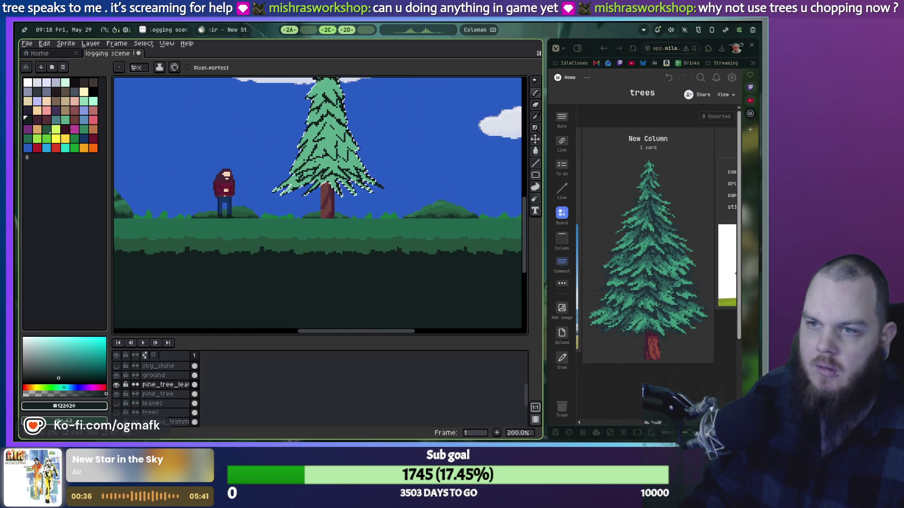
Step: Draw dark branch marks across the lower-left and left branches just above the trunk
{"action": "scroll", "coordinate": [320, 188], "scroll_direction": "up", "scroll_amount": 4}
{"action": "key", "text": "ctrl+z"}
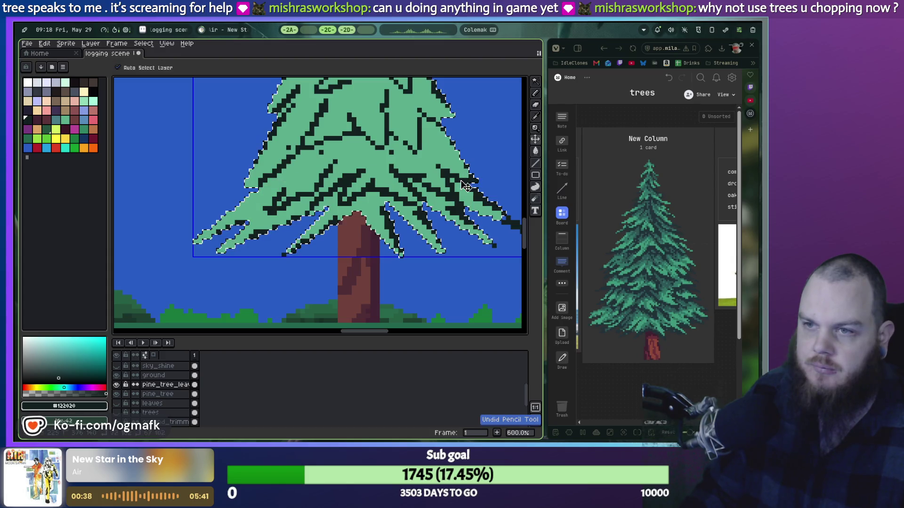
{"action": "key", "text": "b"}
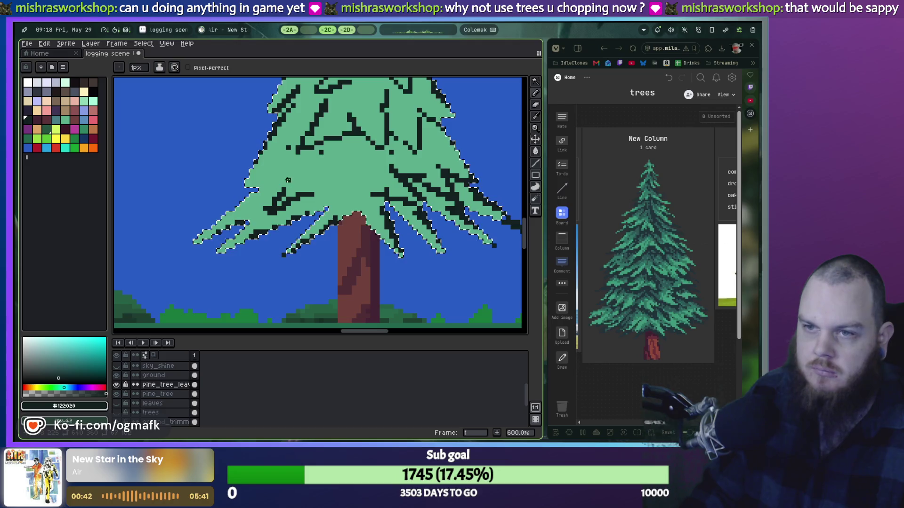
{"action": "left_click_drag", "start_coordinate": [221, 233], "coordinate": [250, 208]}
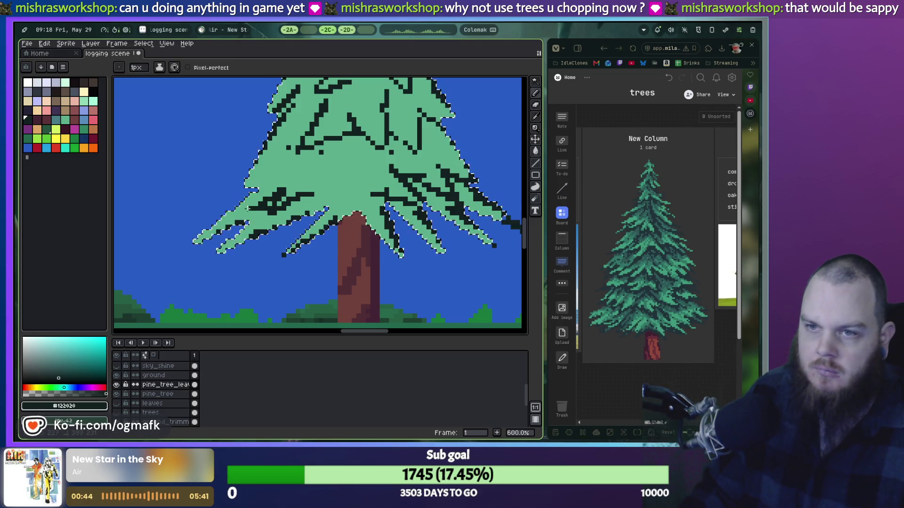
{"action": "key", "text": "v"}
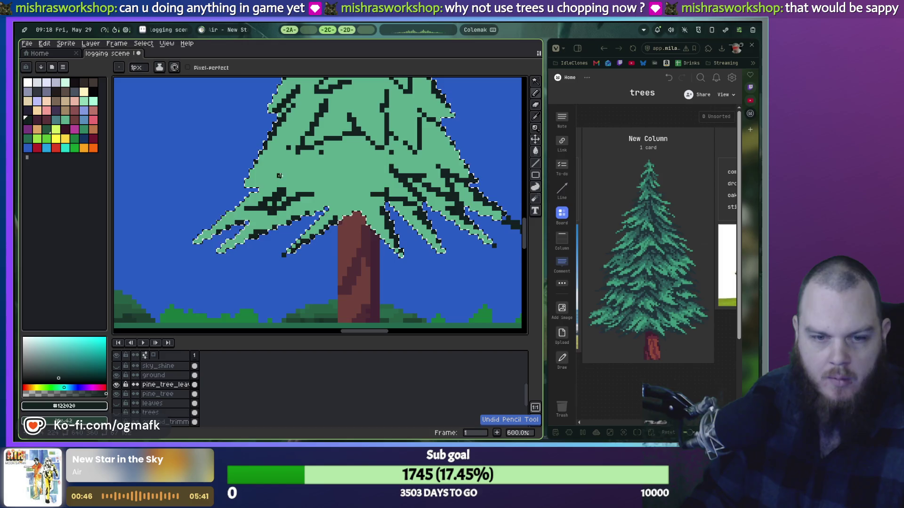
{"action": "key", "text": "b"}
{"action": "left_click_drag", "start_coordinate": [268, 170], "coordinate": [251, 211]}
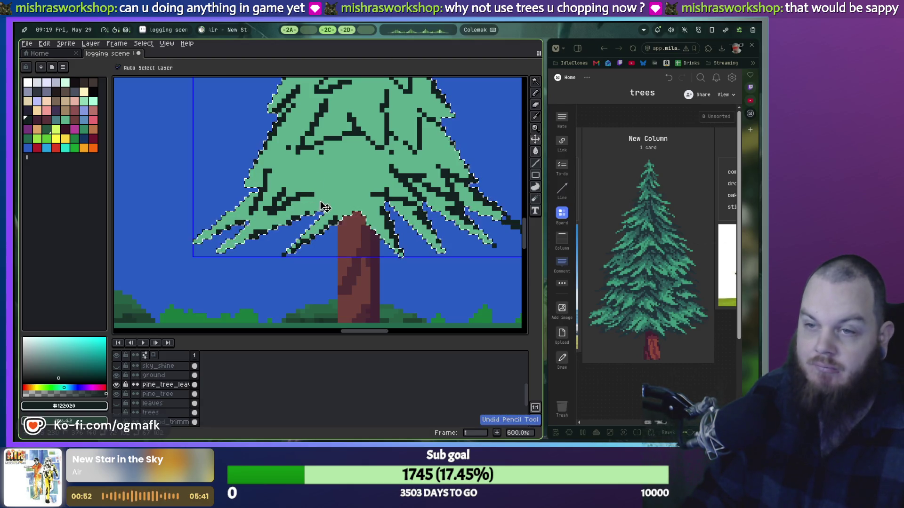
{"action": "left_click_drag", "start_coordinate": [312, 164], "coordinate": [314, 209]}
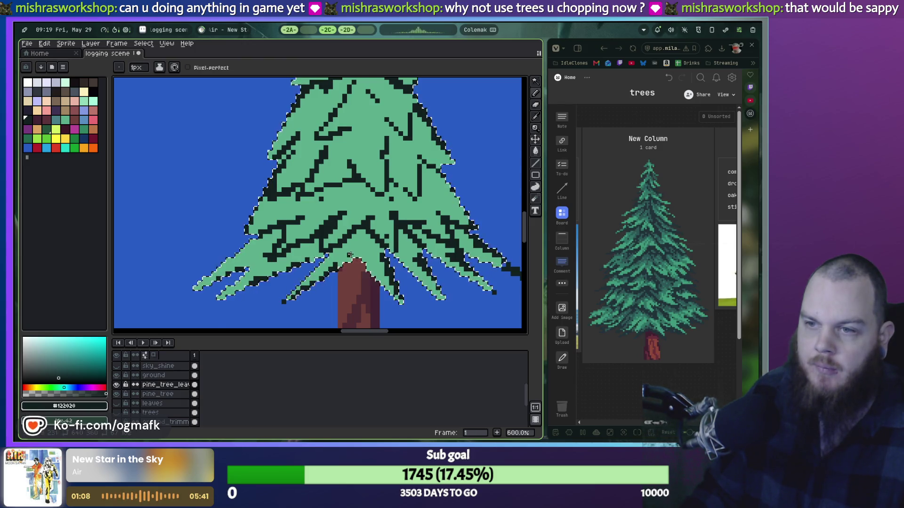
Step: Eyedrop foliage green #5daf8d and repaint stray dark pixels on the foliage's left edge
{"action": "scroll", "coordinate": [350, 255], "scroll_direction": "down", "scroll_amount": 2}
{"action": "scroll", "coordinate": [309, 246], "scroll_direction": "up", "scroll_amount": 4}
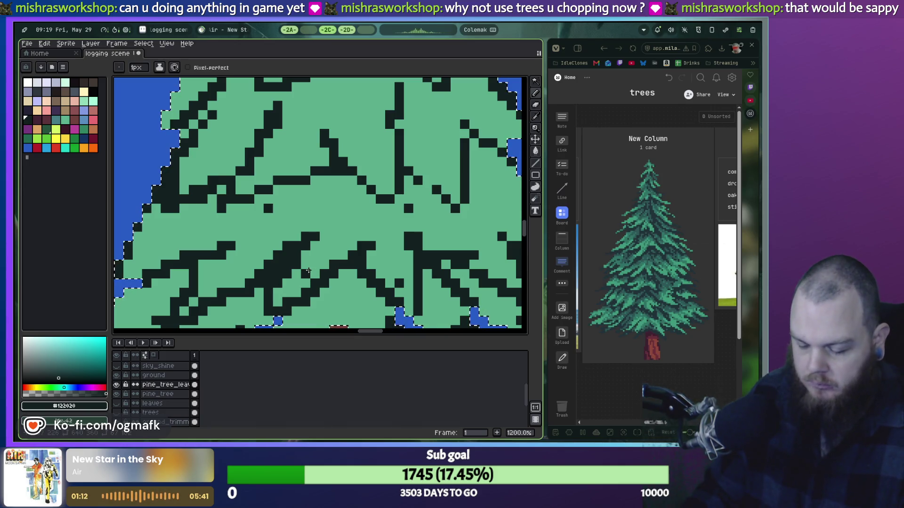
{"action": "key", "text": "i"}
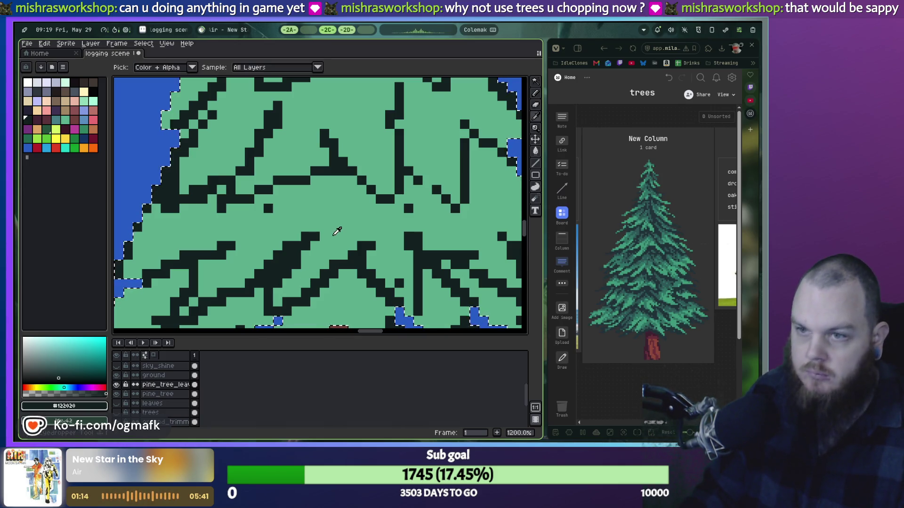
{"action": "left_click", "coordinate": [337, 231]}
{"action": "key", "text": "b"}
{"action": "scroll", "coordinate": [274, 290], "scroll_direction": "up", "scroll_amount": 1}
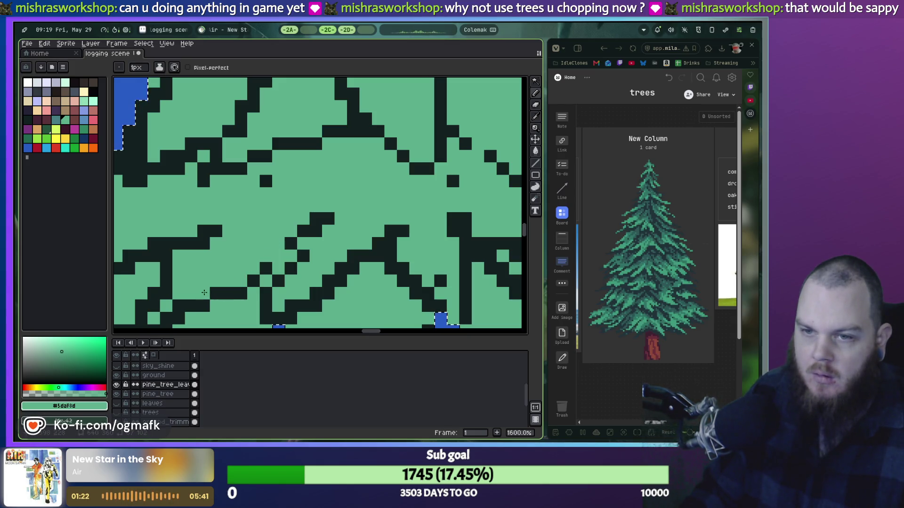
{"action": "left_click_drag", "start_coordinate": [182, 306], "coordinate": [276, 230]}
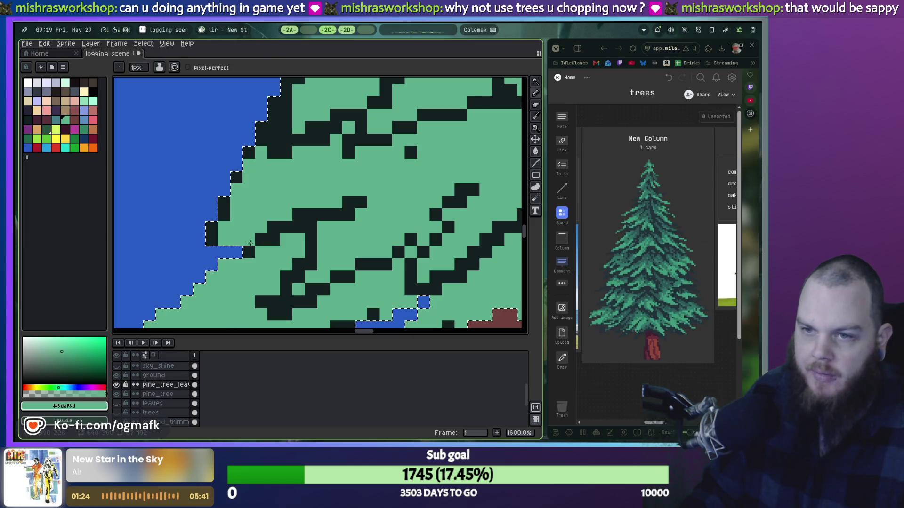
{"action": "left_click", "coordinate": [299, 214]}
{"action": "left_click", "coordinate": [307, 251]}
{"action": "key", "text": "ctrl+z"}
{"action": "left_click", "coordinate": [260, 302]}
Step: Repaint a stray dark branch pixel across the central foliage with #5daf8d
{"action": "scroll", "coordinate": [277, 317], "scroll_direction": "down", "scroll_amount": 3}
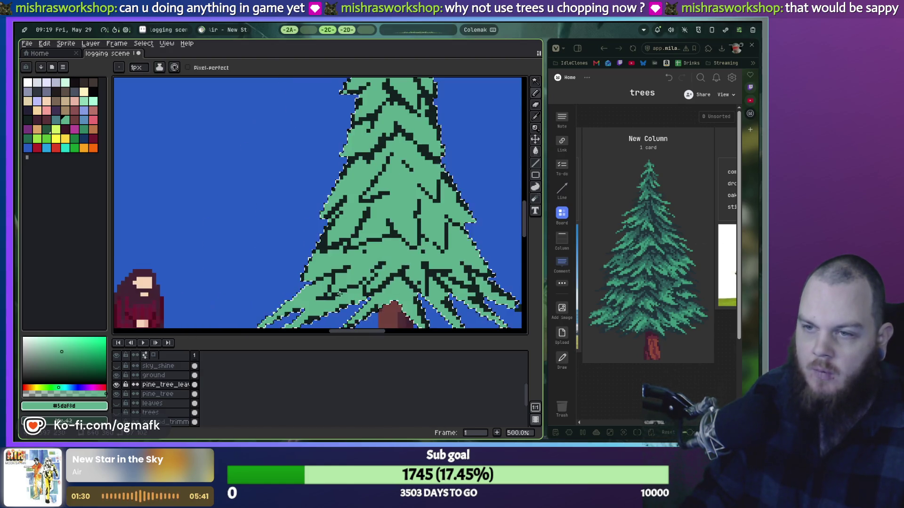
{"action": "scroll", "coordinate": [321, 305], "scroll_direction": "up", "scroll_amount": 2}
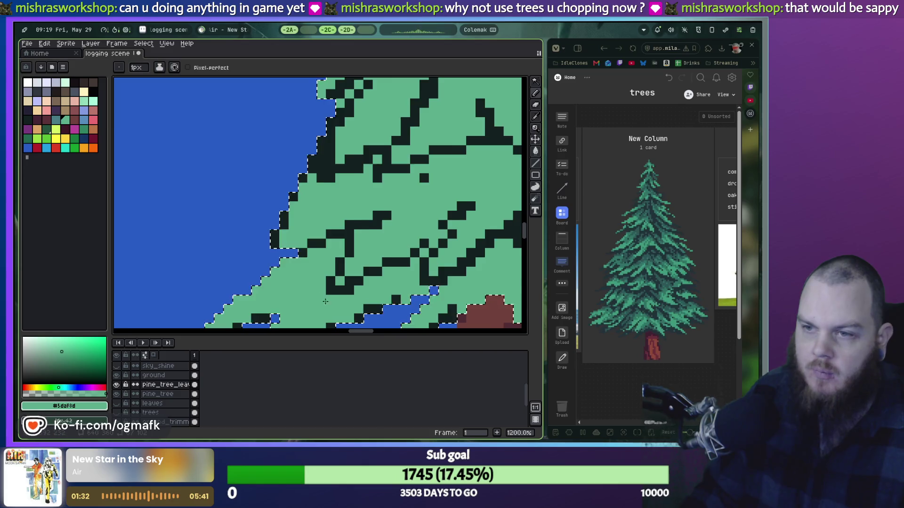
{"action": "scroll", "coordinate": [300, 206], "scroll_direction": "down", "scroll_amount": 2}
{"action": "scroll", "coordinate": [300, 206], "scroll_direction": "up", "scroll_amount": 5}
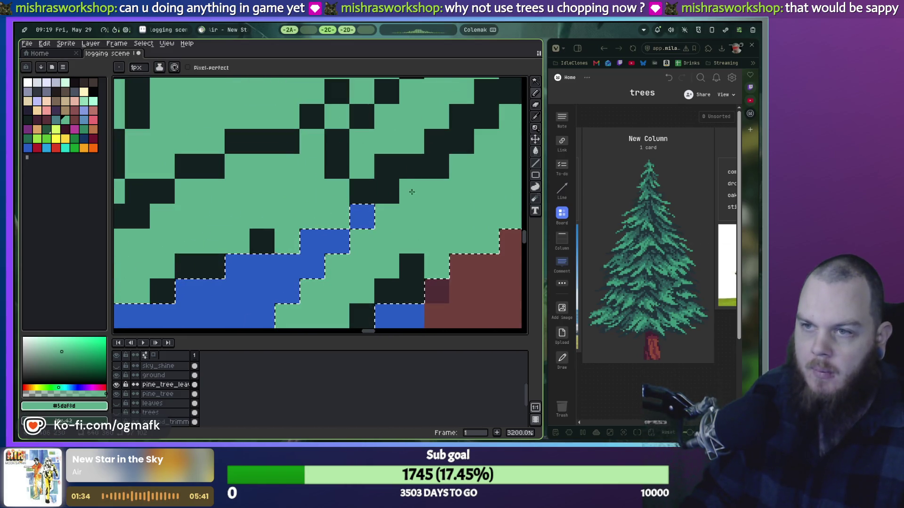
{"action": "left_click_drag", "start_coordinate": [433, 181], "coordinate": [397, 207]}
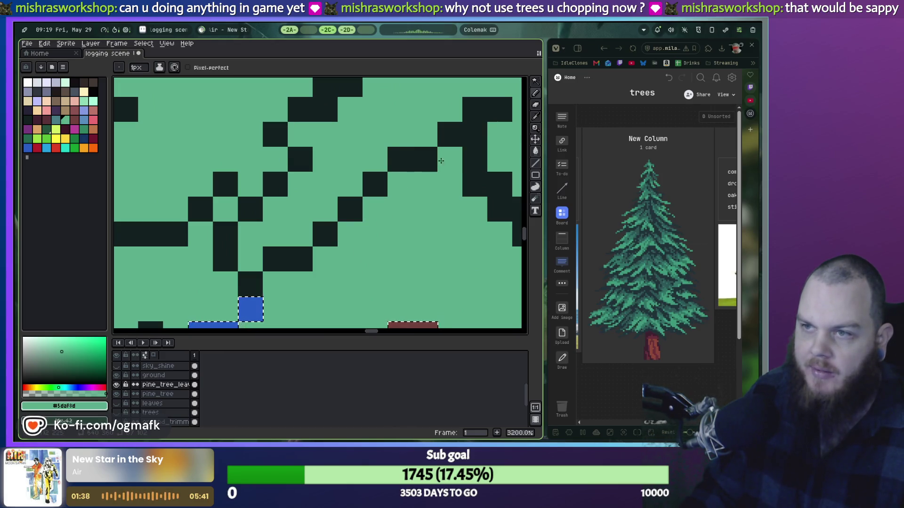
{"action": "left_click_drag", "start_coordinate": [440, 155], "coordinate": [345, 237]}
{"action": "left_click", "coordinate": [381, 237]}
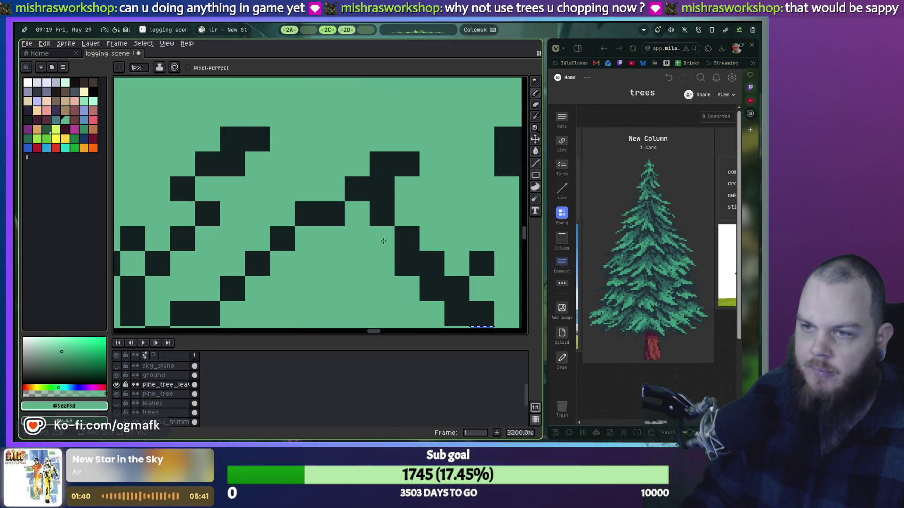
Step: Paint over dark pixels above the trunk and a diagonal dark line in foliage green
{"action": "left_click_drag", "start_coordinate": [412, 275], "coordinate": [299, 208]}
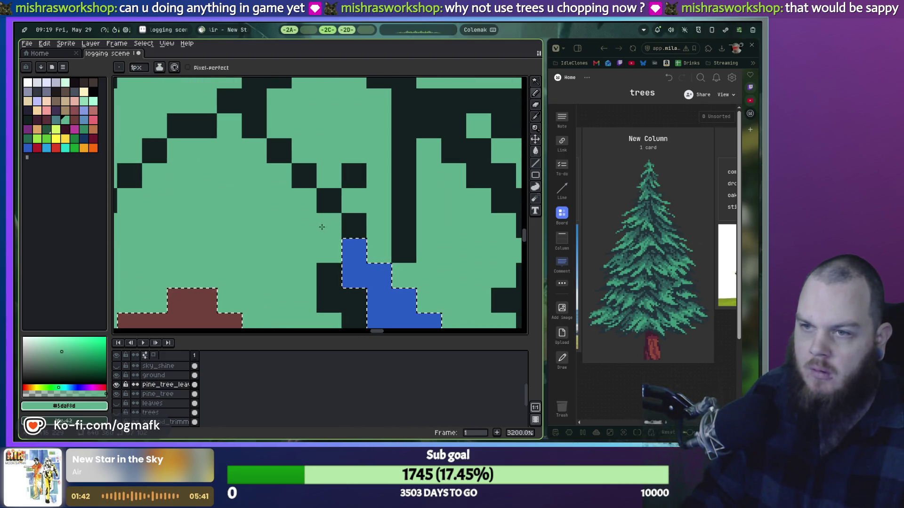
{"action": "scroll", "coordinate": [322, 227], "scroll_direction": "down", "scroll_amount": 1}
{"action": "scroll", "coordinate": [321, 227], "scroll_direction": "down", "scroll_amount": 1}
{"action": "scroll", "coordinate": [347, 121], "scroll_direction": "up", "scroll_amount": 2}
{"action": "left_click", "coordinate": [347, 109]}
{"action": "key", "text": "ctrl+z"}
{"action": "left_click_drag", "start_coordinate": [360, 112], "coordinate": [361, 125]}
{"action": "left_click", "coordinate": [374, 150]}
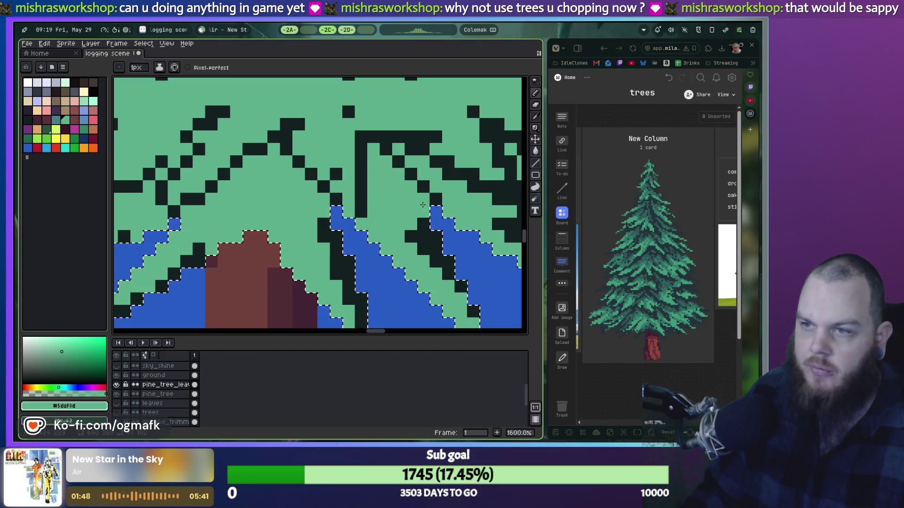
{"action": "mouse_move", "coordinate": [421, 155]}
{"action": "left_mouse_down"}
{"action": "mouse_move", "coordinate": [479, 183]}
{"action": "mouse_move", "coordinate": [326, 160]}
{"action": "left_mouse_up"}
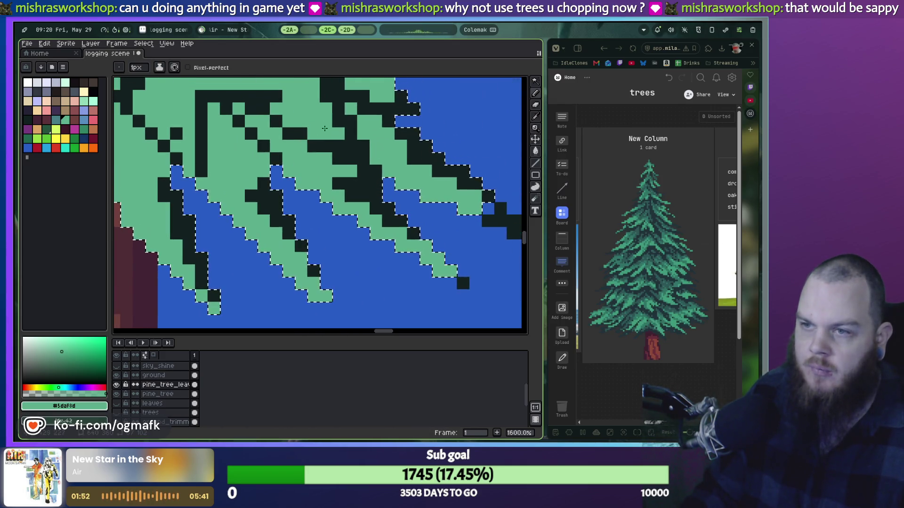
Step: Repaint the remaining scattered dark branch pixels with foliage green #5daf8d
{"action": "left_click", "coordinate": [350, 194]}
{"action": "left_click", "coordinate": [358, 214]}
{"action": "left_click", "coordinate": [346, 227]}
{"action": "left_click", "coordinate": [334, 226]}
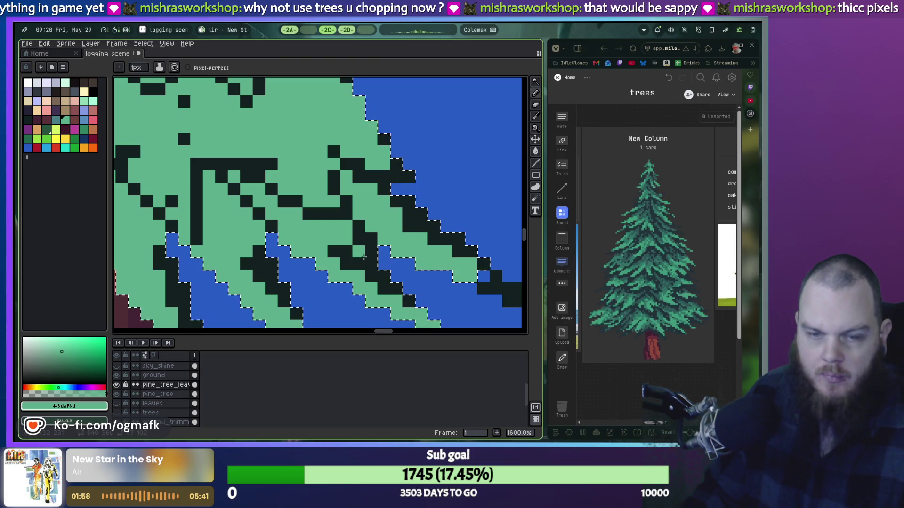
{"action": "left_click", "coordinate": [339, 265]}
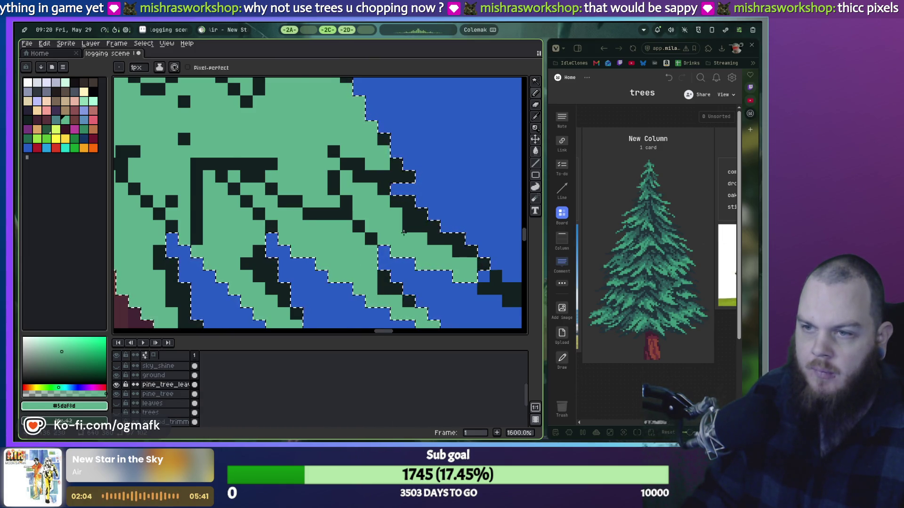
{"action": "scroll", "coordinate": [403, 232], "scroll_direction": "down", "scroll_amount": 2}
{"action": "scroll", "coordinate": [213, 207], "scroll_direction": "up", "scroll_amount": 3}
{"action": "scroll", "coordinate": [213, 207], "scroll_direction": "down", "scroll_amount": 1}
{"action": "mouse_move", "coordinate": [207, 238]}
{"action": "left_mouse_down"}
{"action": "mouse_move", "coordinate": [233, 238]}
{"action": "mouse_move", "coordinate": [269, 208]}
{"action": "left_mouse_up"}
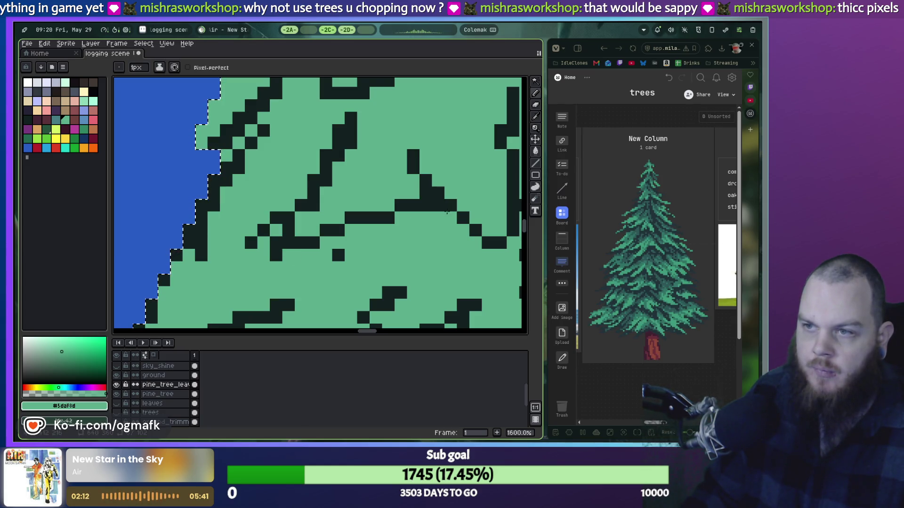
{"action": "scroll", "coordinate": [446, 211], "scroll_direction": "down", "scroll_amount": 2}
{"action": "scroll", "coordinate": [358, 215], "scroll_direction": "down", "scroll_amount": 2}
{"action": "scroll", "coordinate": [271, 216], "scroll_direction": "up", "scroll_amount": 2}
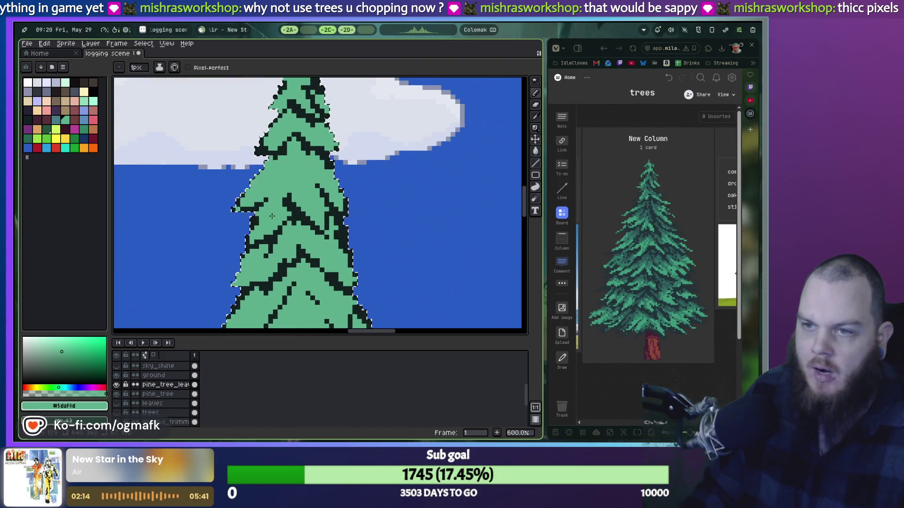
Step: Magic-wand select the lower tree section plus its lower-left and lower-right branches
{"action": "scroll", "coordinate": [282, 221], "scroll_direction": "down", "scroll_amount": 3}
{"action": "scroll", "coordinate": [324, 237], "scroll_direction": "up", "scroll_amount": 2}
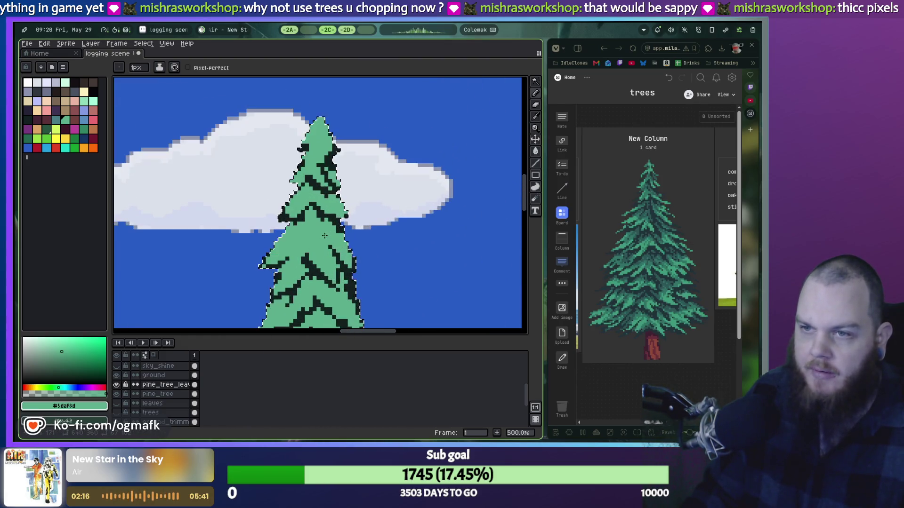
{"action": "key", "text": "w"}
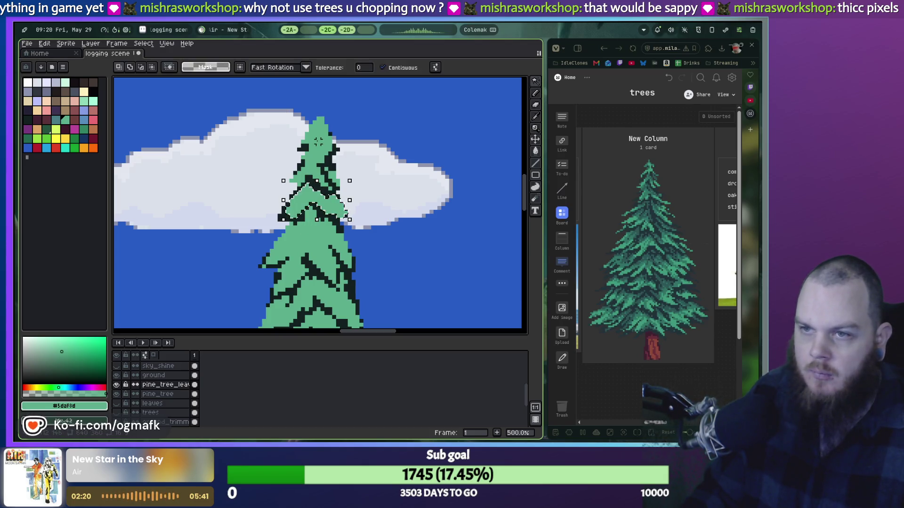
{"action": "left_click", "coordinate": [306, 248], "text": "shift"}
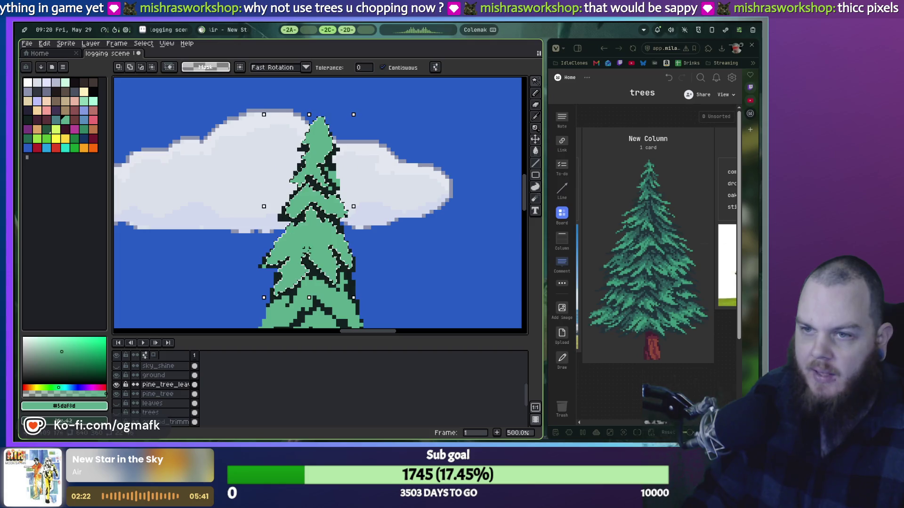
{"action": "scroll", "coordinate": [325, 280], "scroll_direction": "up", "scroll_amount": 1}
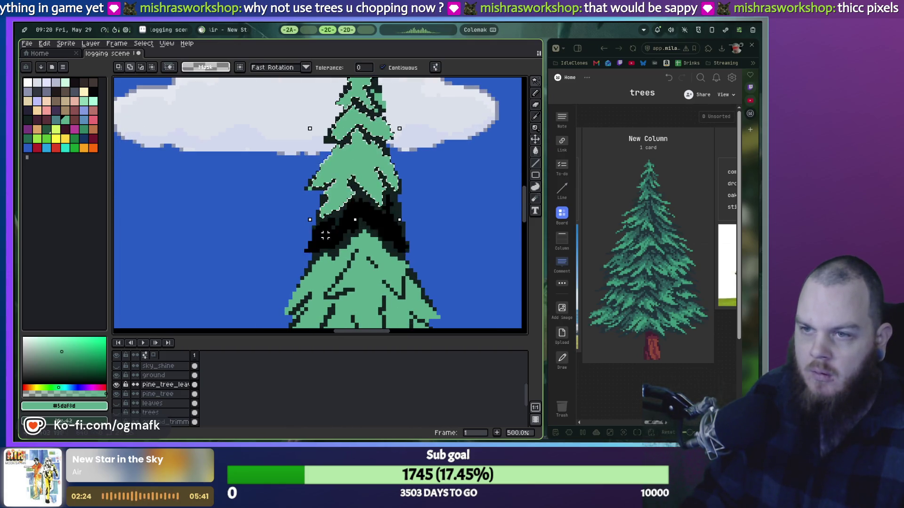
{"action": "scroll", "coordinate": [360, 279], "scroll_direction": "up", "scroll_amount": 2}
{"action": "scroll", "coordinate": [330, 264], "scroll_direction": "up", "scroll_amount": 1}
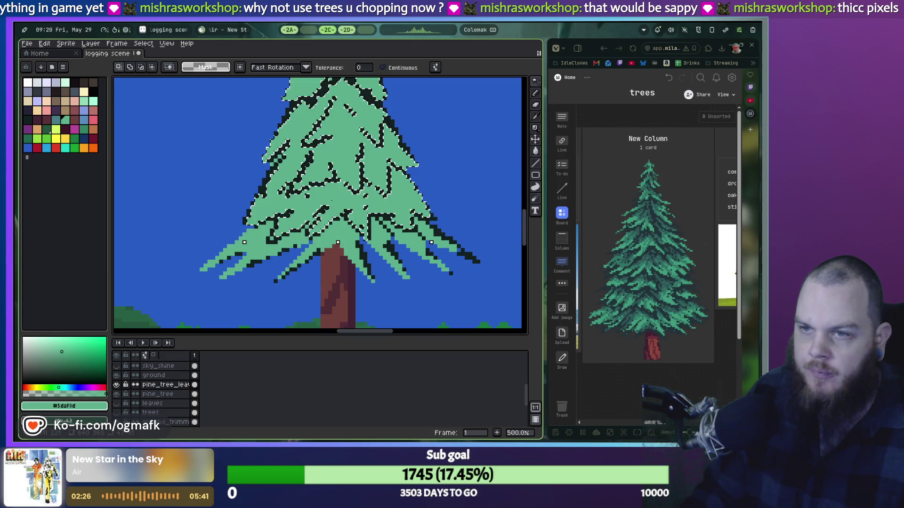
{"action": "left_click", "coordinate": [272, 218], "text": "shift"}
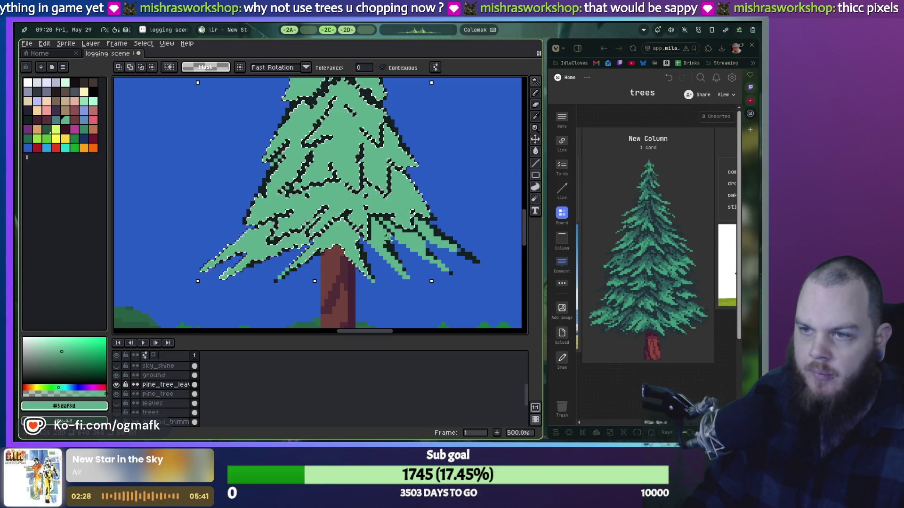
{"action": "left_click", "coordinate": [391, 242], "text": "shift"}
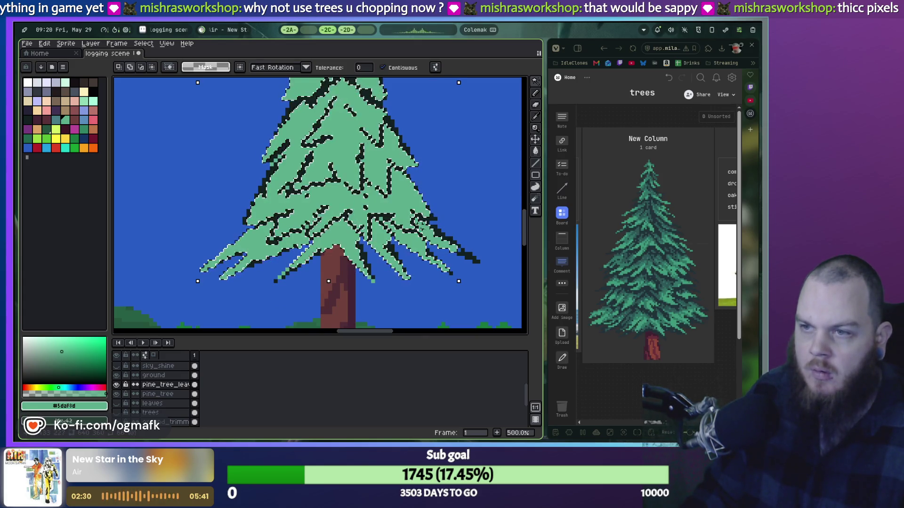
{"action": "scroll", "coordinate": [370, 162], "scroll_direction": "up", "scroll_amount": 3}
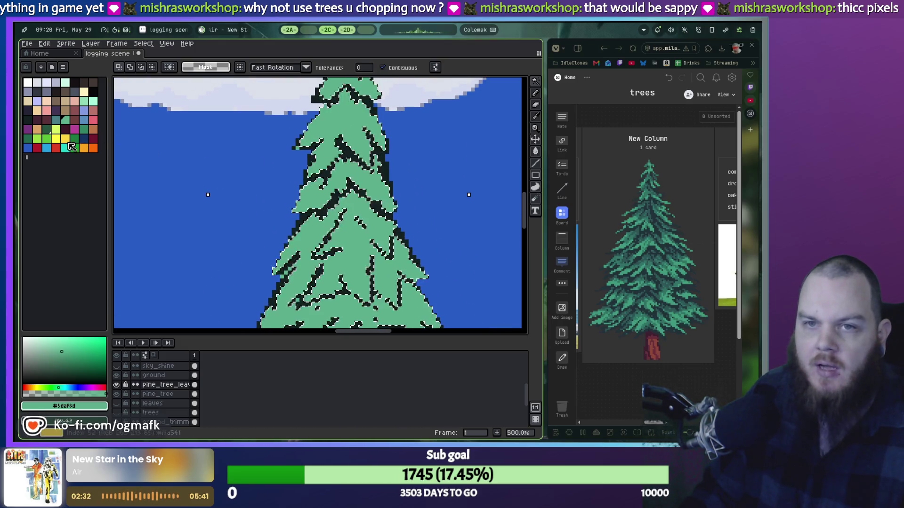
Step: Pick a darker green, set the pencil to 4px, and shade the treetop's left side
{"action": "left_click", "coordinate": [84, 130]}
{"action": "scroll", "coordinate": [323, 141], "scroll_direction": "up", "scroll_amount": 3}
{"action": "key", "text": "b"}
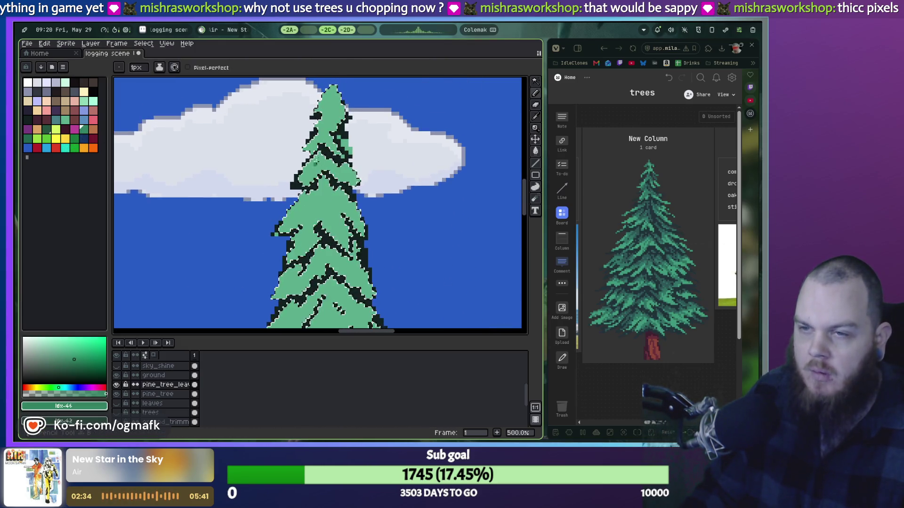
{"action": "scroll", "coordinate": [323, 124], "scroll_direction": "up", "scroll_amount": 3}
{"action": "key", "text": "plus"}
{"action": "key", "text": "plus"}
{"action": "key", "text": "plus"}
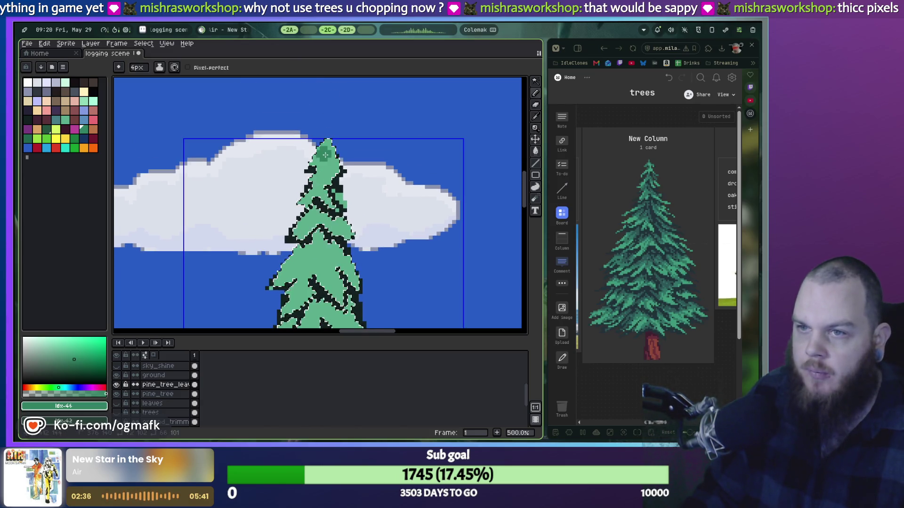
{"action": "left_click_drag", "start_coordinate": [318, 150], "coordinate": [319, 159]}
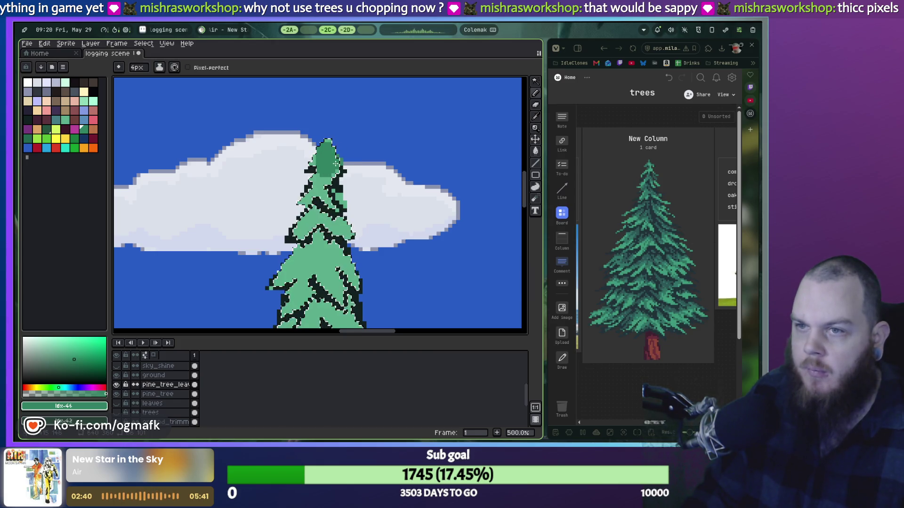
{"action": "scroll", "coordinate": [330, 167], "scroll_direction": "up", "scroll_amount": 1}
{"action": "scroll", "coordinate": [330, 167], "scroll_direction": "up", "scroll_amount": 1}
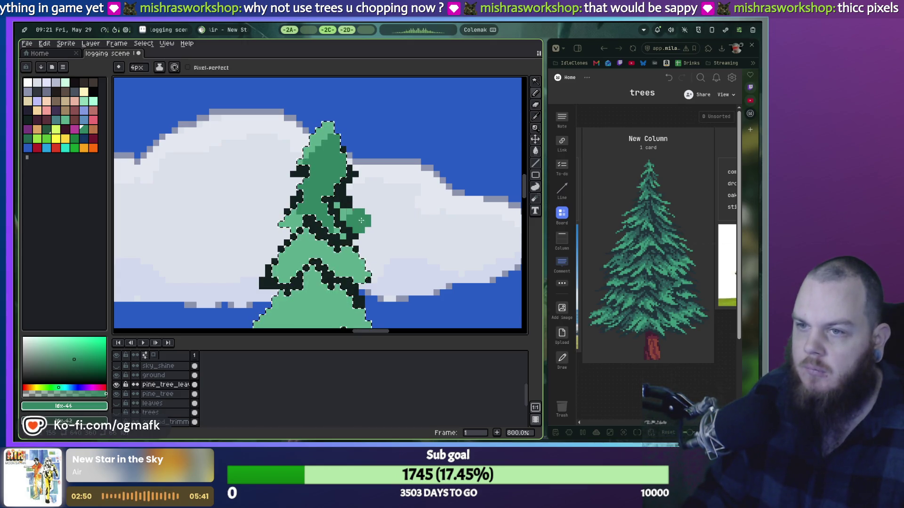
{"action": "scroll", "coordinate": [296, 220], "scroll_direction": "down", "scroll_amount": 2}
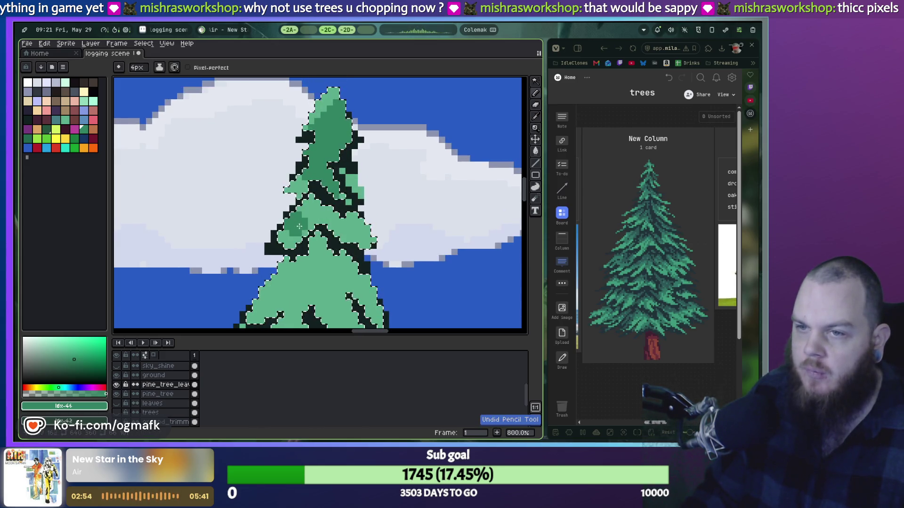
Step: Restore the undone pencil stroke with Ctrl+Y and paint mid-green foliage on the right side
{"action": "key", "text": "v"}
{"action": "key", "text": "b"}
{"action": "key", "text": "ctrl+y"}
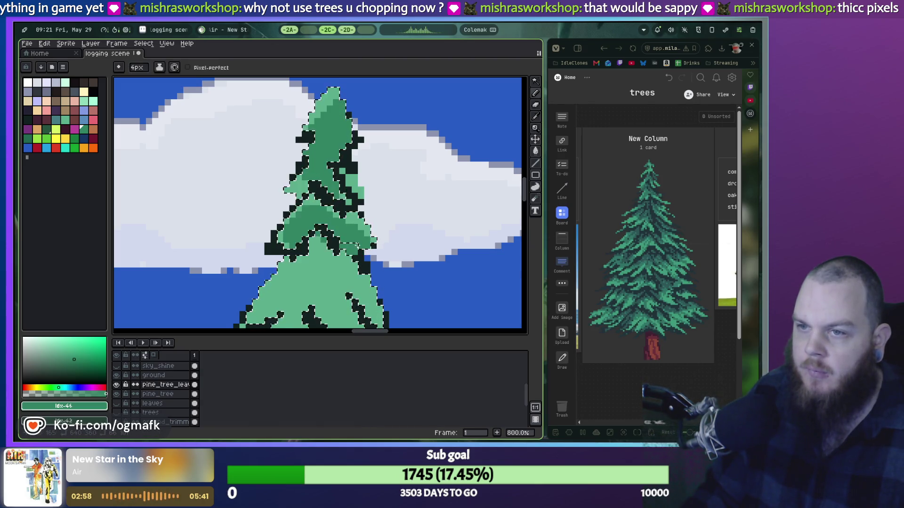
{"action": "left_click_drag", "start_coordinate": [357, 245], "coordinate": [381, 230]}
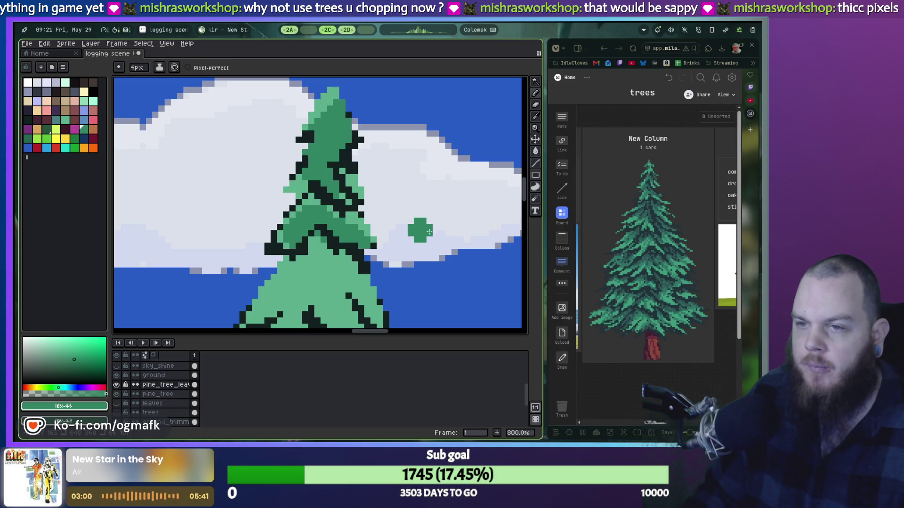
Step: Restore the tree selection and try darker-green patches on the middle foliage, undoing rejected strokes
{"action": "scroll", "coordinate": [471, 225], "scroll_direction": "down", "scroll_amount": 3}
{"action": "key", "text": "ctrl+z"}
{"action": "scroll", "coordinate": [425, 250], "scroll_direction": "up", "scroll_amount": 5}
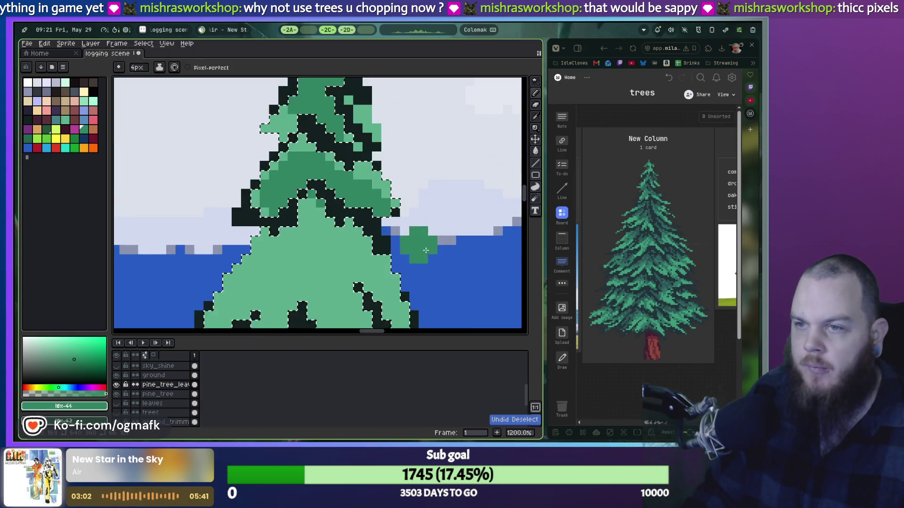
{"action": "scroll", "coordinate": [426, 250], "scroll_direction": "down", "scroll_amount": 2}
{"action": "mouse_move", "coordinate": [282, 195]}
{"action": "left_mouse_down"}
{"action": "mouse_move", "coordinate": [254, 235]}
{"action": "mouse_move", "coordinate": [319, 189]}
{"action": "left_mouse_up"}
{"action": "key", "text": "ctrl+z"}
{"action": "key", "text": "ctrl+z"}
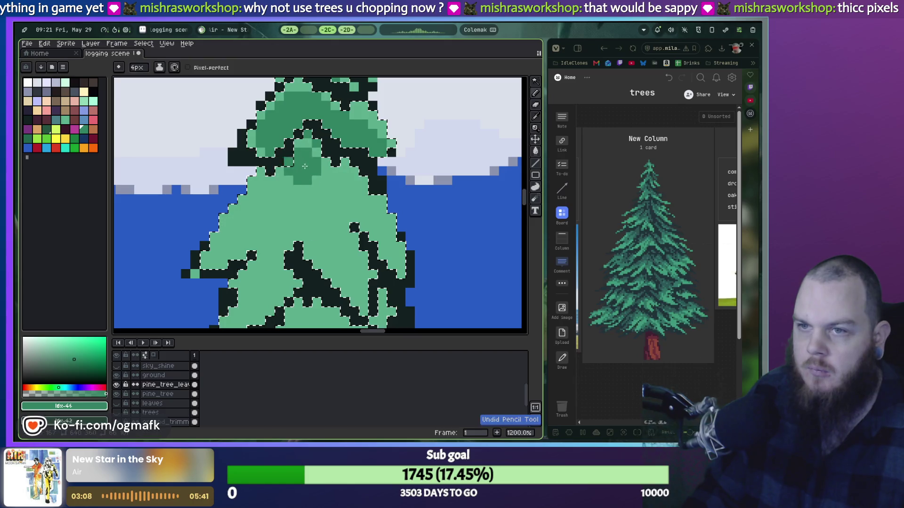
{"action": "key", "text": "ctrl+z"}
{"action": "mouse_move", "coordinate": [238, 232]}
{"action": "left_mouse_down"}
{"action": "mouse_move", "coordinate": [252, 243]}
{"action": "mouse_move", "coordinate": [295, 204]}
{"action": "left_mouse_up"}
{"action": "key", "text": "ctrl+z"}
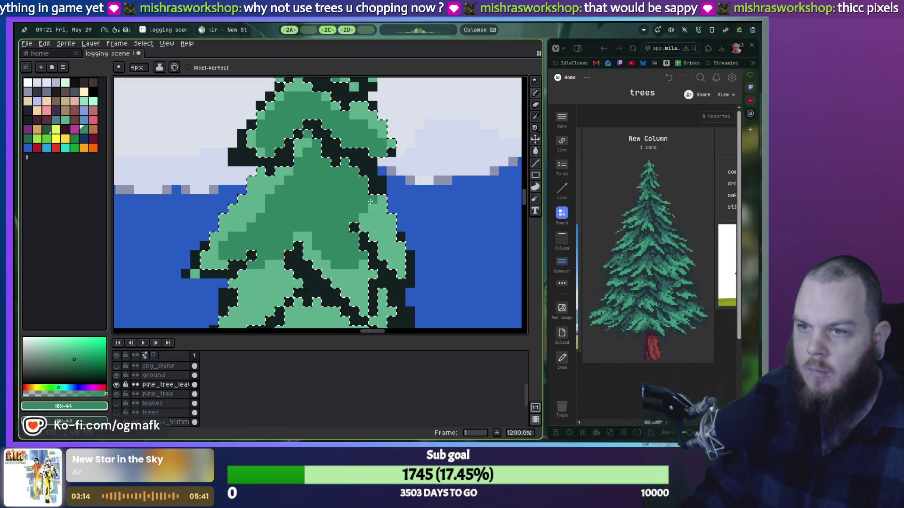
Step: Touch up the middle shading, repainting part of the darker patch light green
{"action": "left_click_drag", "start_coordinate": [340, 308], "coordinate": [330, 219]}
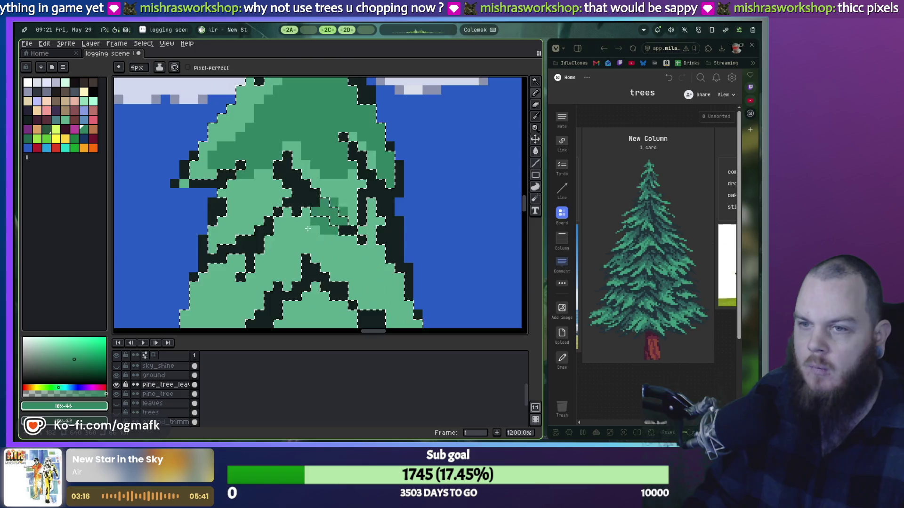
{"action": "scroll", "coordinate": [330, 219], "scroll_direction": "down", "scroll_amount": 4}
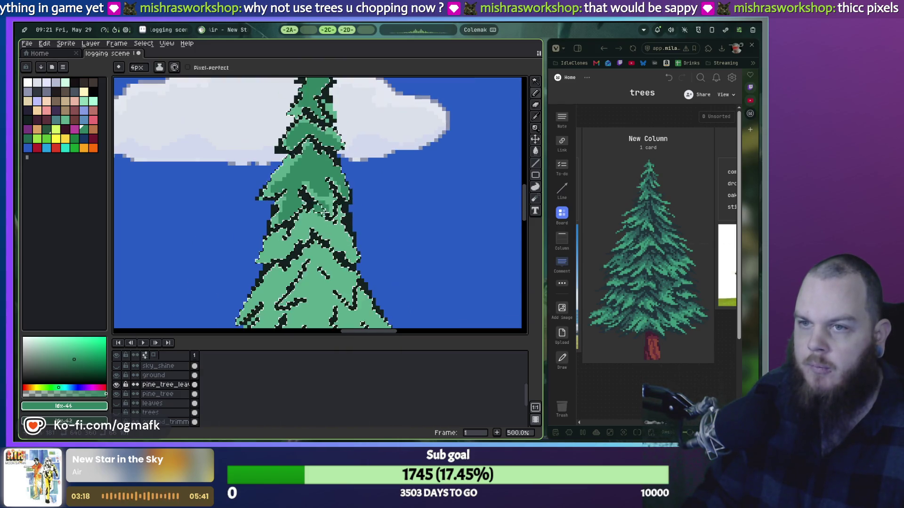
{"action": "scroll", "coordinate": [327, 242], "scroll_direction": "up", "scroll_amount": 1}
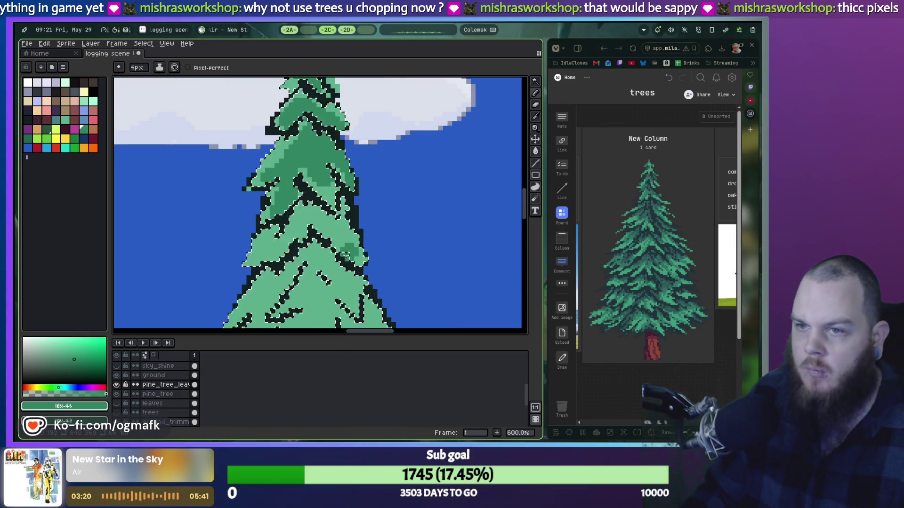
{"action": "left_click_drag", "start_coordinate": [351, 254], "coordinate": [335, 213]}
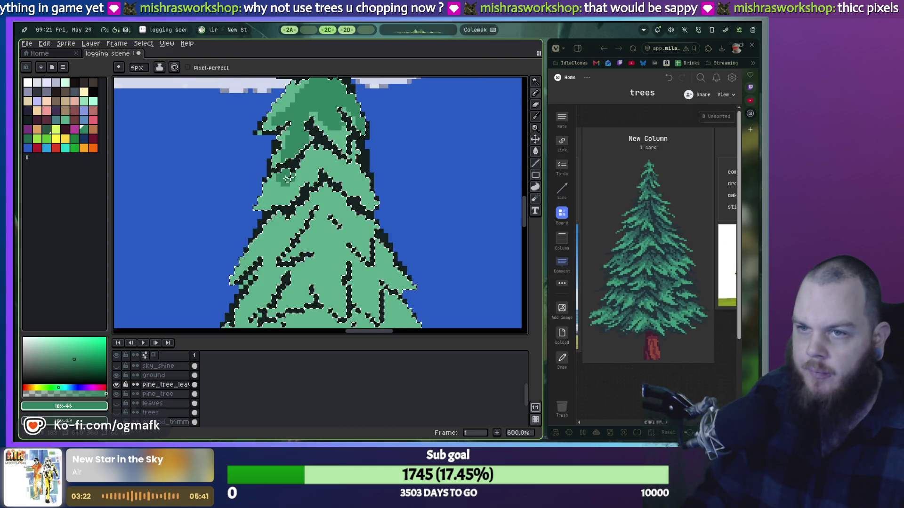
{"action": "left_click_drag", "start_coordinate": [273, 199], "coordinate": [284, 195]}
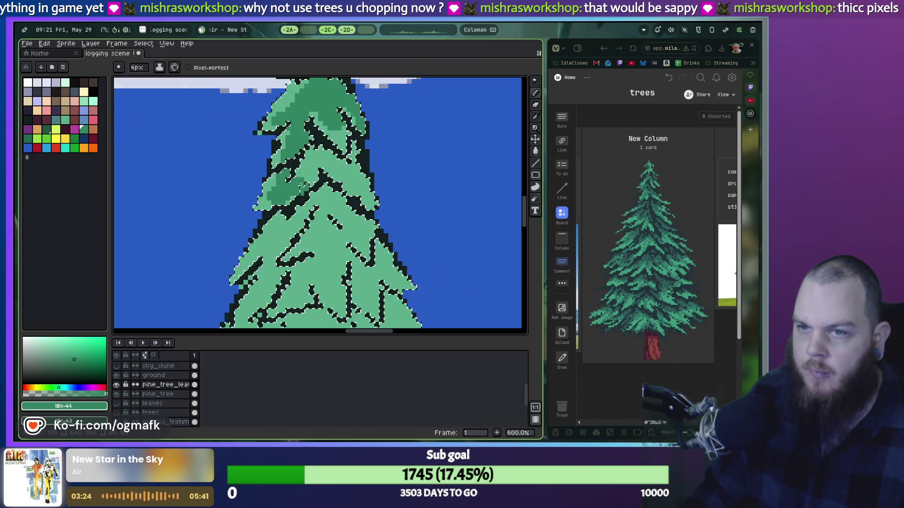
{"action": "left_click_drag", "start_coordinate": [312, 175], "coordinate": [331, 166]}
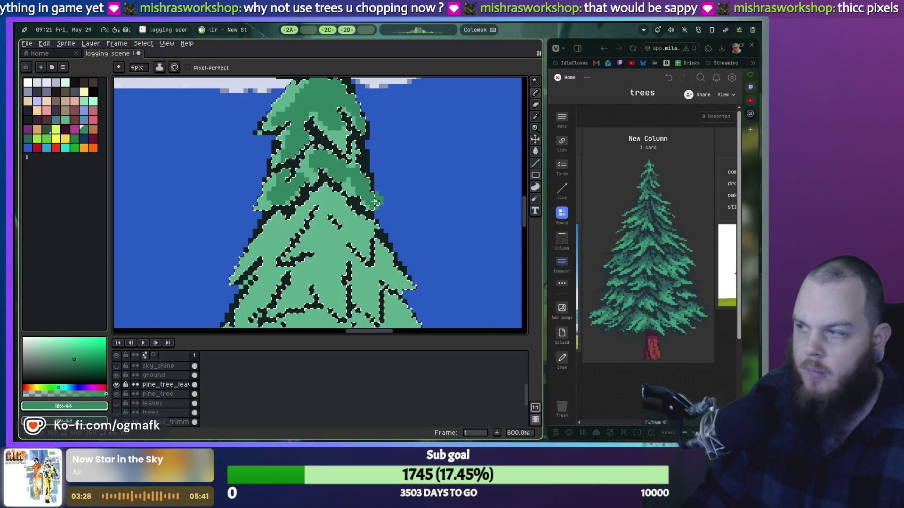
{"action": "scroll", "coordinate": [286, 193], "scroll_direction": "down", "scroll_amount": 3}
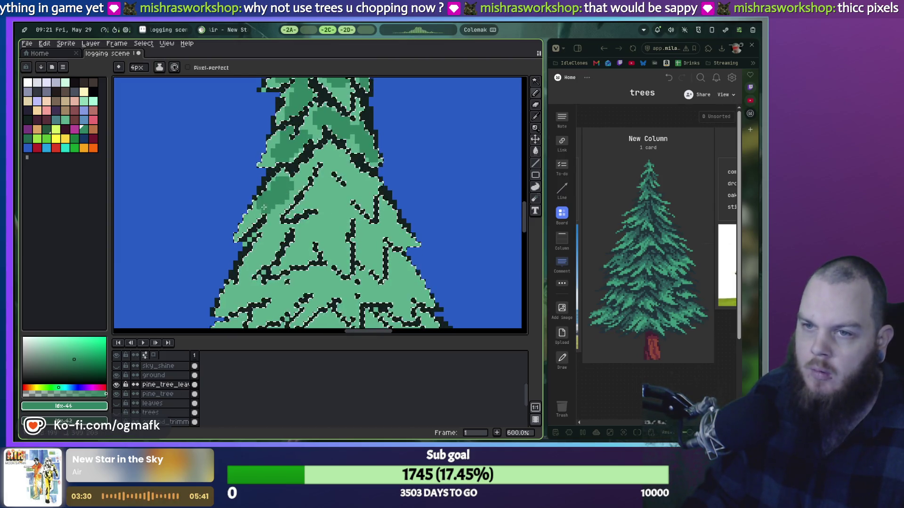
{"action": "key", "text": "ctrl+z"}
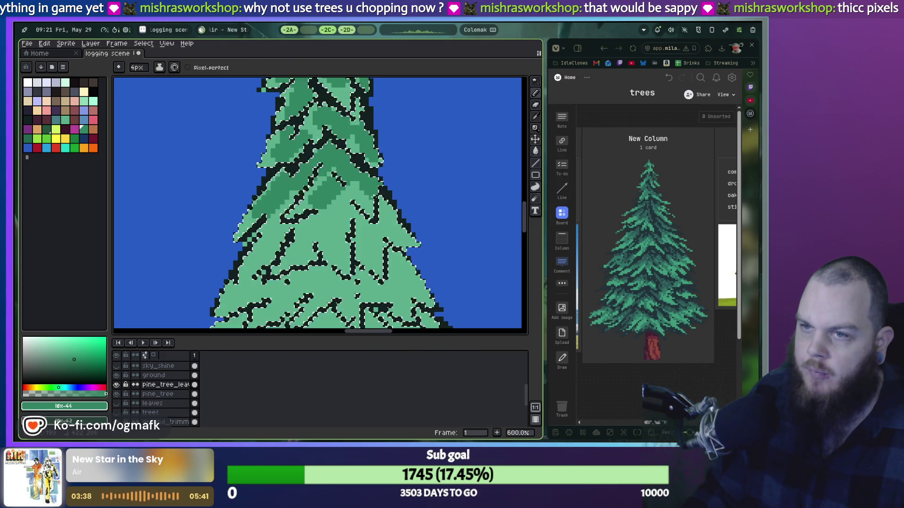
Step: Add a small dab and a vertical darker-green patch to the middle foliage
{"action": "scroll", "coordinate": [328, 223], "scroll_direction": "down", "scroll_amount": 1}
{"action": "scroll", "coordinate": [328, 223], "scroll_direction": "down", "scroll_amount": 1}
{"action": "scroll", "coordinate": [328, 223], "scroll_direction": "up", "scroll_amount": 2}
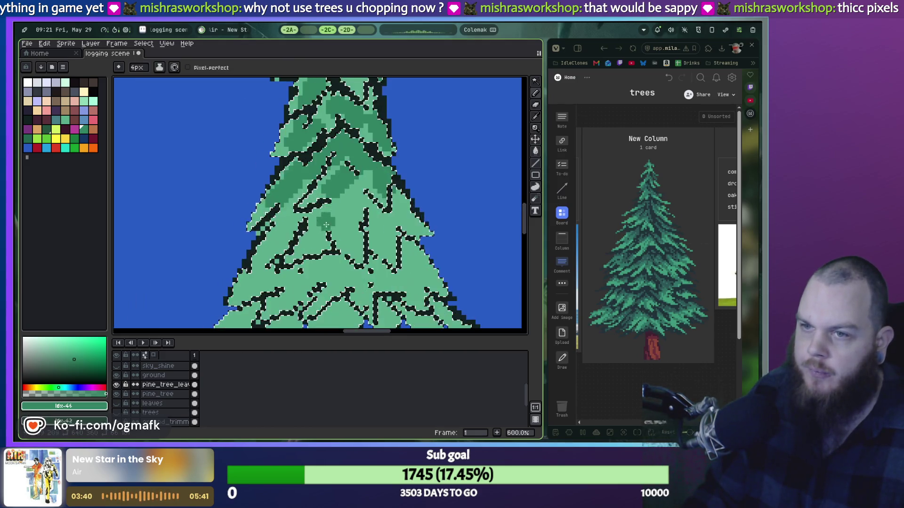
{"action": "left_click", "coordinate": [328, 231]}
{"action": "left_click_drag", "start_coordinate": [320, 247], "coordinate": [325, 219]}
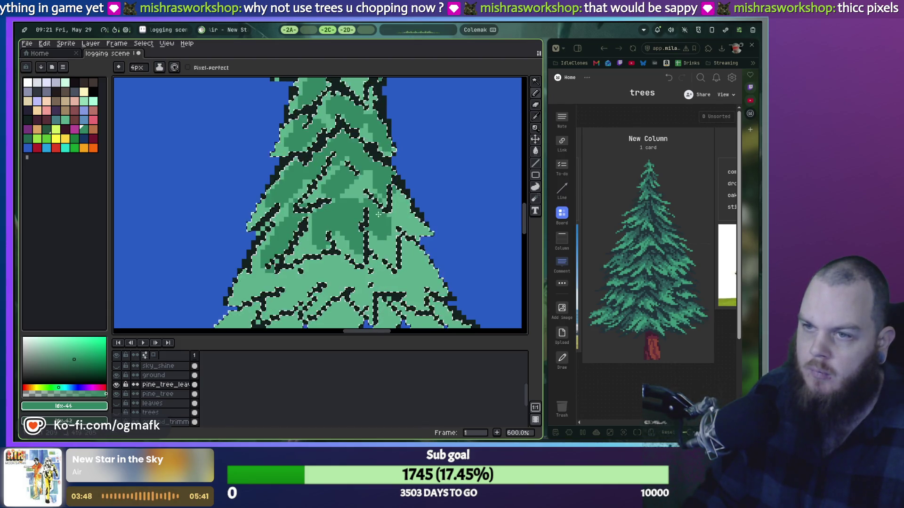
{"action": "scroll", "coordinate": [405, 200], "scroll_direction": "down", "scroll_amount": 4}
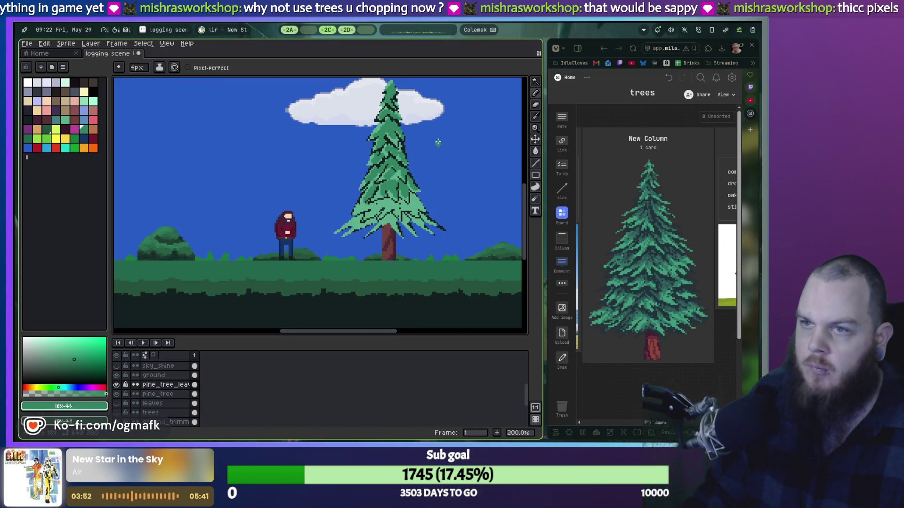
Step: Paint dark green over the light-green right side of the lower branches
{"action": "left_click_drag", "start_coordinate": [438, 145], "coordinate": [374, 178]}
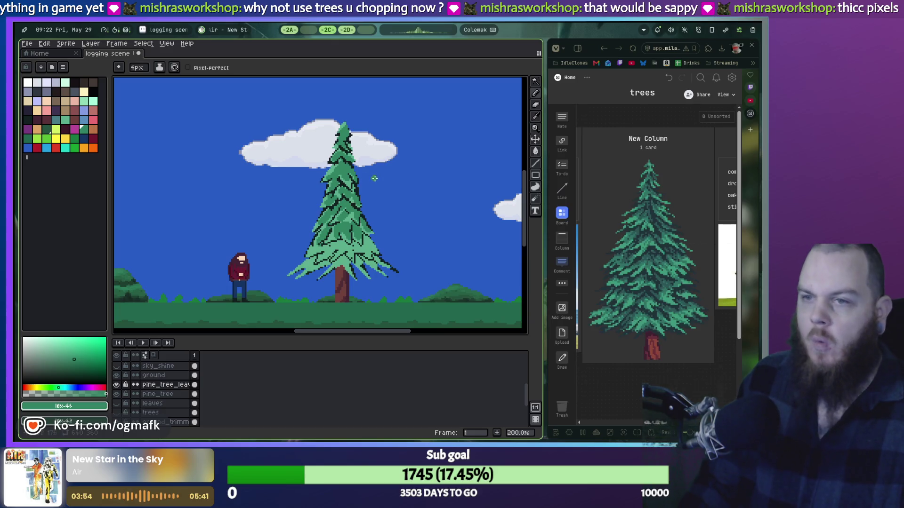
{"action": "scroll", "coordinate": [374, 179], "scroll_direction": "up", "scroll_amount": 2}
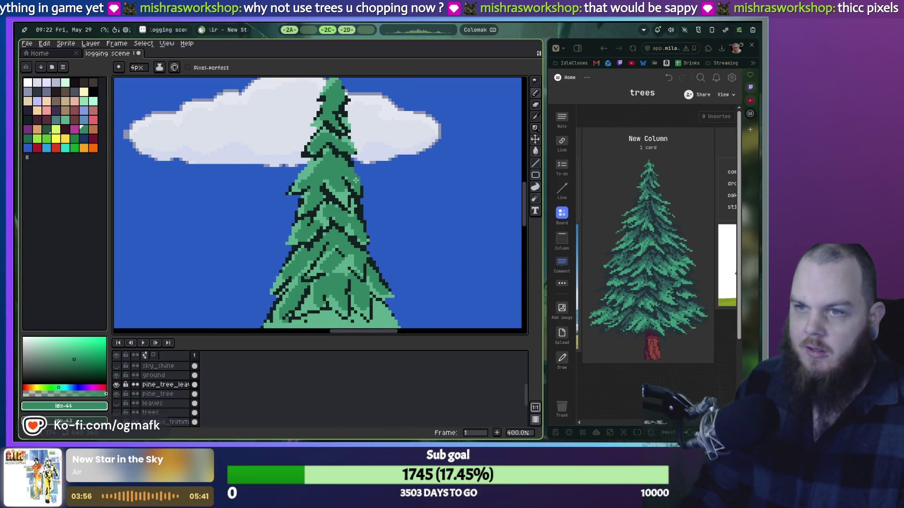
{"action": "scroll", "coordinate": [356, 180], "scroll_direction": "down", "scroll_amount": 2}
{"action": "scroll", "coordinate": [355, 180], "scroll_direction": "up", "scroll_amount": 3}
{"action": "left_click_drag", "start_coordinate": [355, 180], "coordinate": [352, 110]}
{"action": "mouse_move", "coordinate": [263, 278]}
{"action": "left_mouse_down"}
{"action": "mouse_move", "coordinate": [306, 210]}
{"action": "mouse_move", "coordinate": [369, 201]}
{"action": "mouse_move", "coordinate": [389, 232]}
{"action": "left_mouse_up"}
{"action": "scroll", "coordinate": [305, 209], "scroll_direction": "up", "scroll_amount": 1}
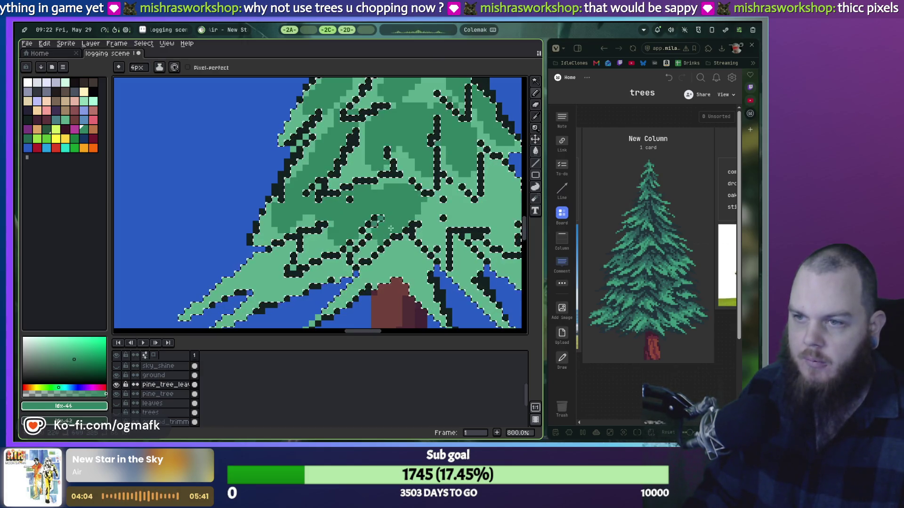
{"action": "scroll", "coordinate": [351, 214], "scroll_direction": "right", "scroll_amount": 3}
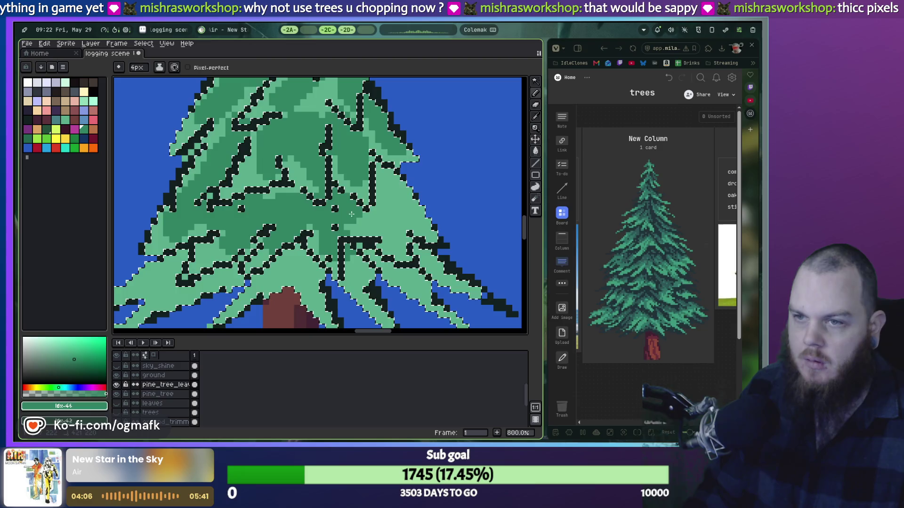
{"action": "left_click_drag", "start_coordinate": [351, 214], "coordinate": [428, 228]}
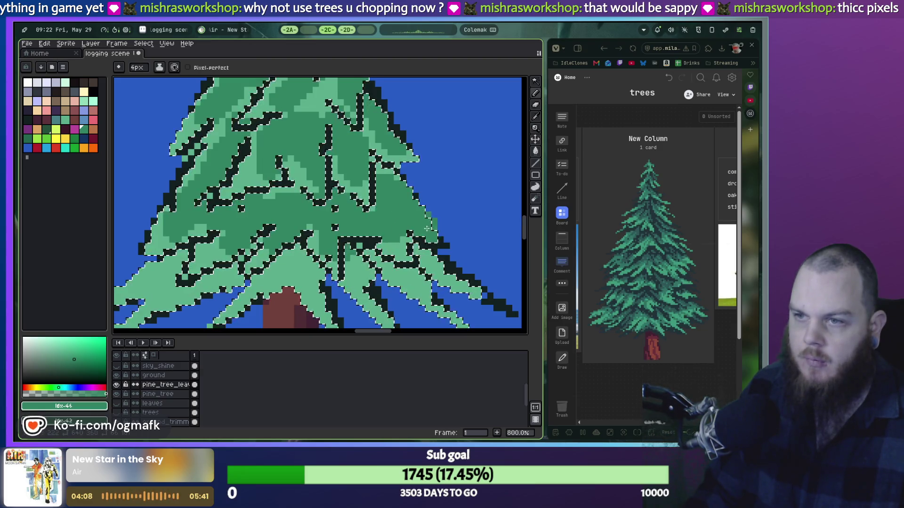
Step: Undo a stray stroke and paint dark green over the lower-left branches
{"action": "left_click_drag", "start_coordinate": [151, 287], "coordinate": [235, 209]}
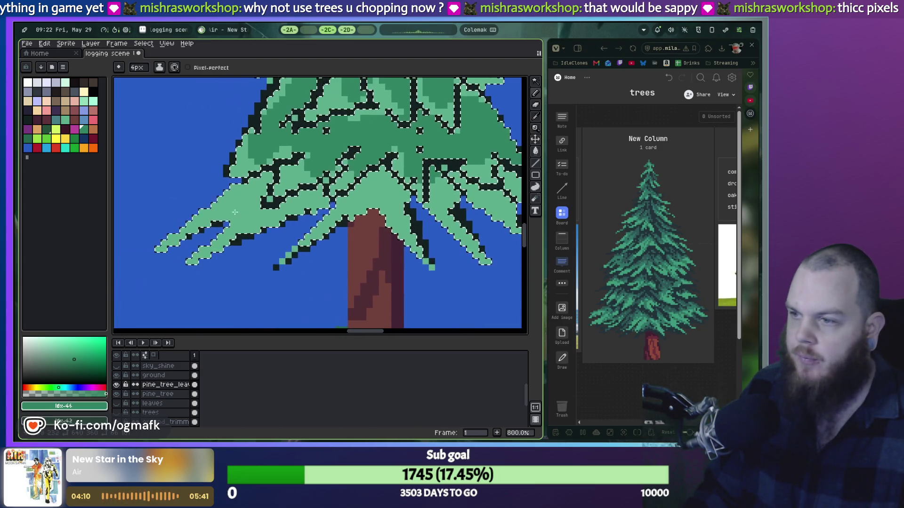
{"action": "key", "text": "ctrl+z"}
{"action": "key", "text": "m"}
{"action": "key", "text": "b"}
{"action": "mouse_move", "coordinate": [221, 226]}
{"action": "left_mouse_down"}
{"action": "mouse_move", "coordinate": [297, 183]}
{"action": "mouse_move", "coordinate": [347, 211]}
{"action": "mouse_move", "coordinate": [450, 188]}
{"action": "mouse_move", "coordinate": [351, 199]}
{"action": "left_mouse_up"}
{"action": "mouse_move", "coordinate": [207, 123]}
{"action": "left_mouse_down"}
{"action": "mouse_move", "coordinate": [156, 189]}
{"action": "mouse_move", "coordinate": [336, 149]}
{"action": "left_mouse_up"}
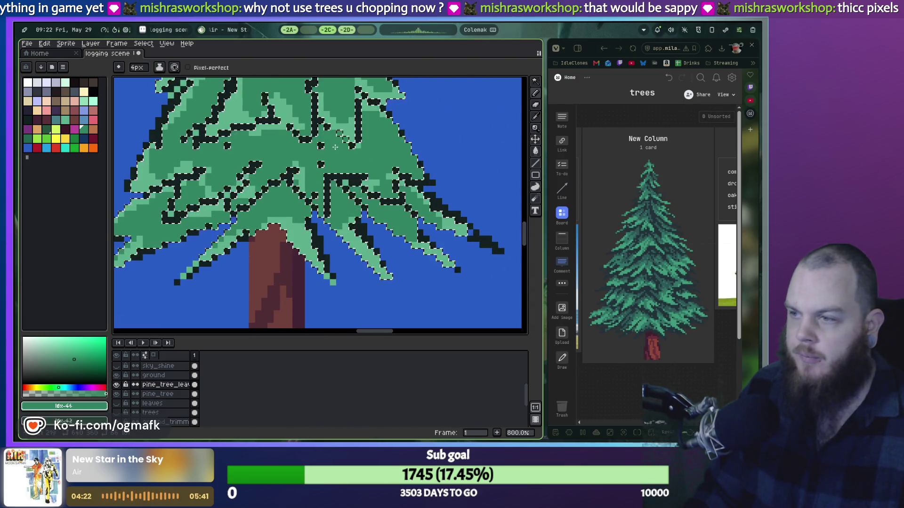
{"action": "scroll", "coordinate": [335, 149], "scroll_direction": "down", "scroll_amount": 3}
{"action": "scroll", "coordinate": [333, 241], "scroll_direction": "up", "scroll_amount": 2}
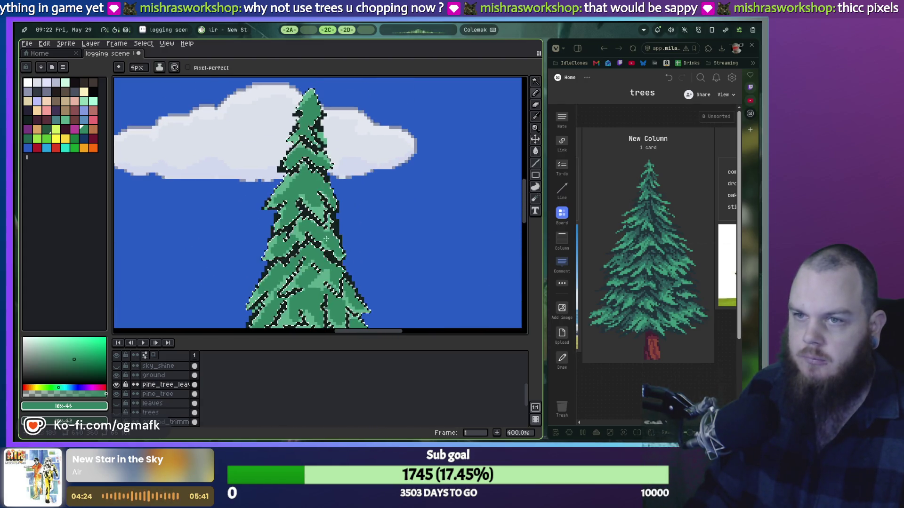
Step: Choose a dark blue from the palette and paint a few pixels on the pine top
{"action": "left_click", "coordinate": [57, 121]}
{"action": "key", "text": "4"}
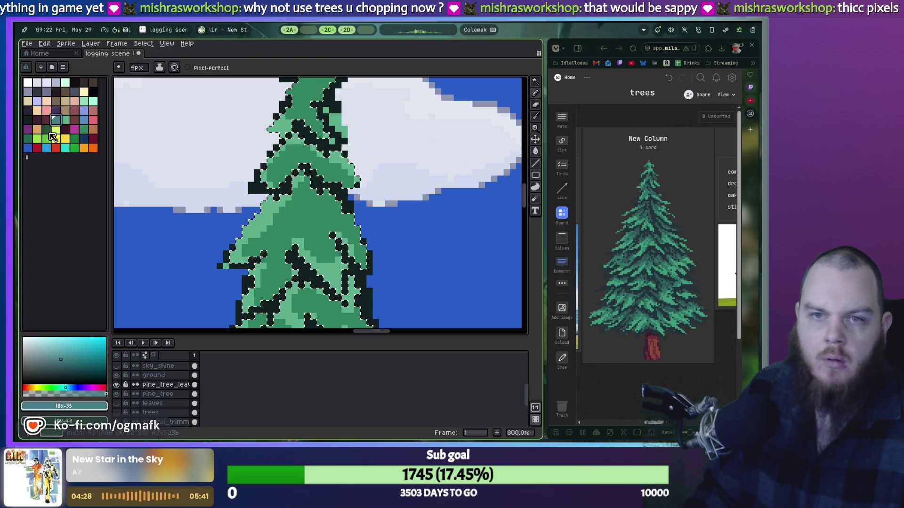
{"action": "left_click", "coordinate": [84, 138]}
{"action": "left_click_drag", "start_coordinate": [289, 141], "coordinate": [275, 152]}
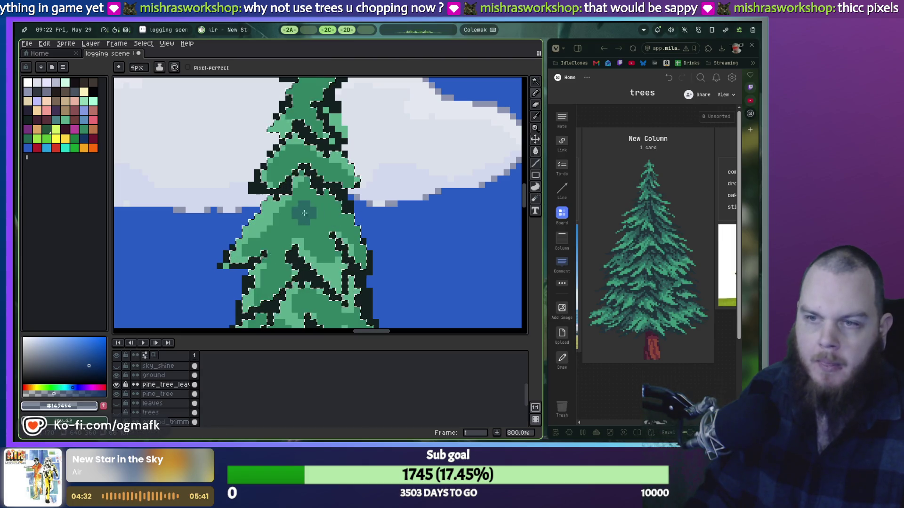
{"action": "scroll", "coordinate": [304, 205], "scroll_direction": "up", "scroll_amount": 3}
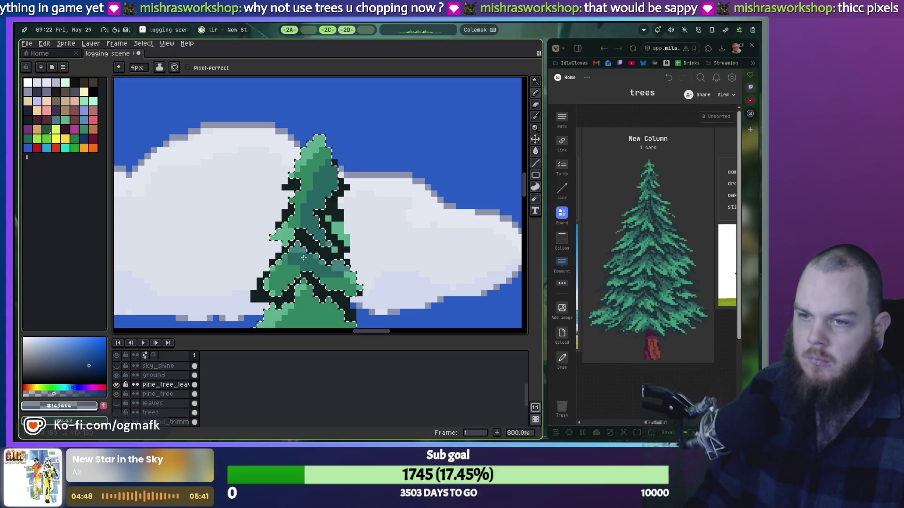
{"action": "scroll", "coordinate": [261, 232], "scroll_direction": "down", "scroll_amount": 5}
Step: Paint darker teal patches over the middle and lower foliage, undoing the last stroke
{"action": "left_click_drag", "start_coordinate": [261, 231], "coordinate": [275, 218]}
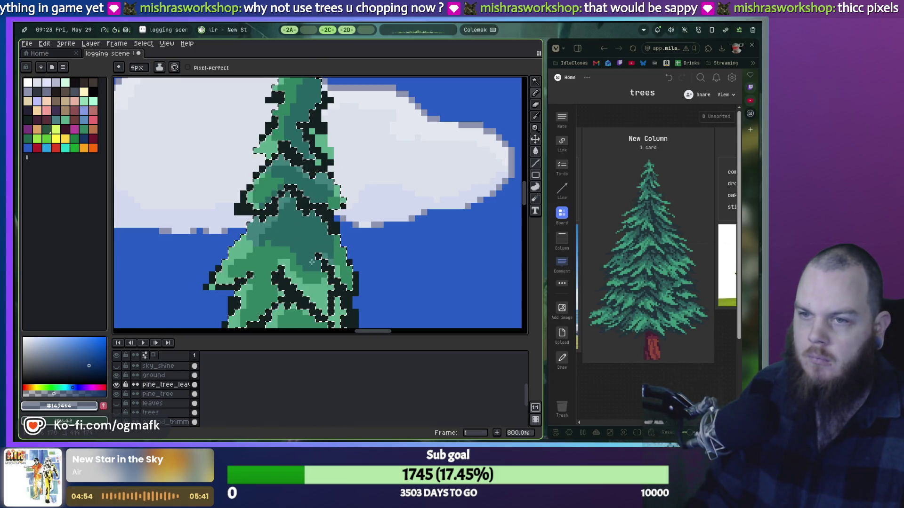
{"action": "left_click_drag", "start_coordinate": [269, 257], "coordinate": [314, 275]}
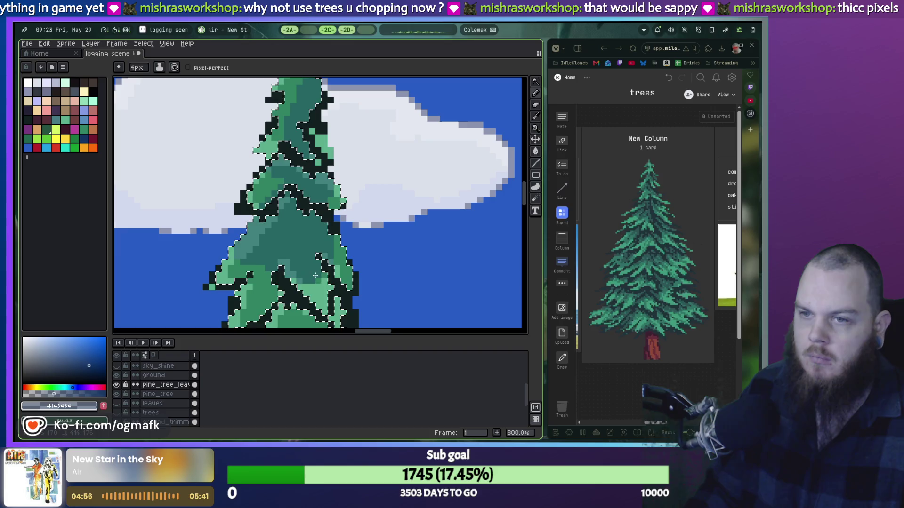
{"action": "scroll", "coordinate": [300, 233], "scroll_direction": "down", "scroll_amount": 5}
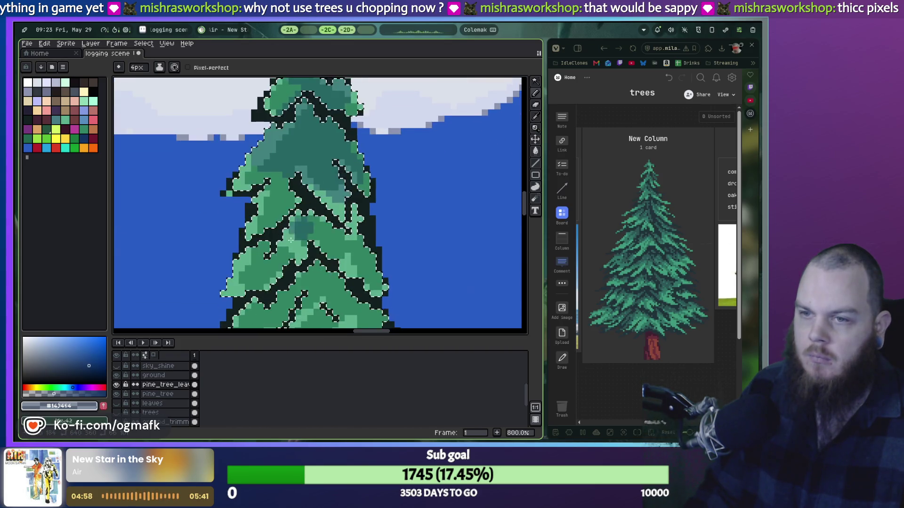
{"action": "mouse_move", "coordinate": [325, 230]}
{"action": "left_mouse_down"}
{"action": "mouse_move", "coordinate": [331, 237]}
{"action": "mouse_move", "coordinate": [270, 255]}
{"action": "left_mouse_up"}
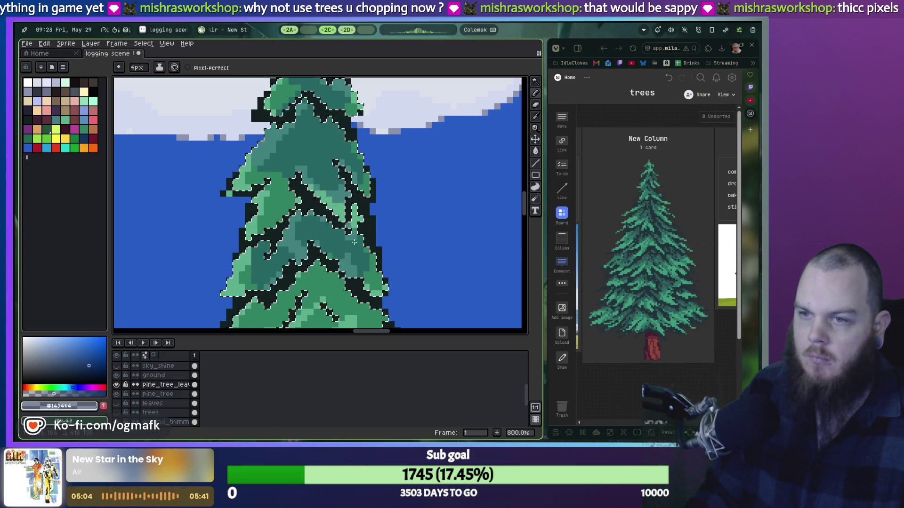
{"action": "scroll", "coordinate": [370, 261], "scroll_direction": "down", "scroll_amount": 2}
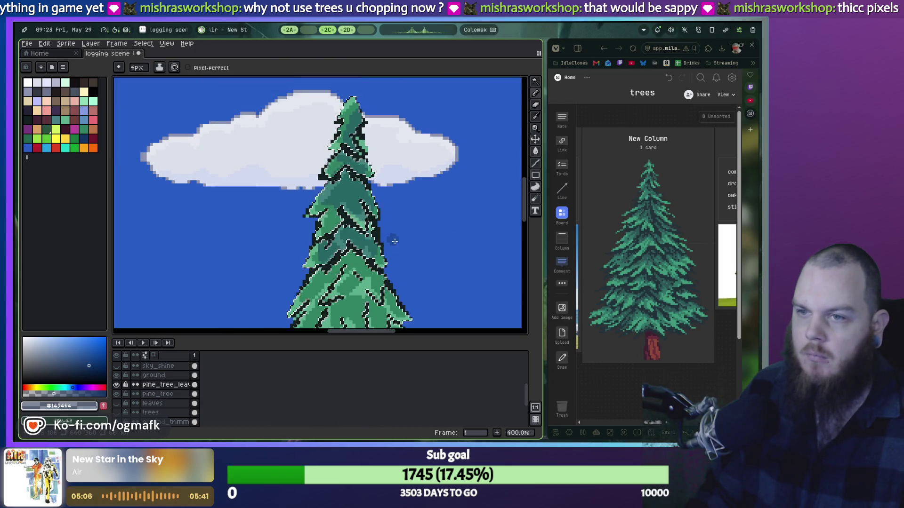
{"action": "scroll", "coordinate": [373, 244], "scroll_direction": "up", "scroll_amount": 2}
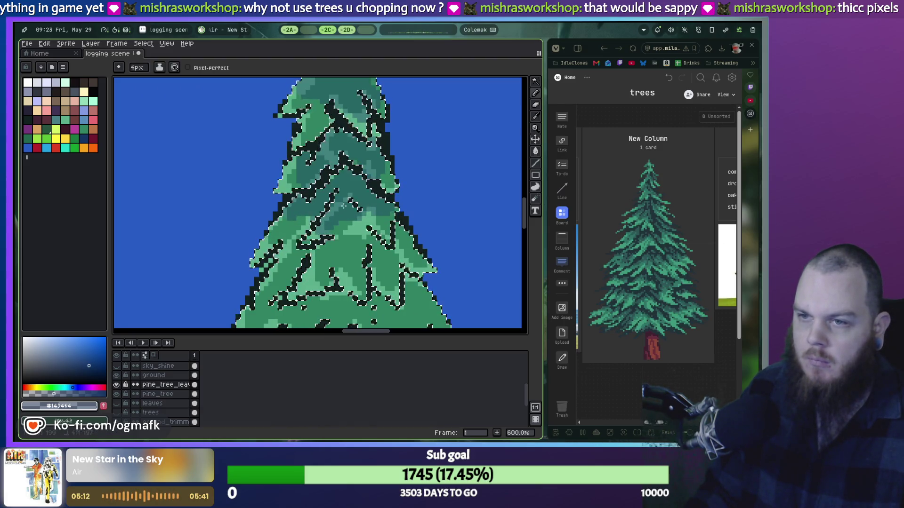
{"action": "key", "text": "ctrl+z"}
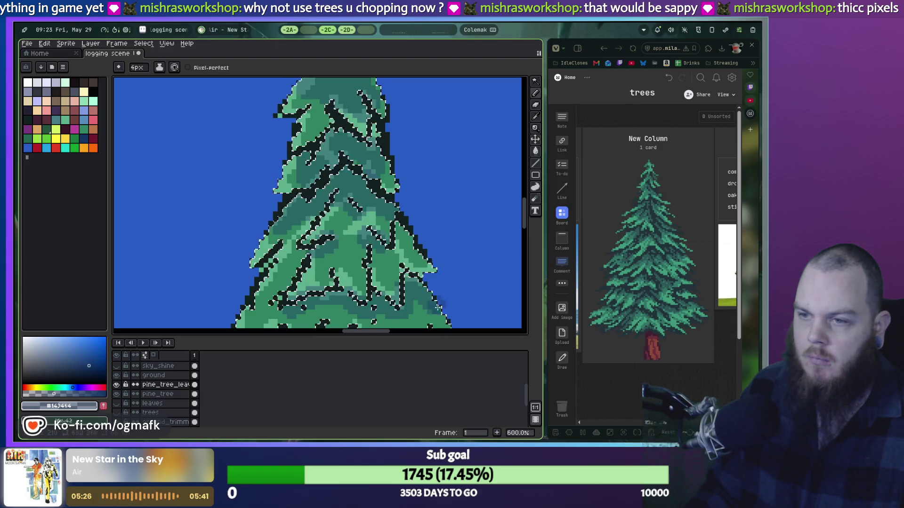
{"action": "scroll", "coordinate": [417, 288], "scroll_direction": "down", "scroll_amount": 3}
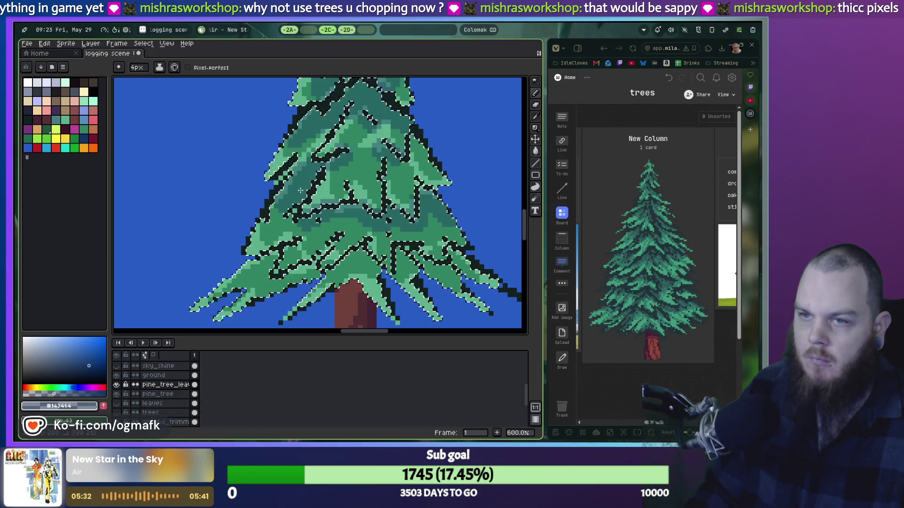
{"action": "scroll", "coordinate": [520, 158], "scroll_direction": "down", "scroll_amount": 3}
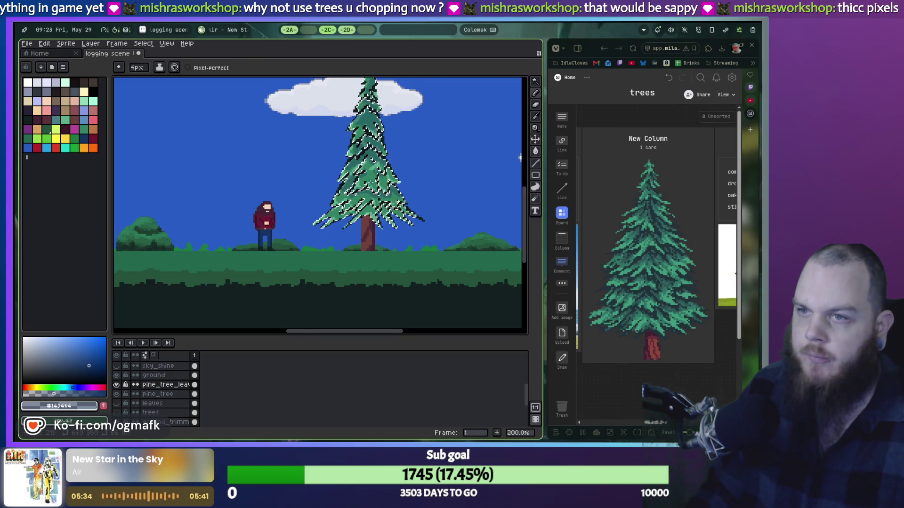
Step: Sample the sky blue and paint over the long lower branches with a 16px pencil to shorten them
{"action": "scroll", "coordinate": [398, 119], "scroll_direction": "up", "scroll_amount": 1}
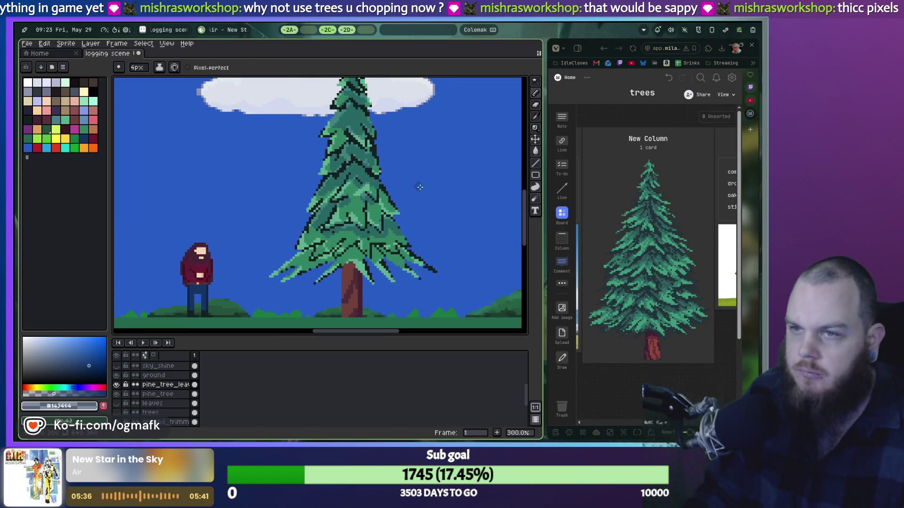
{"action": "scroll", "coordinate": [407, 203], "scroll_direction": "up", "scroll_amount": 2}
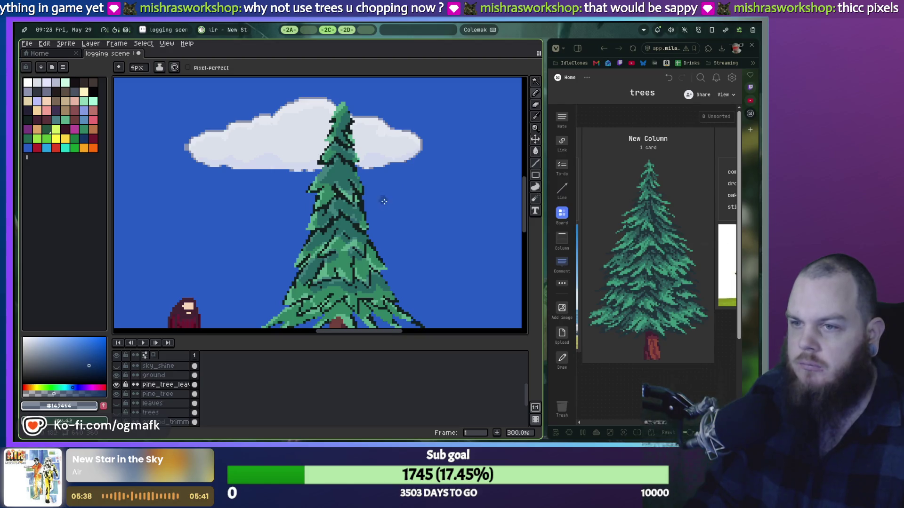
{"action": "scroll", "coordinate": [384, 201], "scroll_direction": "down", "scroll_amount": 1}
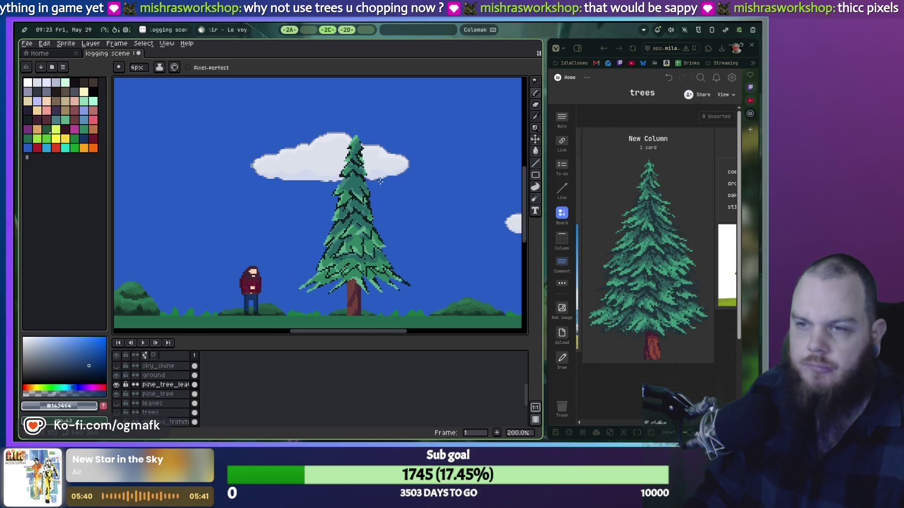
{"action": "scroll", "coordinate": [380, 182], "scroll_direction": "up", "scroll_amount": 2}
{"action": "scroll", "coordinate": [381, 182], "scroll_direction": "down", "scroll_amount": 2}
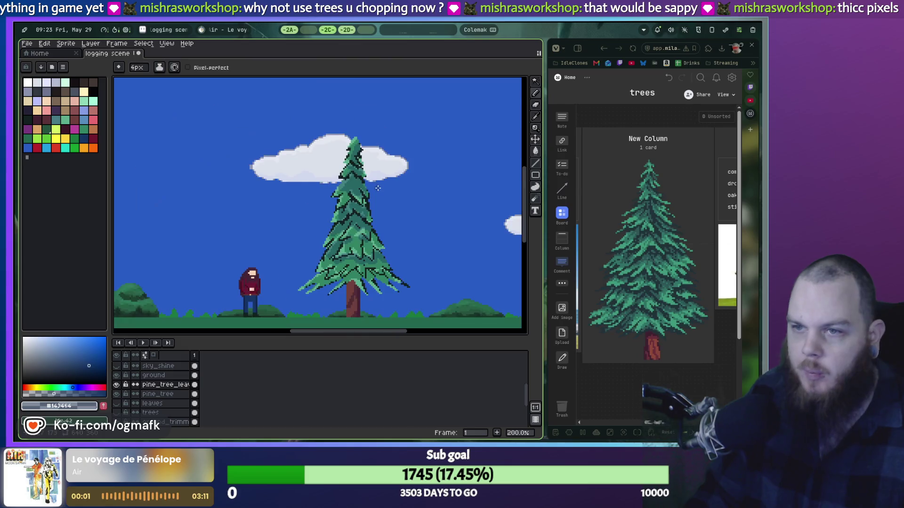
{"action": "scroll", "coordinate": [373, 178], "scroll_direction": "up", "scroll_amount": 1}
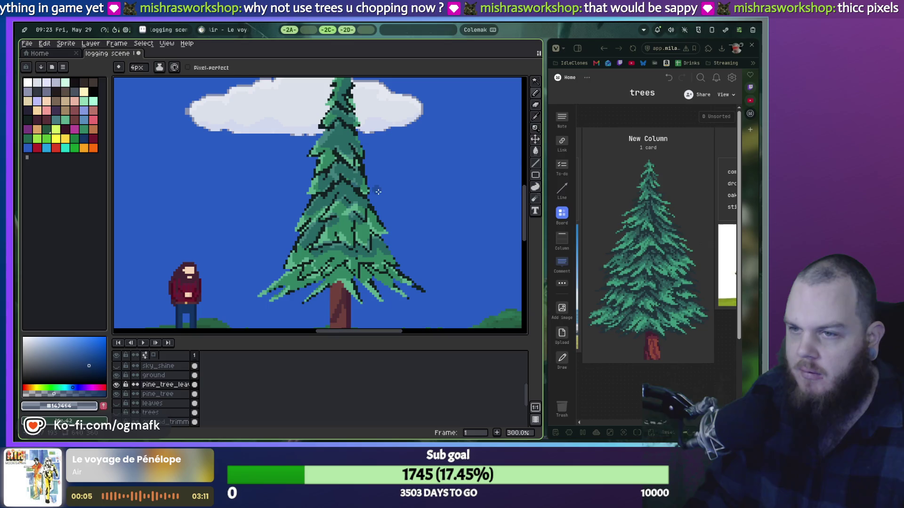
{"action": "scroll", "coordinate": [370, 206], "scroll_direction": "up", "scroll_amount": 2}
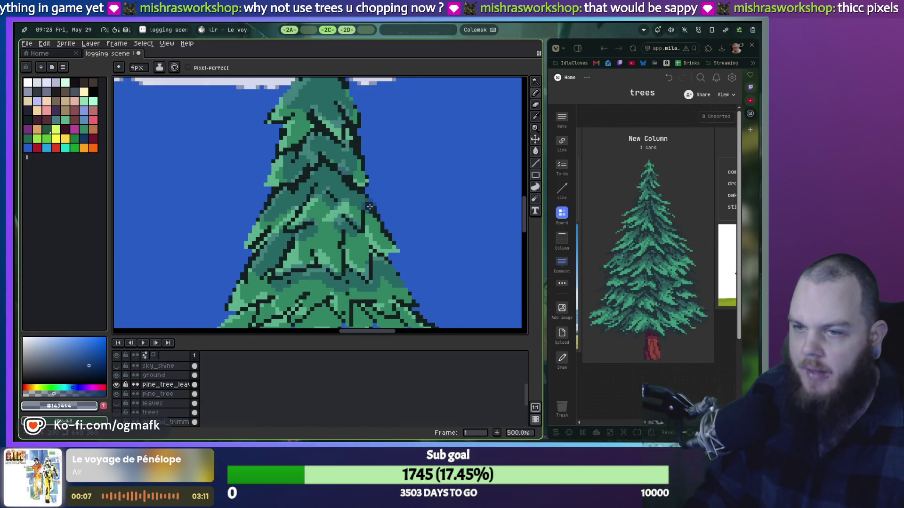
{"action": "scroll", "coordinate": [362, 205], "scroll_direction": "down", "scroll_amount": 1}
{"action": "scroll", "coordinate": [353, 205], "scroll_direction": "down", "scroll_amount": 1}
{"action": "scroll", "coordinate": [340, 203], "scroll_direction": "up", "scroll_amount": 1}
{"action": "scroll", "coordinate": [341, 203], "scroll_direction": "up", "scroll_amount": 1}
{"action": "scroll", "coordinate": [343, 207], "scroll_direction": "up", "scroll_amount": 1}
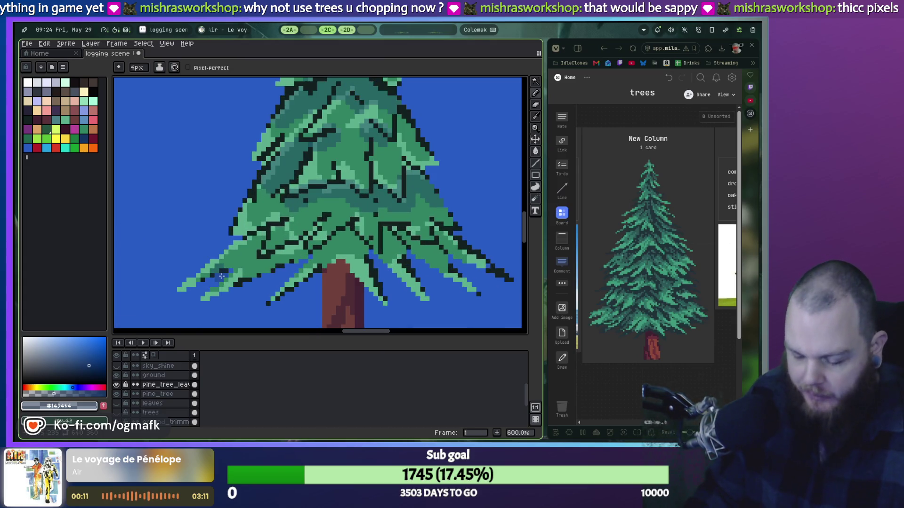
{"action": "key", "text": "i"}
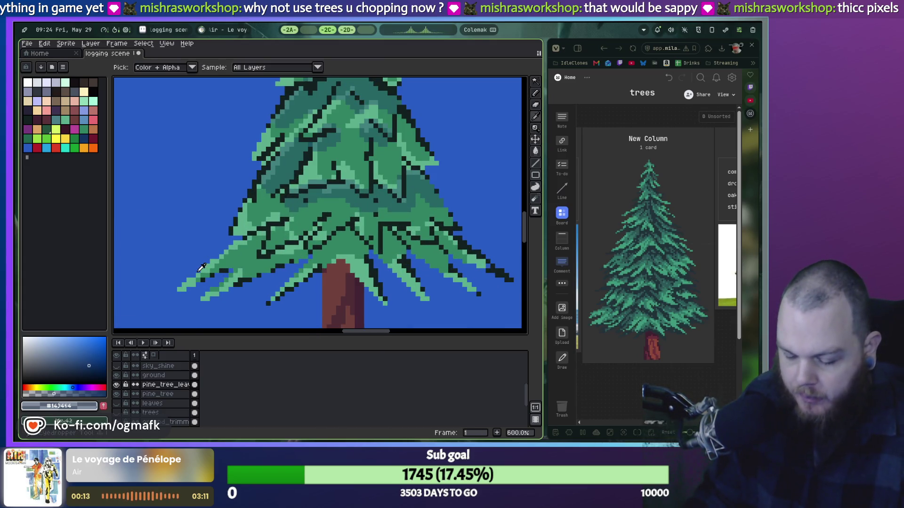
{"action": "key", "text": "b"}
{"action": "left_click_drag", "start_coordinate": [226, 289], "coordinate": [471, 287]}
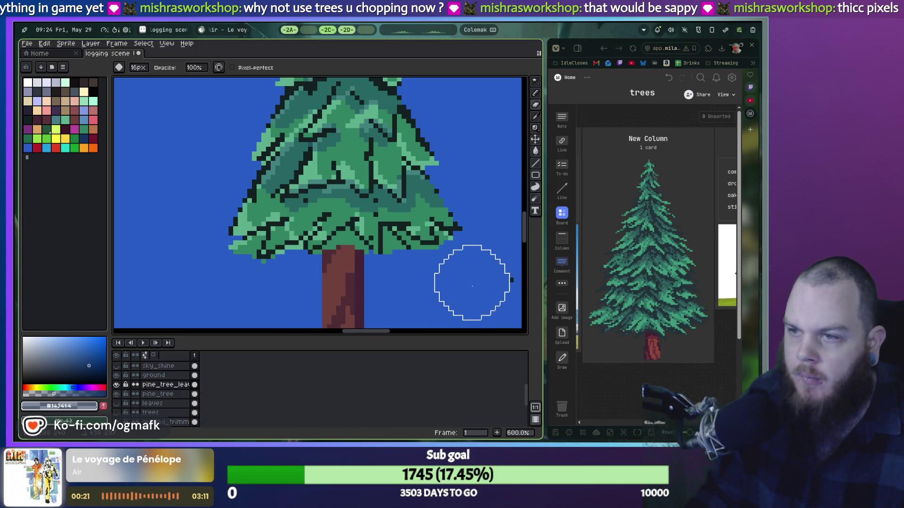
Step: Reduce the brush size and recentre the view on the pine tree
{"action": "scroll", "coordinate": [464, 283], "scroll_direction": "down", "scroll_amount": 3}
{"action": "scroll", "coordinate": [464, 258], "scroll_direction": "down", "scroll_amount": 1}
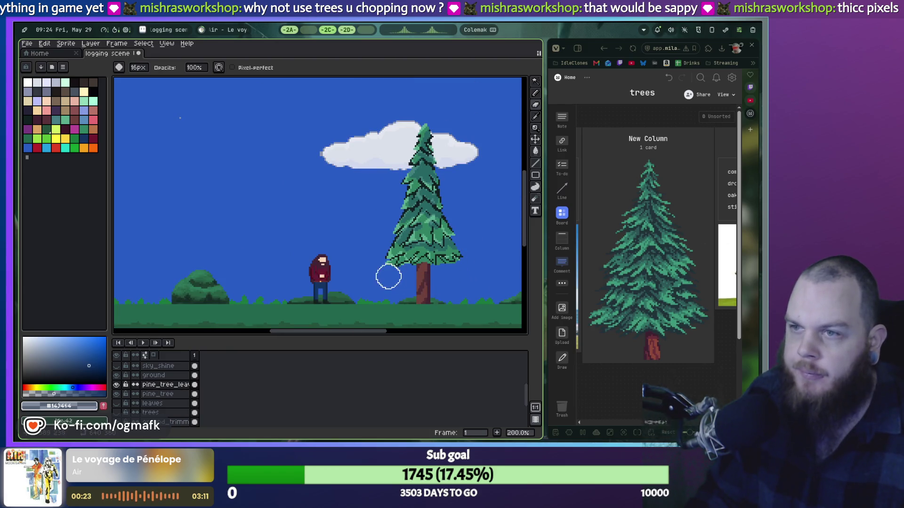
{"action": "scroll", "coordinate": [389, 276], "scroll_direction": "up", "scroll_amount": 4}
{"action": "key", "text": "minus"}
{"action": "key", "text": "minus"}
{"action": "key", "text": "minus"}
{"action": "key", "text": "minus"}
{"action": "key", "text": "minus"}
{"action": "key", "text": "minus"}
{"action": "key", "text": "minus"}
{"action": "key", "text": "minus"}
{"action": "key", "text": "minus"}
{"action": "left_click_drag", "start_coordinate": [413, 238], "coordinate": [256, 267]}
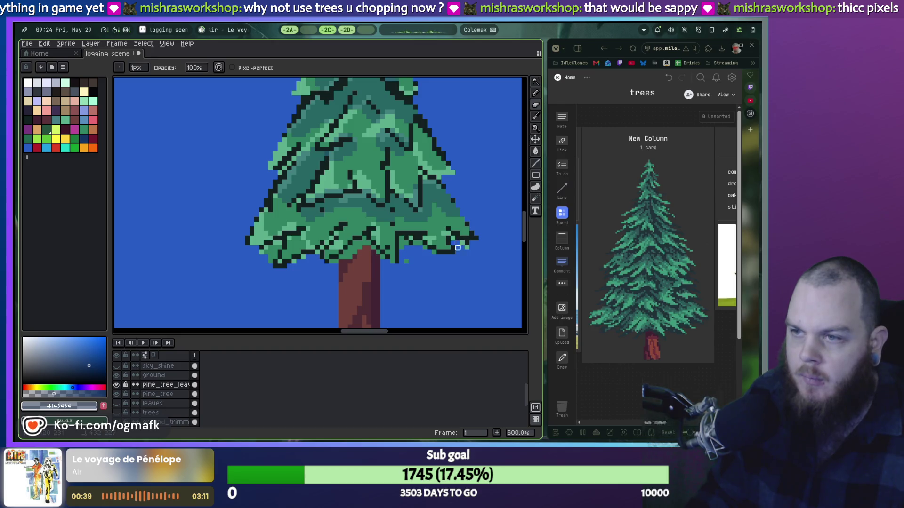
Step: Sample the mid-teal #276664 from the pine and paint a patch into its middle foliage
{"action": "scroll", "coordinate": [457, 248], "scroll_direction": "down", "scroll_amount": 1}
{"action": "left_click_drag", "start_coordinate": [458, 248], "coordinate": [356, 306]}
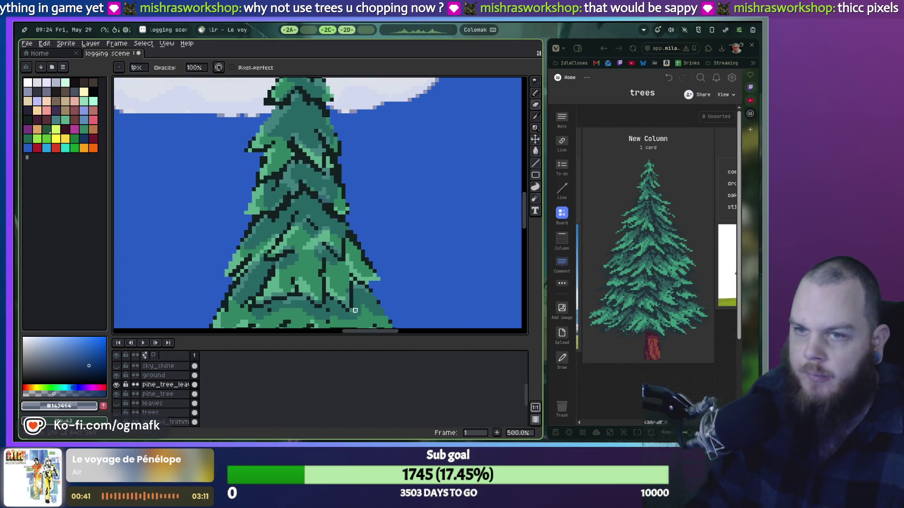
{"action": "scroll", "coordinate": [303, 256], "scroll_direction": "up", "scroll_amount": 2}
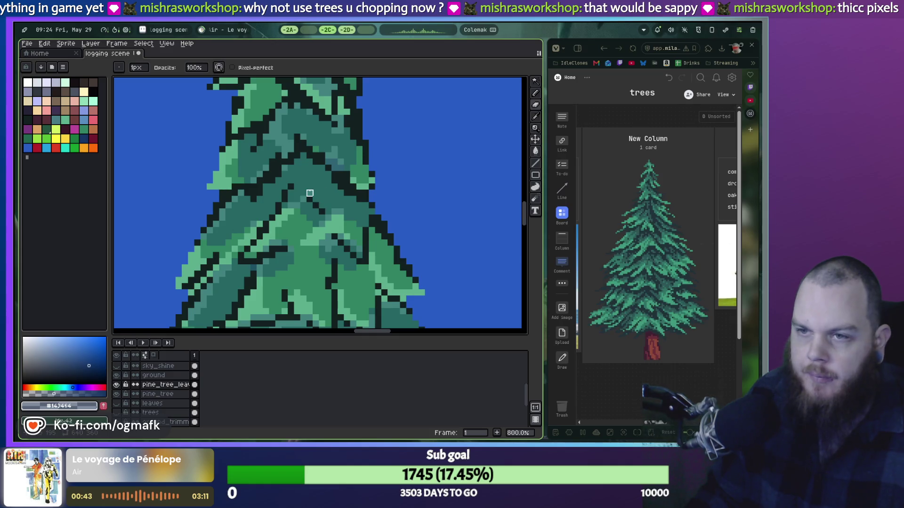
{"action": "left_click", "coordinate": [310, 178], "text": "alt"}
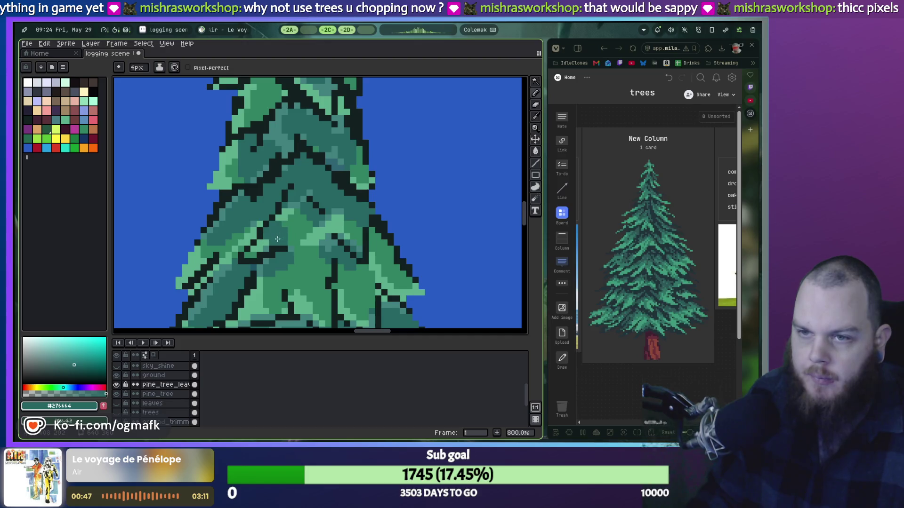
{"action": "scroll", "coordinate": [263, 245], "scroll_direction": "down", "scroll_amount": 3}
{"action": "left_click_drag", "start_coordinate": [186, 268], "coordinate": [186, 285]}
Step: Sample the dark outline colour #122020 from the pine's lower branches
{"action": "scroll", "coordinate": [215, 280], "scroll_direction": "down", "scroll_amount": 1}
{"action": "scroll", "coordinate": [381, 262], "scroll_direction": "down", "scroll_amount": 2}
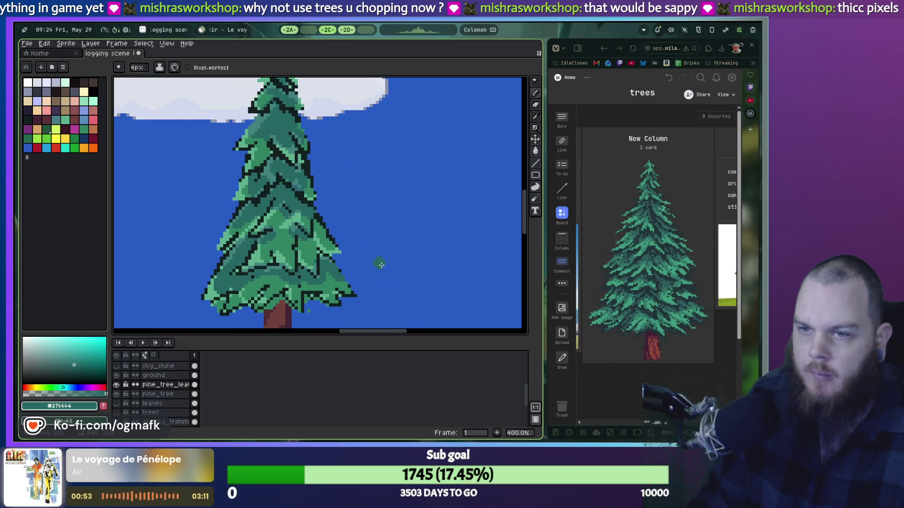
{"action": "scroll", "coordinate": [386, 236], "scroll_direction": "down", "scroll_amount": 1}
{"action": "scroll", "coordinate": [374, 234], "scroll_direction": "down", "scroll_amount": 1}
{"action": "scroll", "coordinate": [373, 225], "scroll_direction": "up", "scroll_amount": 5}
{"action": "scroll", "coordinate": [370, 189], "scroll_direction": "down", "scroll_amount": 1}
{"action": "scroll", "coordinate": [364, 149], "scroll_direction": "down", "scroll_amount": 2}
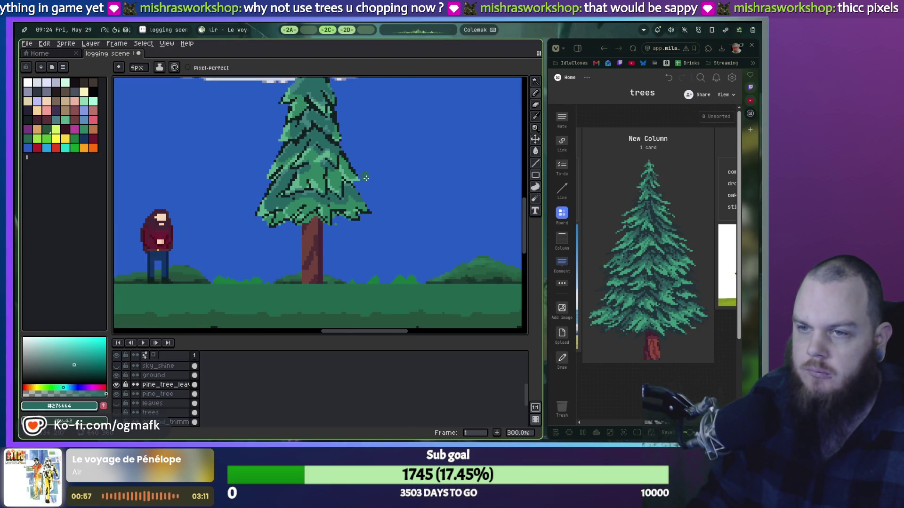
{"action": "scroll", "coordinate": [364, 178], "scroll_direction": "up", "scroll_amount": 2}
{"action": "scroll", "coordinate": [374, 178], "scroll_direction": "down", "scroll_amount": 3}
{"action": "scroll", "coordinate": [339, 237], "scroll_direction": "up", "scroll_amount": 3}
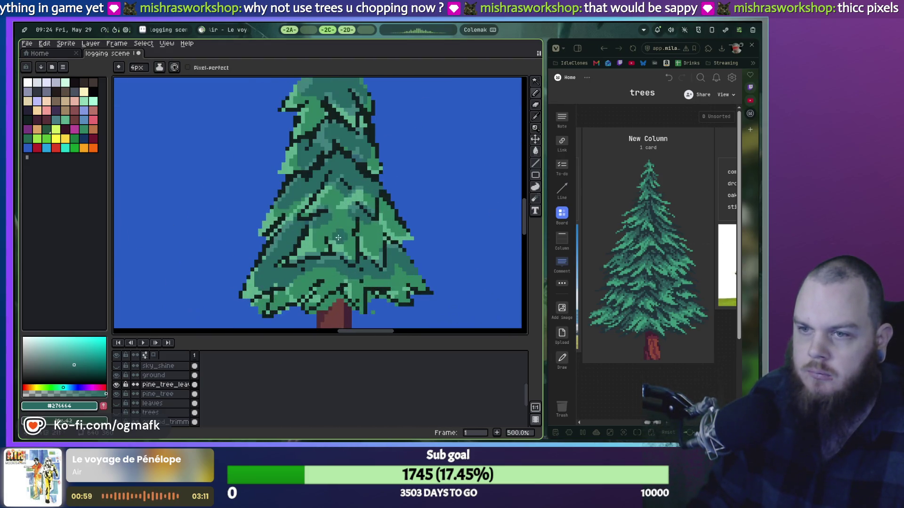
{"action": "left_click", "coordinate": [246, 285], "text": "alt"}
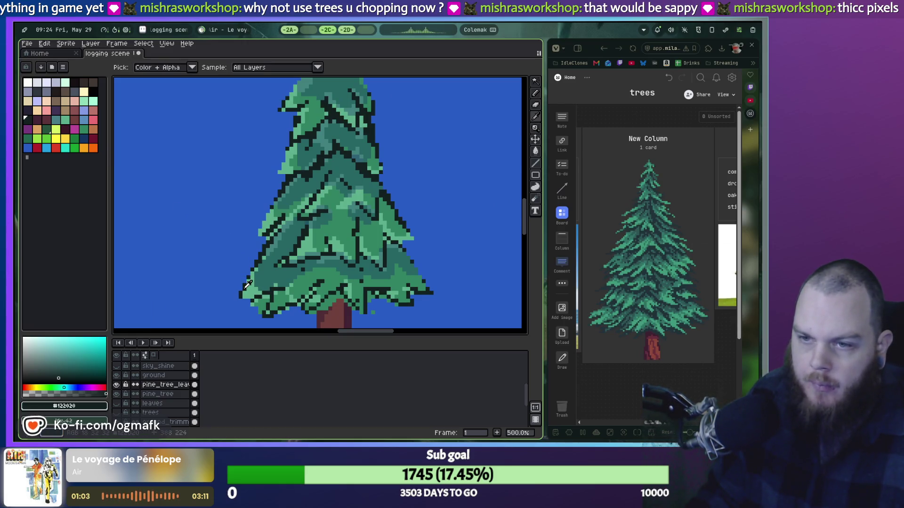
Step: On the lower-left foliage edge, turn a stray leaf pixel into sky blue
{"action": "scroll", "coordinate": [248, 290], "scroll_direction": "up", "scroll_amount": 5}
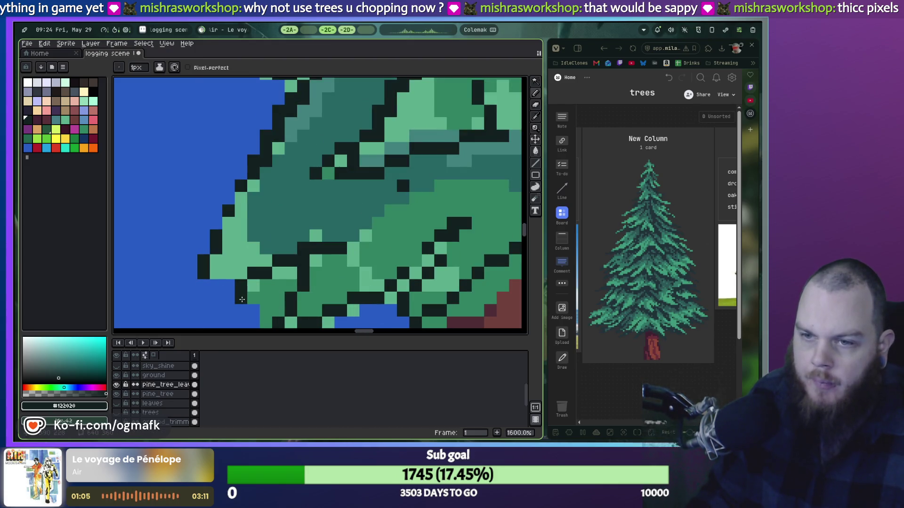
{"action": "left_click_drag", "start_coordinate": [242, 299], "coordinate": [236, 227]}
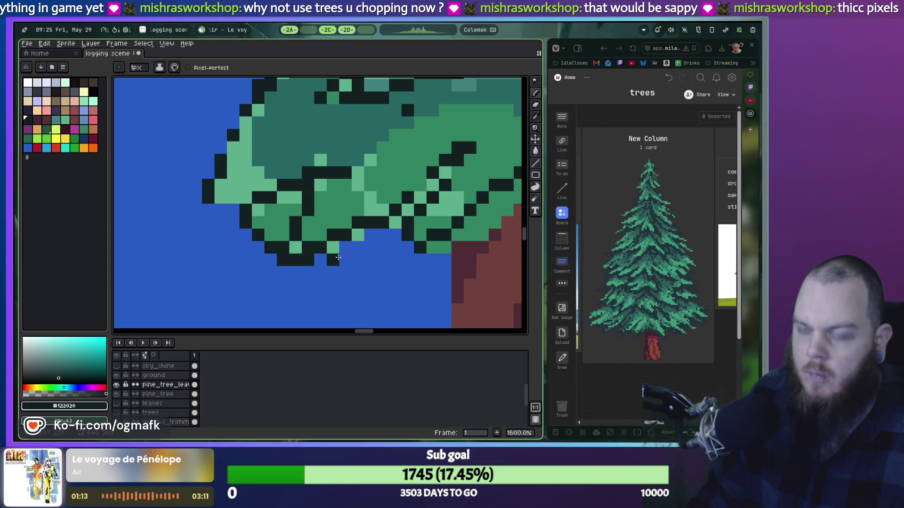
{"action": "key", "text": "i"}
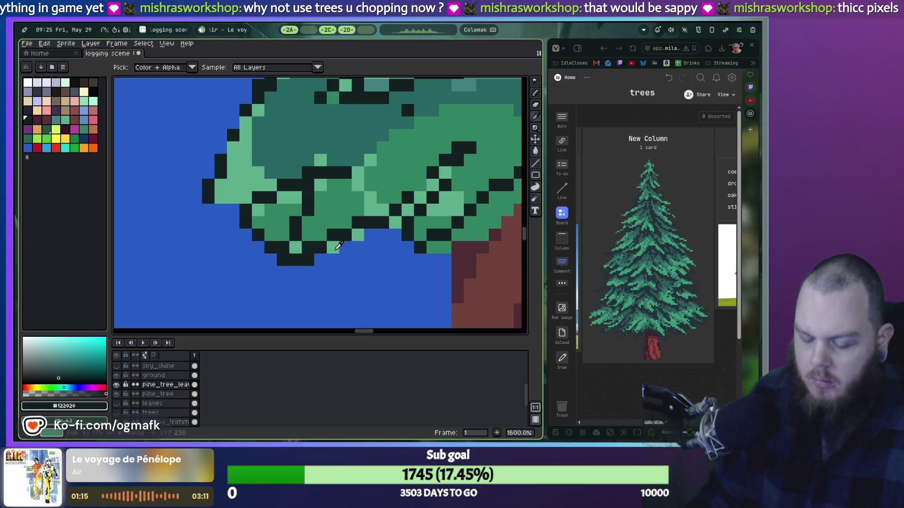
{"action": "key", "text": "b"}
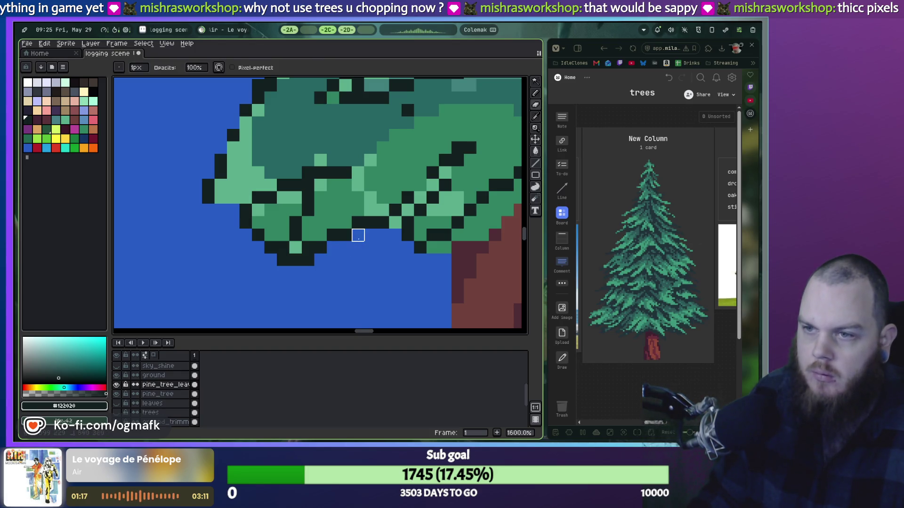
{"action": "mouse_move", "coordinate": [396, 236]}
{"action": "left_mouse_down"}
{"action": "mouse_move", "coordinate": [255, 243]}
{"action": "mouse_move", "coordinate": [306, 255]}
{"action": "mouse_move", "coordinate": [328, 228]}
{"action": "mouse_move", "coordinate": [356, 218]}
{"action": "left_mouse_up"}
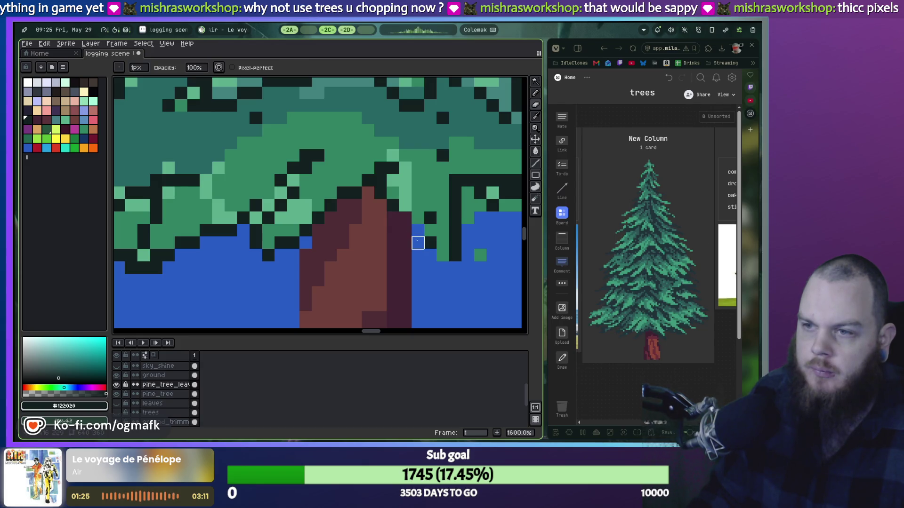
{"action": "left_click", "coordinate": [442, 255]}
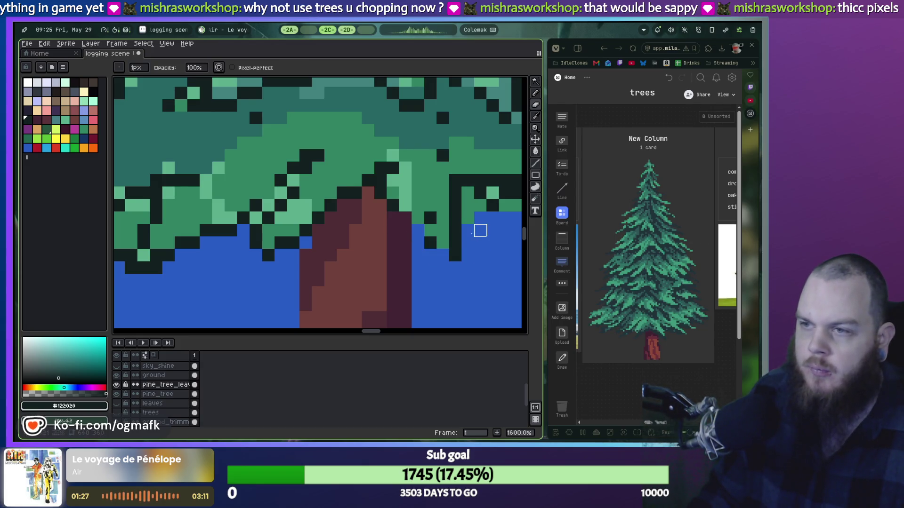
Step: Erase a stray dark pixel below the foliage and add a dark outline pixel under the branch edge
{"action": "left_click_drag", "start_coordinate": [480, 230], "coordinate": [276, 248]}
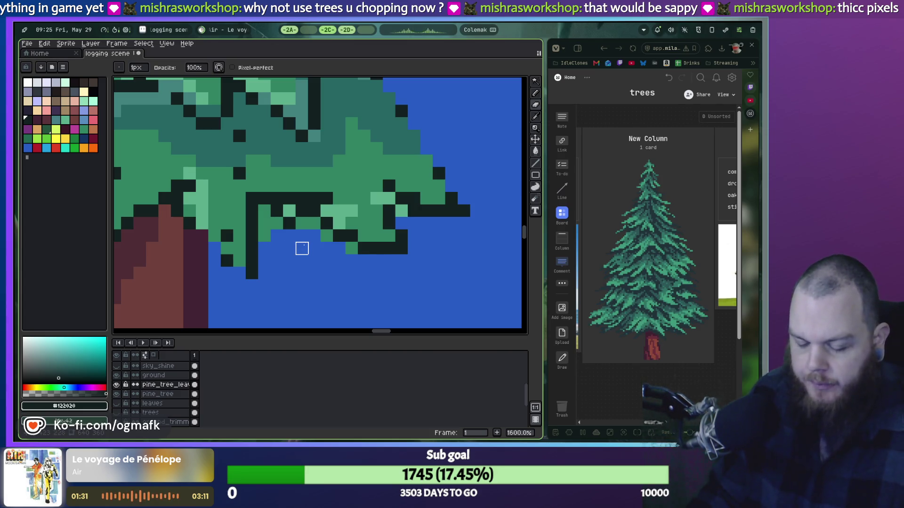
{"action": "key", "text": "e"}
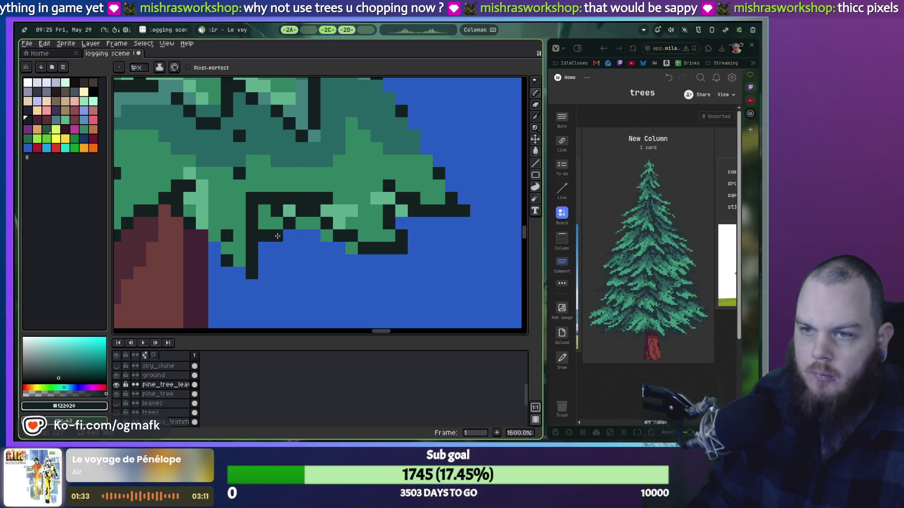
{"action": "left_click", "coordinate": [315, 248]}
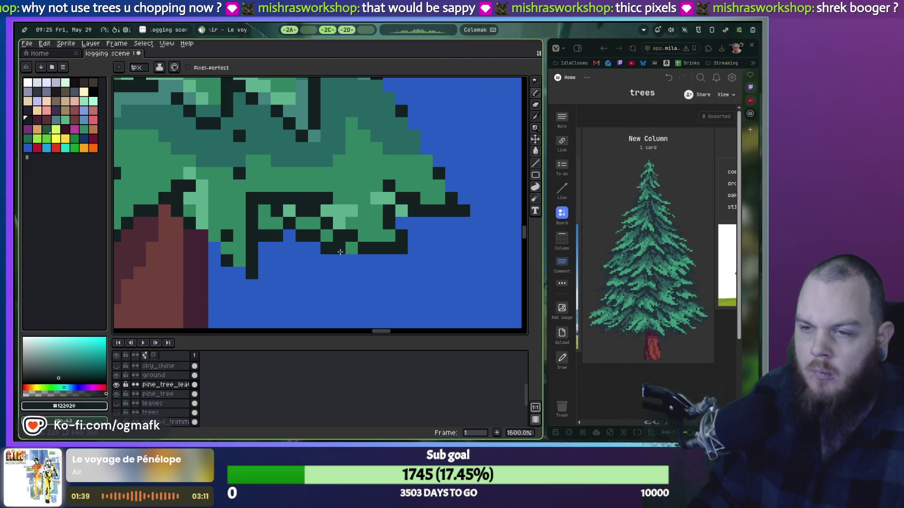
{"action": "scroll", "coordinate": [348, 251], "scroll_direction": "left", "scroll_amount": 5}
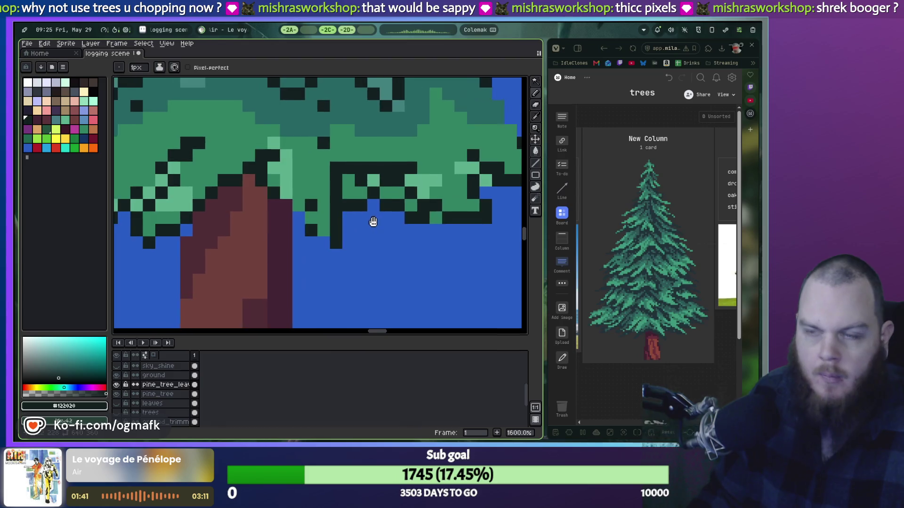
{"action": "scroll", "coordinate": [358, 250], "scroll_direction": "down", "scroll_amount": 2}
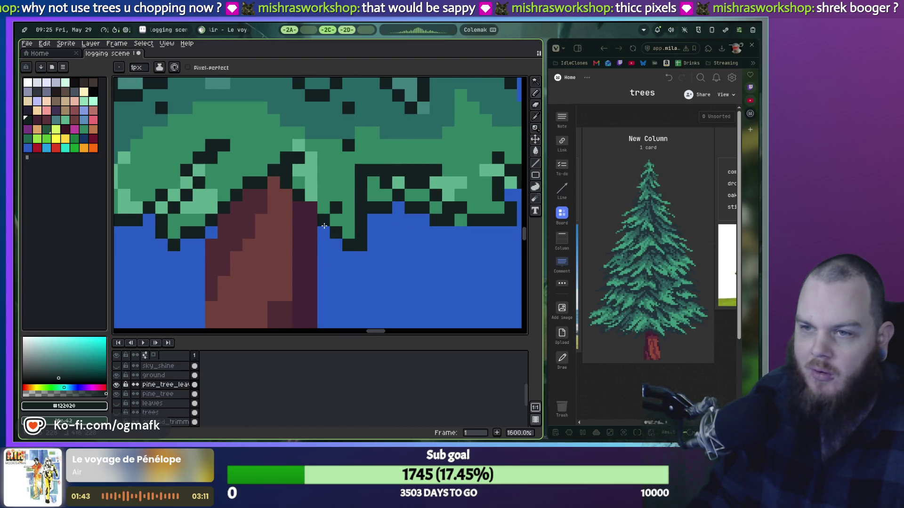
{"action": "scroll", "coordinate": [323, 226], "scroll_direction": "left", "scroll_amount": 4}
{"action": "left_click", "coordinate": [242, 237]}
{"action": "scroll", "coordinate": [235, 231], "scroll_direction": "down", "scroll_amount": 2}
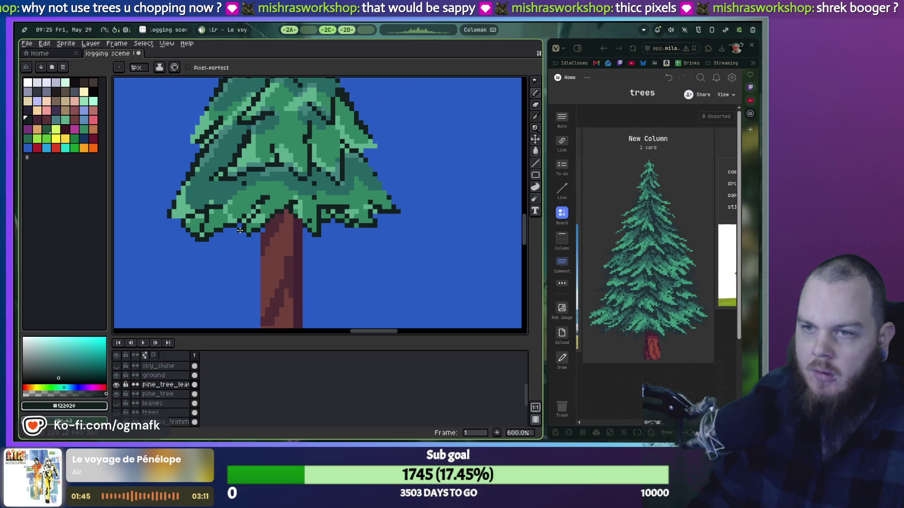
{"action": "scroll", "coordinate": [237, 232], "scroll_direction": "down", "scroll_amount": 1}
{"action": "scroll", "coordinate": [245, 234], "scroll_direction": "down", "scroll_amount": 2}
{"action": "mouse_move", "coordinate": [247, 205]}
{"action": "left_mouse_down"}
{"action": "mouse_move", "coordinate": [282, 247]}
{"action": "mouse_move", "coordinate": [303, 252]}
{"action": "left_mouse_up"}
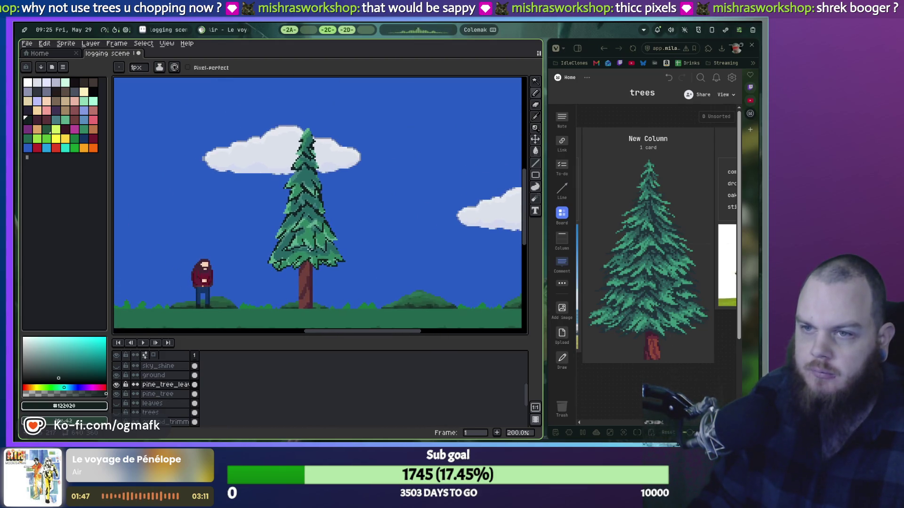
{"action": "scroll", "coordinate": [305, 252], "scroll_direction": "up", "scroll_amount": 1}
{"action": "scroll", "coordinate": [305, 252], "scroll_direction": "up", "scroll_amount": 1}
{"action": "scroll", "coordinate": [304, 252], "scroll_direction": "down", "scroll_amount": 1}
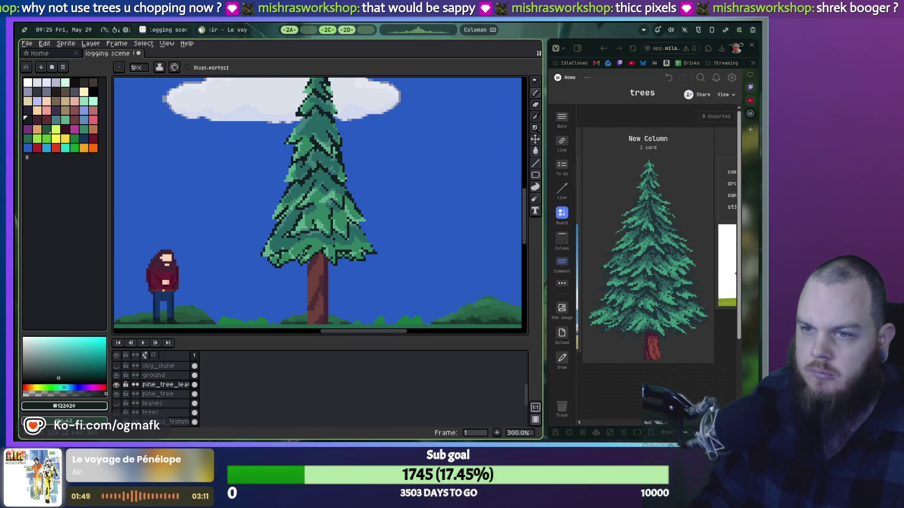
{"action": "scroll", "coordinate": [303, 255], "scroll_direction": "down", "scroll_amount": 1}
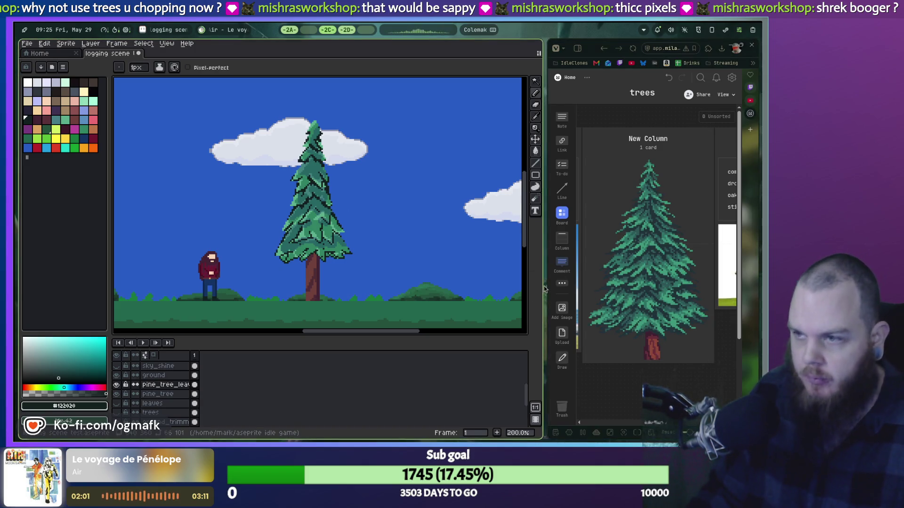
{"action": "left_click_drag", "start_coordinate": [545, 290], "coordinate": [210, 290]}
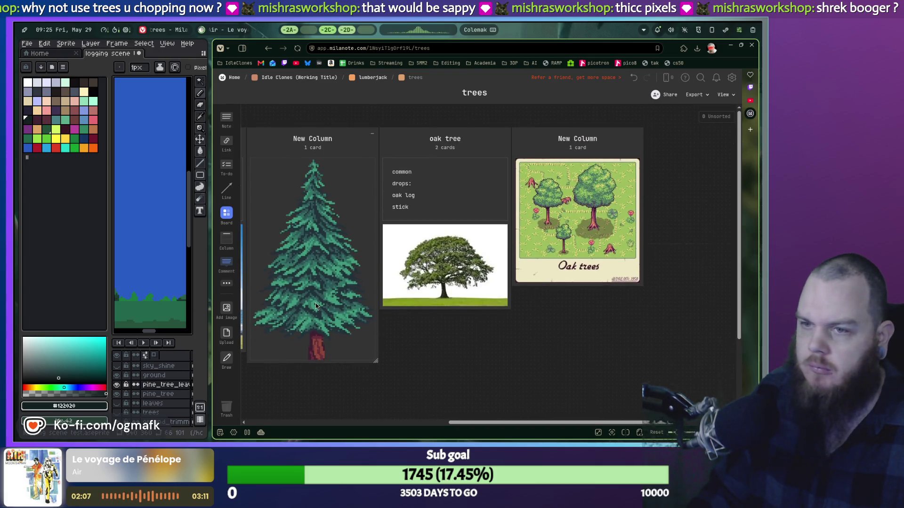
Step: Zoom the Milanote trees board in twice and scroll through the pine reference
{"action": "key", "text": "ctrl+plus"}
{"action": "key", "text": "ctrl+plus"}
{"action": "key", "text": "ctrl+plus"}
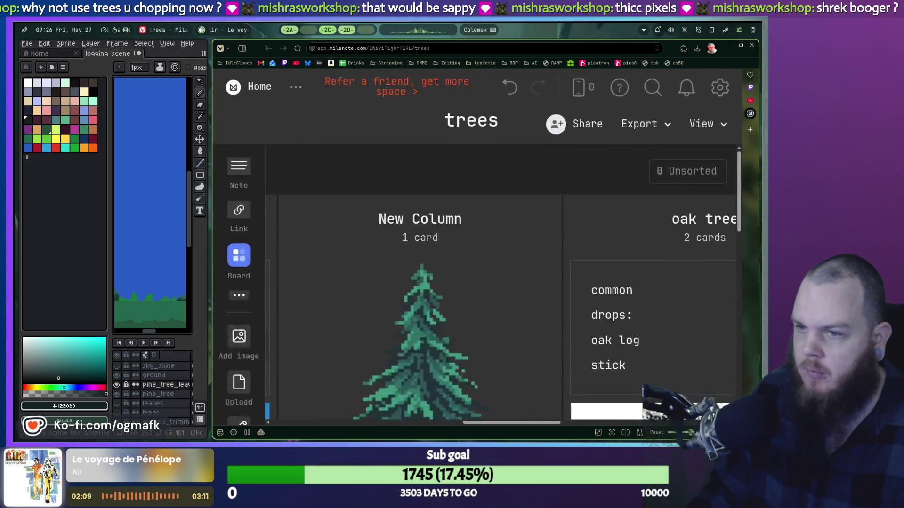
{"action": "key", "text": "ctrl+plus"}
{"action": "key", "text": "ctrl+plus"}
{"action": "scroll", "coordinate": [617, 347], "scroll_direction": "up", "scroll_amount": 3}
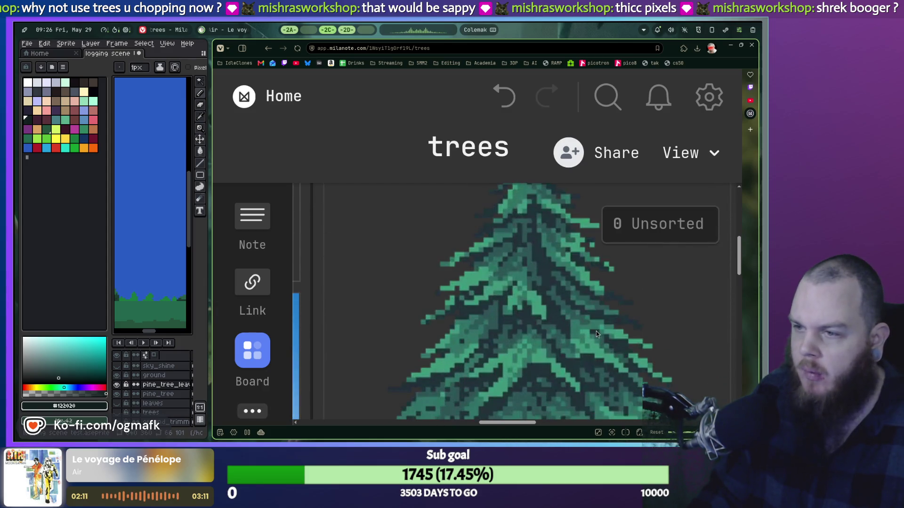
{"action": "scroll", "coordinate": [597, 320], "scroll_direction": "down", "scroll_amount": 2}
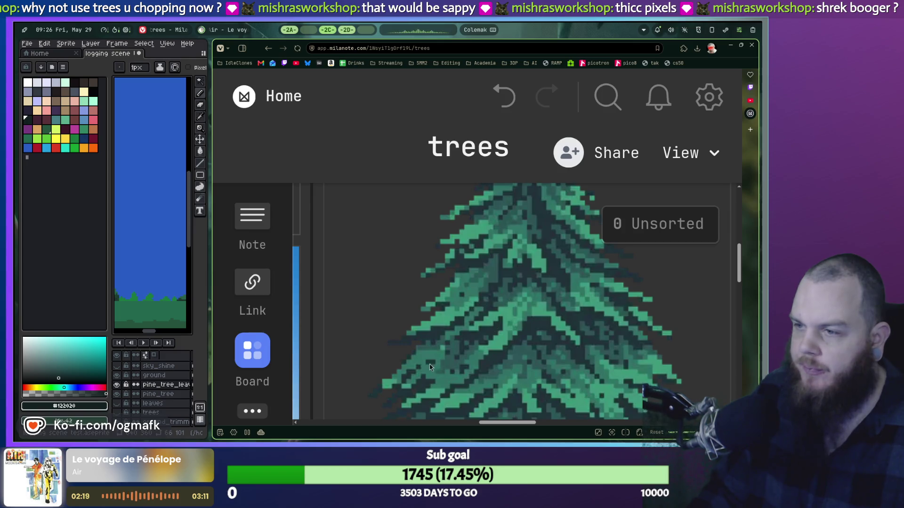
{"action": "scroll", "coordinate": [431, 369], "scroll_direction": "down", "scroll_amount": 2}
{"action": "scroll", "coordinate": [491, 331], "scroll_direction": "down", "scroll_amount": 2}
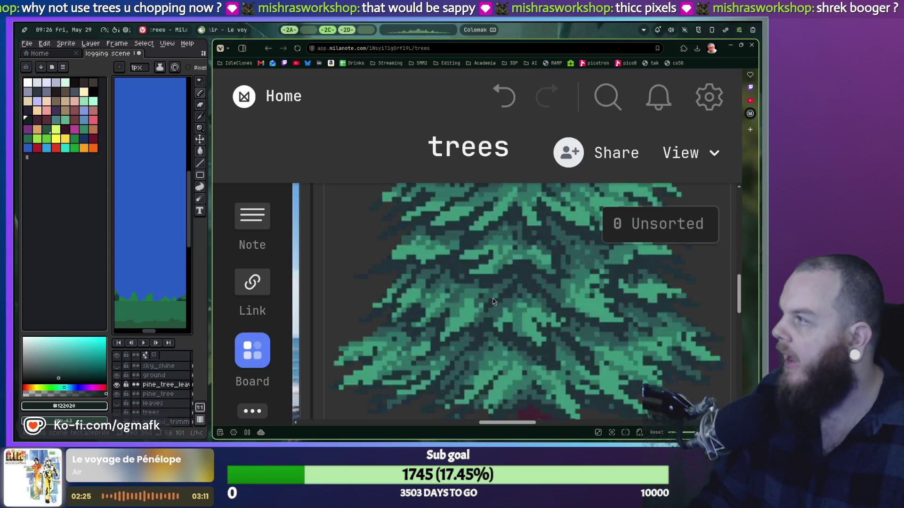
Step: Refocus the trees board, review the pine again, then widen Aseprite to show the full scene
{"action": "key", "text": "alt+Tab"}
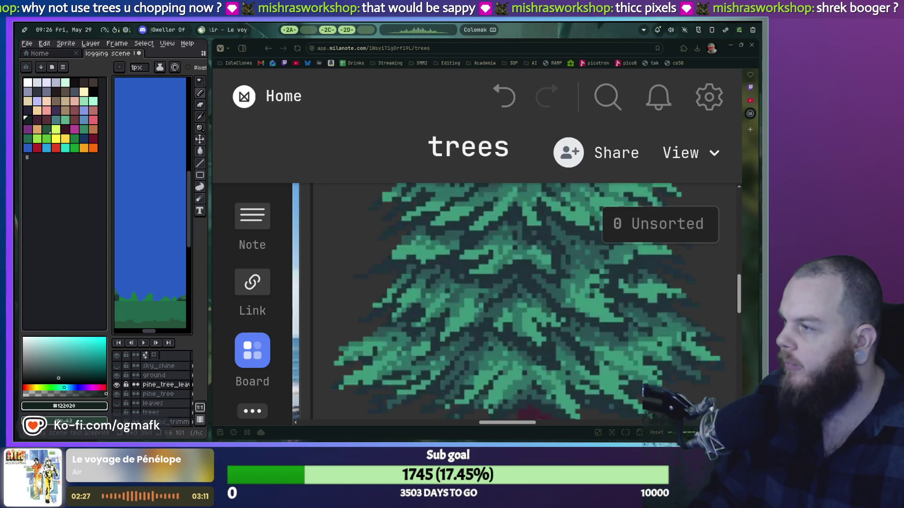
{"action": "key", "text": "alt+Tab"}
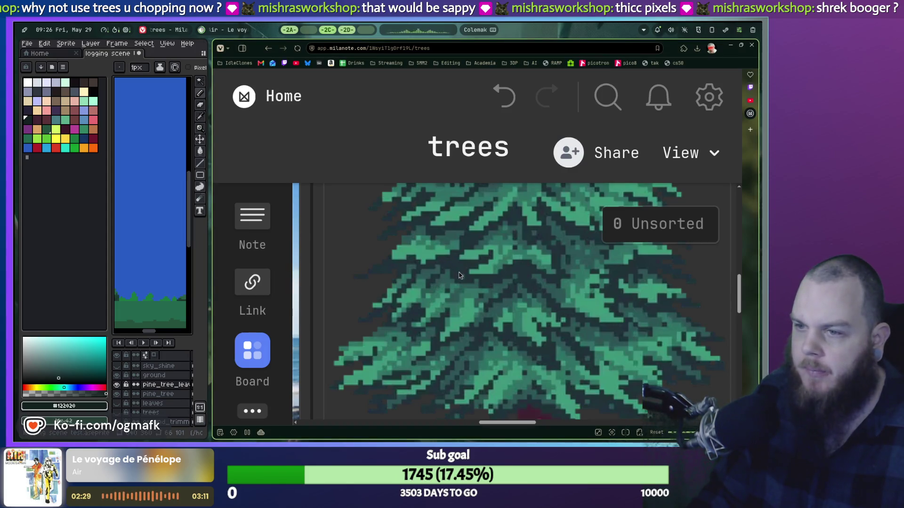
{"action": "scroll", "coordinate": [460, 275], "scroll_direction": "down", "scroll_amount": 2}
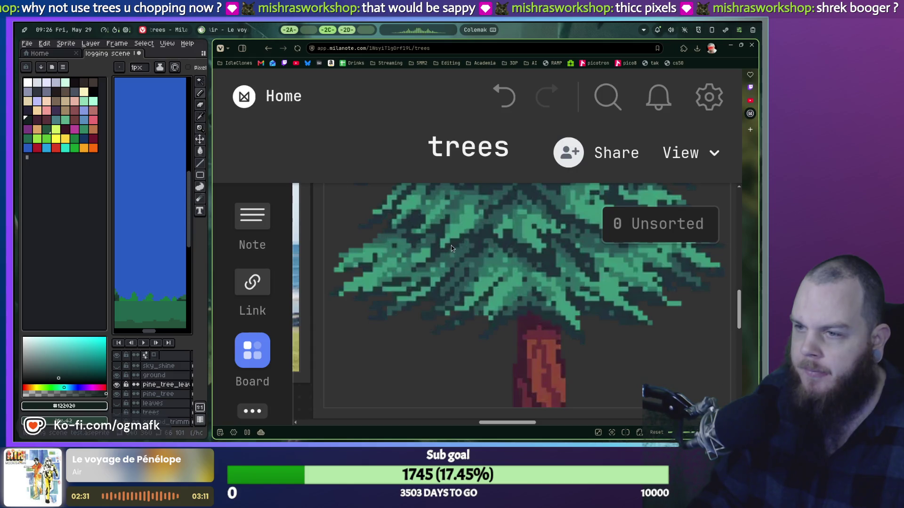
{"action": "scroll", "coordinate": [453, 248], "scroll_direction": "up", "scroll_amount": 3}
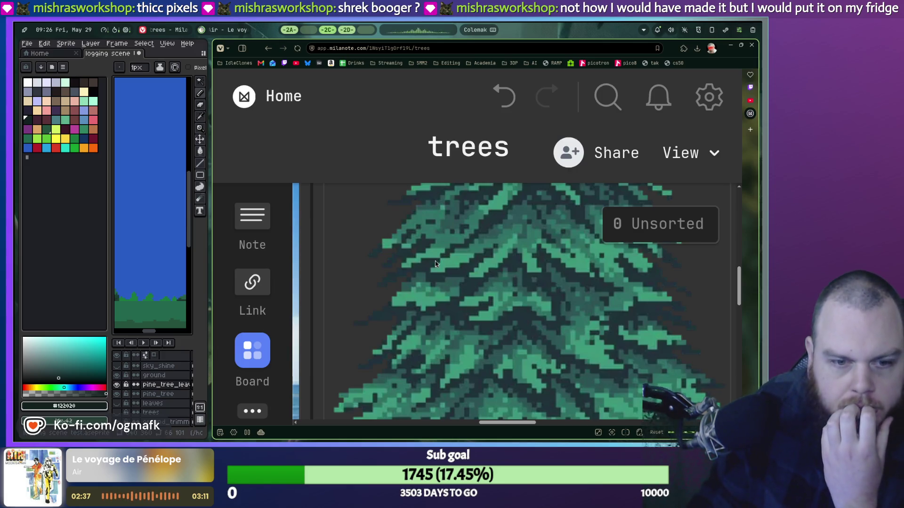
{"action": "left_click_drag", "start_coordinate": [211, 266], "coordinate": [591, 262]}
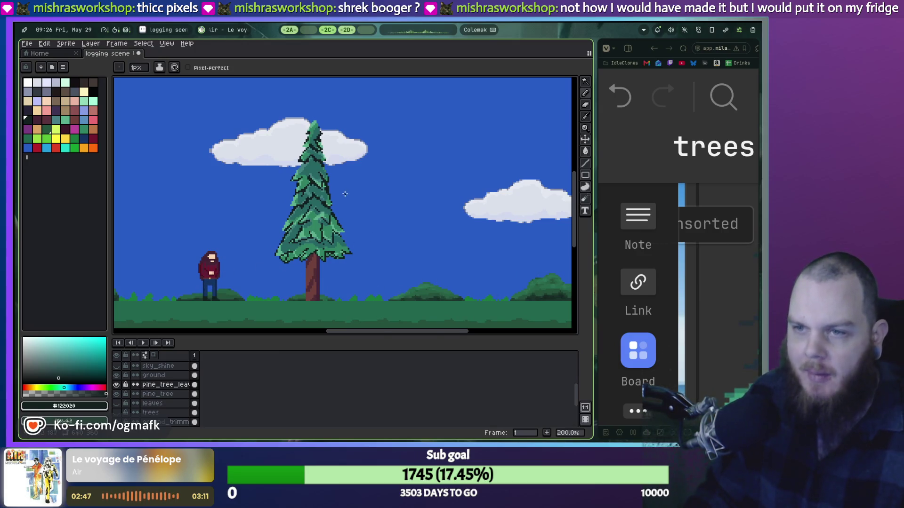
Step: Undo the last two pencil strokes, then narrow Aseprite to give the reference board more room
{"action": "scroll", "coordinate": [345, 193], "scroll_direction": "up", "scroll_amount": 4}
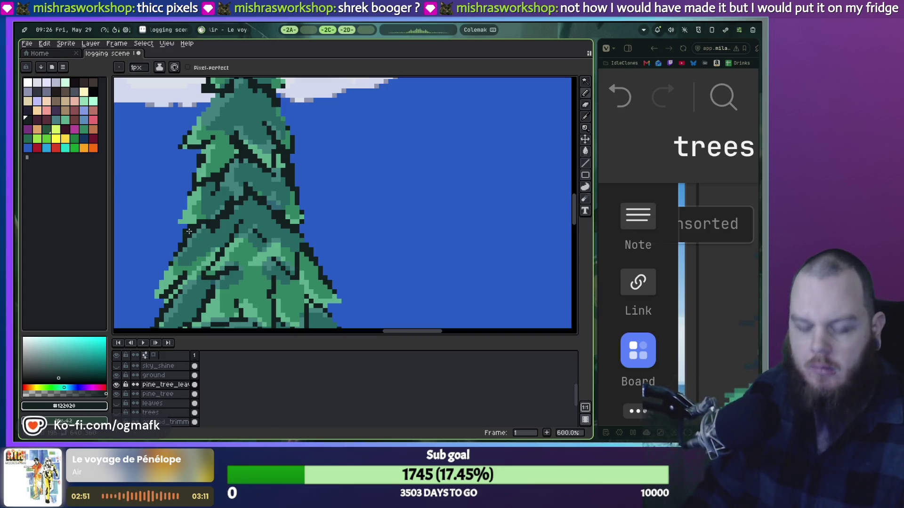
{"action": "key", "text": "ctrl+z"}
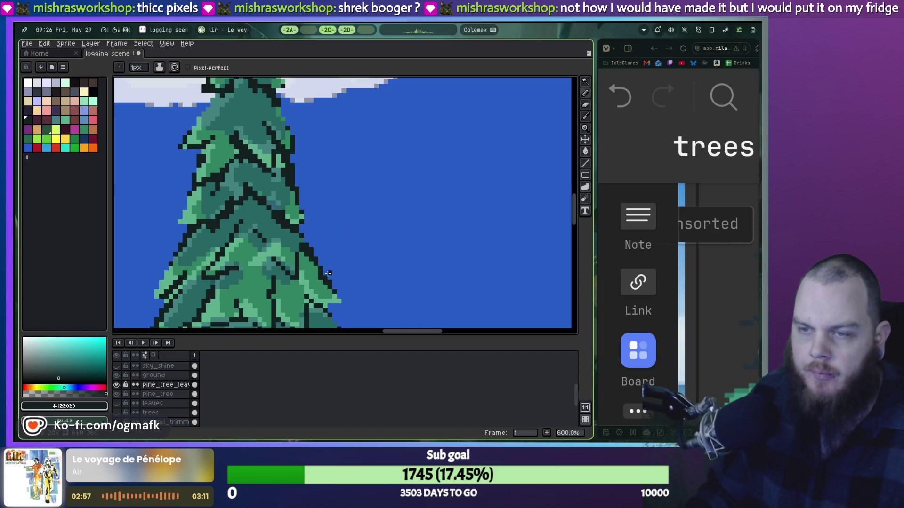
{"action": "key", "text": "ctrl+z"}
{"action": "key", "text": "ctrl+z"}
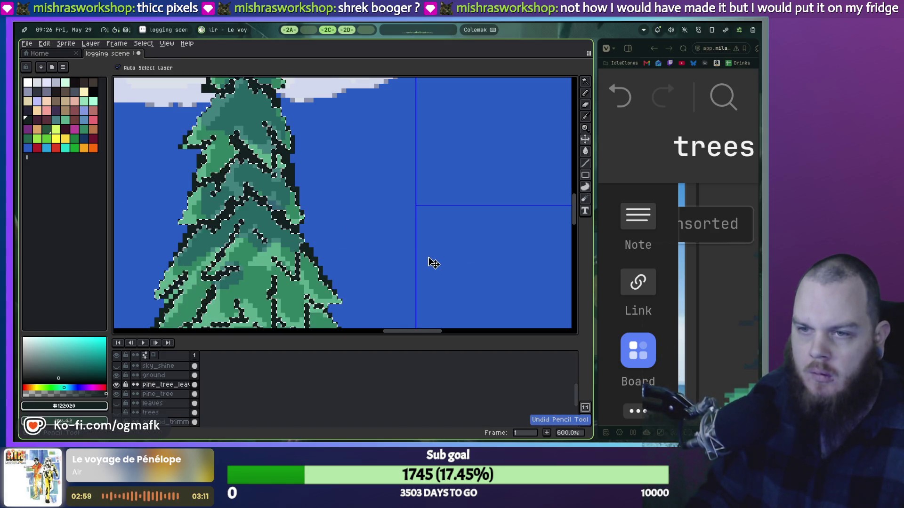
{"action": "scroll", "coordinate": [325, 188], "scroll_direction": "down", "scroll_amount": 2}
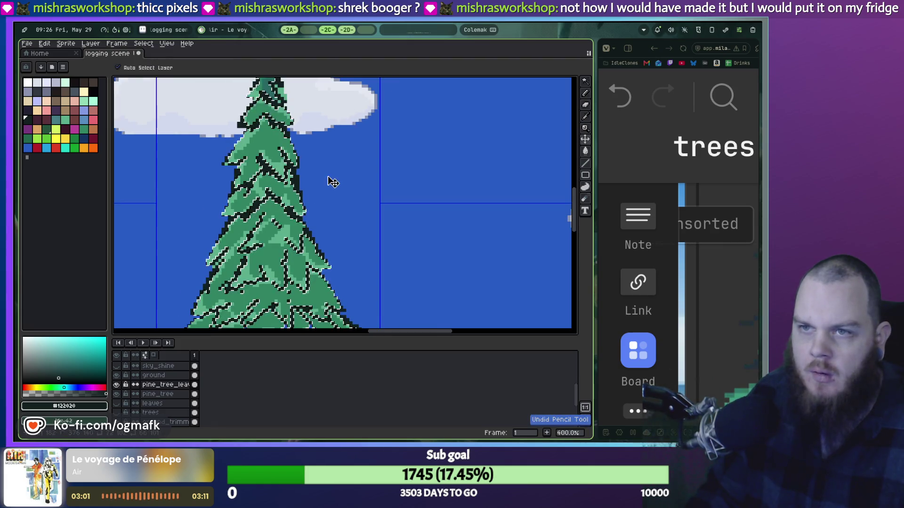
{"action": "scroll", "coordinate": [340, 173], "scroll_direction": "up", "scroll_amount": 2}
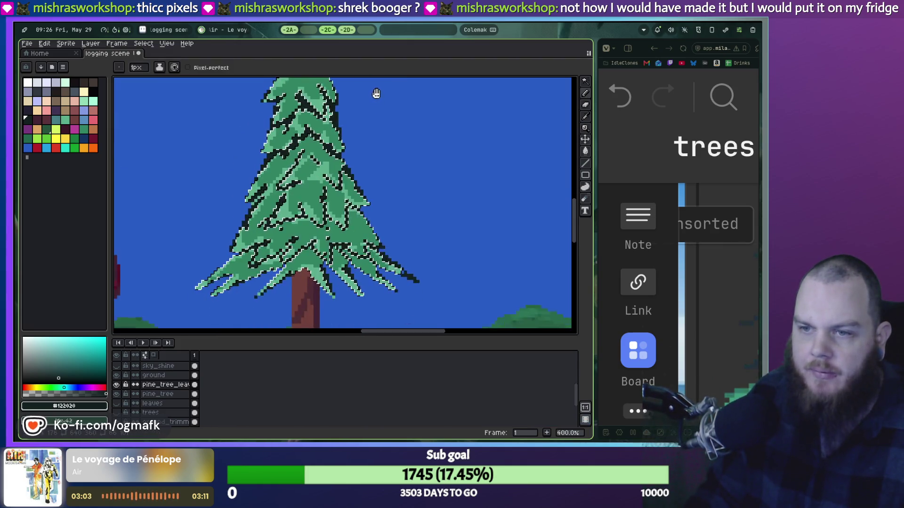
{"action": "scroll", "coordinate": [371, 94], "scroll_direction": "down", "scroll_amount": 5}
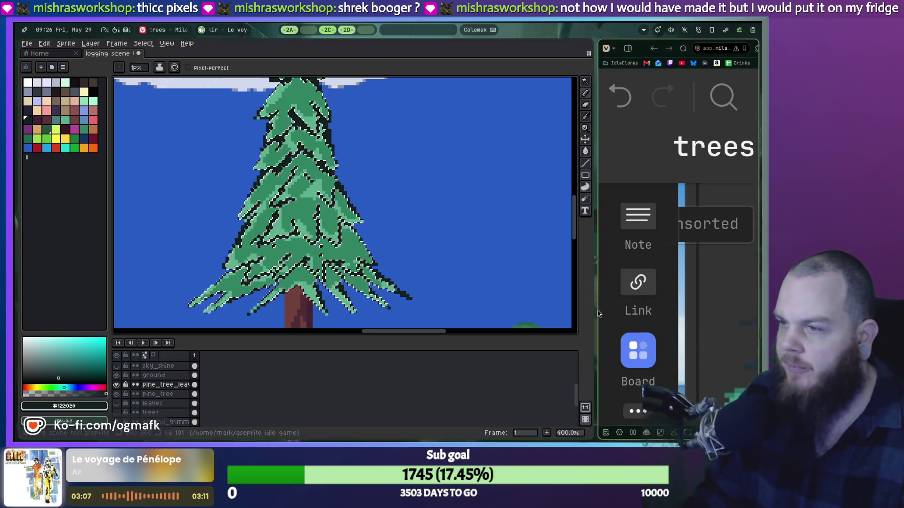
{"action": "left_click_drag", "start_coordinate": [598, 314], "coordinate": [524, 314]}
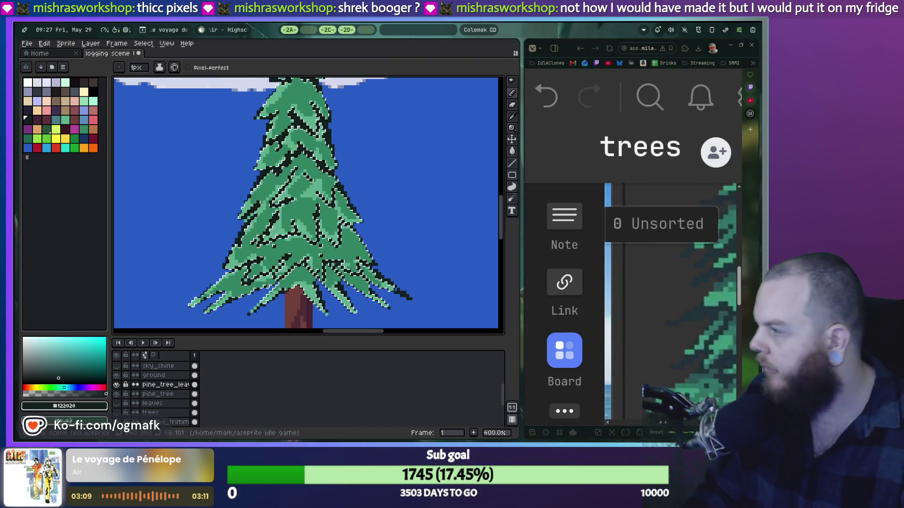
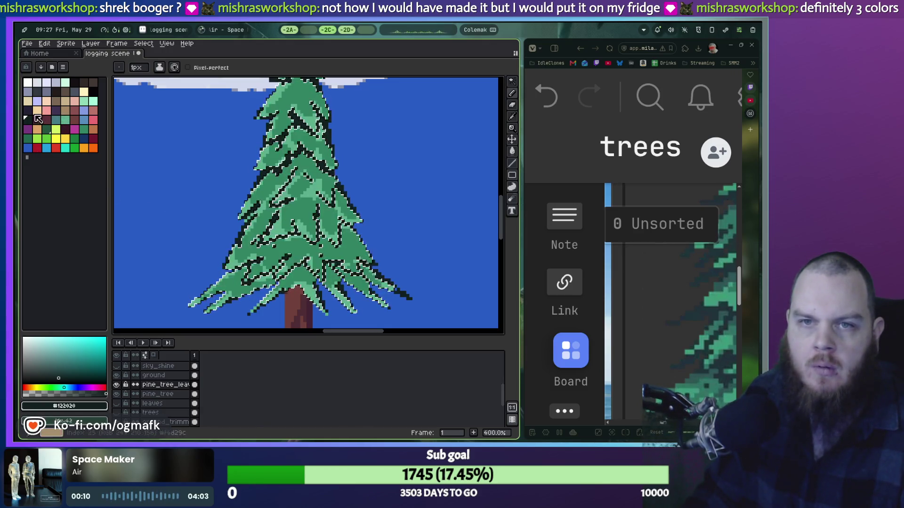
Step: Enlarge the pencil to 5px and test a grey-blue patch near the tree top, then undo it
{"action": "left_click", "coordinate": [27, 111]}
{"action": "scroll", "coordinate": [292, 137], "scroll_direction": "up", "scroll_amount": 5}
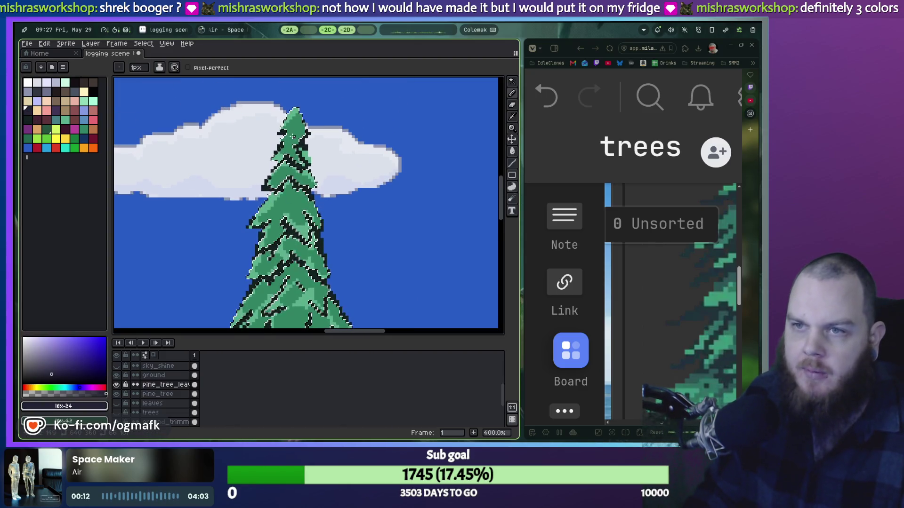
{"action": "key", "text": "plus"}
{"action": "key", "text": "plus"}
{"action": "key", "text": "plus"}
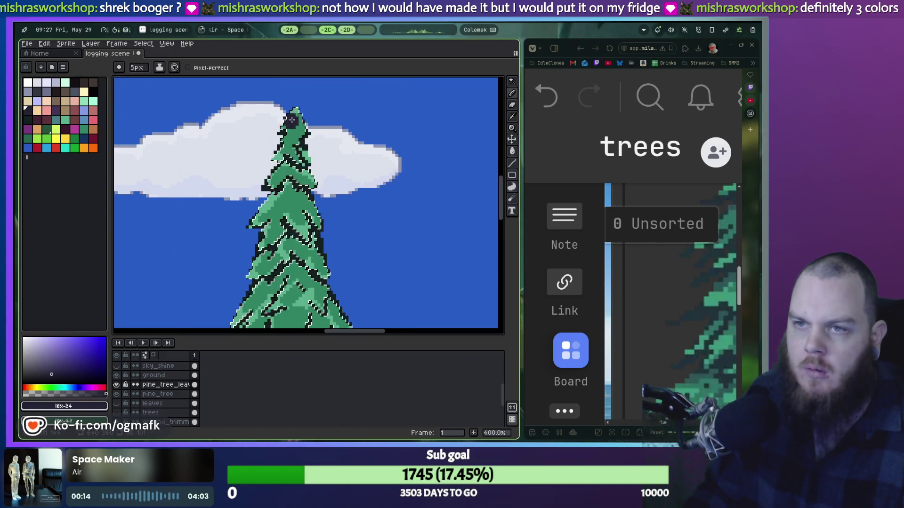
{"action": "left_click", "coordinate": [73, 91]}
{"action": "left_click_drag", "start_coordinate": [296, 134], "coordinate": [292, 140]}
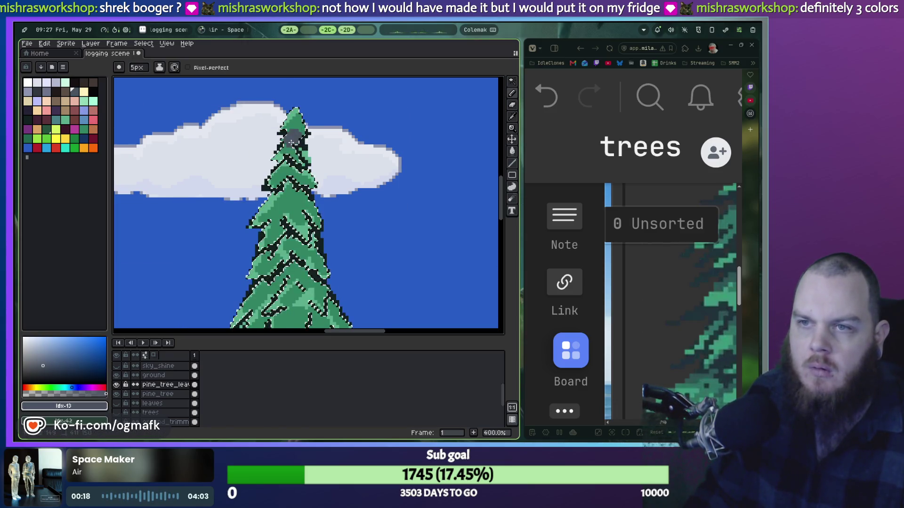
{"action": "key", "text": "ctrl+z"}
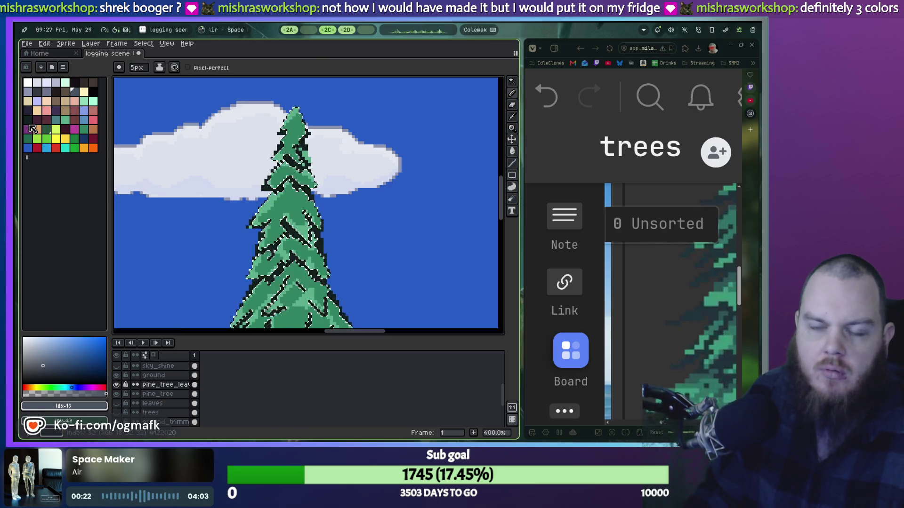
Step: Pick the teal swatch and paint a large teal patch down the pine tree
{"action": "scroll", "coordinate": [317, 218], "scroll_direction": "up", "scroll_amount": 2}
{"action": "scroll", "coordinate": [339, 195], "scroll_direction": "up", "scroll_amount": 3}
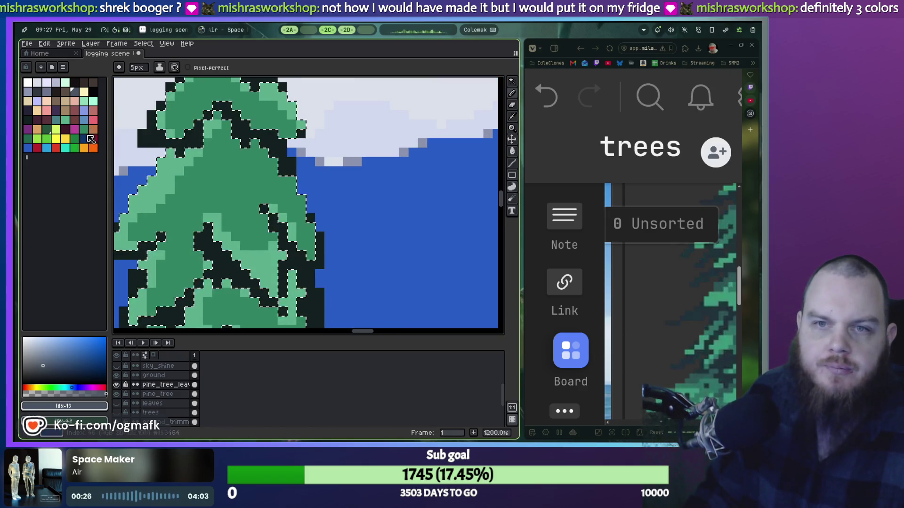
{"action": "left_click", "coordinate": [57, 121]}
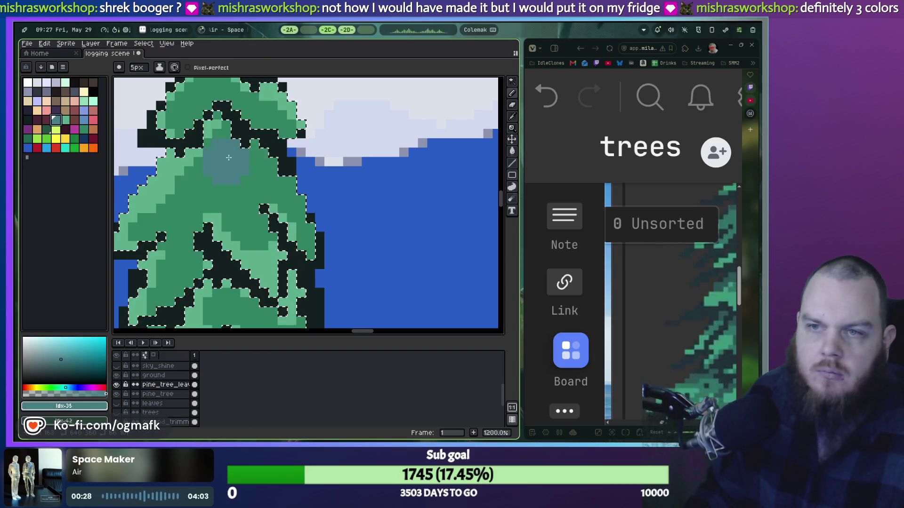
{"action": "scroll", "coordinate": [230, 151], "scroll_direction": "up", "scroll_amount": 3}
{"action": "left_click_drag", "start_coordinate": [228, 148], "coordinate": [210, 228]}
{"action": "scroll", "coordinate": [216, 188], "scroll_direction": "up", "scroll_amount": 1}
{"action": "scroll", "coordinate": [209, 228], "scroll_direction": "down", "scroll_amount": 4}
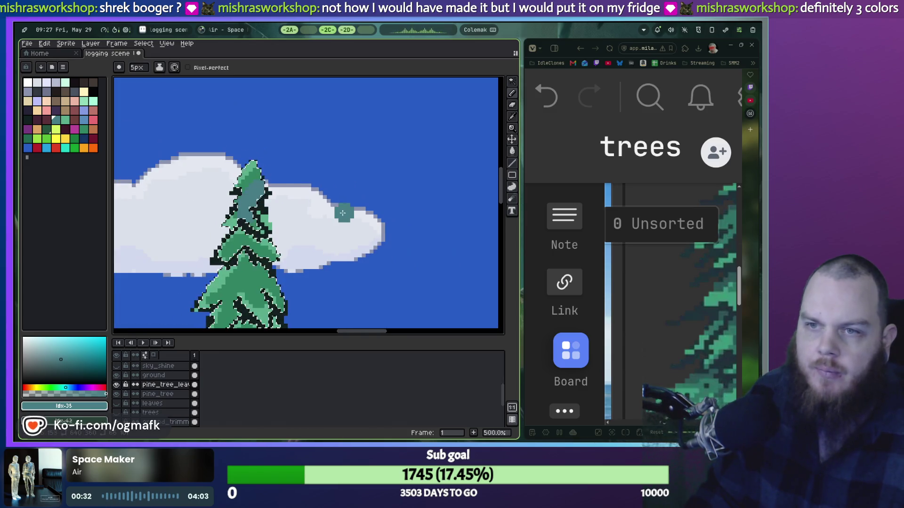
Step: Reposition the teal patch, nudging it left and down, then up and right
{"action": "left_click_drag", "start_coordinate": [337, 220], "coordinate": [330, 178]}
{"action": "scroll", "coordinate": [282, 188], "scroll_direction": "up", "scroll_amount": 5}
{"action": "scroll", "coordinate": [277, 187], "scroll_direction": "up", "scroll_amount": 2}
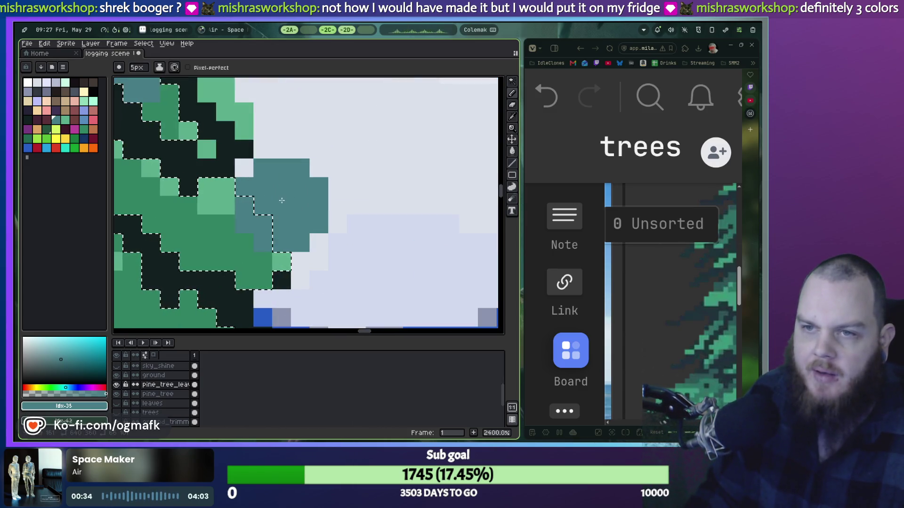
{"action": "scroll", "coordinate": [275, 187], "scroll_direction": "down", "scroll_amount": 5}
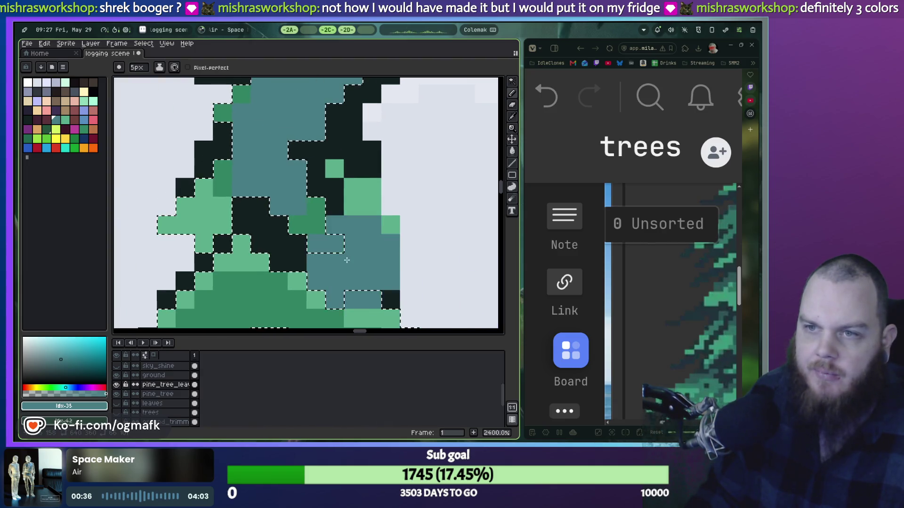
{"action": "scroll", "coordinate": [273, 163], "scroll_direction": "up", "scroll_amount": 5}
{"action": "left_click_drag", "start_coordinate": [272, 164], "coordinate": [238, 182]}
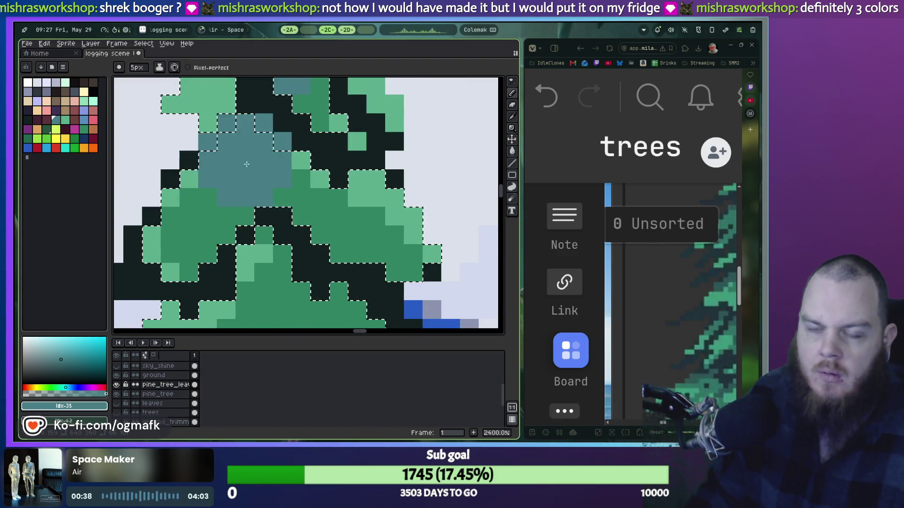
{"action": "scroll", "coordinate": [239, 182], "scroll_direction": "down", "scroll_amount": 6}
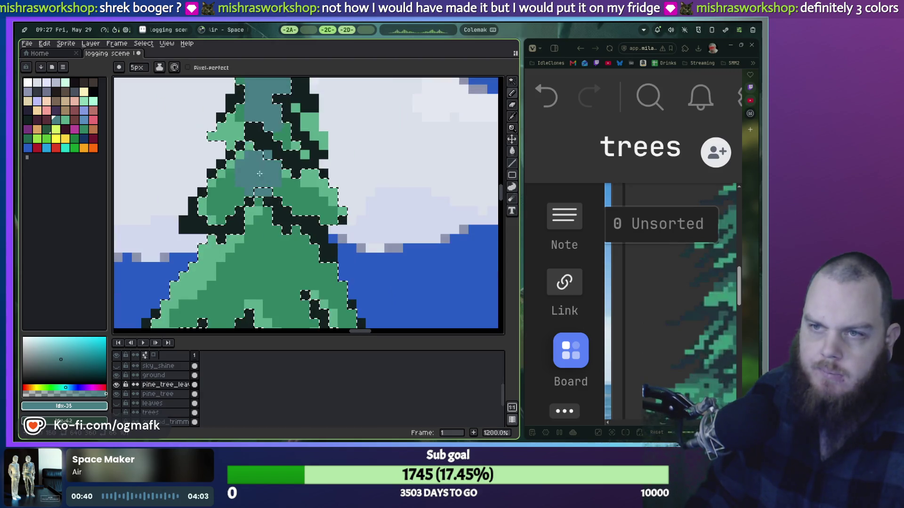
{"action": "scroll", "coordinate": [245, 283], "scroll_direction": "up", "scroll_amount": 3}
{"action": "left_click_drag", "start_coordinate": [245, 282], "coordinate": [266, 191]}
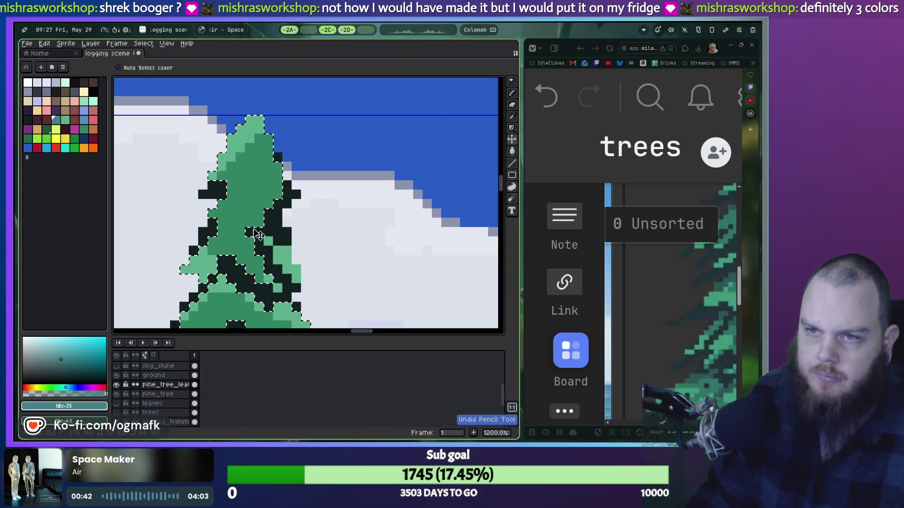
Step: Repaint teal-grey across the canopy's centre, lower-left and right middle, covering the green patch
{"action": "key", "text": "b"}
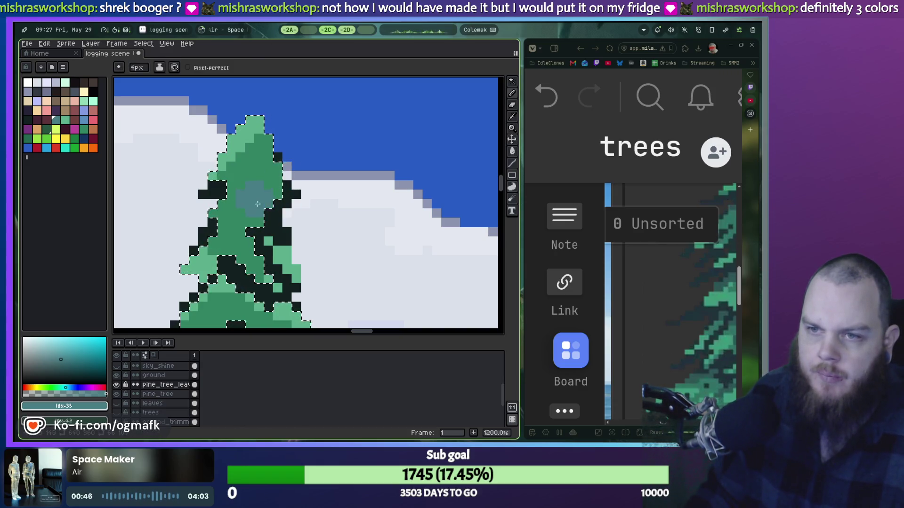
{"action": "scroll", "coordinate": [254, 216], "scroll_direction": "down", "scroll_amount": 5}
{"action": "left_click_drag", "start_coordinate": [252, 244], "coordinate": [177, 296]}
{"action": "left_click_drag", "start_coordinate": [261, 253], "coordinate": [311, 283]}
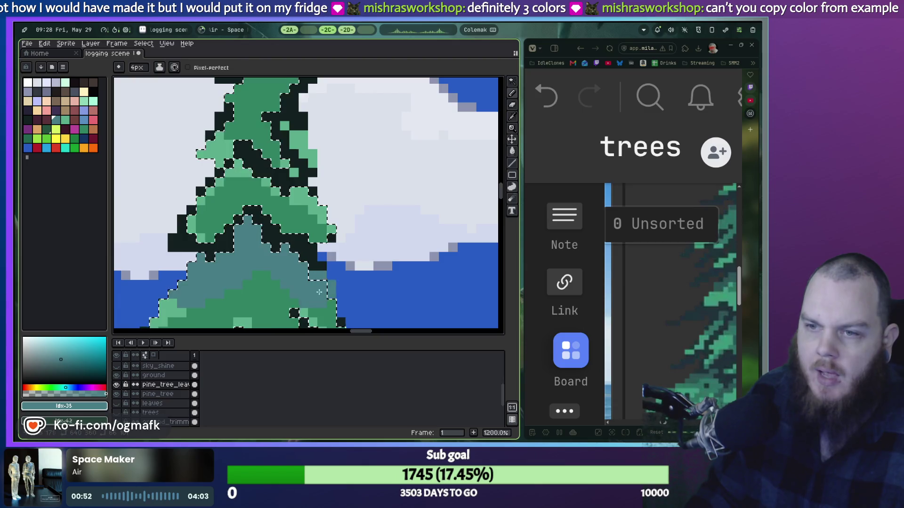
{"action": "scroll", "coordinate": [236, 207], "scroll_direction": "down", "scroll_amount": 4}
{"action": "left_click_drag", "start_coordinate": [236, 207], "coordinate": [269, 219]}
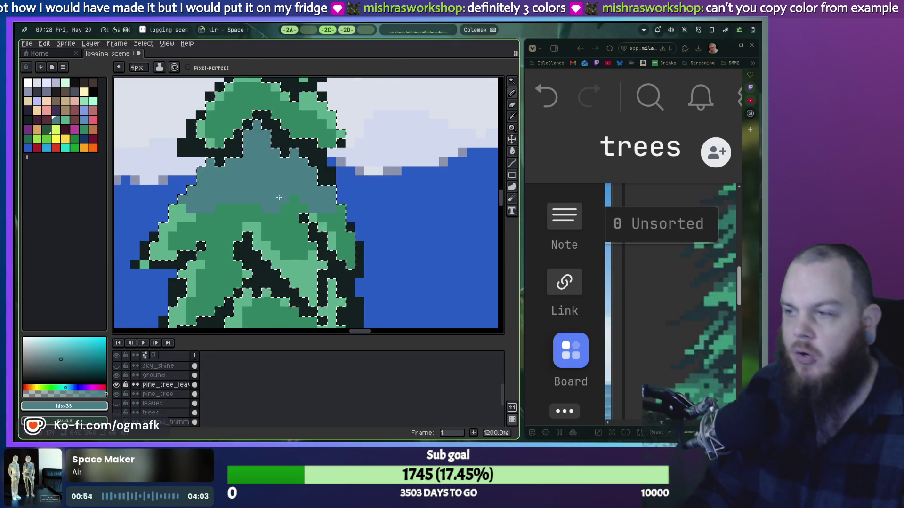
{"action": "scroll", "coordinate": [269, 219], "scroll_direction": "down", "scroll_amount": 2}
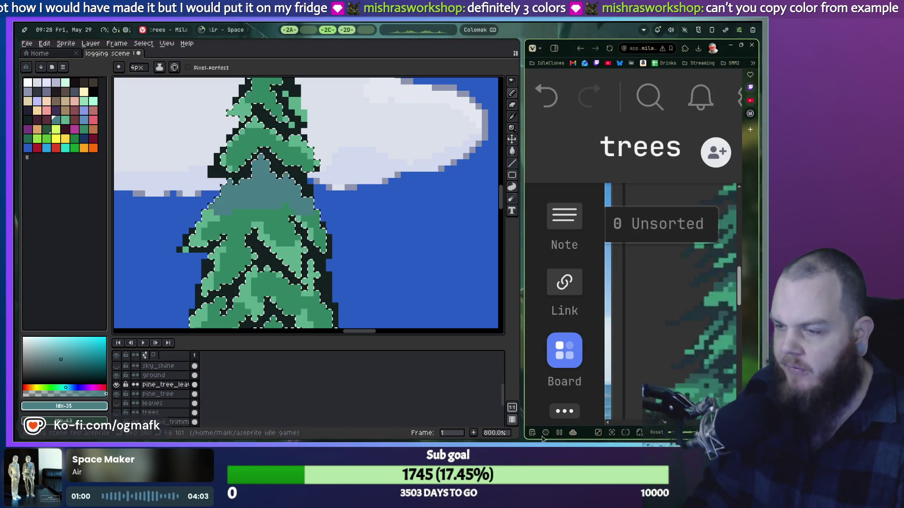
Step: Enlarge the pine reference and shrink the Milanote page, then undo a stray teal blob in Aseprite
{"action": "left_click", "coordinate": [658, 431]}
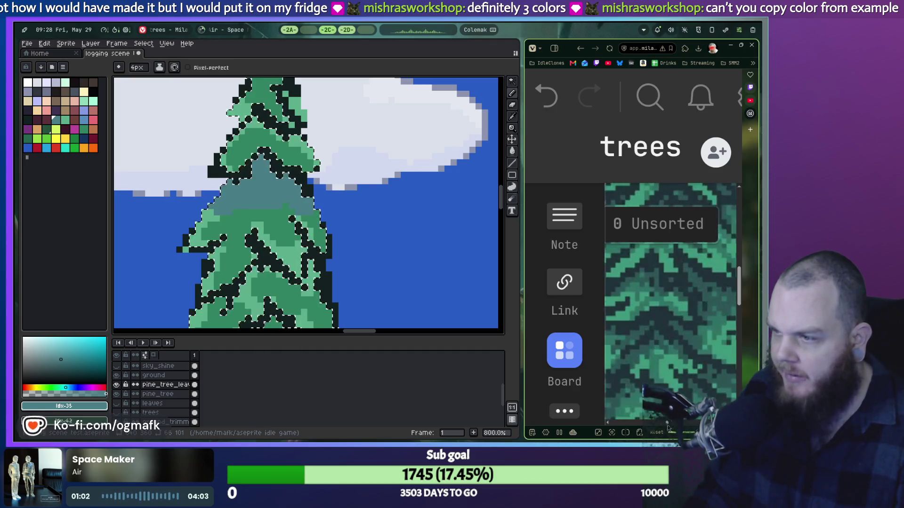
{"action": "key", "text": "ctrl+minus"}
{"action": "key", "text": "ctrl+minus"}
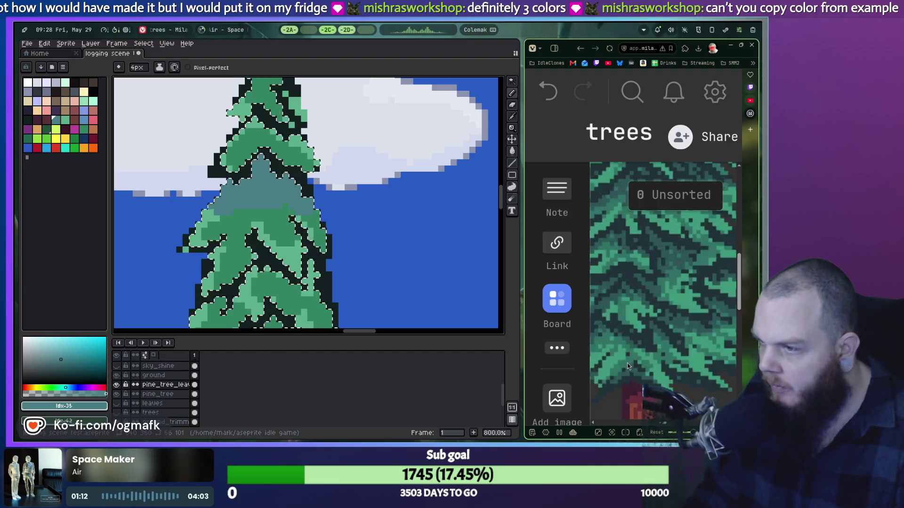
{"action": "left_click_drag", "start_coordinate": [176, 287], "coordinate": [187, 292]}
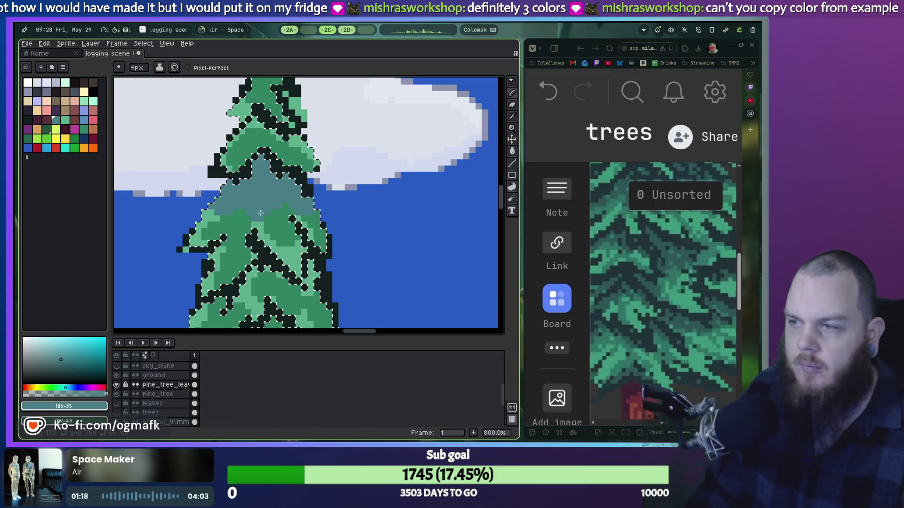
{"action": "key", "text": "ctrl+z"}
Step: Scroll the layers list and select the pine_tree layer
{"action": "scroll", "coordinate": [314, 206], "scroll_direction": "down", "scroll_amount": 1}
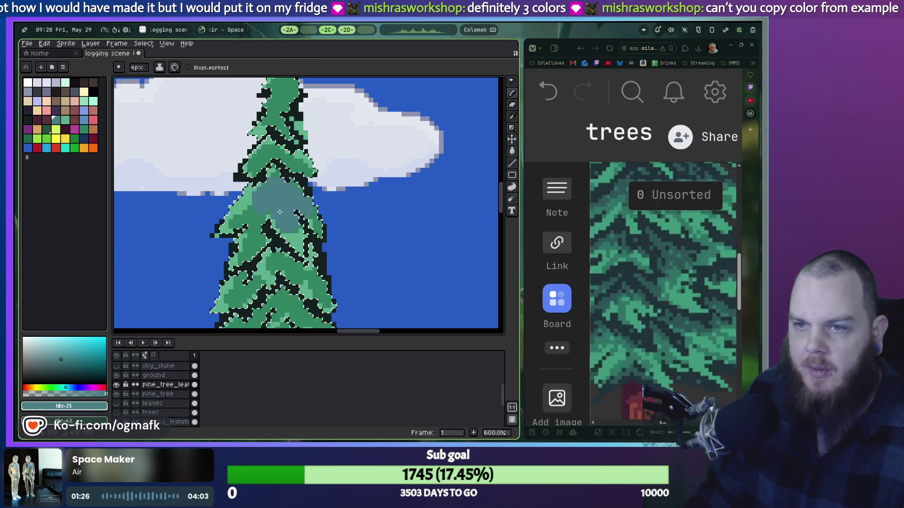
{"action": "scroll", "coordinate": [311, 200], "scroll_direction": "down", "scroll_amount": 2}
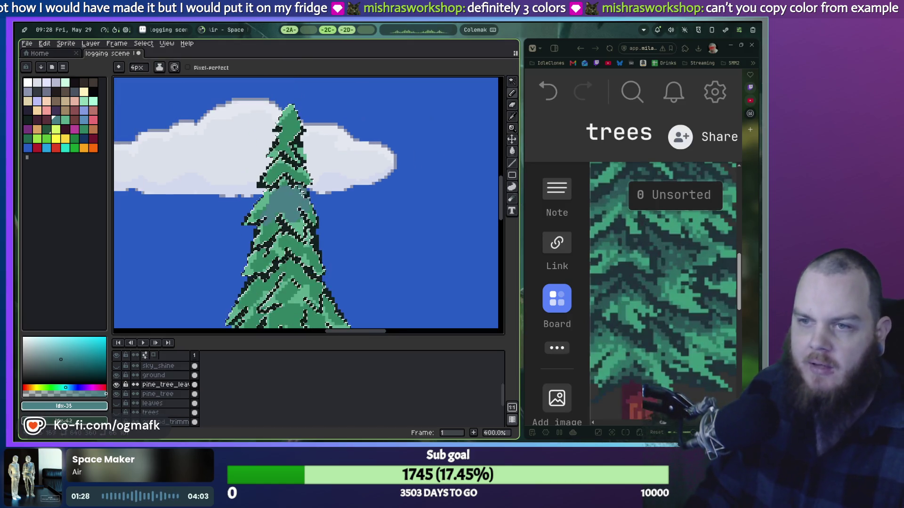
{"action": "scroll", "coordinate": [285, 199], "scroll_direction": "down", "scroll_amount": 1}
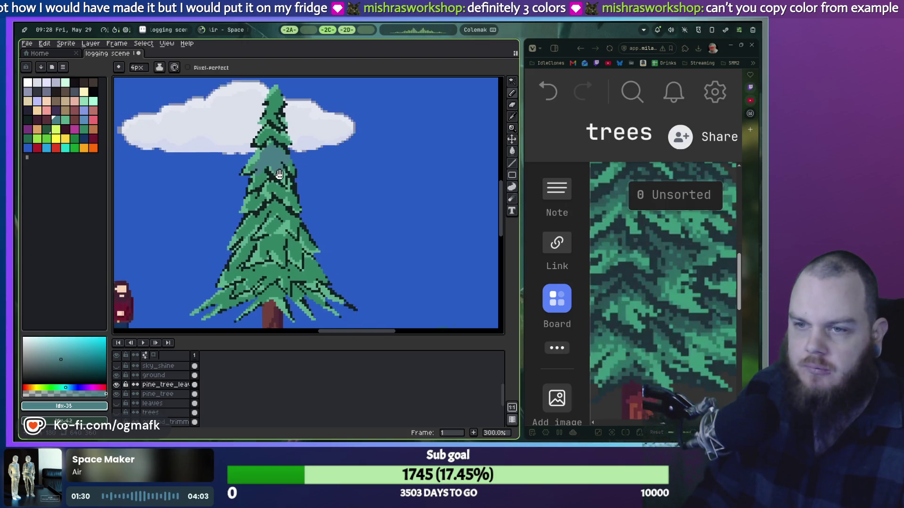
{"action": "scroll", "coordinate": [337, 230], "scroll_direction": "down", "scroll_amount": 1}
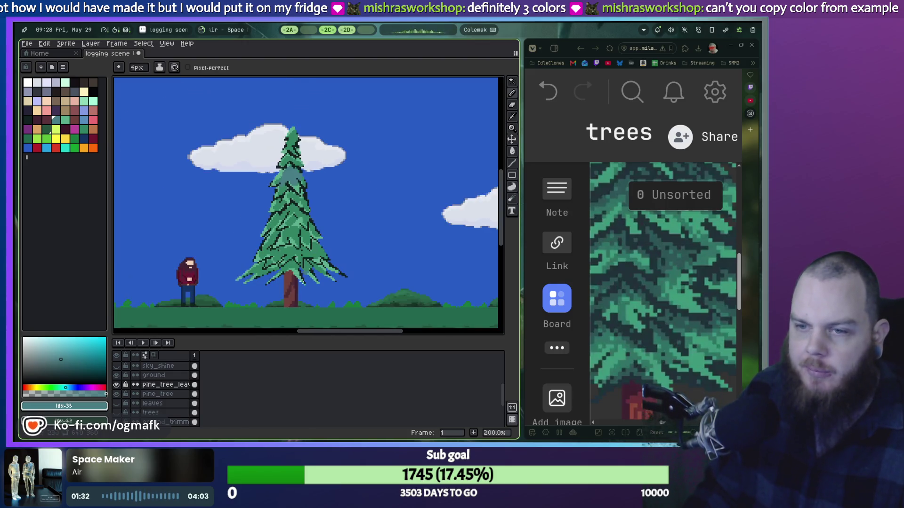
{"action": "left_click", "coordinate": [163, 394]}
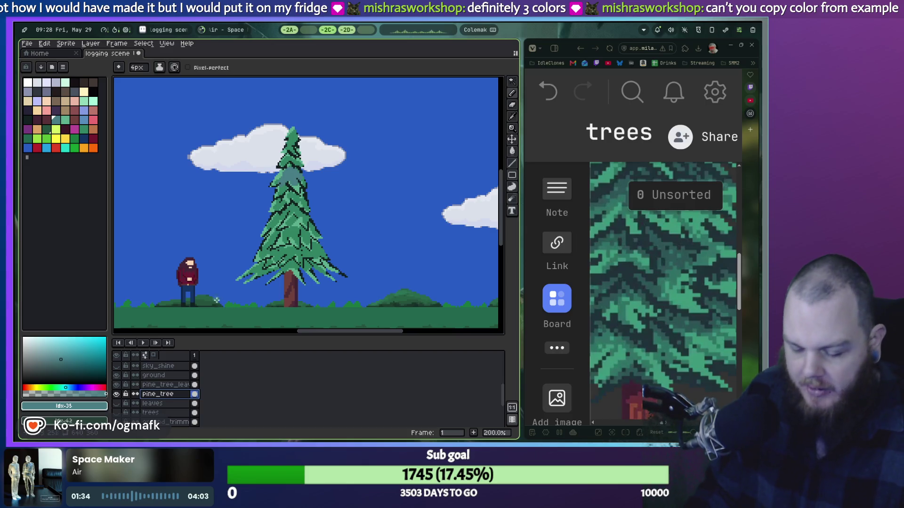
Step: Marquee-select the area around the pine and drag the tall trunk to its right, then commit
{"action": "key", "text": "m"}
{"action": "left_click_drag", "start_coordinate": [251, 125], "coordinate": [330, 324]}
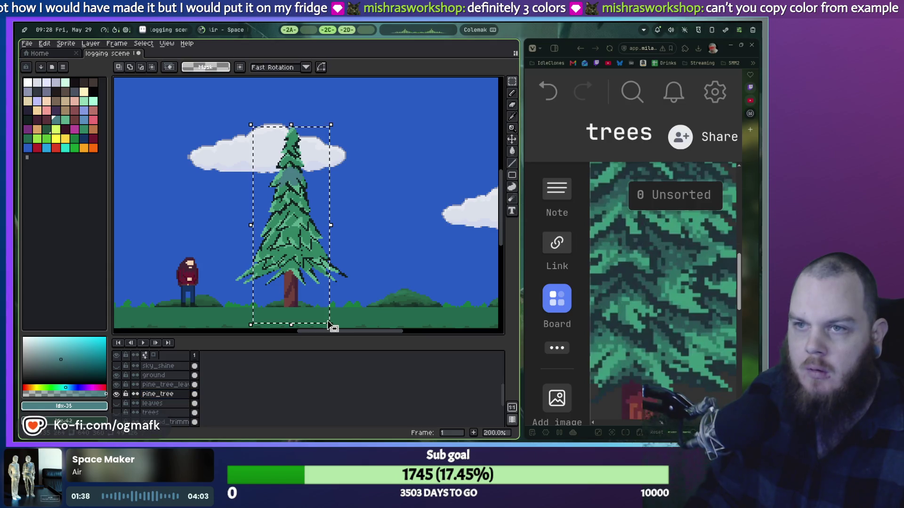
{"action": "mouse_move", "coordinate": [324, 314]}
{"action": "left_mouse_down"}
{"action": "mouse_move", "coordinate": [427, 252]}
{"action": "mouse_move", "coordinate": [418, 255]}
{"action": "left_mouse_up"}
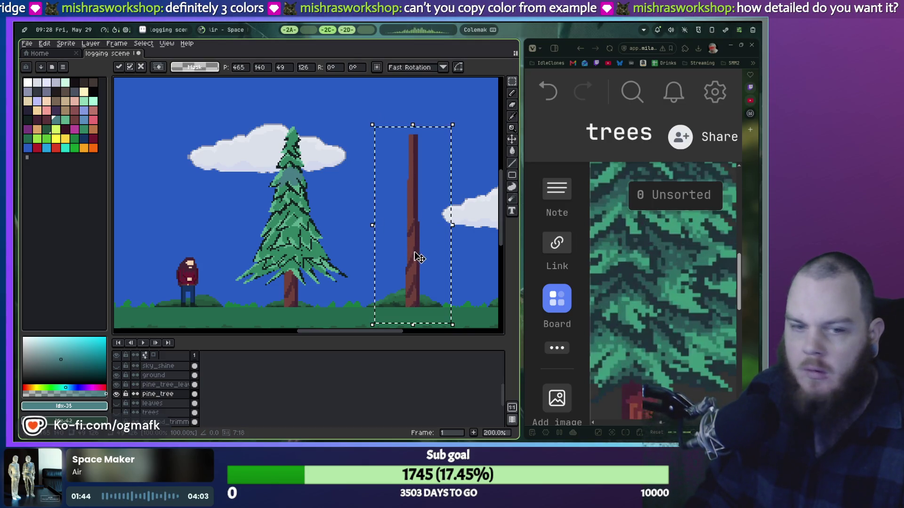
{"action": "key", "text": "ctrl+d"}
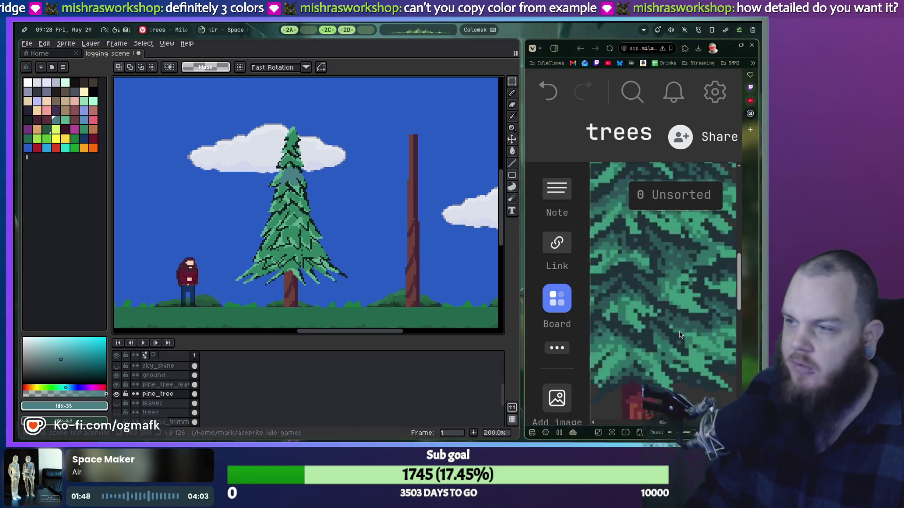
{"action": "scroll", "coordinate": [676, 321], "scroll_direction": "down", "scroll_amount": 3}
{"action": "scroll", "coordinate": [663, 312], "scroll_direction": "up", "scroll_amount": 5}
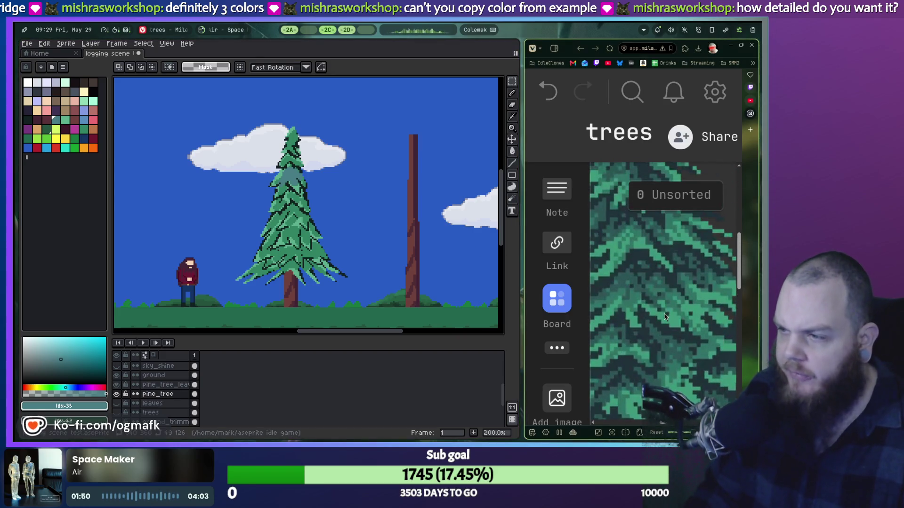
{"action": "left_click_drag", "start_coordinate": [690, 432], "coordinate": [683, 433]}
Step: Scroll the trees board up and left until the pine reference sits centred, tip to red trunk
{"action": "scroll", "coordinate": [715, 353], "scroll_direction": "up", "scroll_amount": 4}
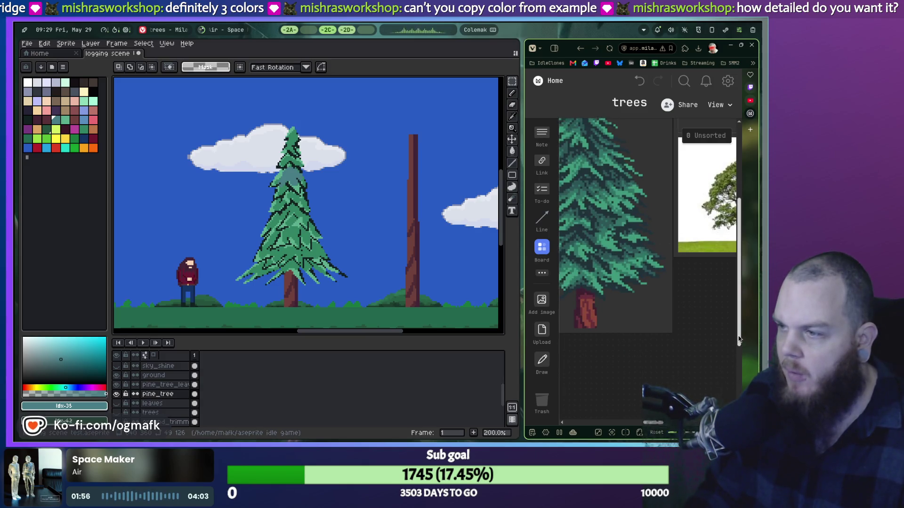
{"action": "scroll", "coordinate": [643, 424], "scroll_direction": "left", "scroll_amount": 3}
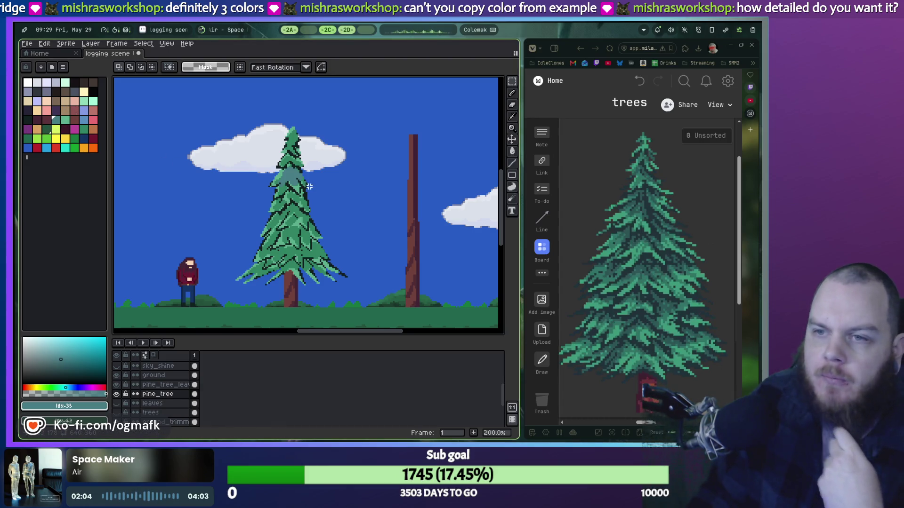
{"action": "scroll", "coordinate": [283, 203], "scroll_direction": "up", "scroll_amount": 2}
{"action": "scroll", "coordinate": [283, 204], "scroll_direction": "up", "scroll_amount": 3}
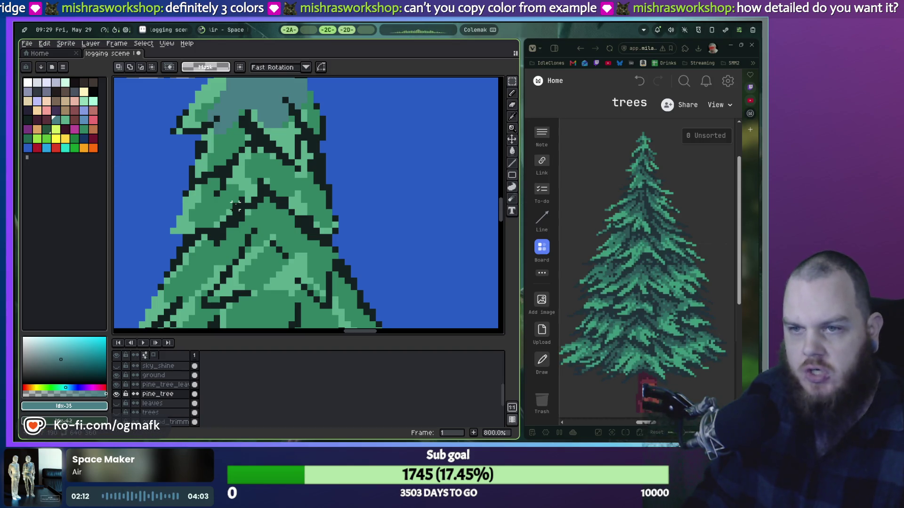
Step: Pick dark green with the pencil and try a patch in the sky right of the pine, then undo it
{"action": "left_click", "coordinate": [46, 132]}
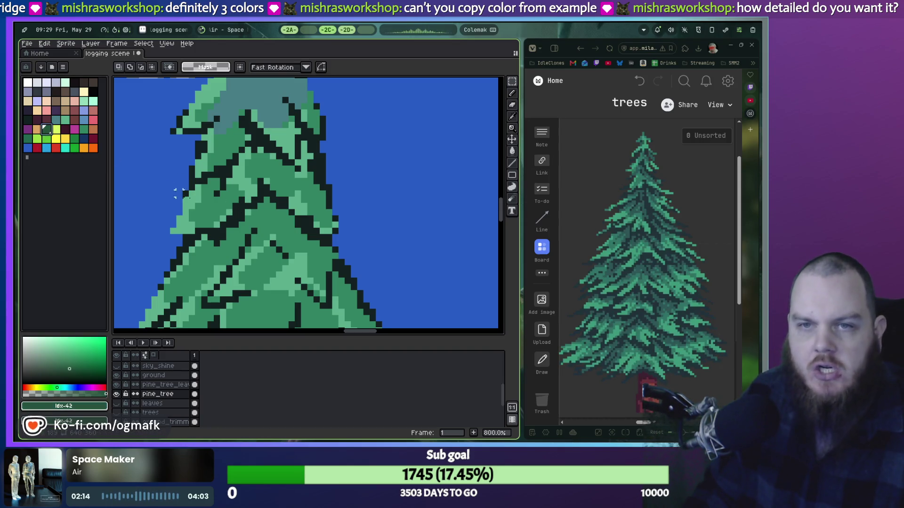
{"action": "key", "text": "b"}
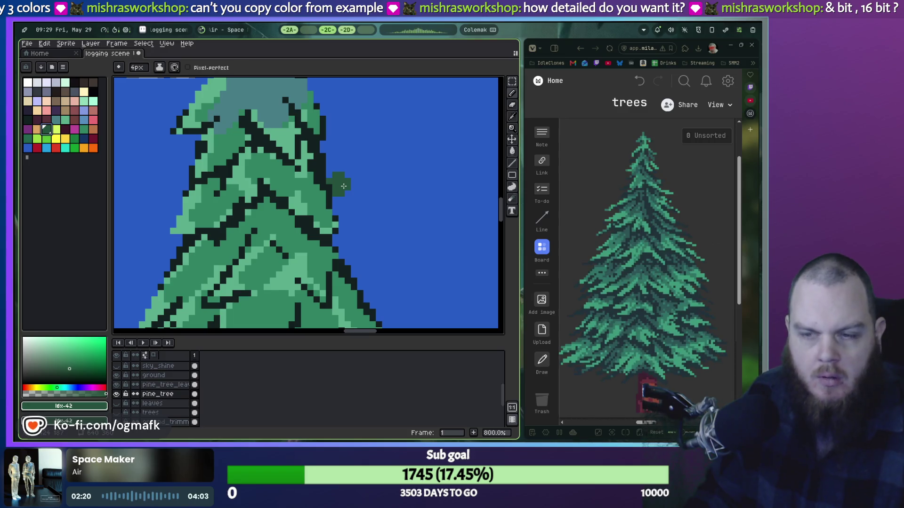
{"action": "scroll", "coordinate": [343, 186], "scroll_direction": "down", "scroll_amount": 5}
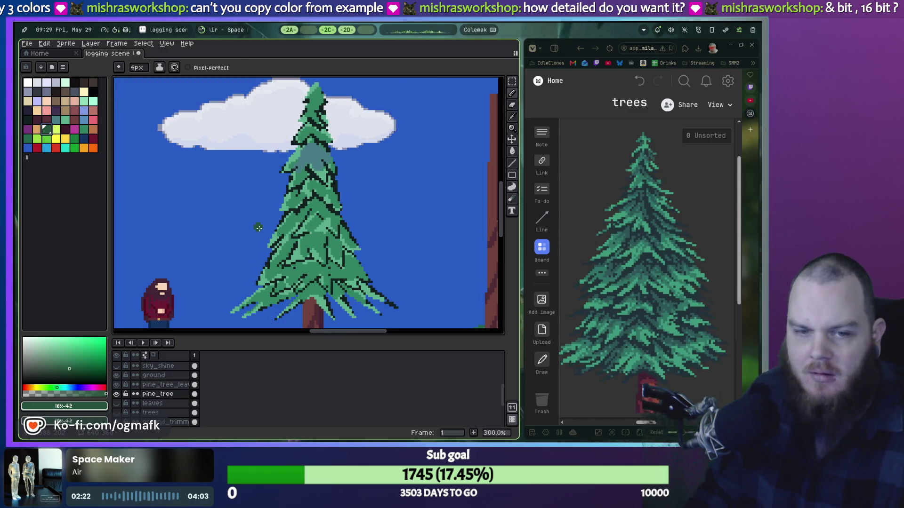
{"action": "left_click_drag", "start_coordinate": [248, 258], "coordinate": [380, 183]}
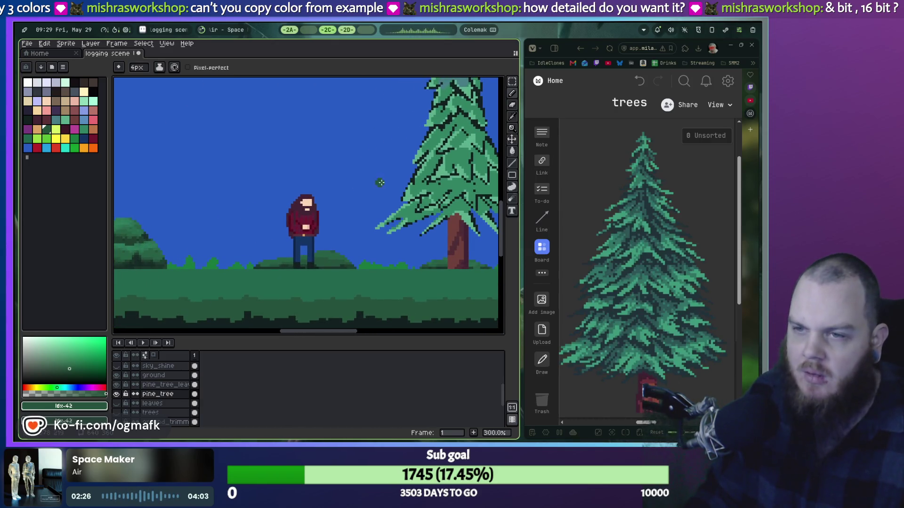
{"action": "scroll", "coordinate": [321, 225], "scroll_direction": "up", "scroll_amount": 4}
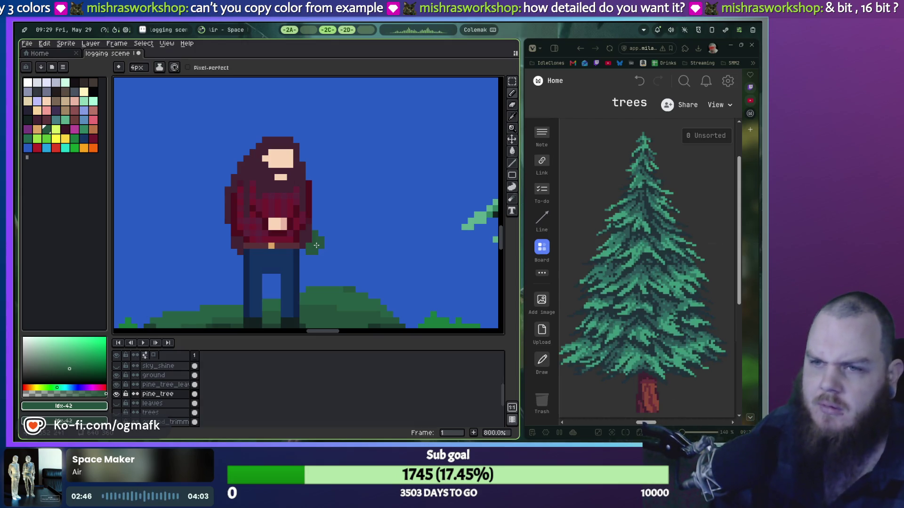
{"action": "scroll", "coordinate": [365, 218], "scroll_direction": "down", "scroll_amount": 2}
{"action": "left_click_drag", "start_coordinate": [386, 188], "coordinate": [158, 254]}
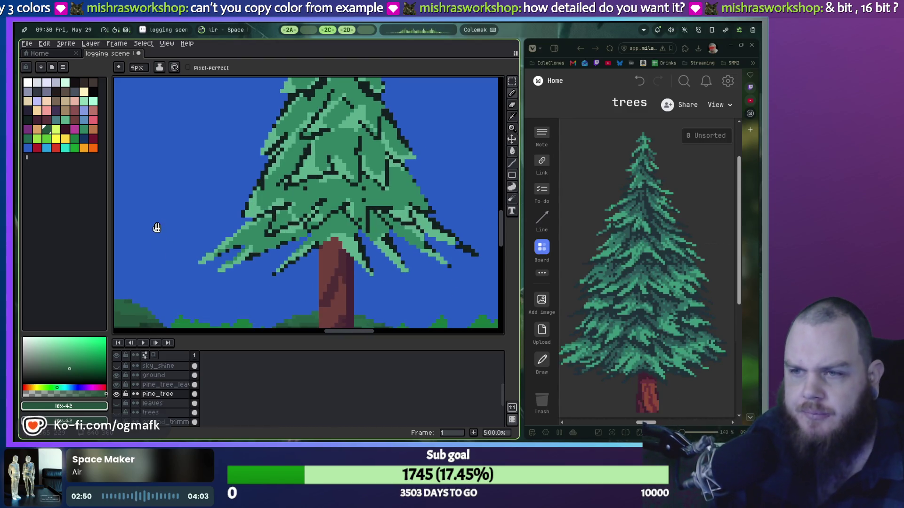
{"action": "left_click_drag", "start_coordinate": [155, 235], "coordinate": [195, 296]}
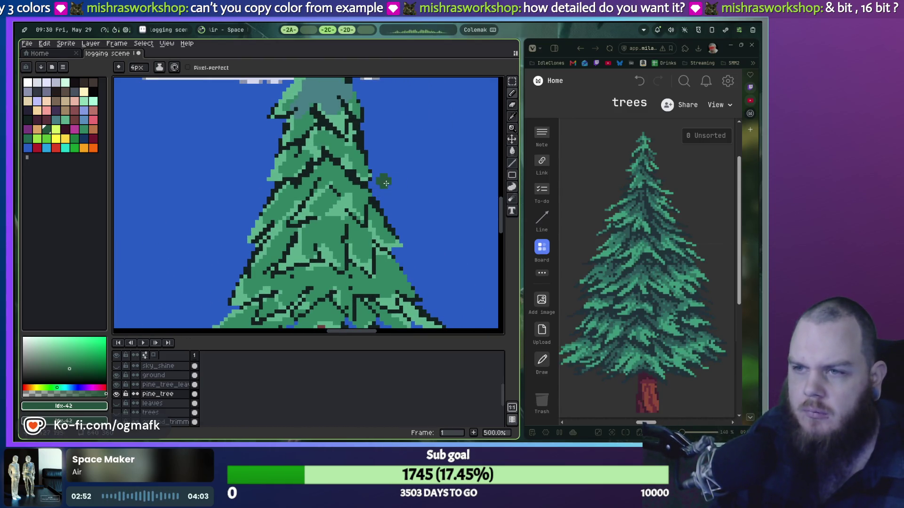
{"action": "scroll", "coordinate": [385, 183], "scroll_direction": "up", "scroll_amount": 5}
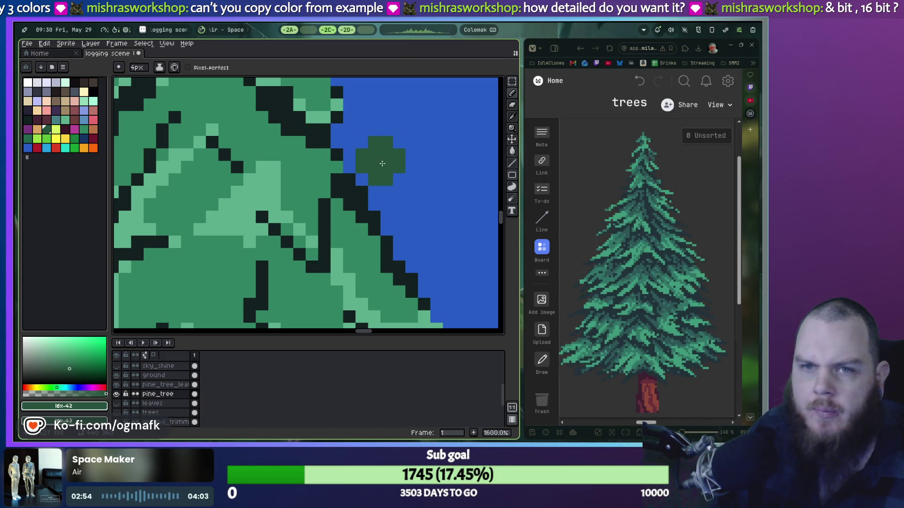
{"action": "left_click_drag", "start_coordinate": [382, 163], "coordinate": [362, 151]}
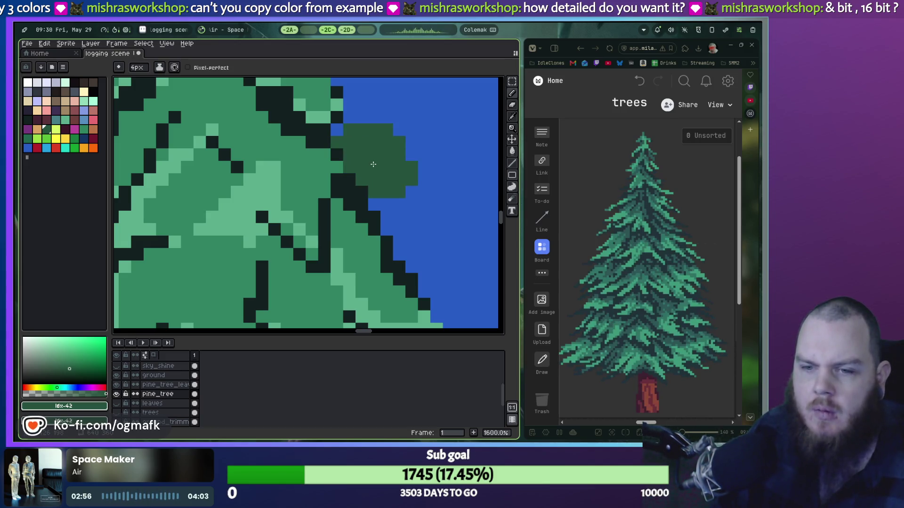
{"action": "key", "text": "ctrl+z"}
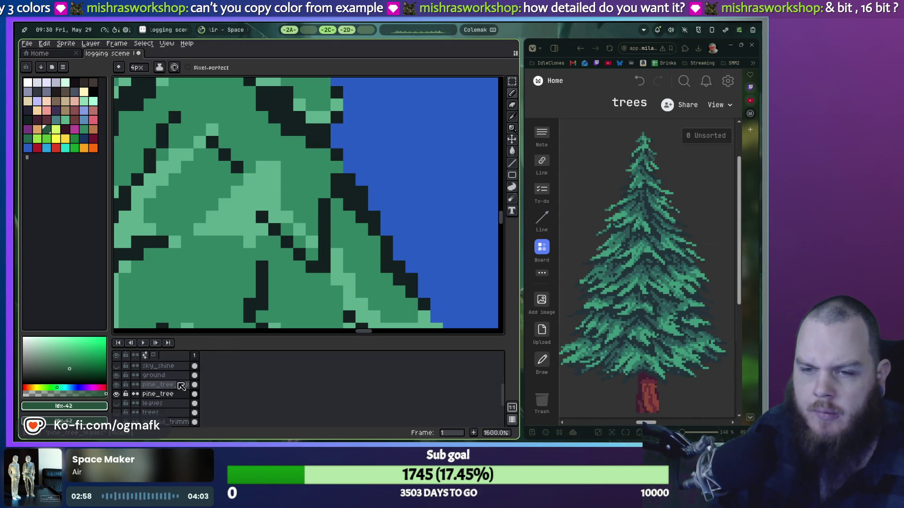
Step: On the pine_tree_leaves layer, paint the rounded green blob and shade its top edge darker green
{"action": "left_click", "coordinate": [174, 386]}
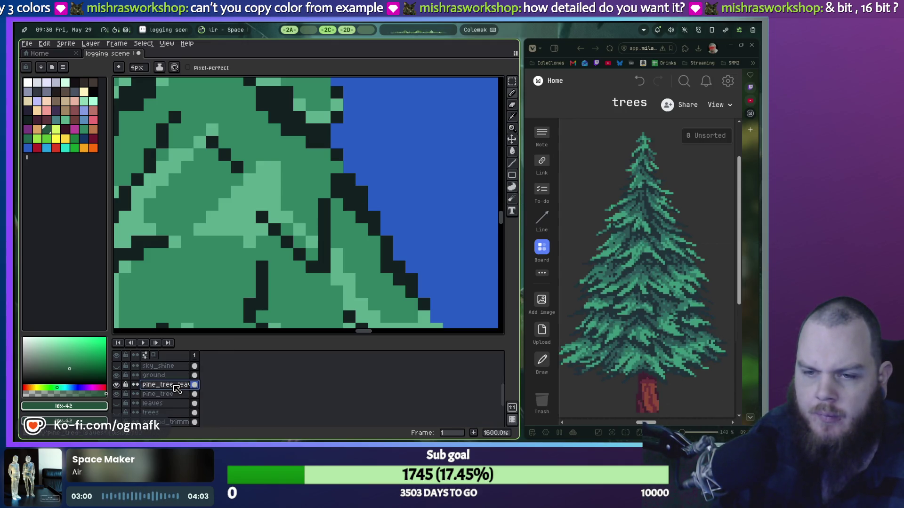
{"action": "scroll", "coordinate": [329, 235], "scroll_direction": "down", "scroll_amount": 6}
{"action": "mouse_move", "coordinate": [376, 234]}
{"action": "left_mouse_down"}
{"action": "mouse_move", "coordinate": [252, 232]}
{"action": "mouse_move", "coordinate": [270, 204]}
{"action": "left_mouse_up"}
{"action": "scroll", "coordinate": [245, 240], "scroll_direction": "up", "scroll_amount": 4}
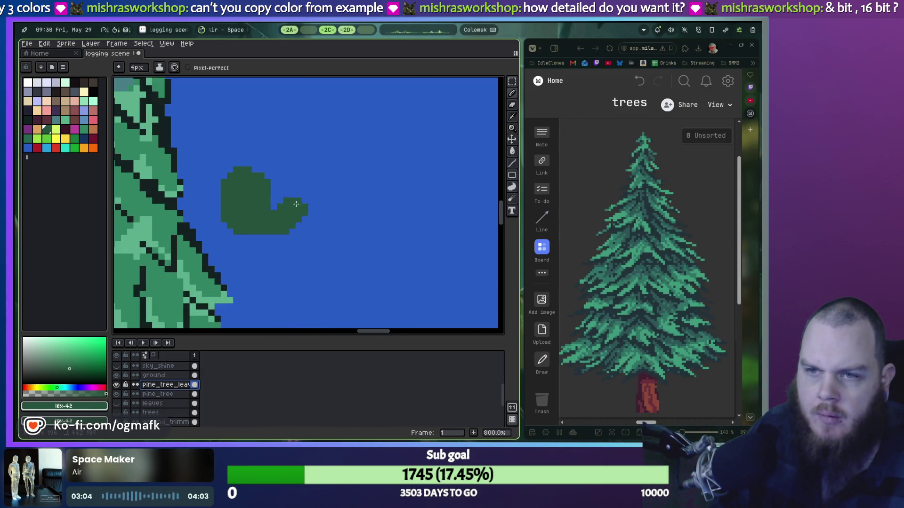
{"action": "left_click", "coordinate": [27, 118]}
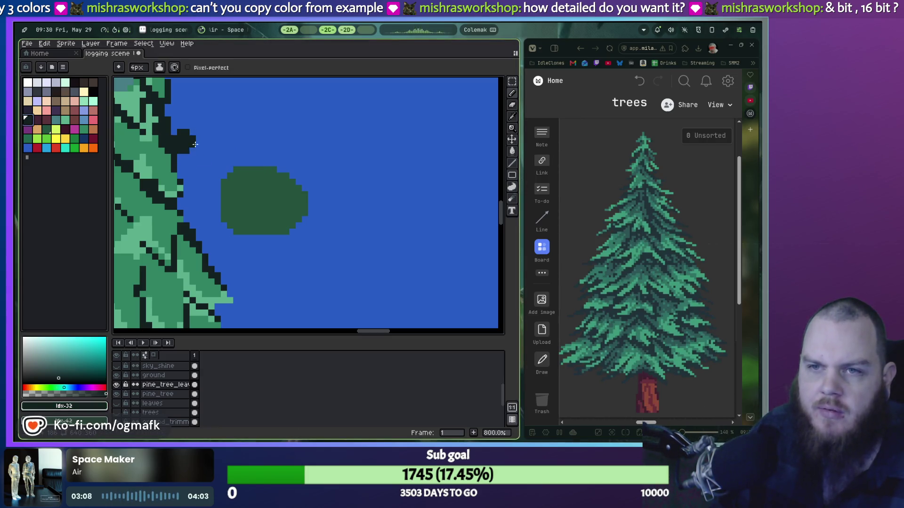
{"action": "mouse_move", "coordinate": [237, 164]}
{"action": "left_mouse_down"}
{"action": "mouse_move", "coordinate": [305, 205]}
{"action": "mouse_move", "coordinate": [411, 195]}
{"action": "left_mouse_up"}
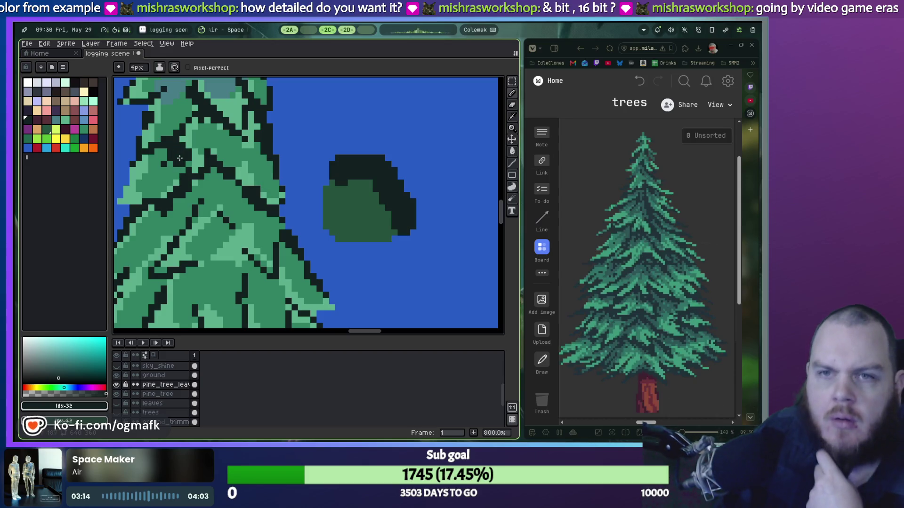
Step: Pan around the pine, character and new canopy, then pick a dark blue-purple swatch
{"action": "scroll", "coordinate": [182, 159], "scroll_direction": "down", "scroll_amount": 3}
{"action": "left_click_drag", "start_coordinate": [124, 235], "coordinate": [312, 235]}
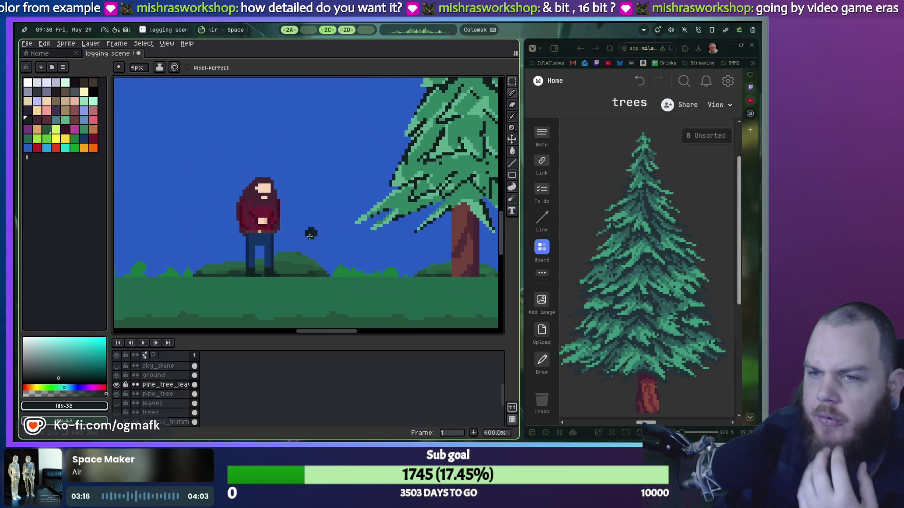
{"action": "scroll", "coordinate": [264, 246], "scroll_direction": "up", "scroll_amount": 2}
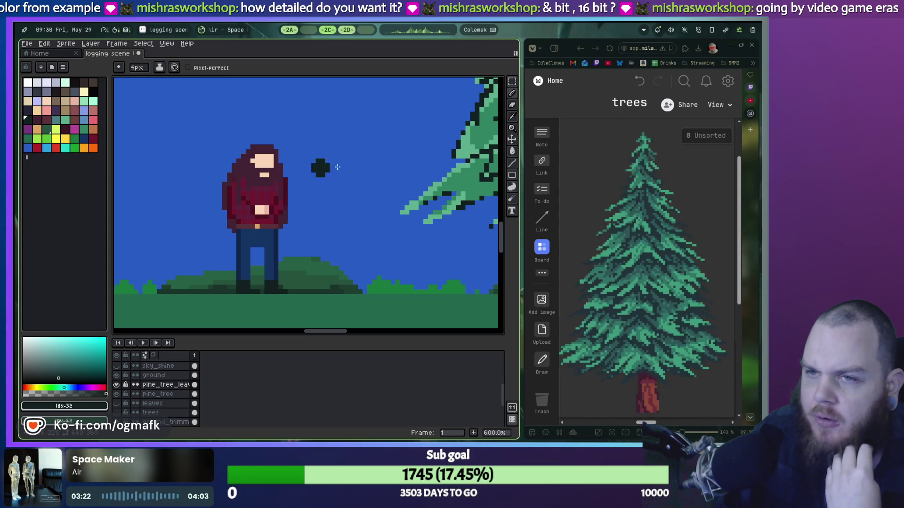
{"action": "mouse_move", "coordinate": [359, 164]}
{"action": "left_mouse_down"}
{"action": "mouse_move", "coordinate": [214, 235]}
{"action": "mouse_move", "coordinate": [211, 269]}
{"action": "left_mouse_up"}
{"action": "scroll", "coordinate": [214, 244], "scroll_direction": "down", "scroll_amount": 2}
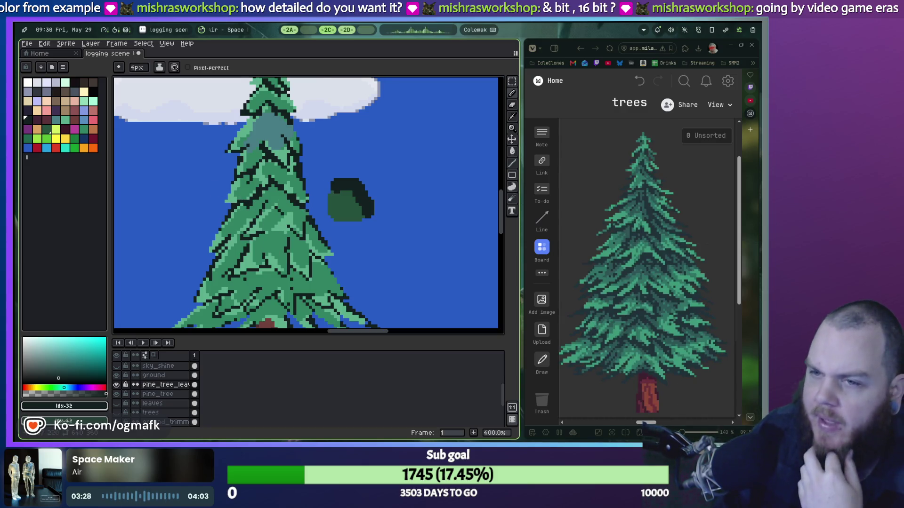
{"action": "left_click_drag", "start_coordinate": [257, 283], "coordinate": [413, 137]}
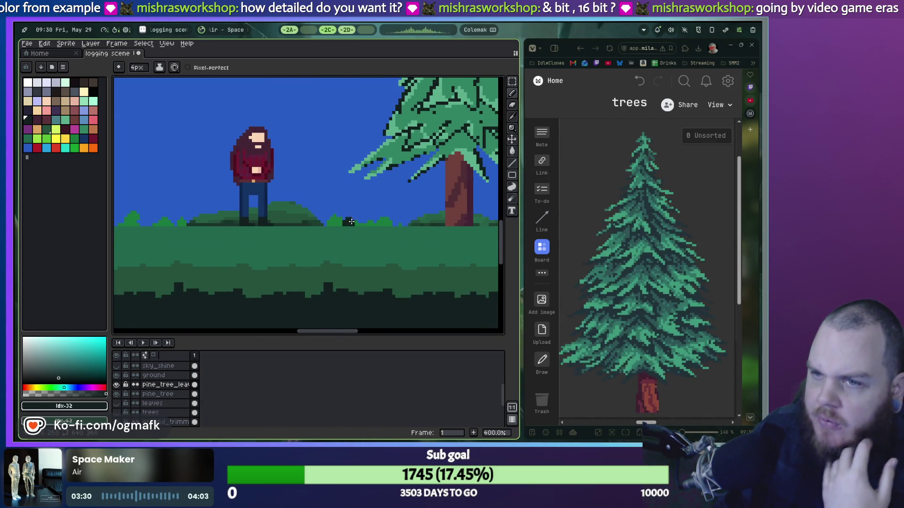
{"action": "left_click_drag", "start_coordinate": [361, 166], "coordinate": [127, 306]}
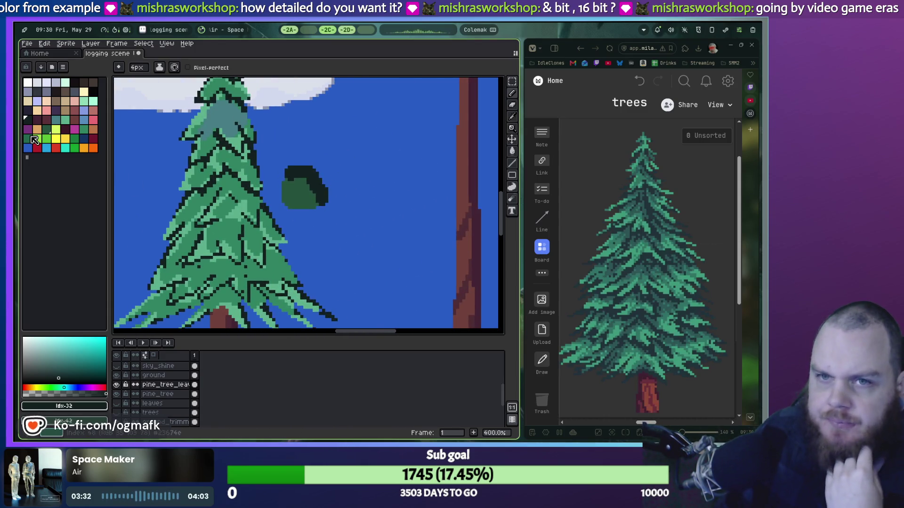
{"action": "left_click", "coordinate": [27, 114]}
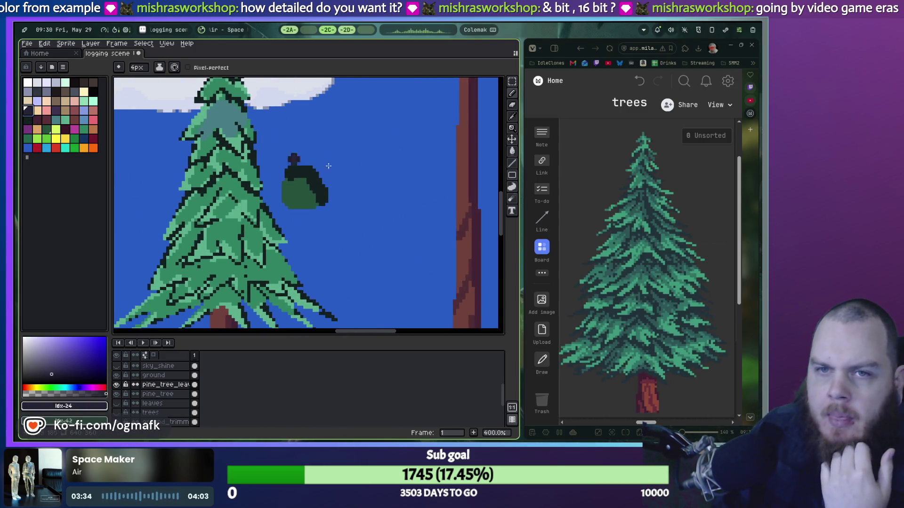
Step: Try dark purple along the canopy's top-right edge, then undo it
{"action": "scroll", "coordinate": [260, 182], "scroll_direction": "up", "scroll_amount": 1}
{"action": "scroll", "coordinate": [284, 155], "scroll_direction": "up", "scroll_amount": 4}
{"action": "left_click", "coordinate": [285, 155]}
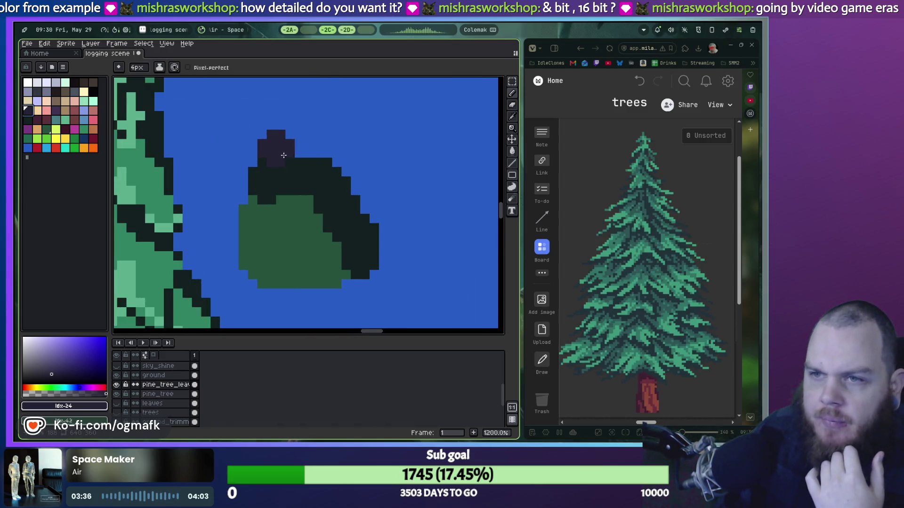
{"action": "left_click_drag", "start_coordinate": [283, 150], "coordinate": [365, 229]}
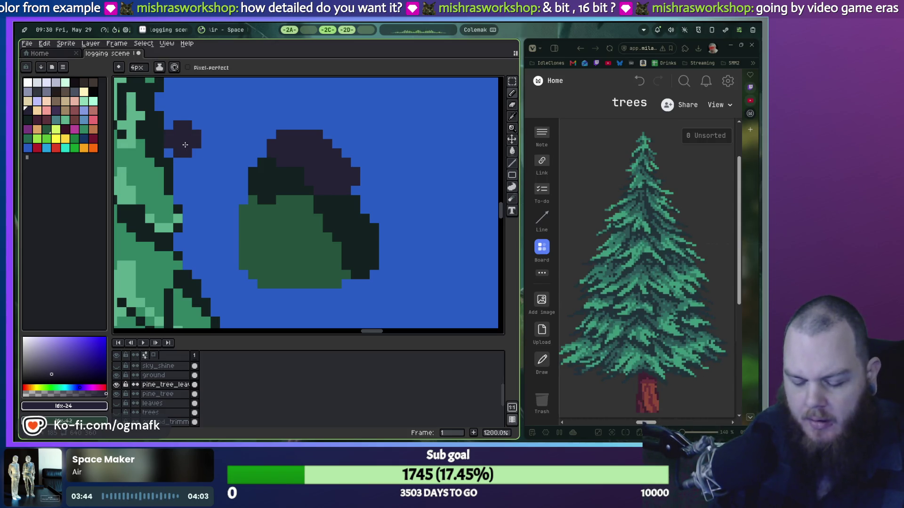
{"action": "key", "text": "ctrl+z"}
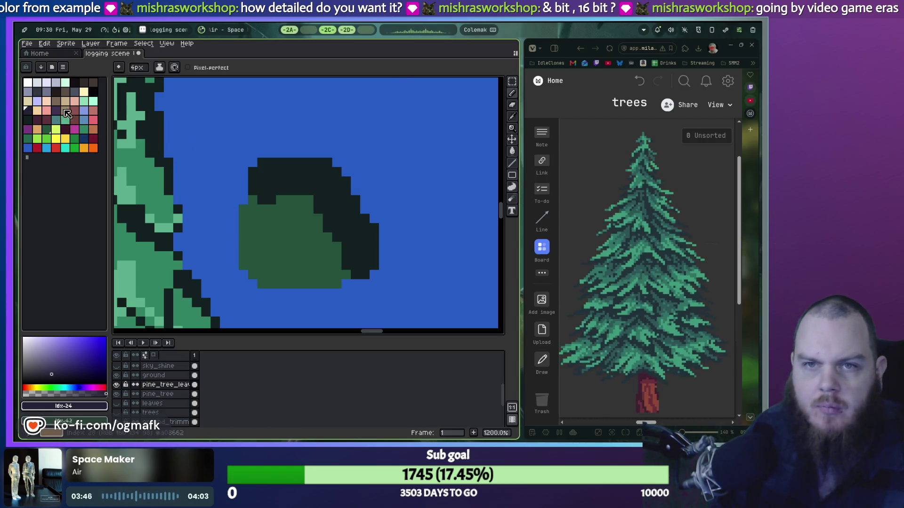
Step: Try teal strokes over the canopy's dark top and lower-left, undoing both
{"action": "left_click", "coordinate": [40, 92]}
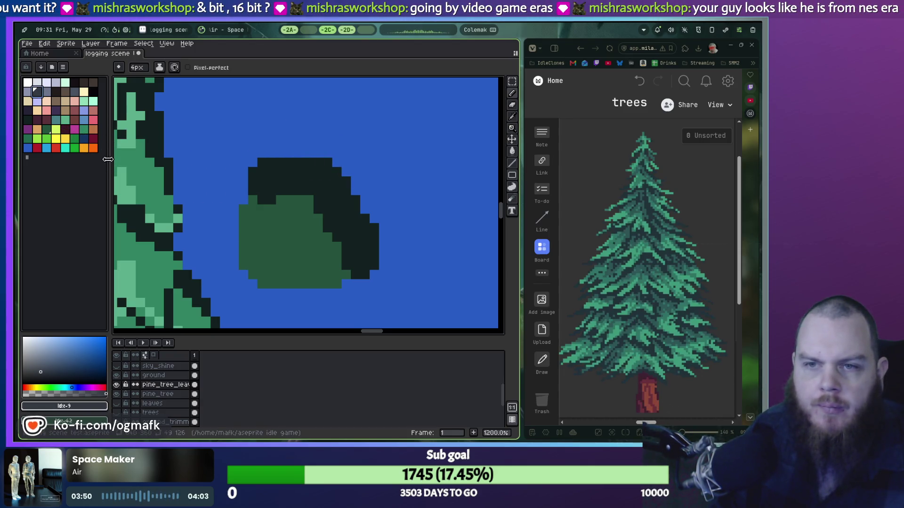
{"action": "left_click", "coordinate": [56, 120]}
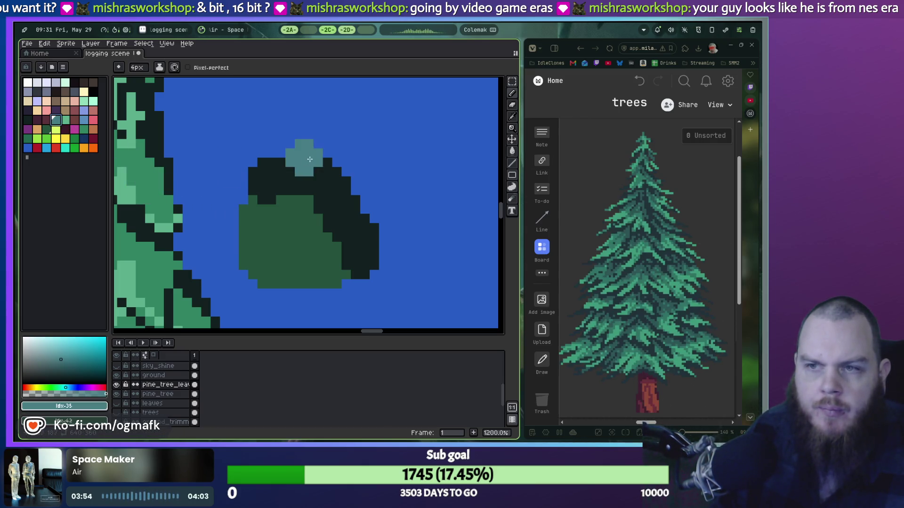
{"action": "left_click_drag", "start_coordinate": [278, 143], "coordinate": [369, 227]}
{"action": "key", "text": "ctrl+z"}
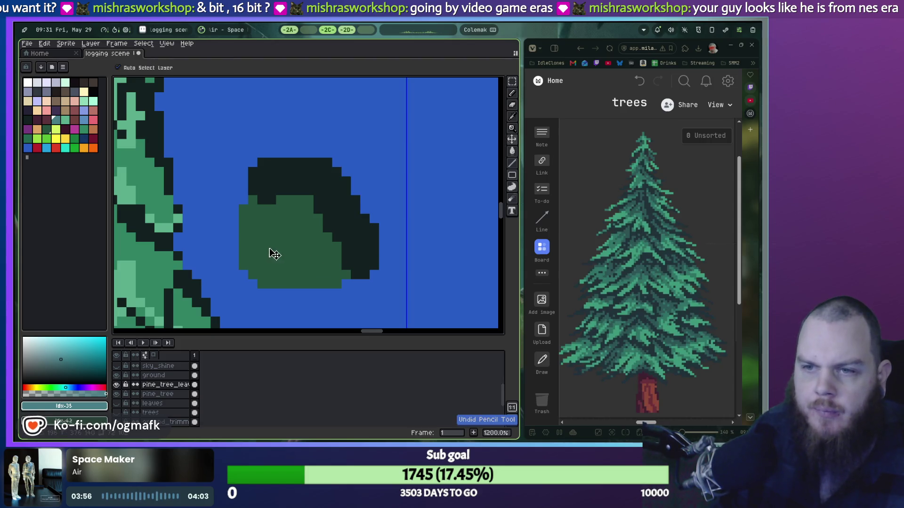
{"action": "left_click_drag", "start_coordinate": [239, 232], "coordinate": [314, 279]}
{"action": "key", "text": "ctrl+z"}
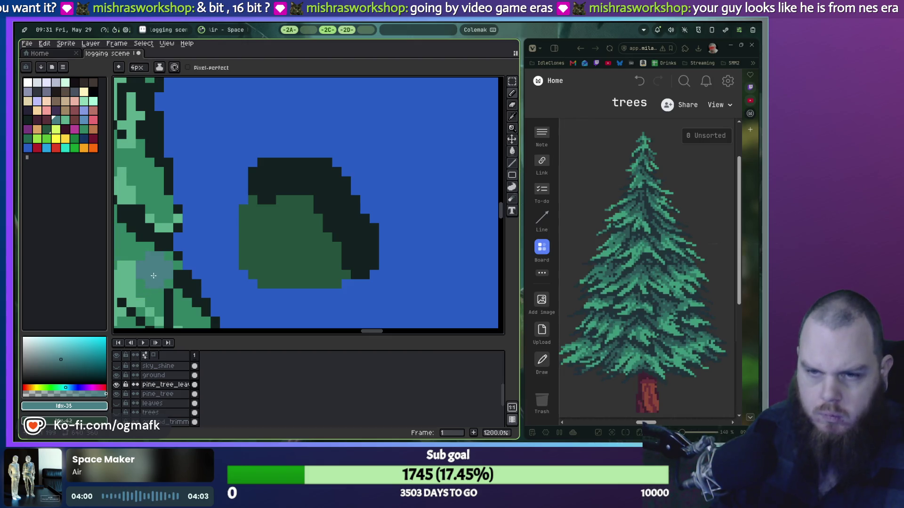
Step: Eyedrop a green from the canvas and paint light green over the bush's lower left
{"action": "key", "text": "i"}
{"action": "left_click", "coordinate": [160, 256]}
{"action": "mouse_move", "coordinate": [257, 239]}
{"action": "left_mouse_down"}
{"action": "mouse_move", "coordinate": [244, 254]}
{"action": "mouse_move", "coordinate": [288, 281]}
{"action": "left_mouse_up"}
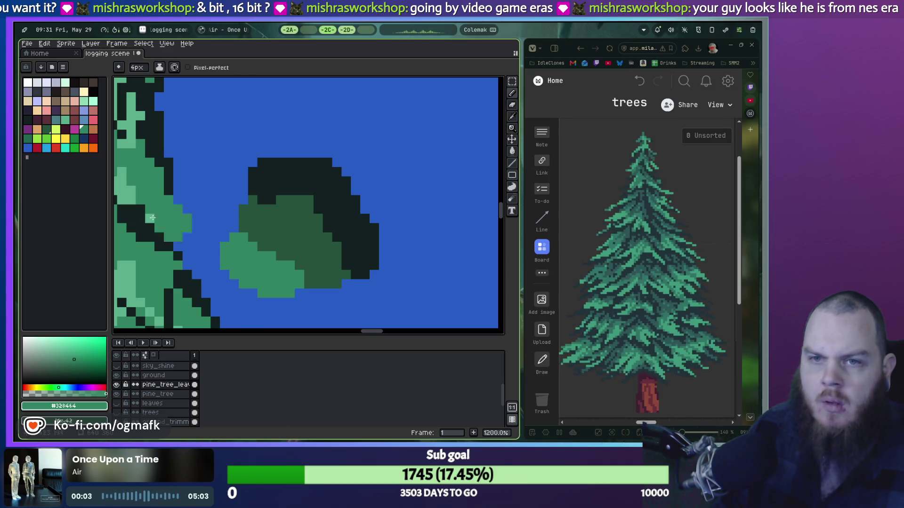
Step: Sample the pine's light green and extend the bush's light-green area, removing a stray patch
{"action": "left_click_drag", "start_coordinate": [127, 269], "coordinate": [141, 268]}
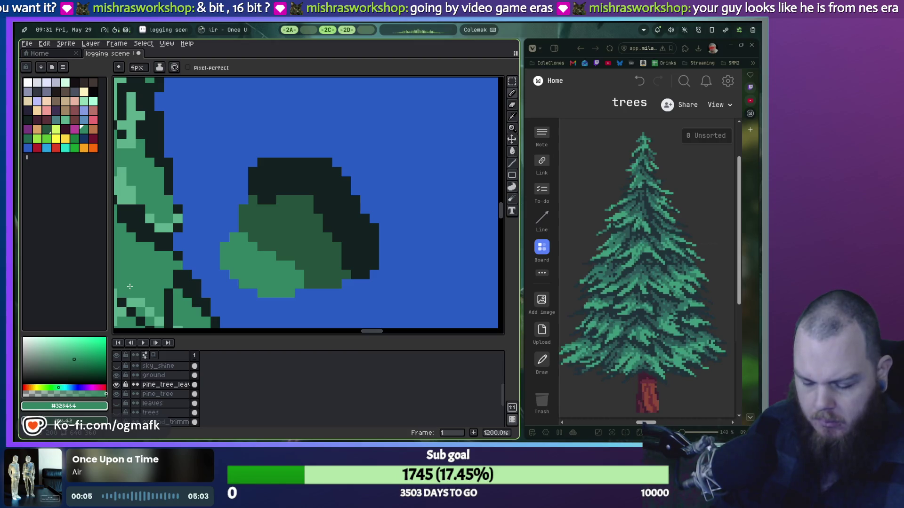
{"action": "key", "text": "ctrl+z"}
{"action": "key", "text": "i"}
{"action": "left_click", "coordinate": [133, 284]}
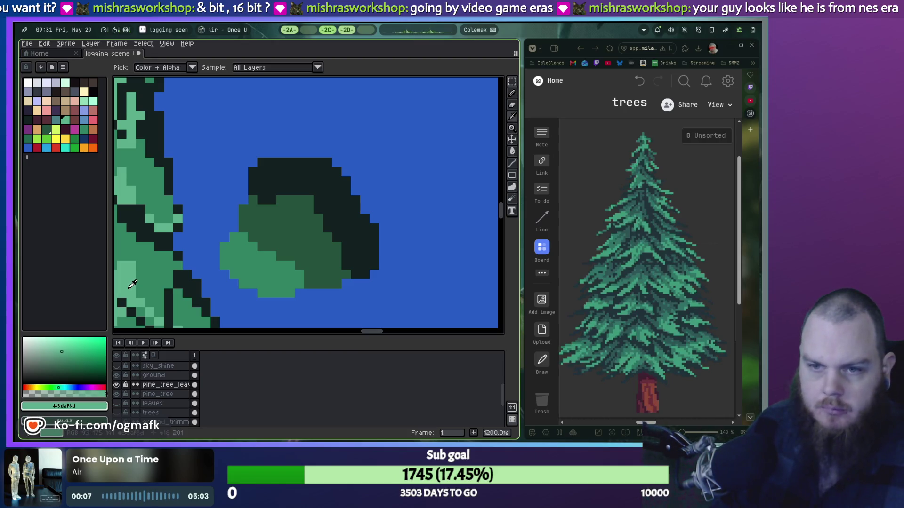
{"action": "key", "text": "b"}
{"action": "mouse_move", "coordinate": [246, 270]}
{"action": "left_mouse_down"}
{"action": "mouse_move", "coordinate": [237, 281]}
{"action": "mouse_move", "coordinate": [257, 270]}
{"action": "left_mouse_up"}
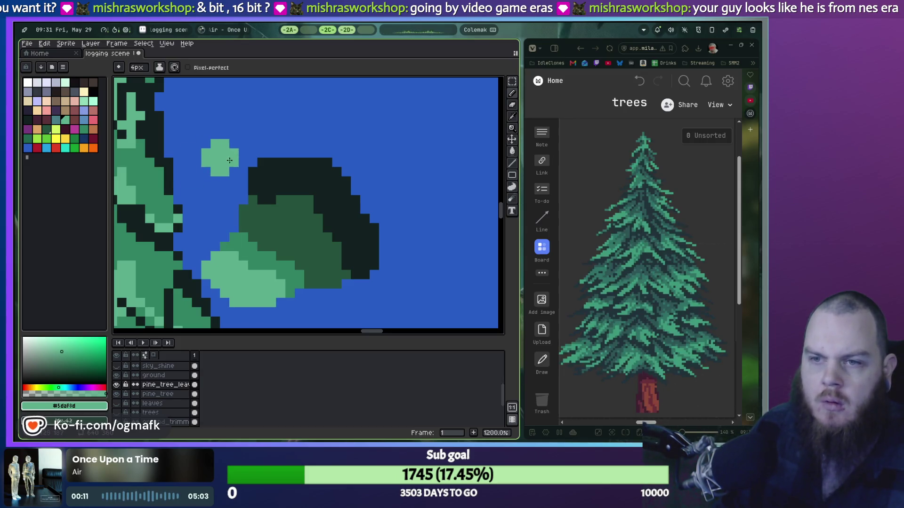
{"action": "left_click_drag", "start_coordinate": [227, 161], "coordinate": [272, 150]}
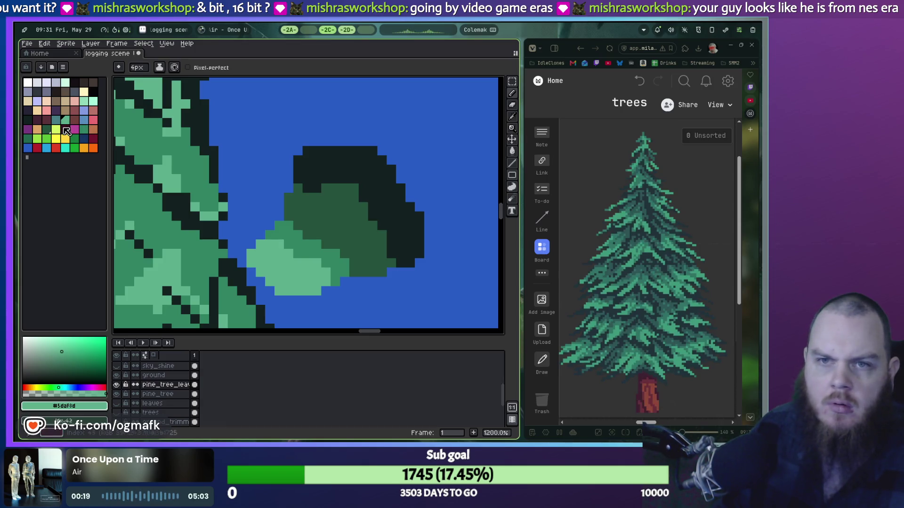
Step: Try grey-teal shading over the light-green blob, then undo it
{"action": "left_click", "coordinate": [57, 121]}
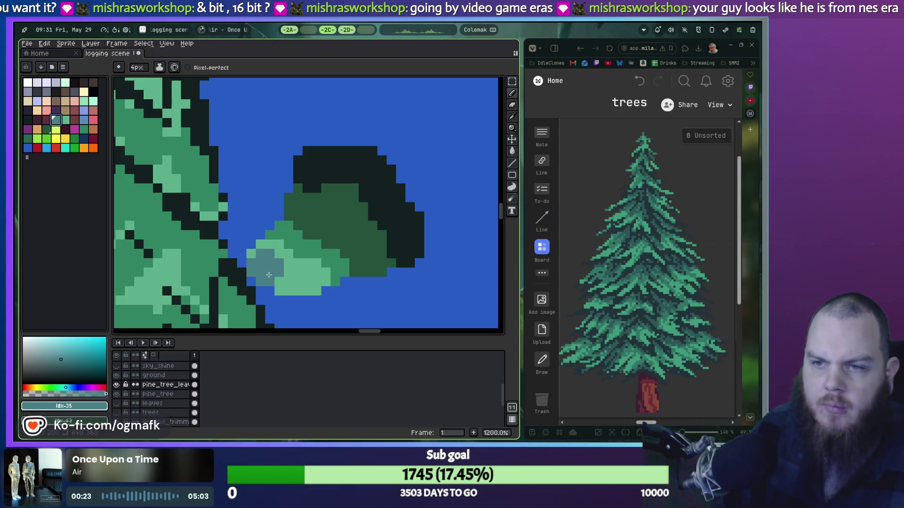
{"action": "left_click_drag", "start_coordinate": [276, 264], "coordinate": [310, 292]}
{"action": "key", "text": "ctrl+z"}
{"action": "key", "text": "v"}
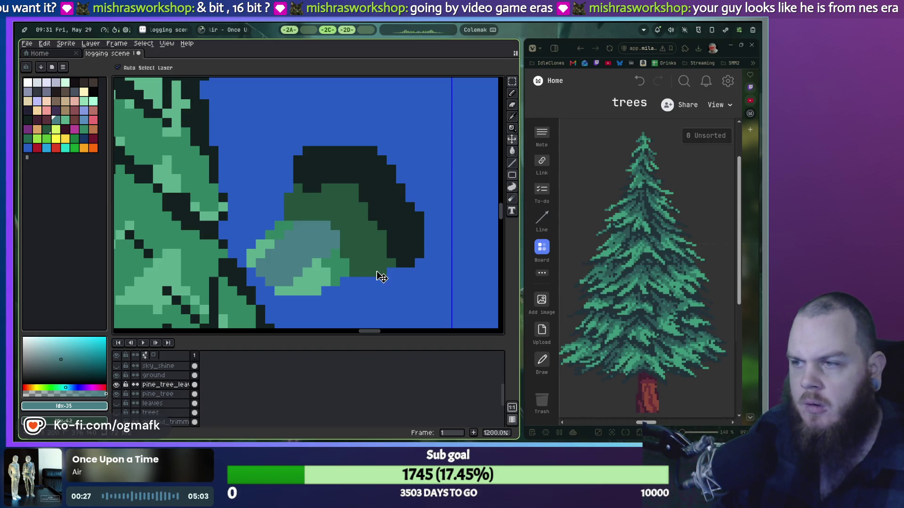
{"action": "key", "text": "b"}
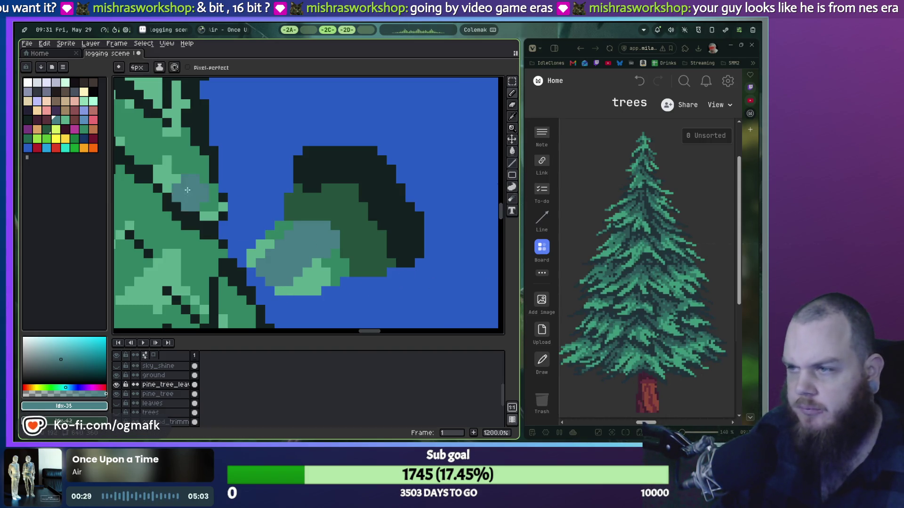
Step: Dab medium green on the bush and paint dark green into the canopy's lower part
{"action": "left_click", "coordinate": [84, 129]}
{"action": "mouse_move", "coordinate": [260, 216]}
{"action": "left_mouse_down"}
{"action": "mouse_move", "coordinate": [277, 221]}
{"action": "mouse_move", "coordinate": [265, 186]}
{"action": "mouse_move", "coordinate": [273, 150]}
{"action": "left_mouse_up"}
{"action": "key", "text": "ctrl+z"}
{"action": "left_click", "coordinate": [261, 214]}
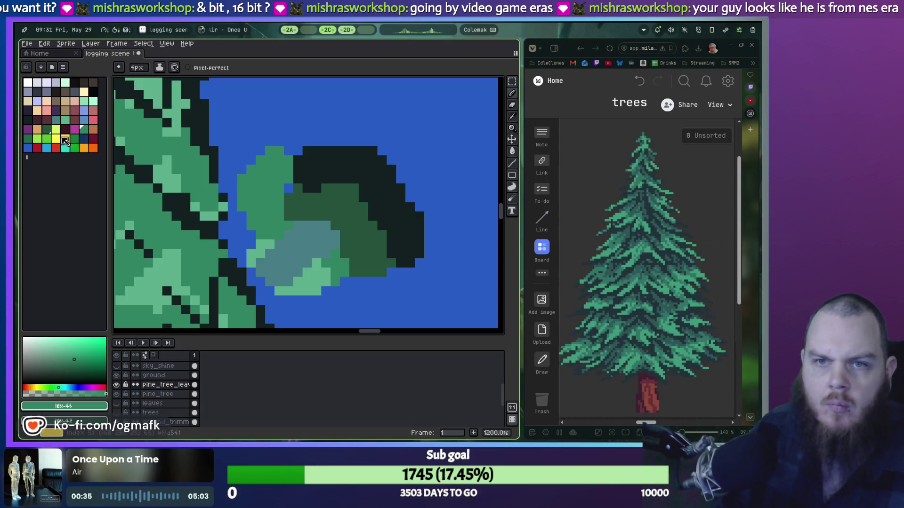
{"action": "left_click", "coordinate": [28, 138]}
{"action": "mouse_move", "coordinate": [325, 266]}
{"action": "left_mouse_down"}
{"action": "mouse_move", "coordinate": [334, 284]}
{"action": "mouse_move", "coordinate": [389, 282]}
{"action": "left_mouse_up"}
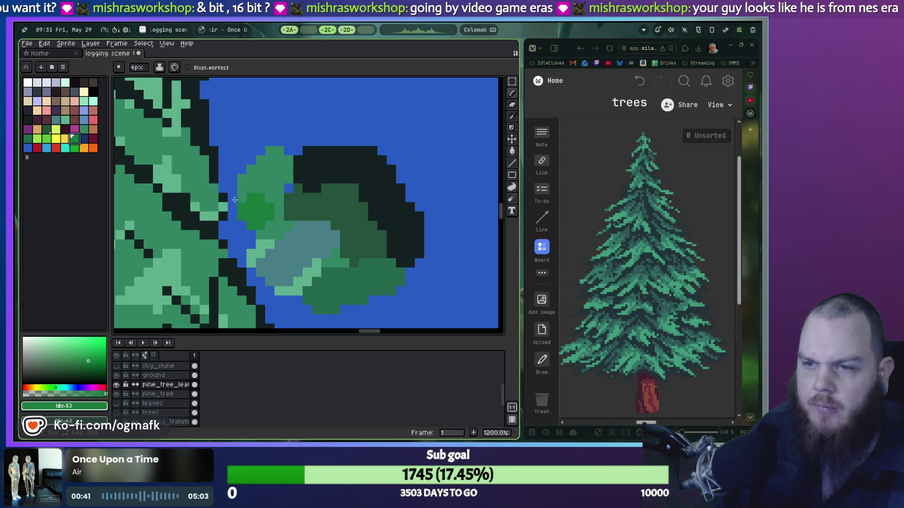
Step: Add a medium-green block to the canopy and audition light, dark and brighter greens
{"action": "left_click", "coordinate": [354, 280], "text": "alt"}
{"action": "left_click", "coordinate": [355, 298]}
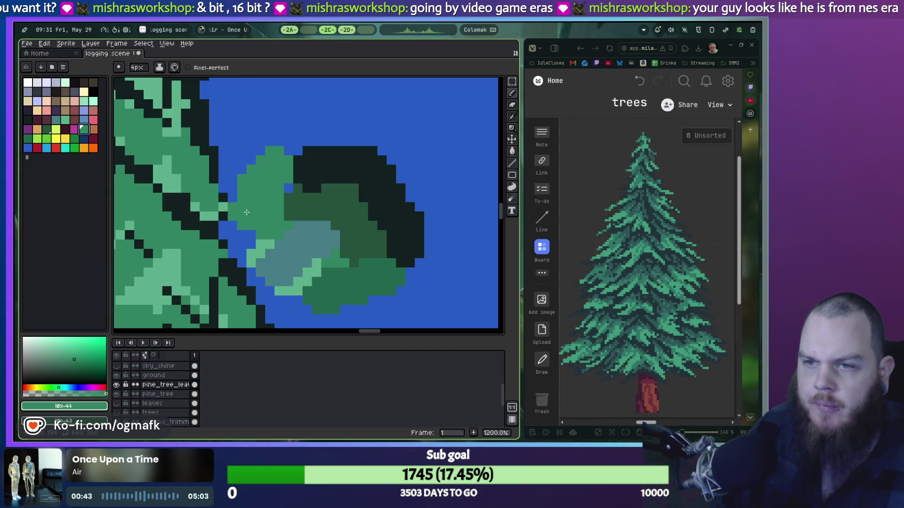
{"action": "left_click", "coordinate": [65, 120]}
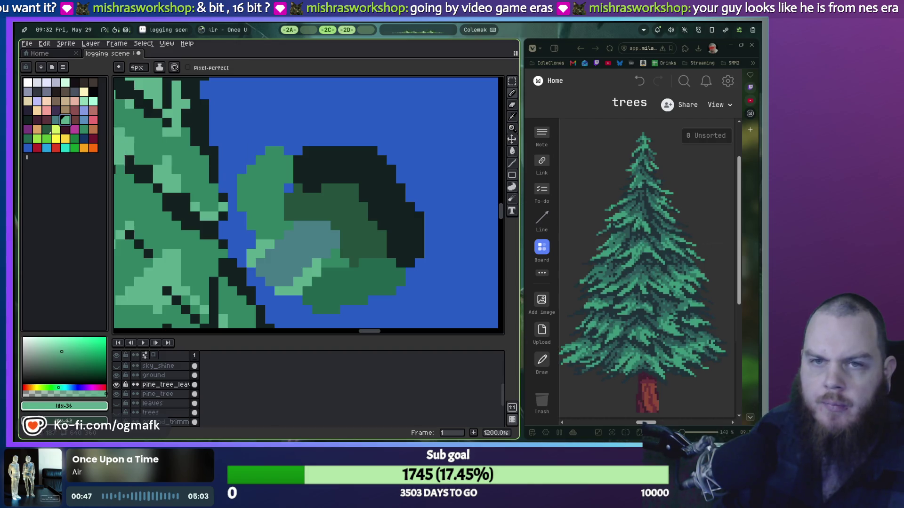
{"action": "left_click", "coordinate": [28, 138]}
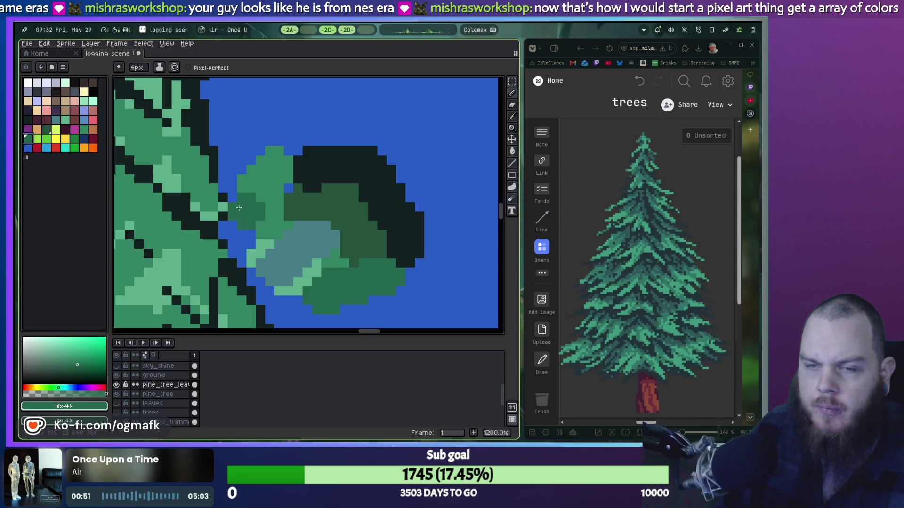
{"action": "left_click", "coordinate": [74, 138]}
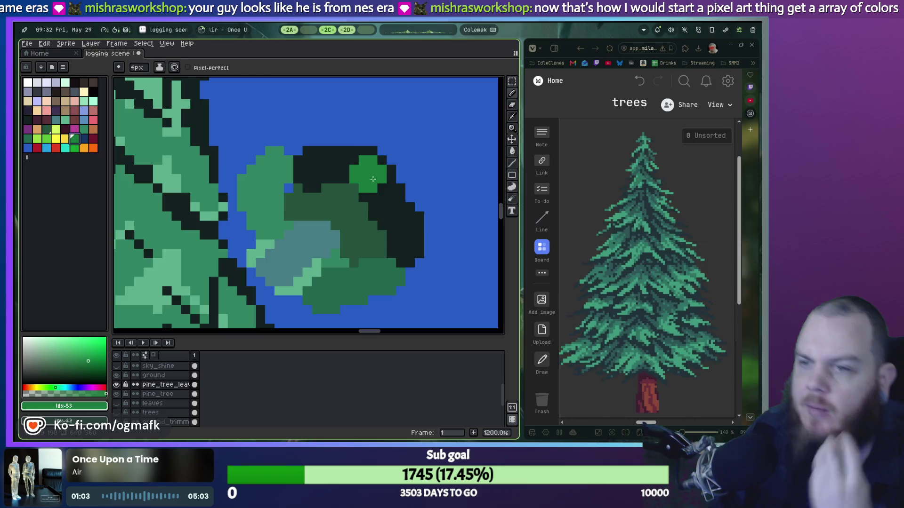
{"action": "scroll", "coordinate": [398, 198], "scroll_direction": "down", "scroll_amount": 2}
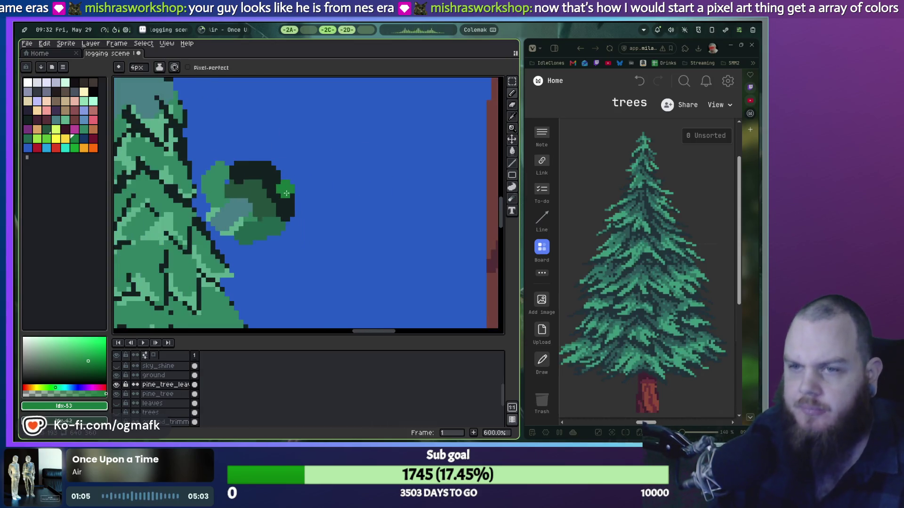
Step: Marquee-select the leaf cluster and move it right, then shift a stray fragment onto the pine
{"action": "key", "text": "m"}
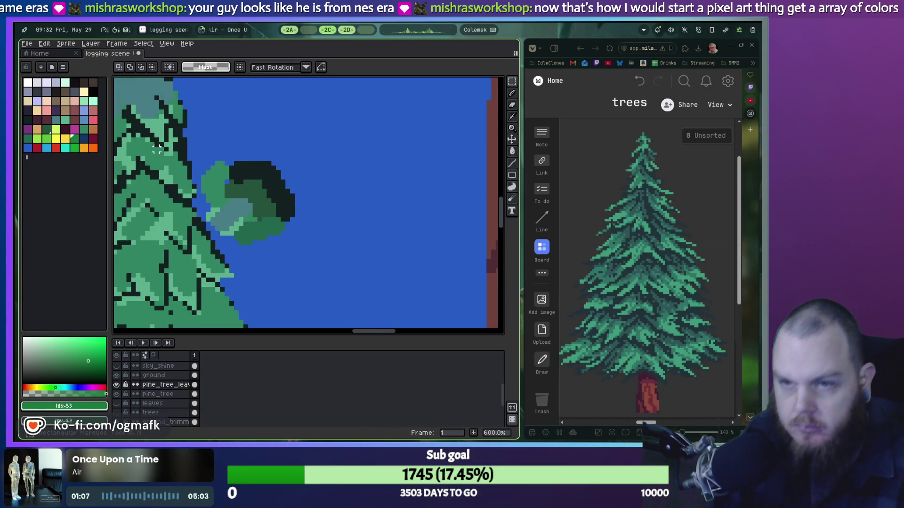
{"action": "left_click_drag", "start_coordinate": [198, 157], "coordinate": [306, 246]}
{"action": "left_click_drag", "start_coordinate": [263, 209], "coordinate": [422, 204]}
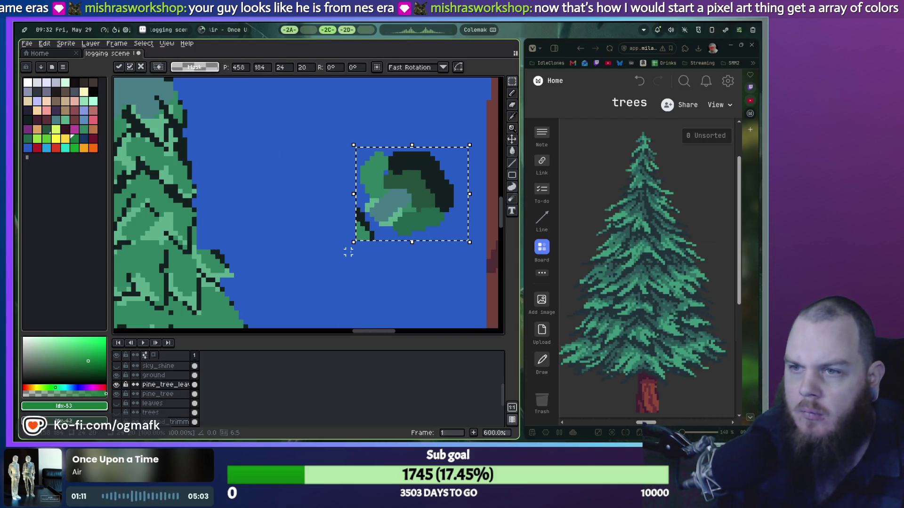
{"action": "left_click", "coordinate": [343, 210]}
{"action": "left_click_drag", "start_coordinate": [367, 242], "coordinate": [205, 242]}
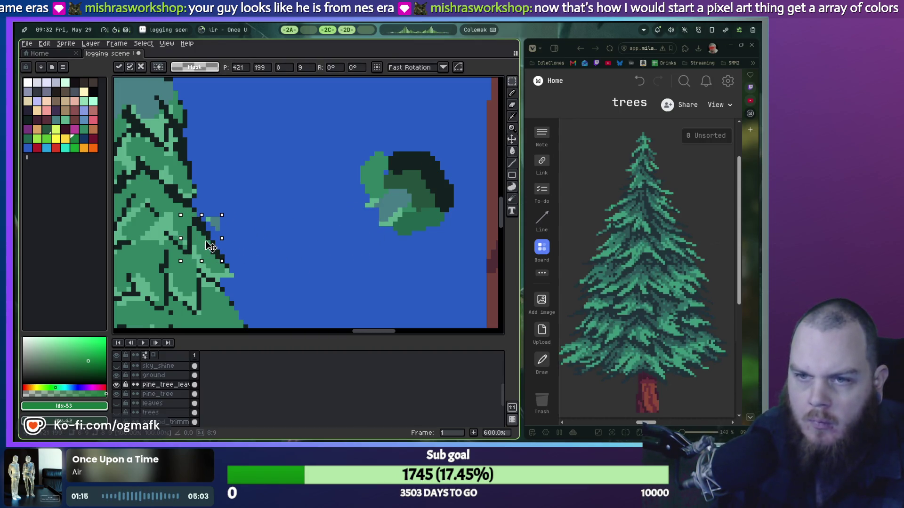
{"action": "left_click", "coordinate": [315, 234]}
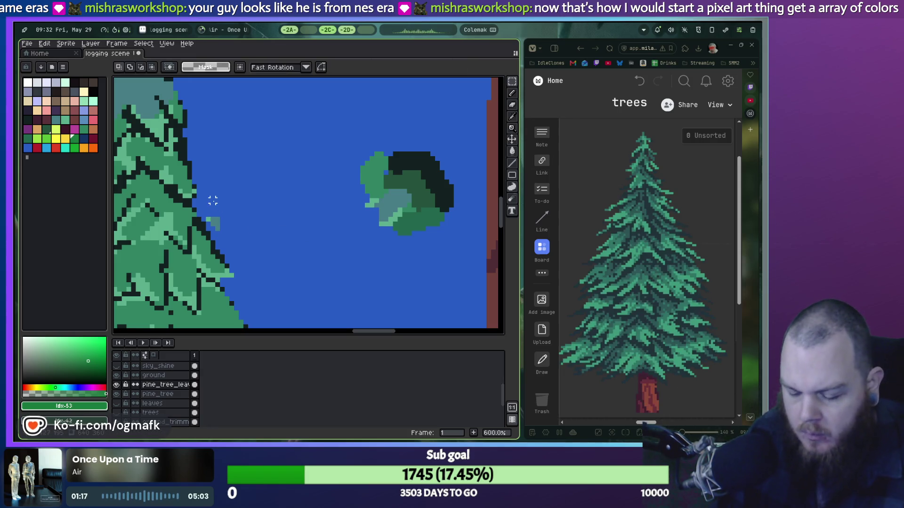
Step: Move the leaf cluster up and left to the cloud's right edge, beside the bare trunk
{"action": "key", "text": "e"}
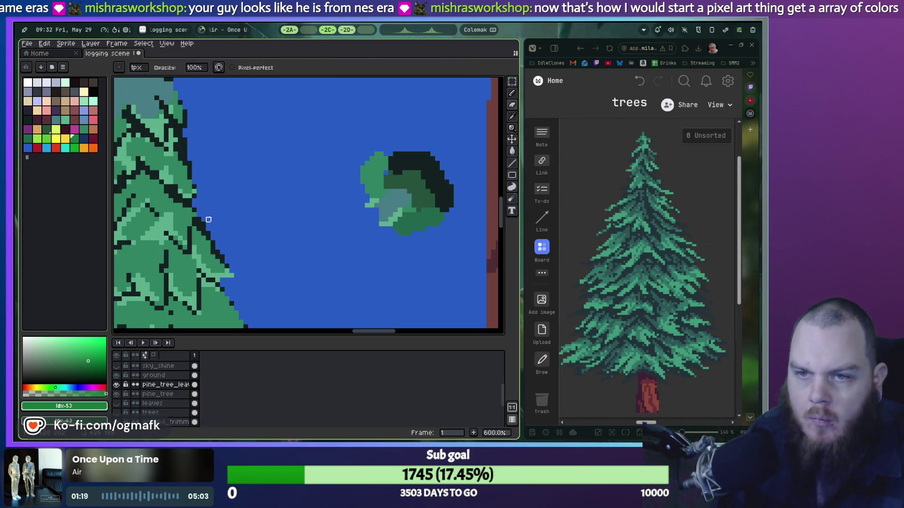
{"action": "left_click_drag", "start_coordinate": [390, 187], "coordinate": [282, 219]}
{"action": "scroll", "coordinate": [306, 223], "scroll_direction": "up", "scroll_amount": 2}
{"action": "scroll", "coordinate": [329, 225], "scroll_direction": "down", "scroll_amount": 2}
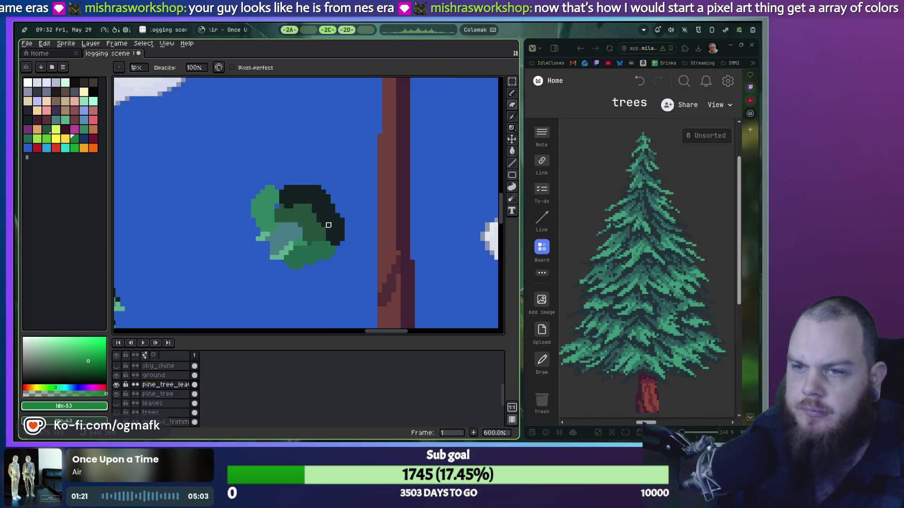
{"action": "scroll", "coordinate": [324, 220], "scroll_direction": "down", "scroll_amount": 1}
{"action": "scroll", "coordinate": [282, 214], "scroll_direction": "down", "scroll_amount": 1}
{"action": "scroll", "coordinate": [255, 210], "scroll_direction": "down", "scroll_amount": 1}
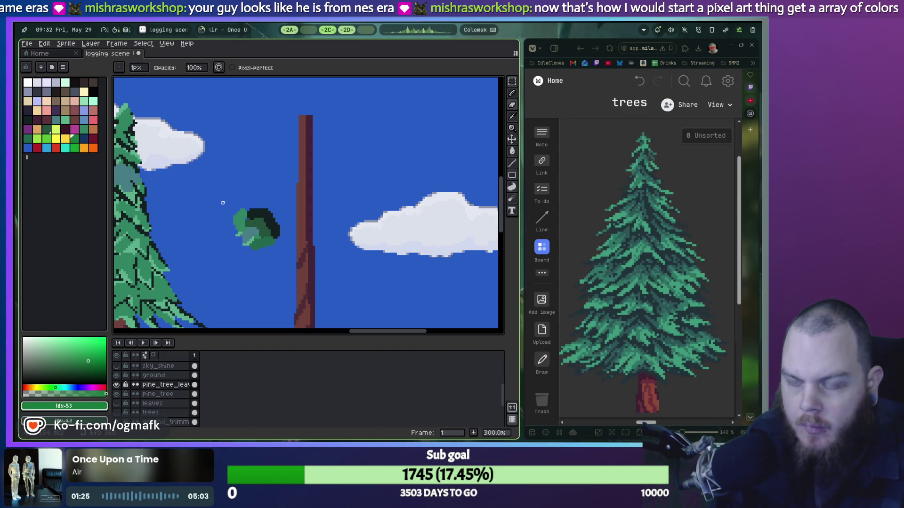
{"action": "key", "text": "m"}
{"action": "mouse_move", "coordinate": [285, 251]}
{"action": "left_mouse_down"}
{"action": "mouse_move", "coordinate": [238, 160]}
{"action": "mouse_move", "coordinate": [320, 169]}
{"action": "left_mouse_up"}
Step: Choose a new palette colour, deselect, and set the pencil to 10px
{"action": "scroll", "coordinate": [272, 172], "scroll_direction": "up", "scroll_amount": 3}
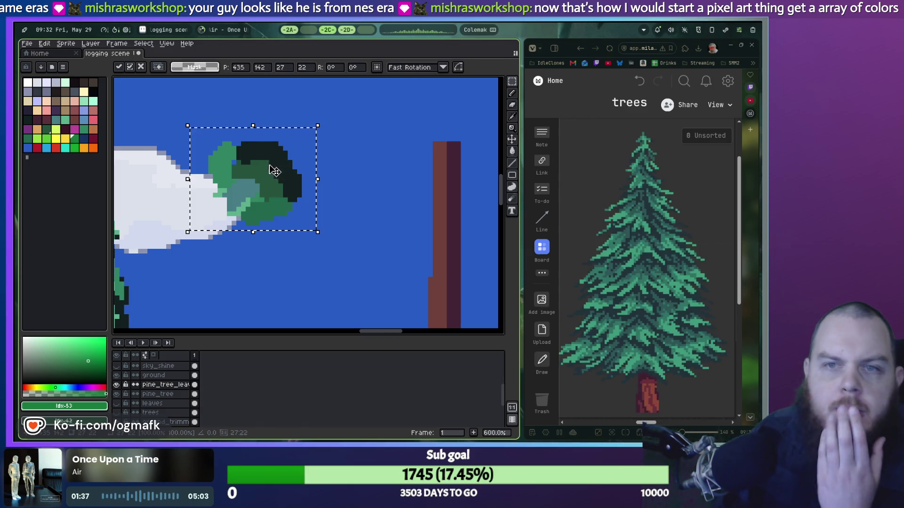
{"action": "left_click", "coordinate": [55, 92]}
{"action": "left_click", "coordinate": [74, 84]}
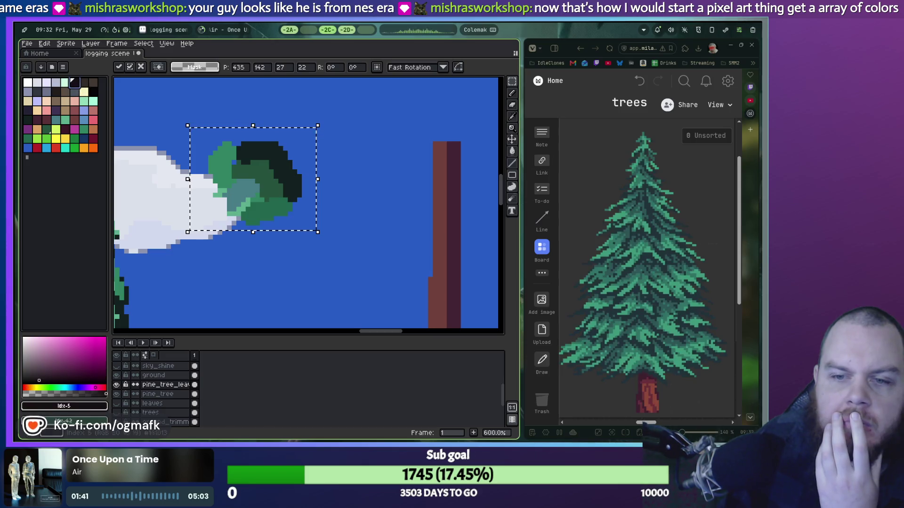
{"action": "left_click", "coordinate": [94, 92]}
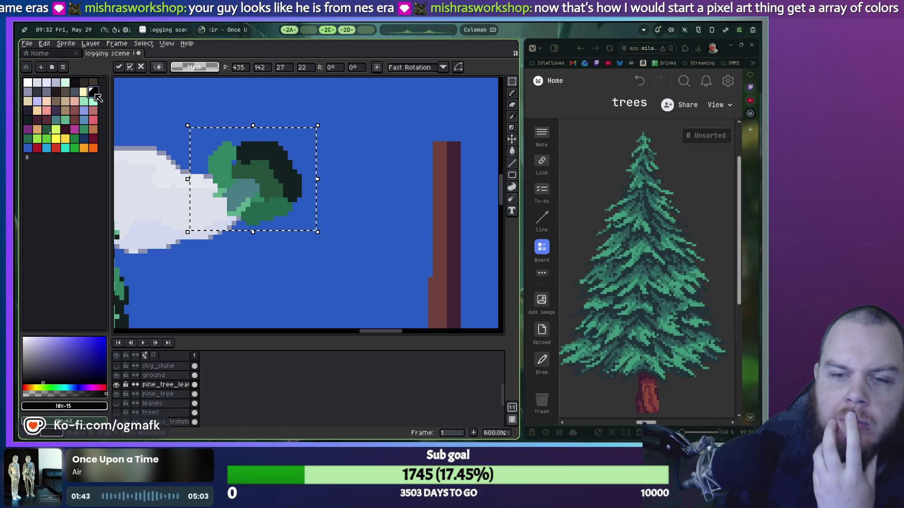
{"action": "key", "text": "ctrl+d"}
{"action": "key", "text": "b"}
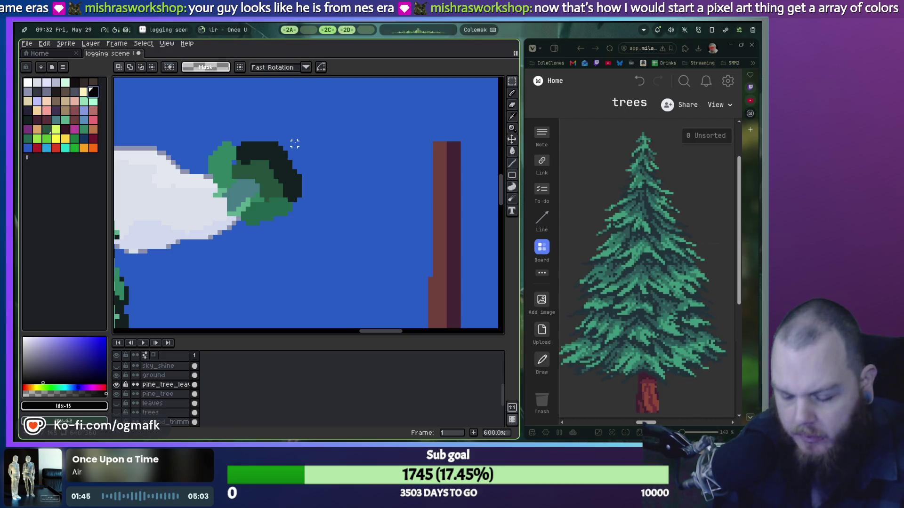
{"action": "key", "text": "plus"}
{"action": "key", "text": "plus"}
{"action": "key", "text": "plus"}
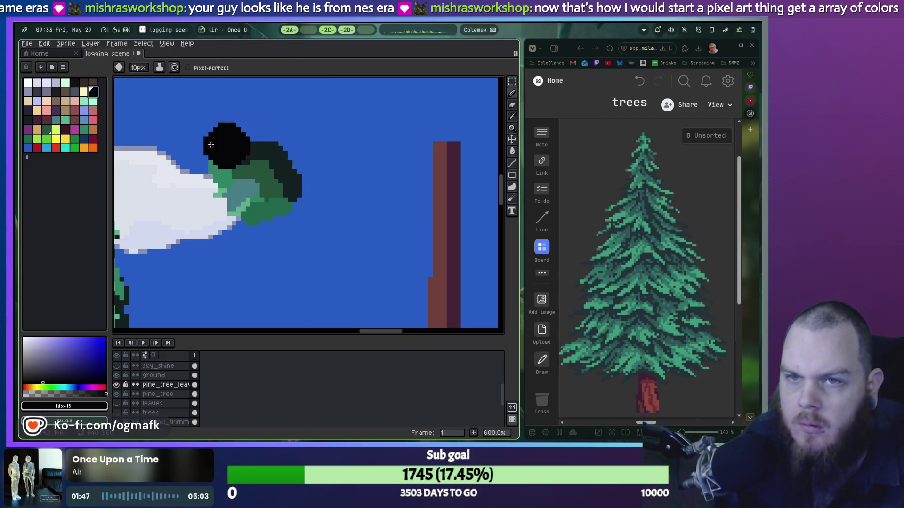
Step: Paint a few dark leaf pixels above the second tree's canopy, then undo them
{"action": "left_click", "coordinate": [39, 93]}
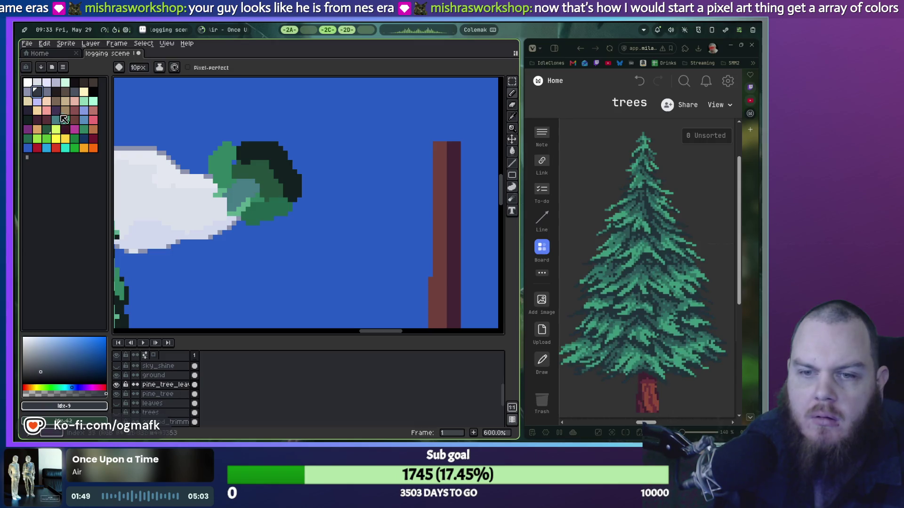
{"action": "left_click", "coordinate": [29, 122]}
{"action": "left_click_drag", "start_coordinate": [305, 164], "coordinate": [264, 122]}
{"action": "scroll", "coordinate": [283, 141], "scroll_direction": "up", "scroll_amount": 3}
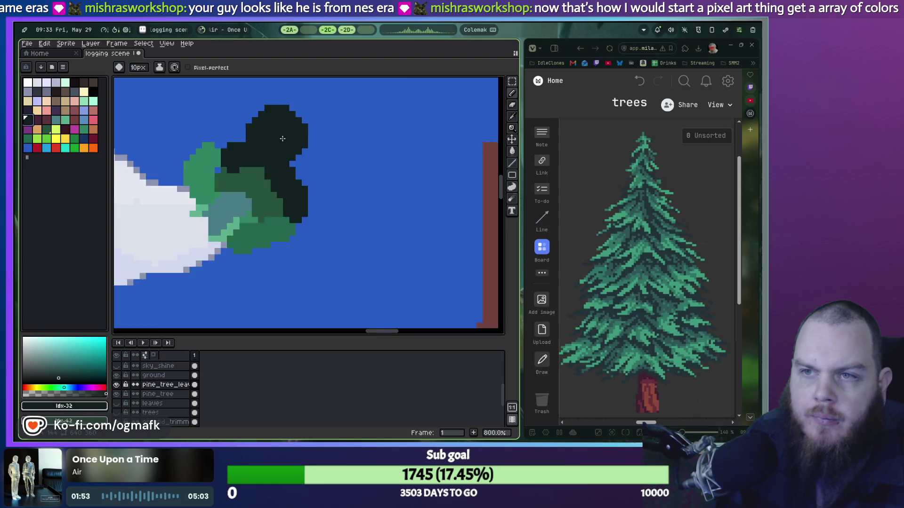
{"action": "scroll", "coordinate": [283, 141], "scroll_direction": "down", "scroll_amount": 2}
{"action": "key", "text": "ctrl+z"}
{"action": "key", "text": "ctrl+z"}
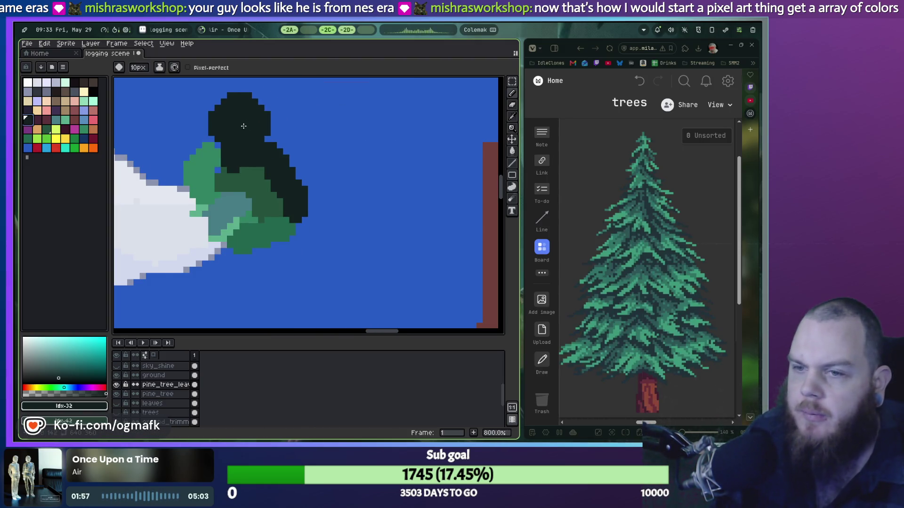
Step: Look over the cloud, character and ground, then switch to the Home page
{"action": "scroll", "coordinate": [240, 128], "scroll_direction": "down", "scroll_amount": 4}
{"action": "mouse_move", "coordinate": [358, 160]}
{"action": "left_mouse_down"}
{"action": "mouse_move", "coordinate": [391, 160]}
{"action": "mouse_move", "coordinate": [371, 115]}
{"action": "left_mouse_up"}
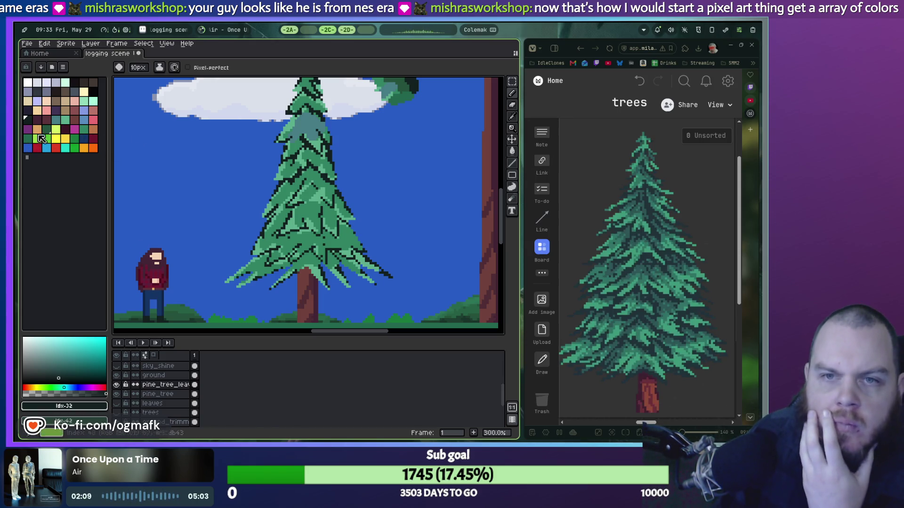
{"action": "scroll", "coordinate": [319, 141], "scroll_direction": "right", "scroll_amount": 5}
{"action": "scroll", "coordinate": [318, 140], "scroll_direction": "up", "scroll_amount": 3}
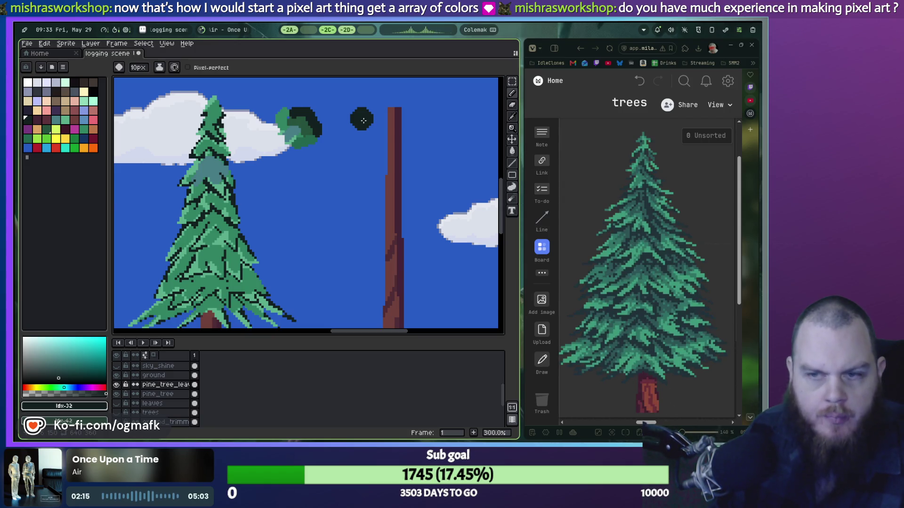
{"action": "scroll", "coordinate": [363, 121], "scroll_direction": "down", "scroll_amount": 2}
{"action": "scroll", "coordinate": [338, 114], "scroll_direction": "up", "scroll_amount": 1}
{"action": "scroll", "coordinate": [339, 134], "scroll_direction": "up", "scroll_amount": 1}
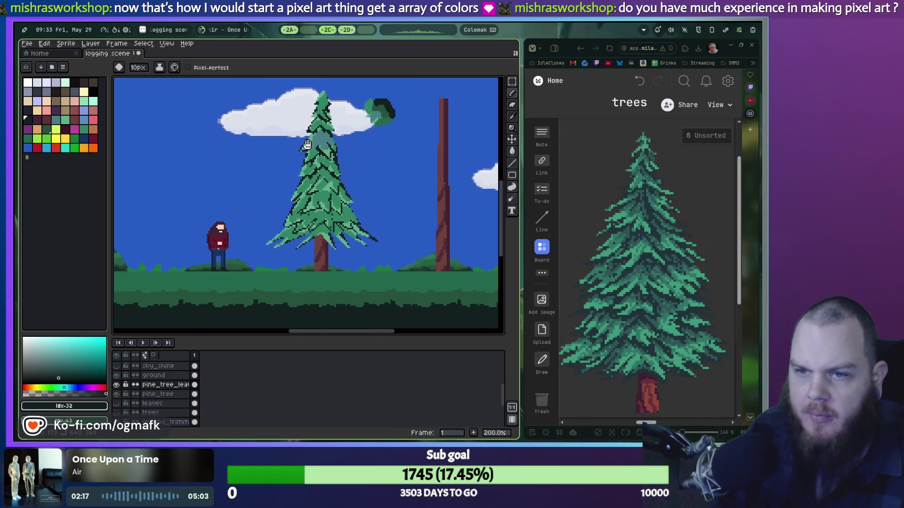
{"action": "left_click_drag", "start_coordinate": [303, 142], "coordinate": [324, 155]}
{"action": "left_click", "coordinate": [49, 54]}
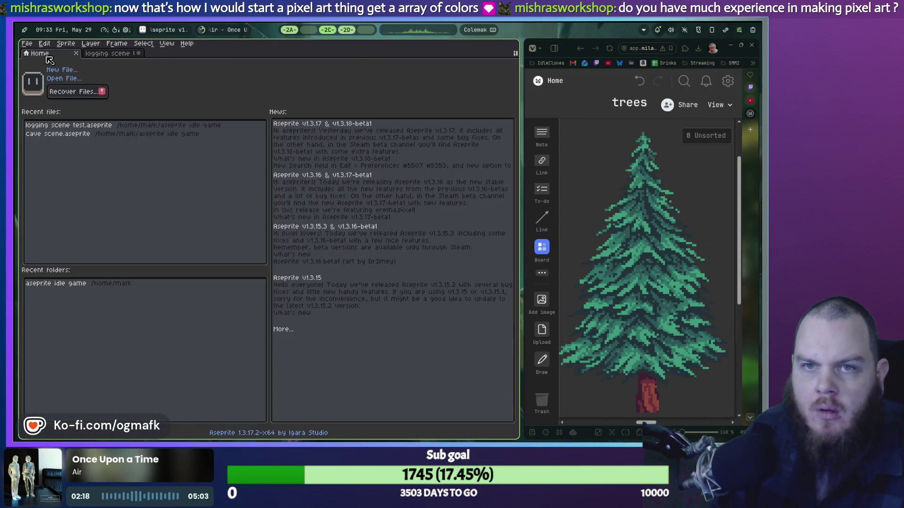
Step: Open cave scene.aseprite from Recent files and make its layers visible
{"action": "left_click", "coordinate": [55, 136]}
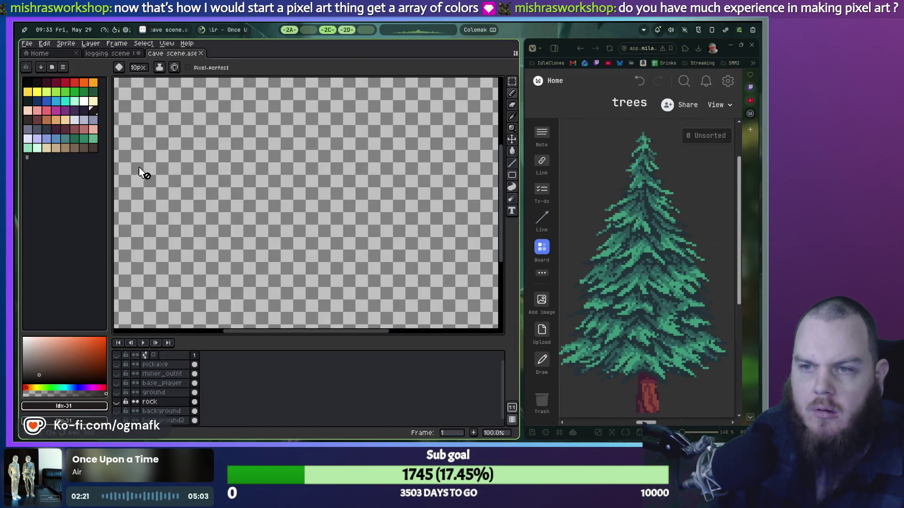
{"action": "scroll", "coordinate": [141, 157], "scroll_direction": "down", "scroll_amount": 5}
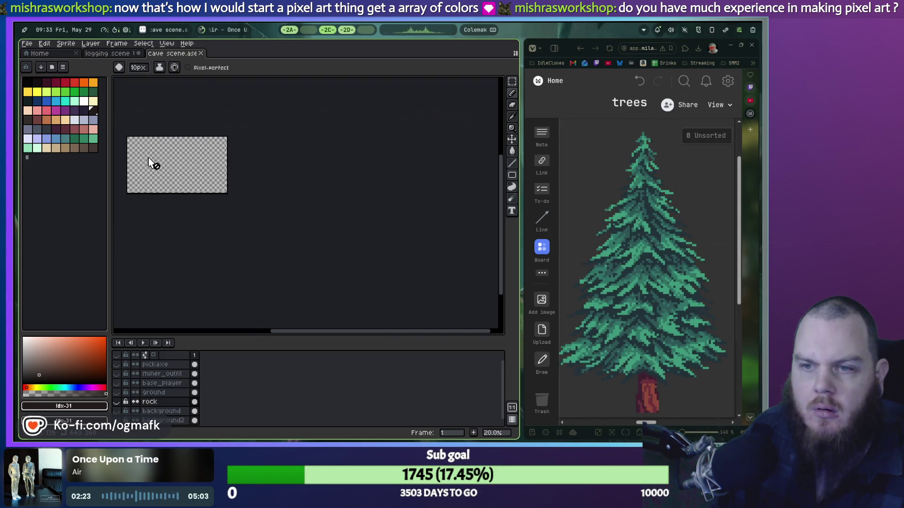
{"action": "left_click", "coordinate": [121, 357]}
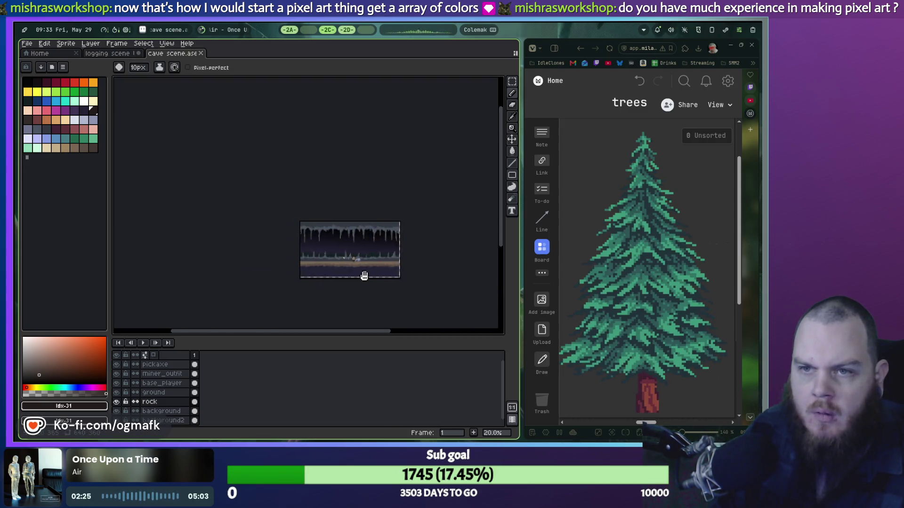
Step: Inspect the miner and the ground below him, then return to the logging scene
{"action": "scroll", "coordinate": [349, 264], "scroll_direction": "up", "scroll_amount": 5}
{"action": "scroll", "coordinate": [337, 219], "scroll_direction": "down", "scroll_amount": 1}
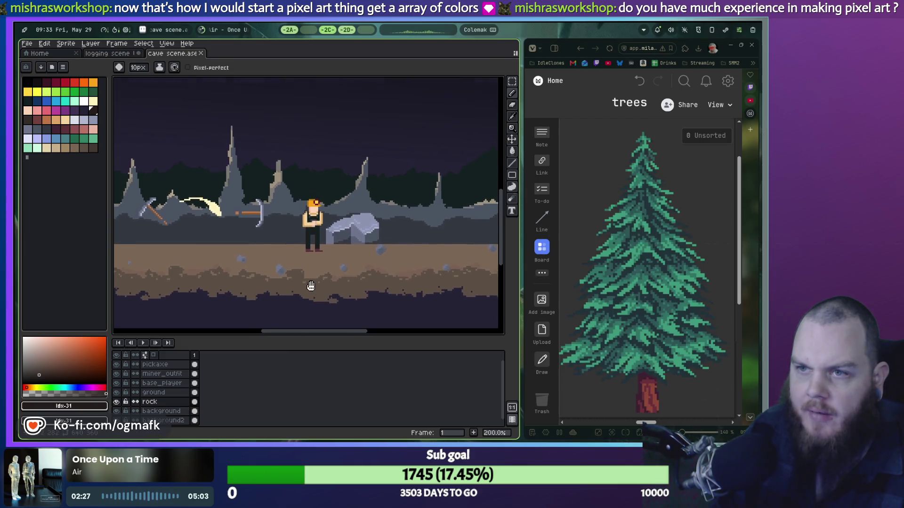
{"action": "scroll", "coordinate": [312, 272], "scroll_direction": "up", "scroll_amount": 2}
{"action": "scroll", "coordinate": [311, 273], "scroll_direction": "down", "scroll_amount": 2}
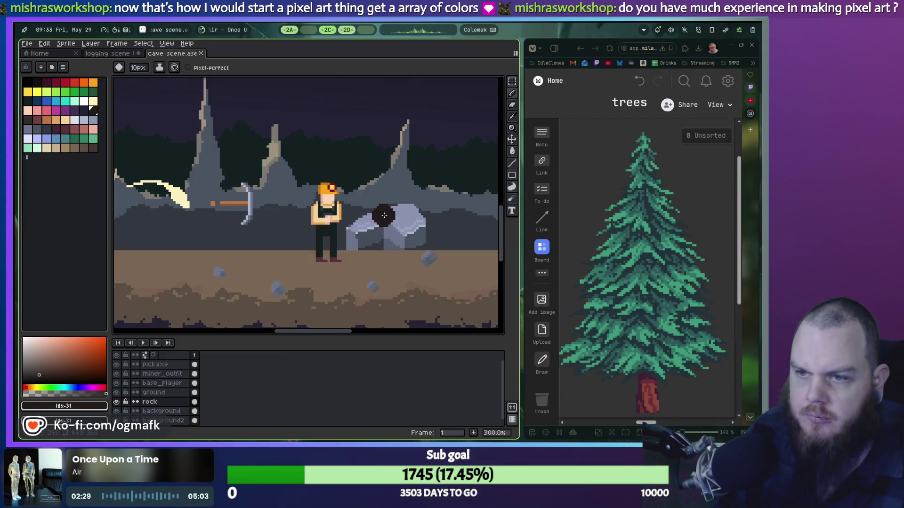
{"action": "scroll", "coordinate": [329, 235], "scroll_direction": "up", "scroll_amount": 1}
{"action": "mouse_move", "coordinate": [383, 217]}
{"action": "left_mouse_down"}
{"action": "mouse_move", "coordinate": [318, 200]}
{"action": "mouse_move", "coordinate": [326, 299]}
{"action": "mouse_move", "coordinate": [315, 218]}
{"action": "left_mouse_up"}
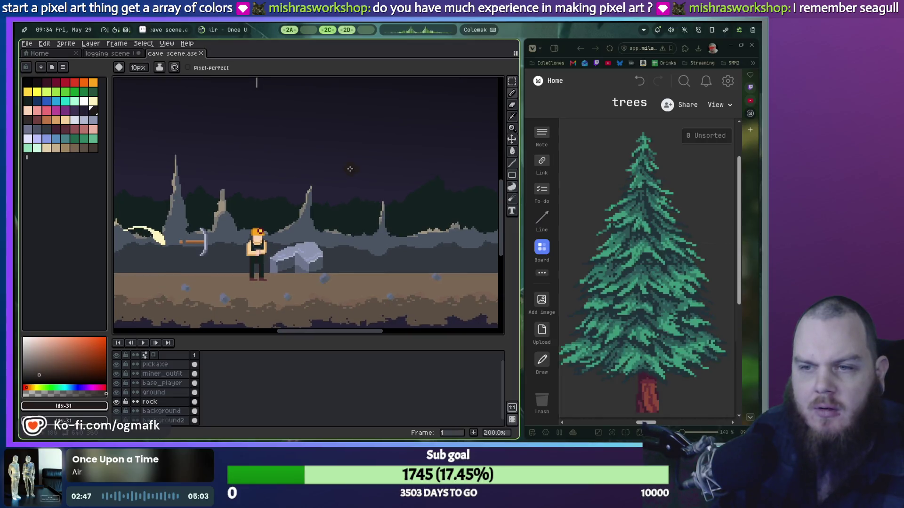
{"action": "left_click_drag", "start_coordinate": [328, 196], "coordinate": [359, 144]}
{"action": "key", "text": "ctrl+shift+Tab"}
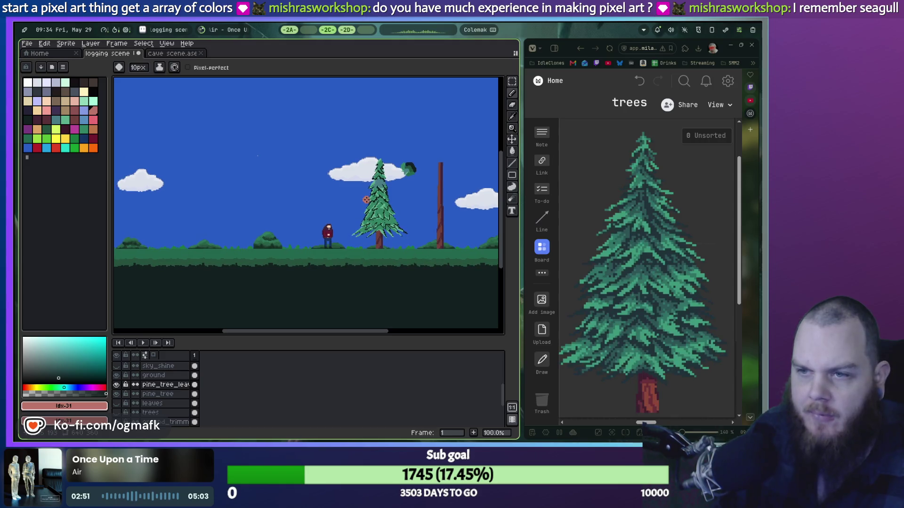
{"action": "scroll", "coordinate": [353, 203], "scroll_direction": "up", "scroll_amount": 1}
{"action": "scroll", "coordinate": [357, 209], "scroll_direction": "up", "scroll_amount": 1}
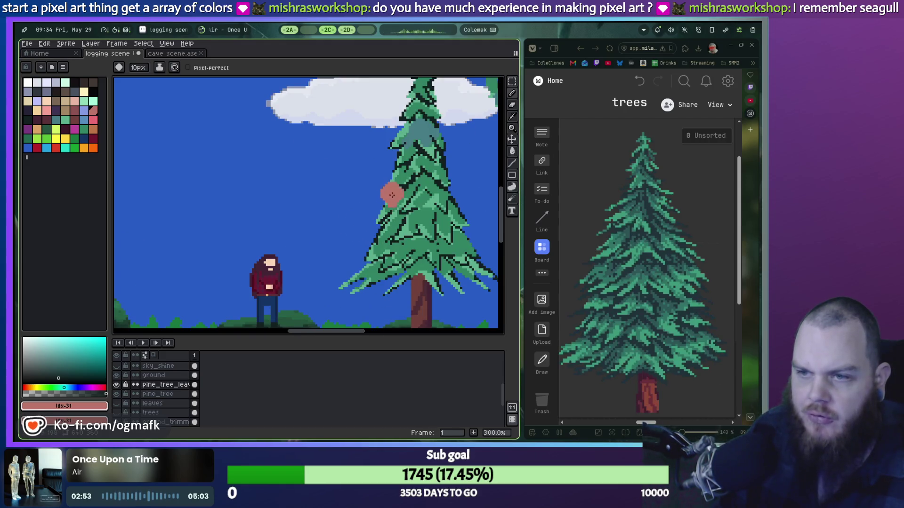
{"action": "scroll", "coordinate": [392, 194], "scroll_direction": "down", "scroll_amount": 1}
{"action": "scroll", "coordinate": [356, 207], "scroll_direction": "left", "scroll_amount": 3}
{"action": "scroll", "coordinate": [357, 207], "scroll_direction": "down", "scroll_amount": 1}
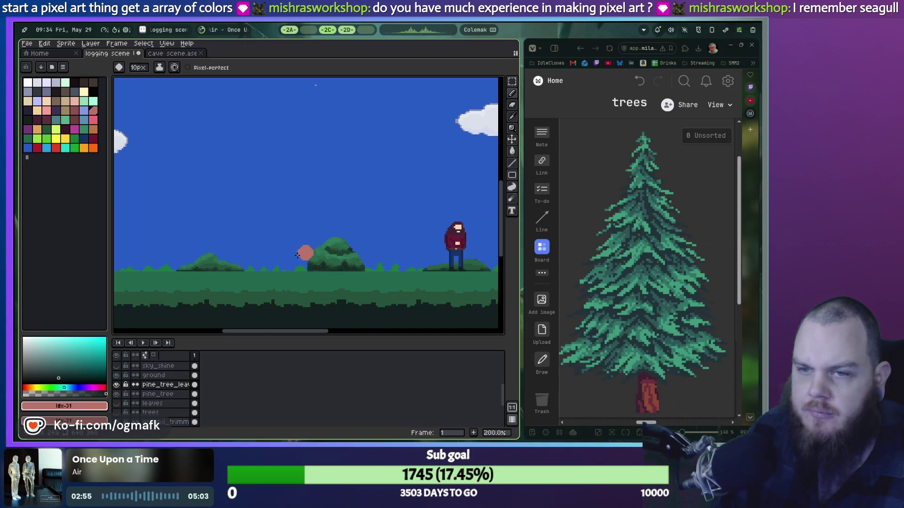
{"action": "scroll", "coordinate": [435, 215], "scroll_direction": "left", "scroll_amount": 3}
{"action": "scroll", "coordinate": [435, 215], "scroll_direction": "down", "scroll_amount": 1}
{"action": "scroll", "coordinate": [424, 221], "scroll_direction": "left", "scroll_amount": 5}
{"action": "scroll", "coordinate": [410, 227], "scroll_direction": "up", "scroll_amount": 1}
{"action": "left_click_drag", "start_coordinate": [414, 206], "coordinate": [131, 240]}
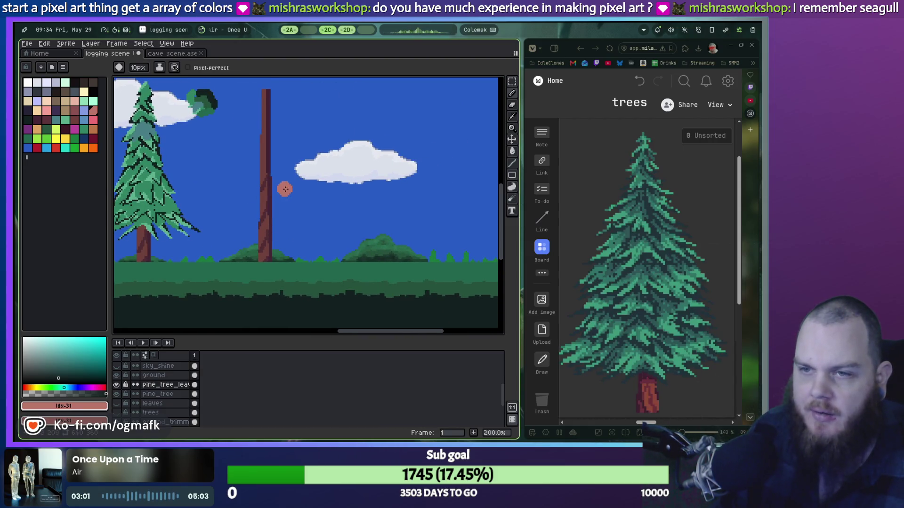
{"action": "left_click_drag", "start_coordinate": [285, 188], "coordinate": [483, 288]}
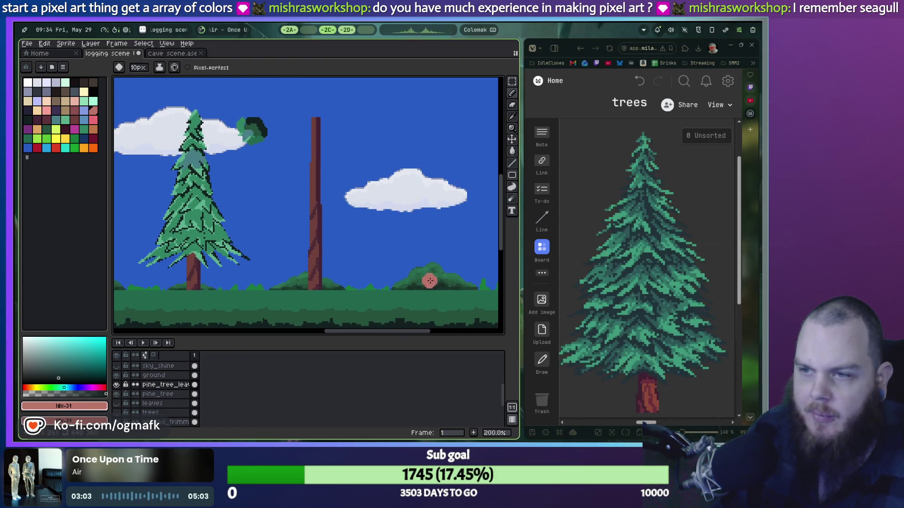
{"action": "left_click_drag", "start_coordinate": [352, 278], "coordinate": [344, 214]}
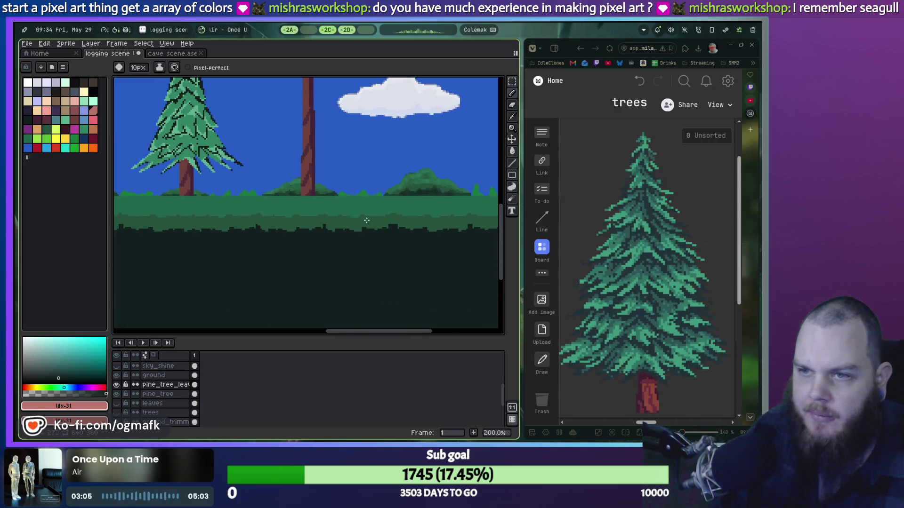
{"action": "scroll", "coordinate": [381, 250], "scroll_direction": "up", "scroll_amount": 2}
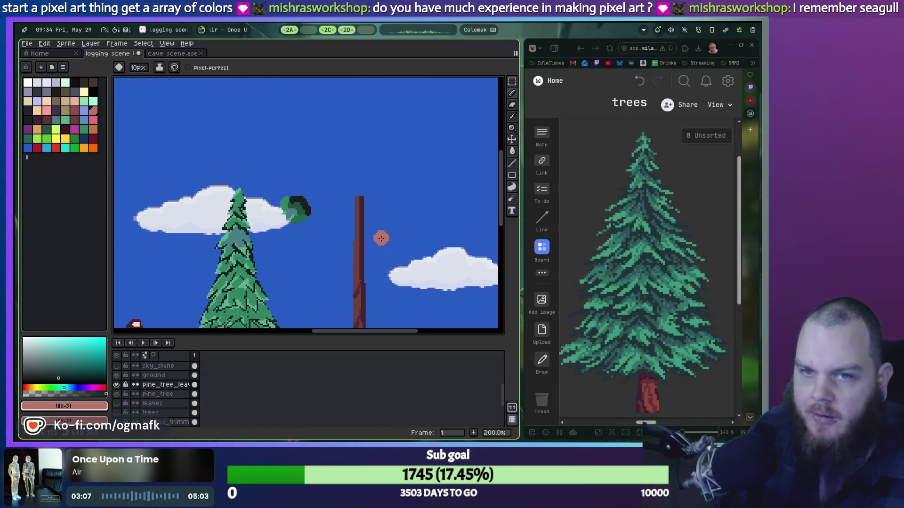
{"action": "scroll", "coordinate": [160, 390], "scroll_direction": "down", "scroll_amount": 3}
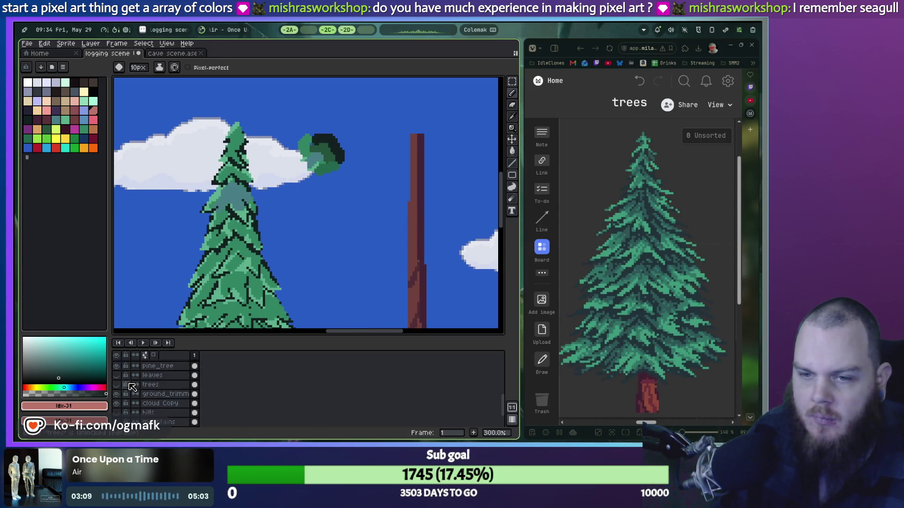
{"action": "left_click", "coordinate": [117, 403]}
{"action": "key", "text": "1"}
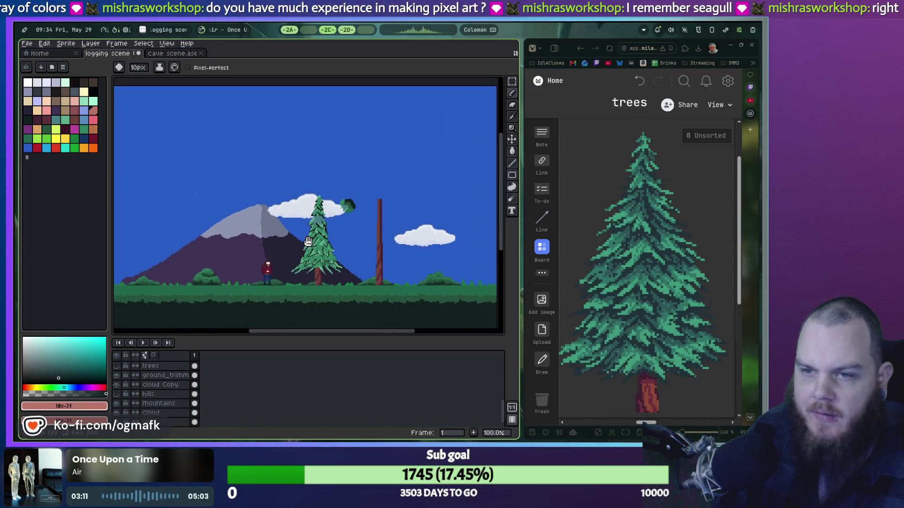
{"action": "left_click", "coordinate": [116, 403]}
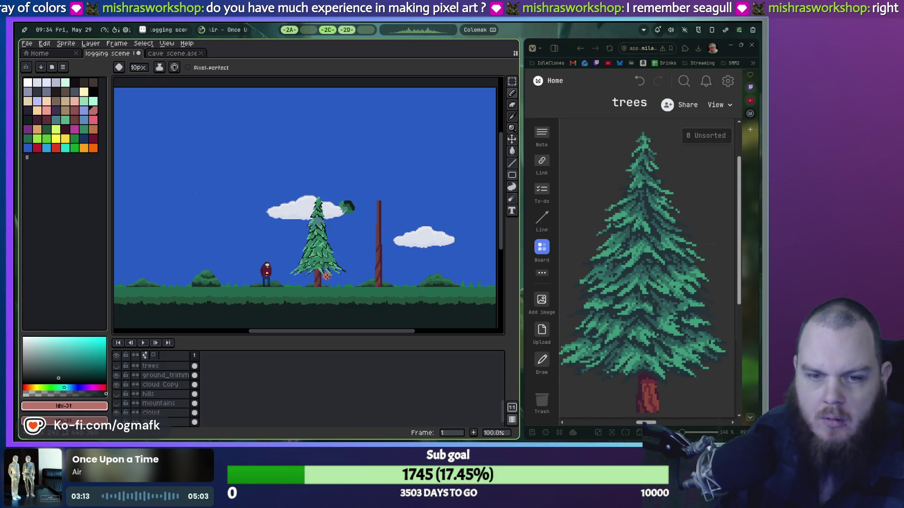
{"action": "scroll", "coordinate": [388, 224], "scroll_direction": "up", "scroll_amount": 1}
{"action": "scroll", "coordinate": [387, 224], "scroll_direction": "up", "scroll_amount": 1}
{"action": "scroll", "coordinate": [286, 208], "scroll_direction": "up", "scroll_amount": 3}
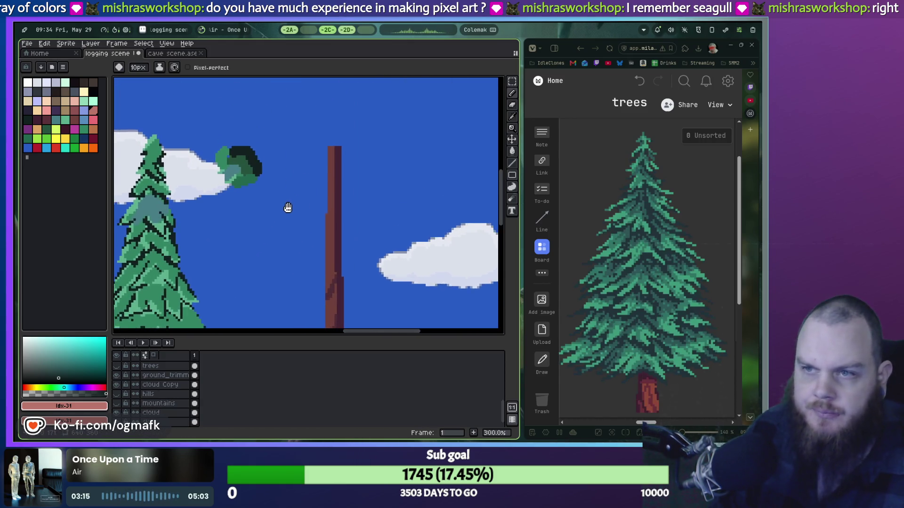
{"action": "scroll", "coordinate": [290, 216], "scroll_direction": "up", "scroll_amount": 1}
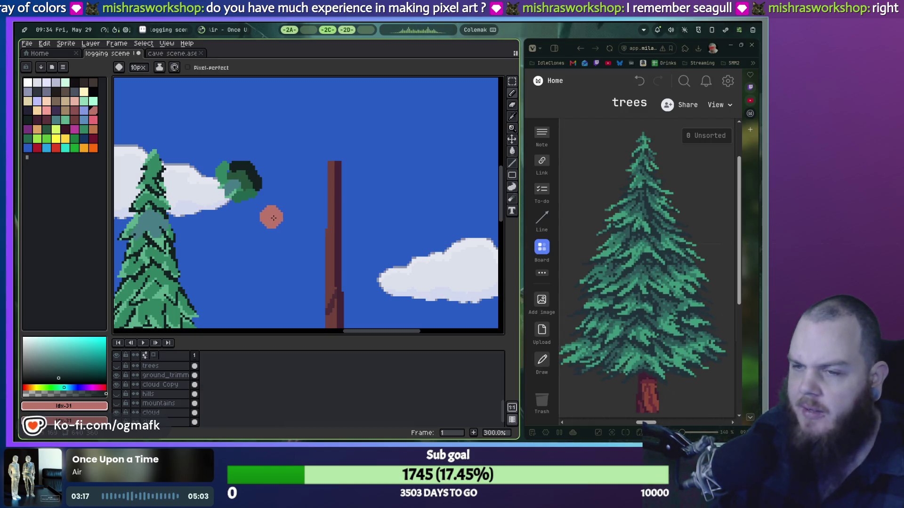
{"action": "scroll", "coordinate": [274, 218], "scroll_direction": "down", "scroll_amount": 1}
{"action": "scroll", "coordinate": [315, 193], "scroll_direction": "down", "scroll_amount": 1}
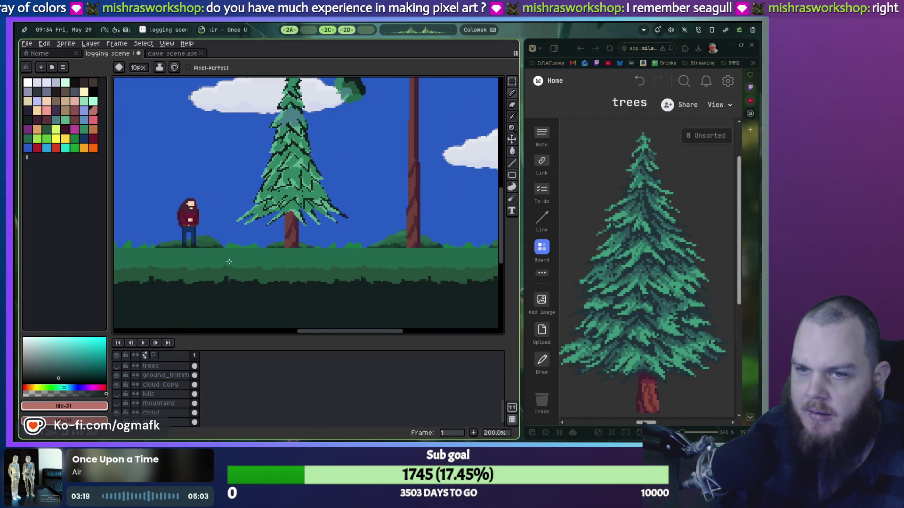
{"action": "scroll", "coordinate": [393, 241], "scroll_direction": "right", "scroll_amount": 5}
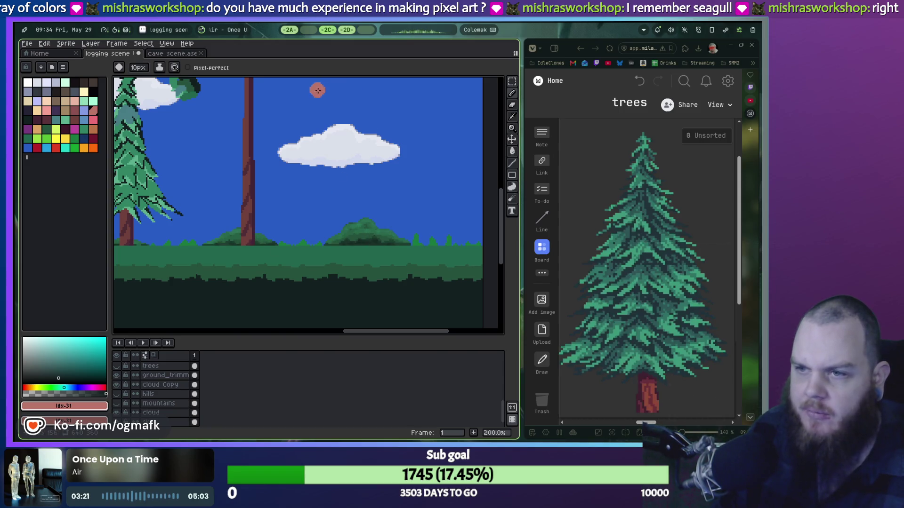
{"action": "left_click_drag", "start_coordinate": [286, 155], "coordinate": [326, 227]}
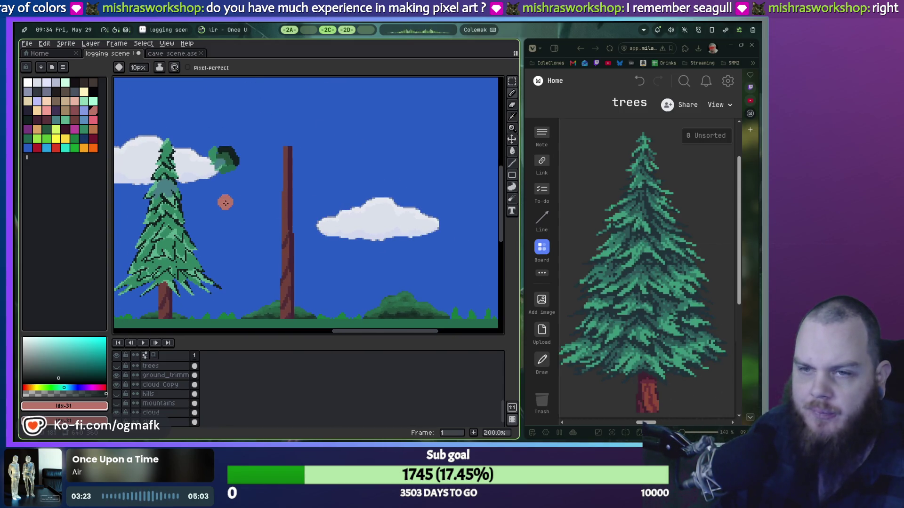
{"action": "scroll", "coordinate": [136, 391], "scroll_direction": "up", "scroll_amount": 1}
{"action": "scroll", "coordinate": [118, 396], "scroll_direction": "up", "scroll_amount": 1}
Step: Toggle the trees and leaves layers to reveal the bare second tree
{"action": "left_click", "coordinate": [116, 385]}
{"action": "left_click_drag", "start_coordinate": [278, 215], "coordinate": [404, 209]}
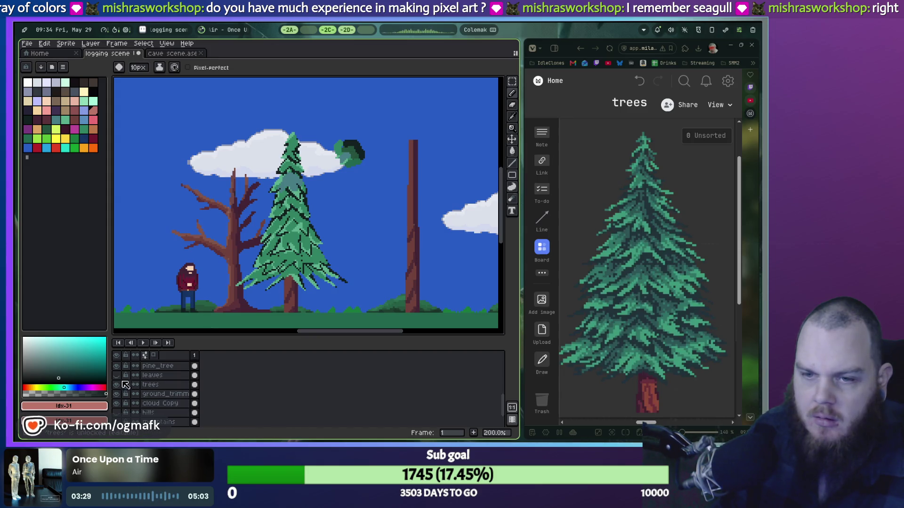
{"action": "left_click", "coordinate": [117, 376]}
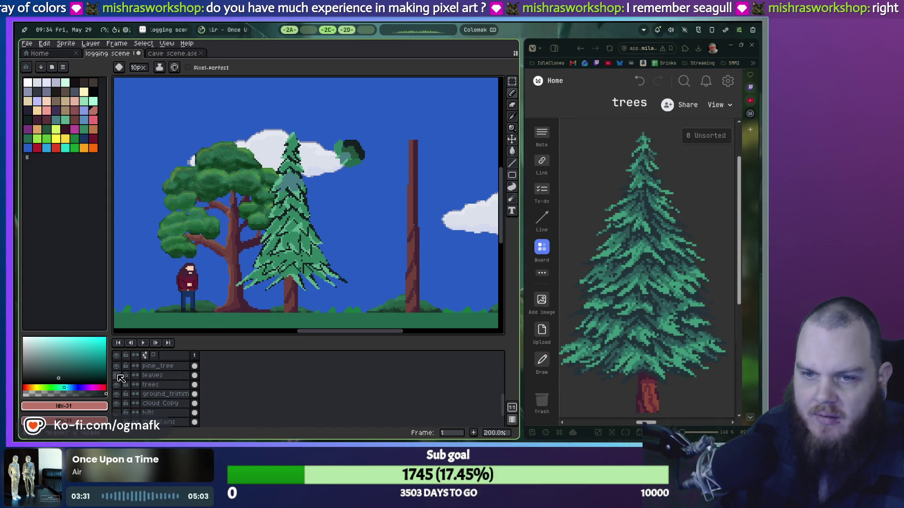
{"action": "left_click", "coordinate": [118, 376]}
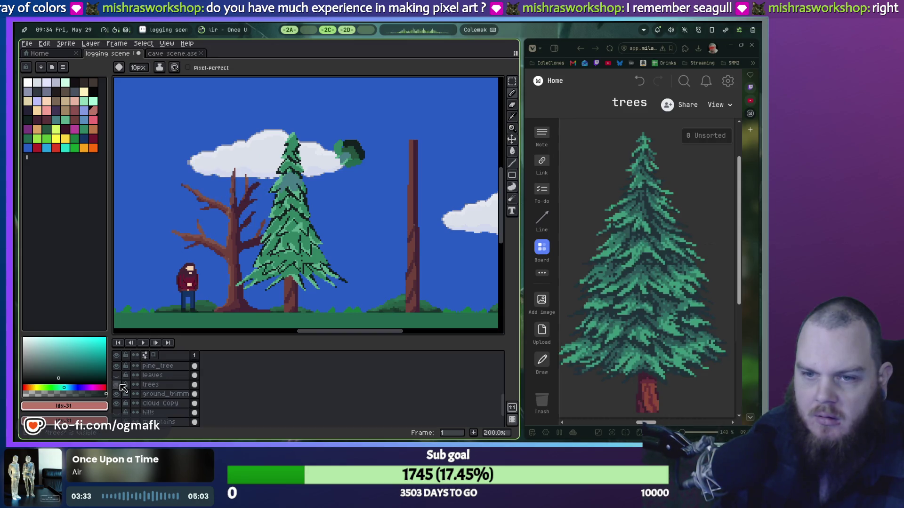
{"action": "left_click", "coordinate": [117, 385]}
Step: Zoom to 400% on the bare trunk and sample the leaf clump's dark green
{"action": "scroll", "coordinate": [347, 250], "scroll_direction": "up", "scroll_amount": 2}
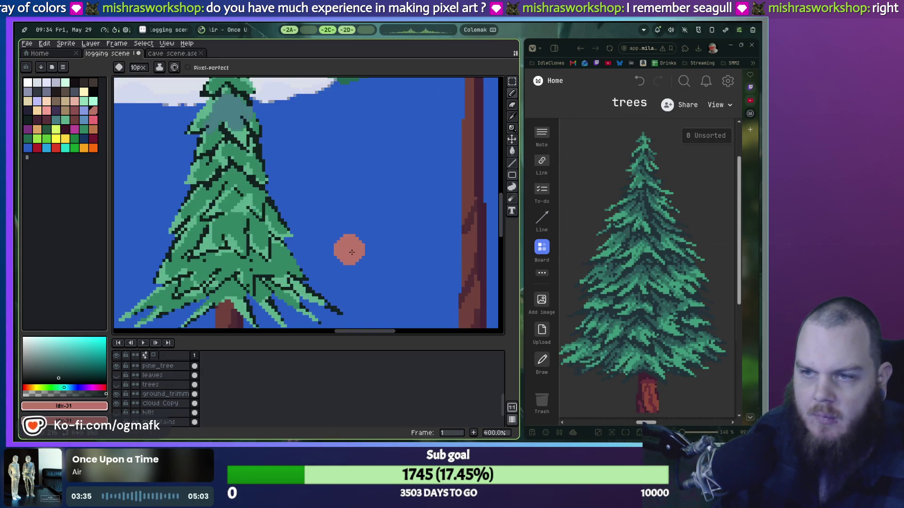
{"action": "scroll", "coordinate": [339, 238], "scroll_direction": "down", "scroll_amount": 1}
{"action": "left_click_drag", "start_coordinate": [339, 238], "coordinate": [180, 301]}
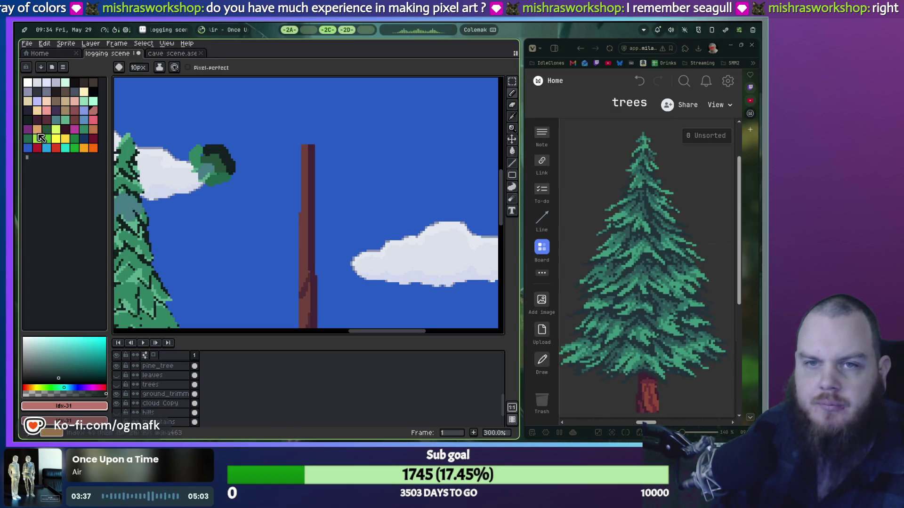
{"action": "scroll", "coordinate": [207, 144], "scroll_direction": "up", "scroll_amount": 1}
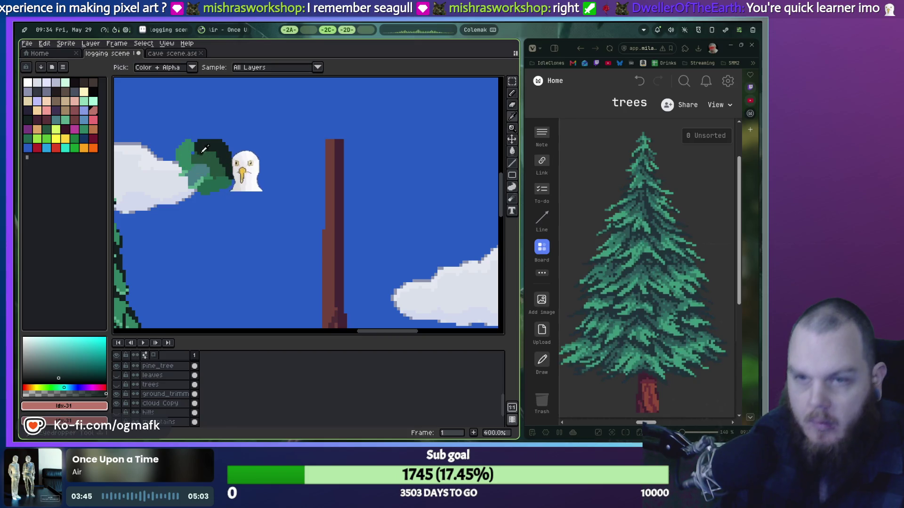
{"action": "left_click", "coordinate": [226, 151], "text": "alt"}
Step: Pick the dark leaf colour #122020, shrink the pencil, and paint a pointed top on the trunk
{"action": "left_click", "coordinate": [233, 146]}
{"action": "key", "text": "minus"}
{"action": "key", "text": "minus"}
{"action": "key", "text": "minus"}
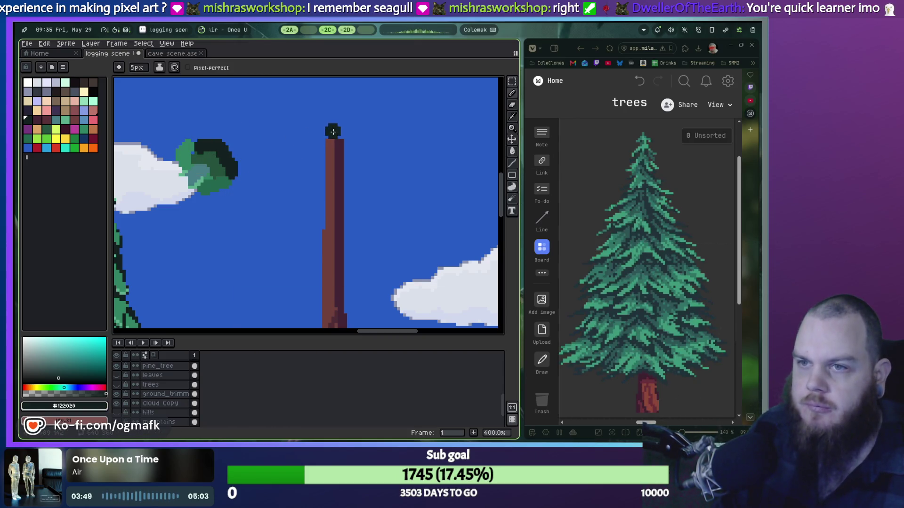
{"action": "left_click_drag", "start_coordinate": [333, 131], "coordinate": [391, 133]}
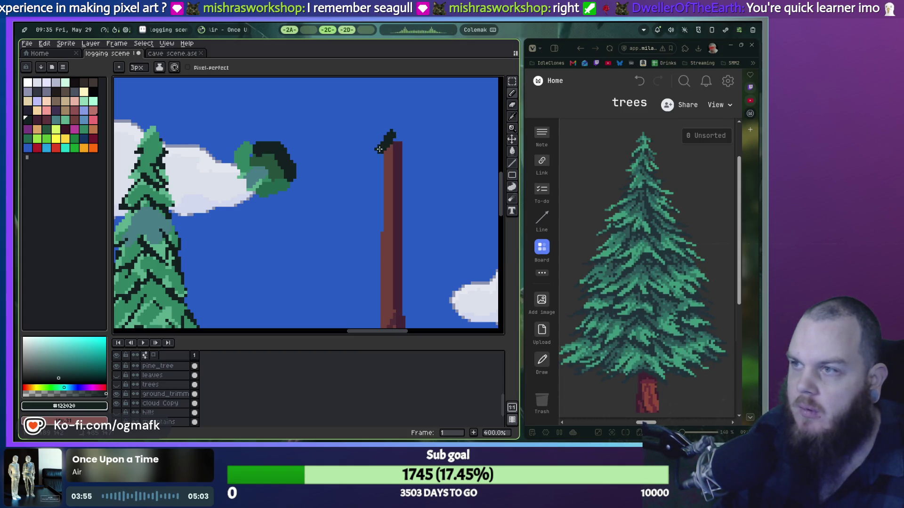
{"action": "left_click_drag", "start_coordinate": [378, 149], "coordinate": [392, 130]}
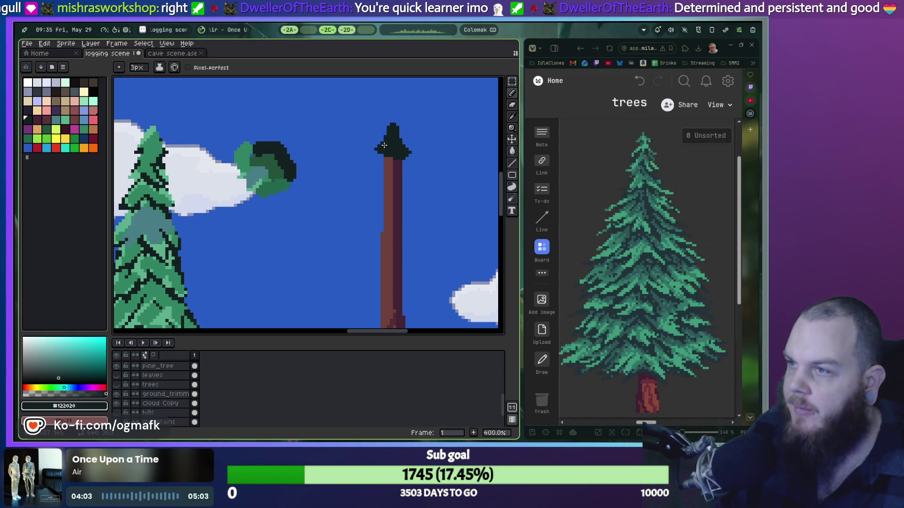
{"action": "mouse_move", "coordinate": [379, 154]}
{"action": "left_mouse_down"}
{"action": "mouse_move", "coordinate": [363, 168]}
{"action": "mouse_move", "coordinate": [387, 159]}
{"action": "mouse_move", "coordinate": [416, 176]}
{"action": "left_mouse_up"}
Step: Refine the canopy's left, right and lower-left edges into a triangular crown
{"action": "key", "text": "v"}
{"action": "key", "text": "e"}
{"action": "key", "text": "ctrl+z"}
{"action": "key", "text": "ctrl+z"}
{"action": "left_click_drag", "start_coordinate": [417, 174], "coordinate": [403, 154]}
{"action": "key", "text": "ctrl+z"}
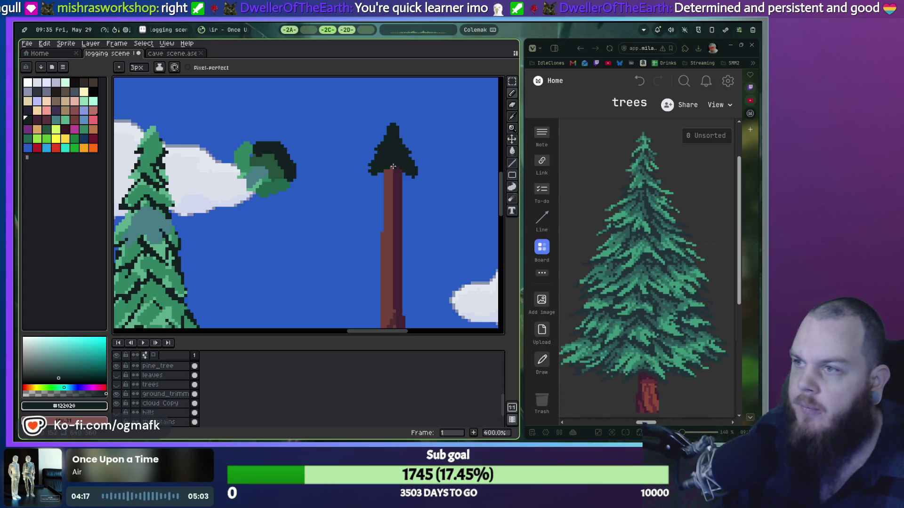
{"action": "key", "text": "ctrl+z"}
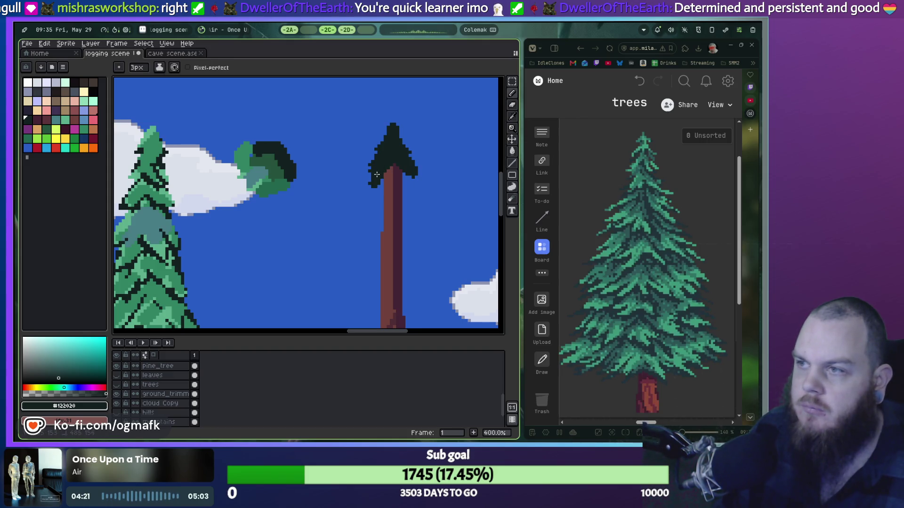
{"action": "mouse_move", "coordinate": [369, 179]}
{"action": "left_mouse_down"}
{"action": "mouse_move", "coordinate": [362, 190]}
{"action": "mouse_move", "coordinate": [379, 194]}
{"action": "left_mouse_up"}
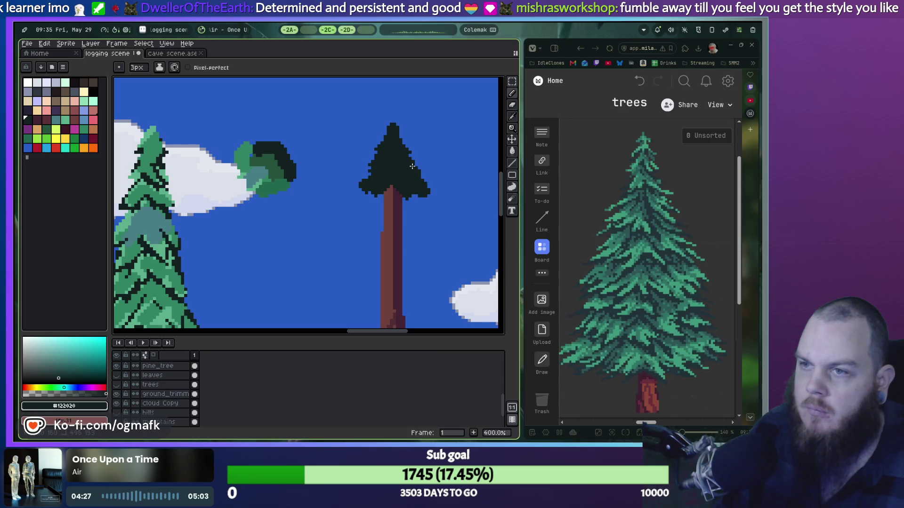
{"action": "key", "text": "ctrl+z"}
{"action": "key", "text": "ctrl+z"}
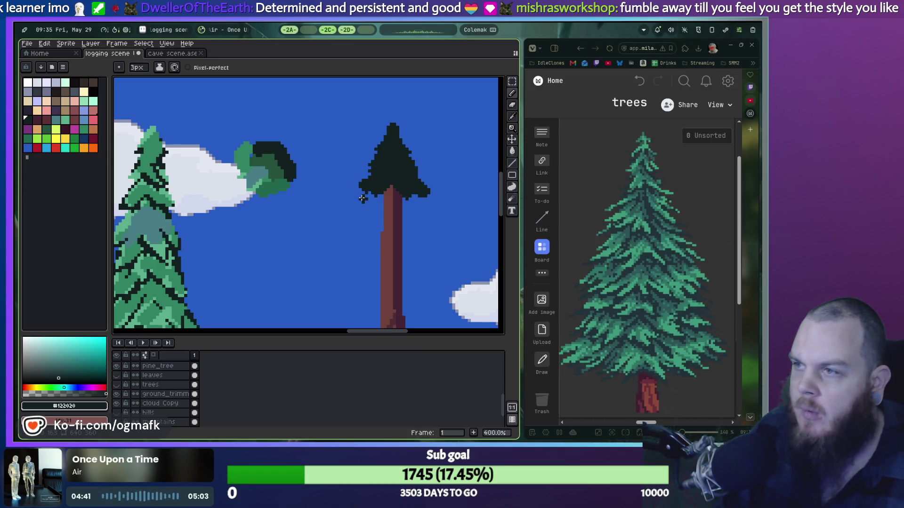
Step: Remove the stray sky dab and draw drooping branches down both canopy sides
{"action": "left_click", "coordinate": [444, 195]}
{"action": "key", "text": "ctrl+z"}
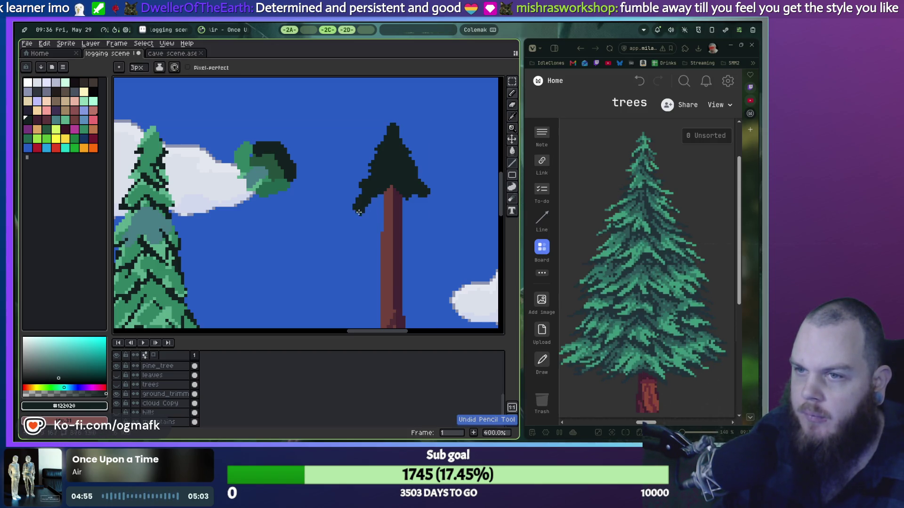
{"action": "left_click_drag", "start_coordinate": [382, 192], "coordinate": [364, 219]}
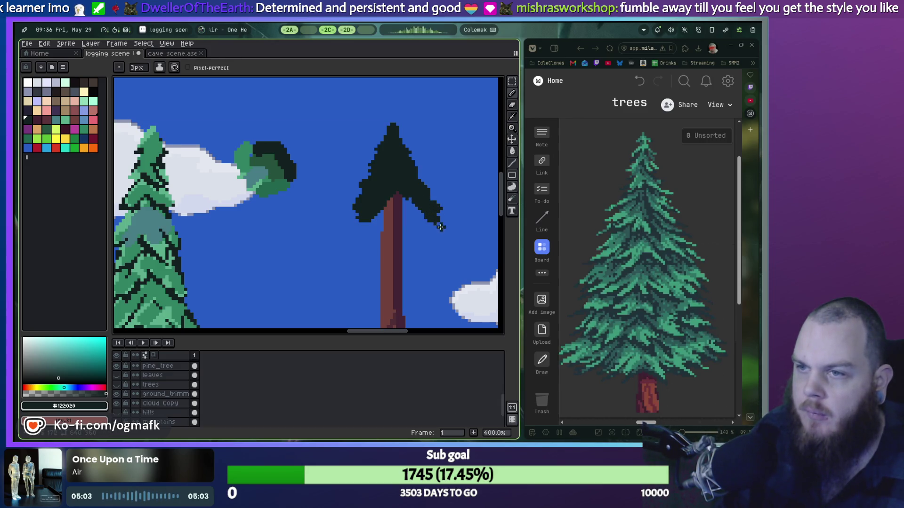
{"action": "mouse_move", "coordinate": [416, 214]}
{"action": "left_mouse_down"}
{"action": "mouse_move", "coordinate": [433, 241]}
{"action": "mouse_move", "coordinate": [421, 218]}
{"action": "left_mouse_up"}
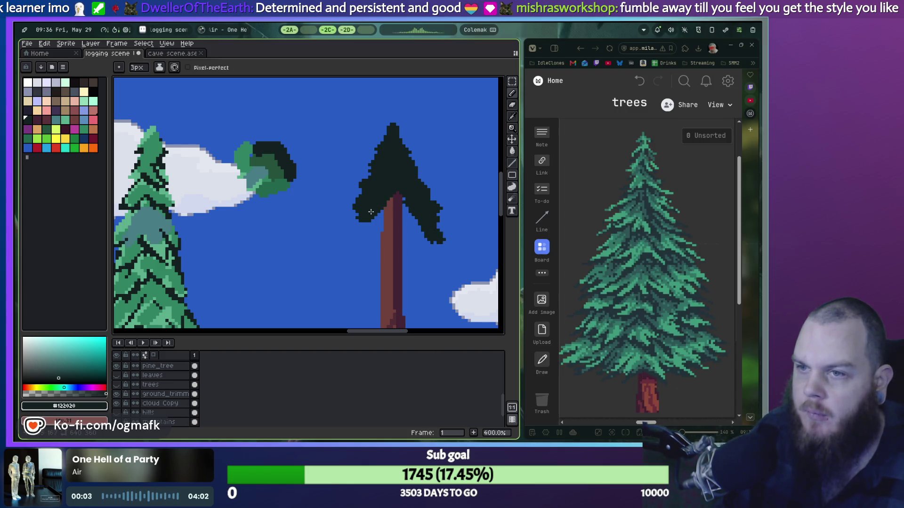
{"action": "left_click_drag", "start_coordinate": [353, 232], "coordinate": [352, 239]}
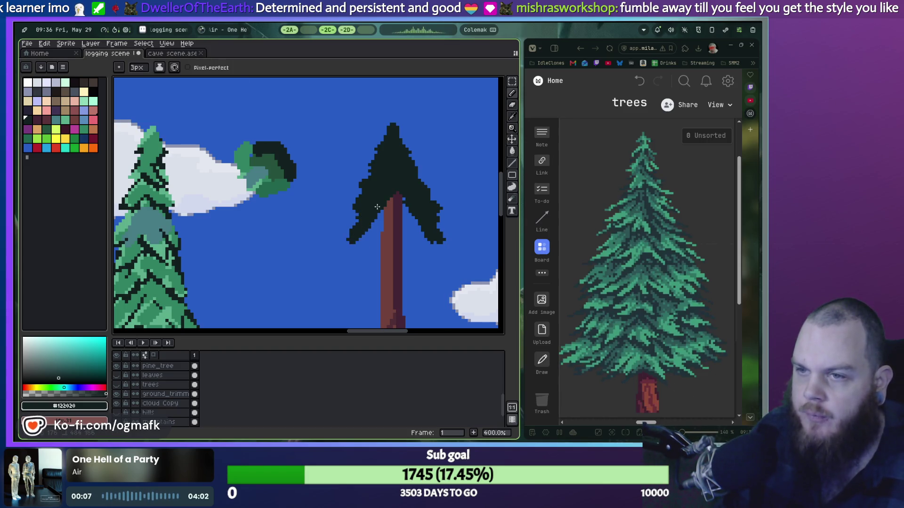
{"action": "scroll", "coordinate": [377, 207], "scroll_direction": "down", "scroll_amount": 3}
{"action": "scroll", "coordinate": [377, 207], "scroll_direction": "right", "scroll_amount": 2}
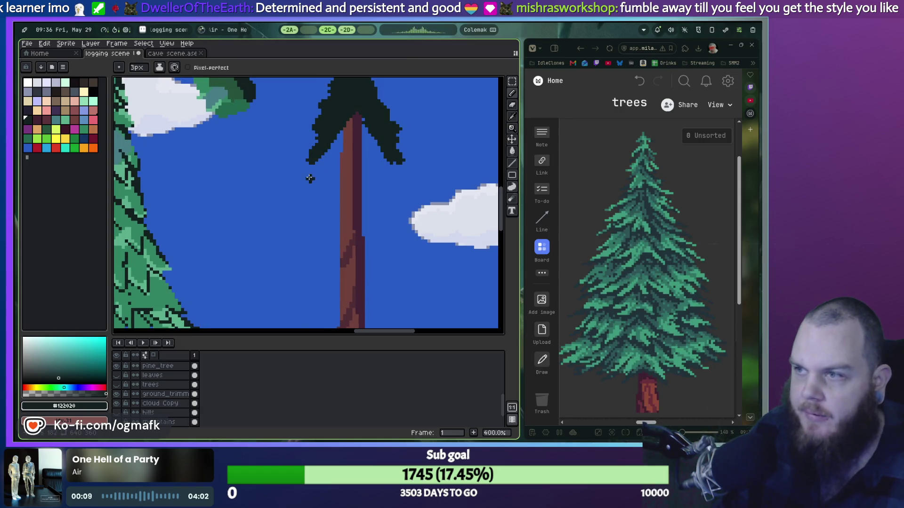
Step: Undo three foliage strokes, then redraw the left branch tip and lower branches
{"action": "scroll", "coordinate": [329, 216], "scroll_direction": "up", "scroll_amount": 2}
{"action": "key", "text": "ctrl+z"}
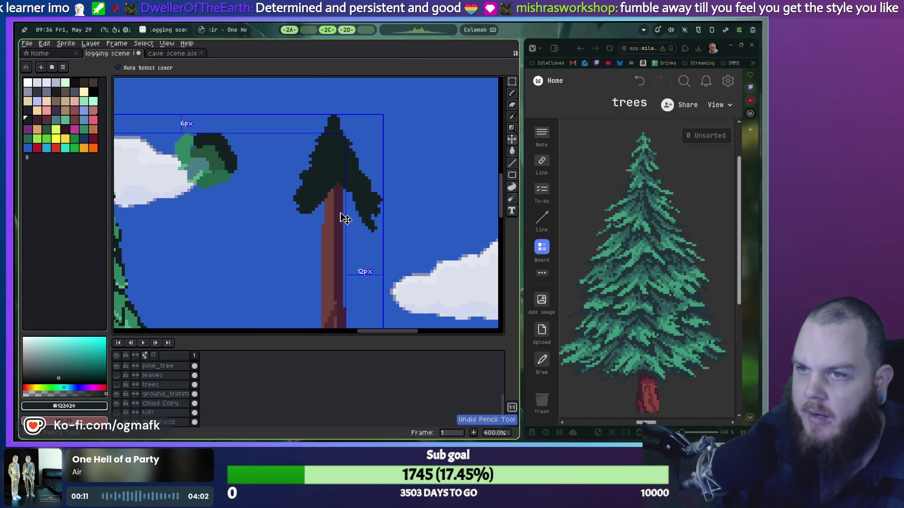
{"action": "key", "text": "ctrl+z"}
{"action": "key", "text": "ctrl+z"}
{"action": "key", "text": "ctrl+z"}
{"action": "key", "text": "ctrl+z"}
{"action": "key", "text": "ctrl+z"}
{"action": "key", "text": "ctrl+z"}
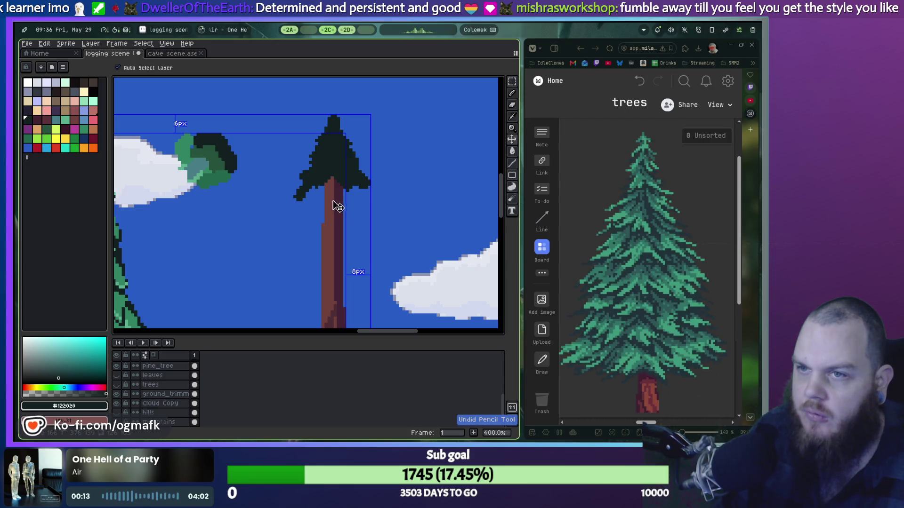
{"action": "key", "text": "ctrl+z"}
{"action": "left_click_drag", "start_coordinate": [315, 184], "coordinate": [309, 199]}
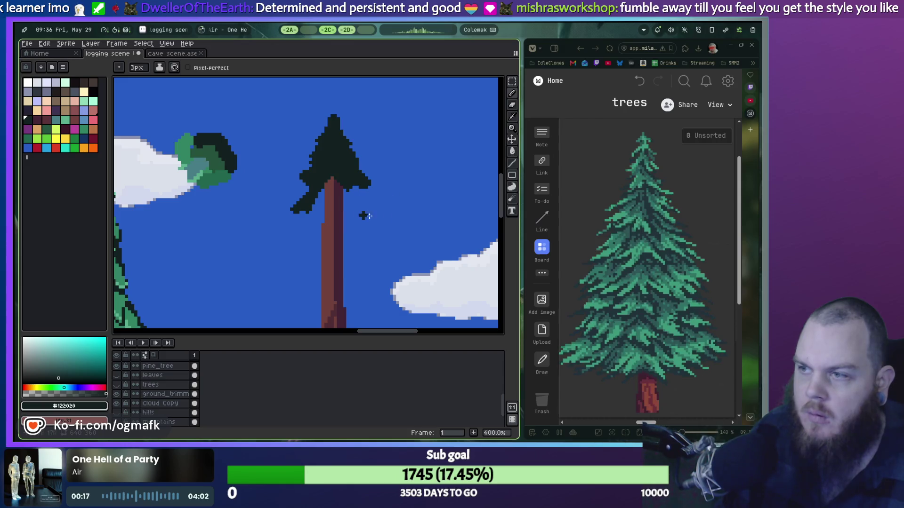
{"action": "left_click_drag", "start_coordinate": [648, 423], "coordinate": [632, 425]}
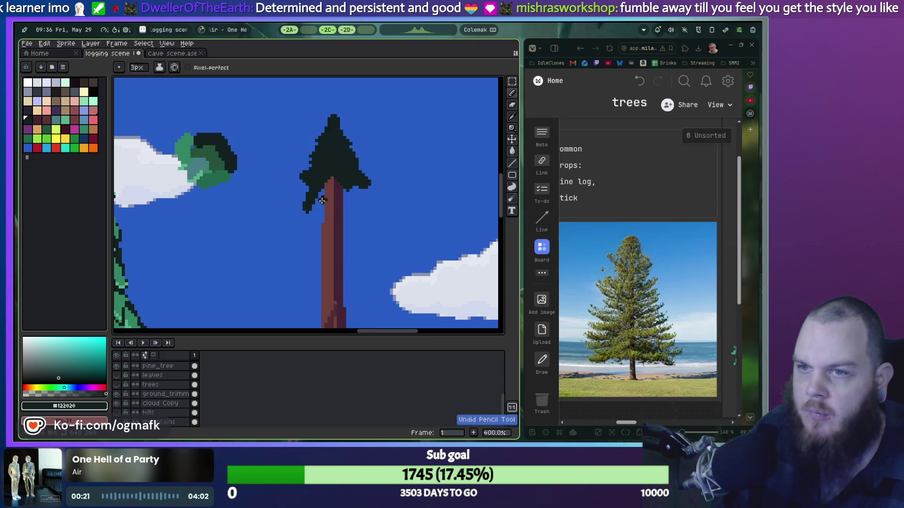
{"action": "mouse_move", "coordinate": [317, 185]}
{"action": "left_mouse_down"}
{"action": "mouse_move", "coordinate": [304, 217]}
{"action": "mouse_move", "coordinate": [330, 188]}
{"action": "mouse_move", "coordinate": [327, 214]}
{"action": "mouse_move", "coordinate": [344, 182]}
{"action": "mouse_move", "coordinate": [355, 181]}
{"action": "left_mouse_up"}
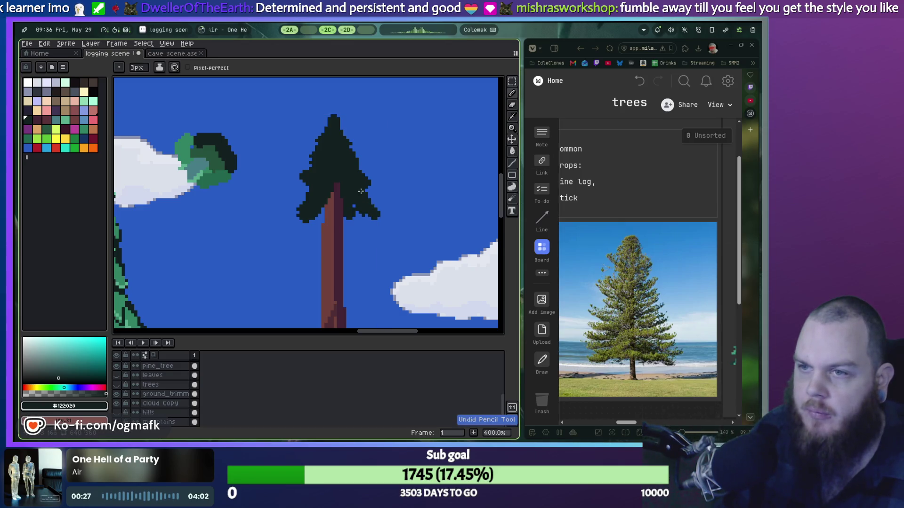
{"action": "mouse_move", "coordinate": [367, 209]}
{"action": "left_mouse_down"}
{"action": "mouse_move", "coordinate": [381, 230]}
{"action": "mouse_move", "coordinate": [357, 209]}
{"action": "mouse_move", "coordinate": [372, 252]}
{"action": "left_mouse_up"}
Step: Paint canopy over the reddish trunk pixels showing inside the lower canopy
{"action": "key", "text": "v"}
{"action": "key", "text": "b"}
{"action": "key", "text": "ctrl+z"}
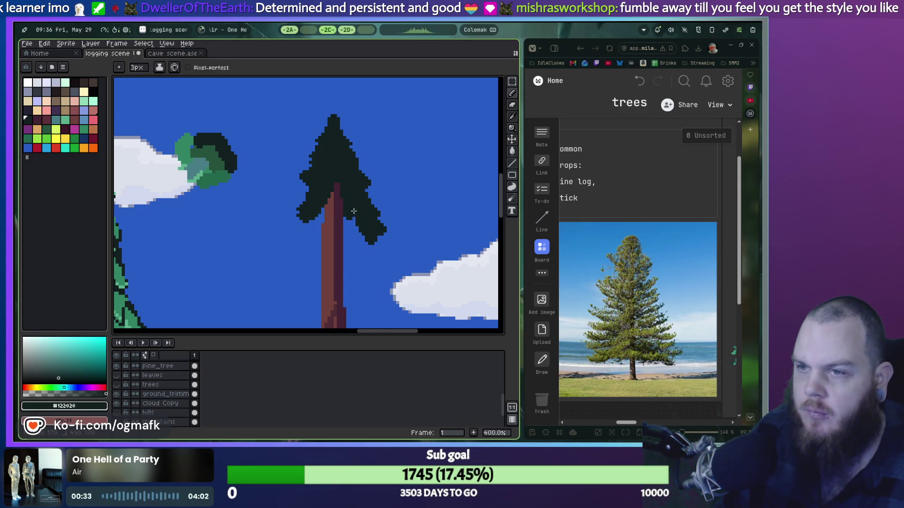
{"action": "mouse_move", "coordinate": [324, 237]}
{"action": "left_mouse_down"}
{"action": "mouse_move", "coordinate": [323, 214]}
{"action": "mouse_move", "coordinate": [298, 228]}
{"action": "mouse_move", "coordinate": [320, 215]}
{"action": "left_mouse_up"}
{"action": "key", "text": "ctrl+z"}
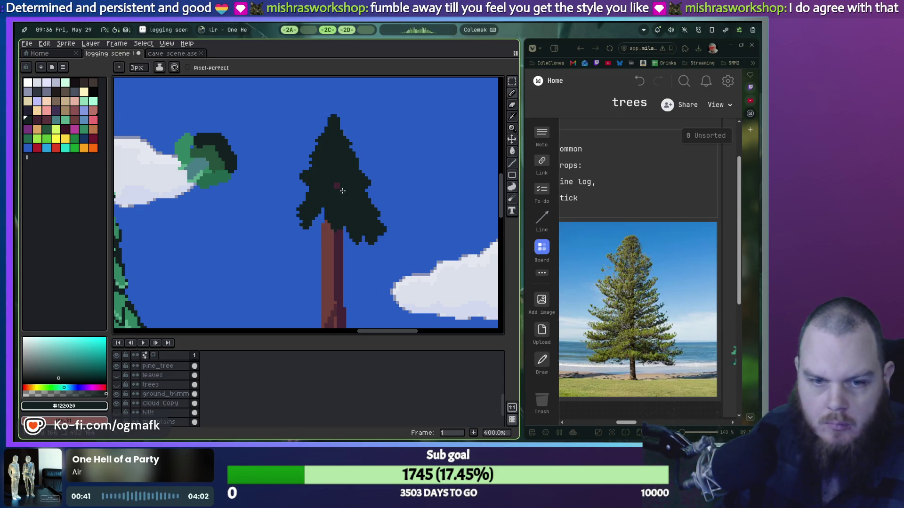
{"action": "left_click", "coordinate": [334, 186]}
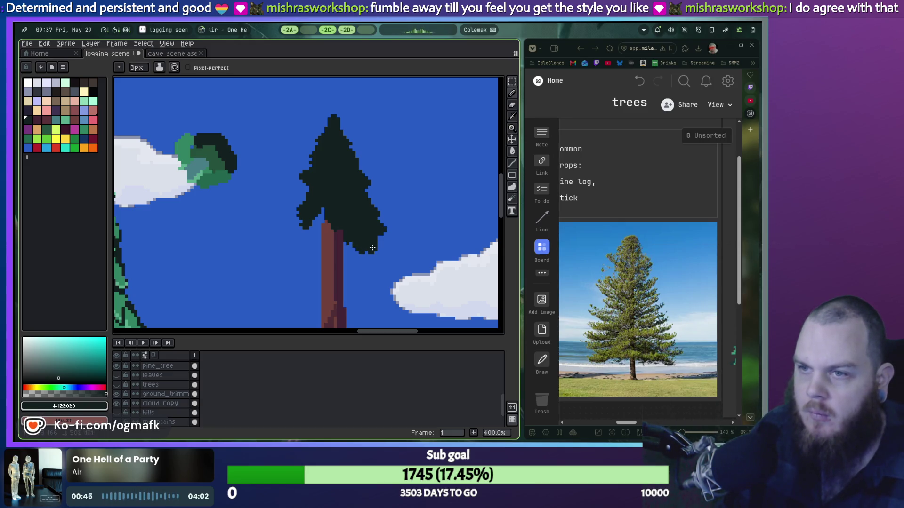
{"action": "mouse_move", "coordinate": [352, 236]}
{"action": "left_mouse_down"}
{"action": "mouse_move", "coordinate": [340, 243]}
{"action": "mouse_move", "coordinate": [308, 228]}
{"action": "mouse_move", "coordinate": [299, 237]}
{"action": "left_mouse_up"}
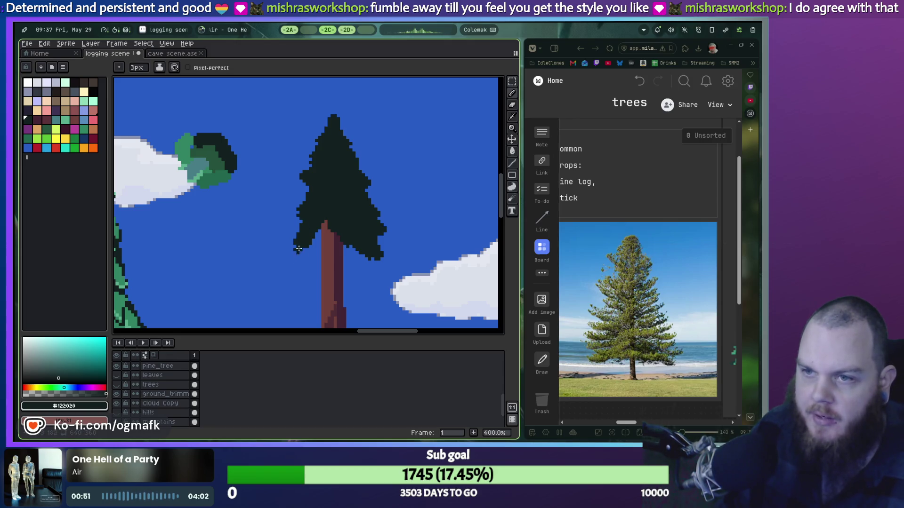
{"action": "mouse_move", "coordinate": [321, 229]}
{"action": "left_mouse_down"}
{"action": "mouse_move", "coordinate": [337, 250]}
{"action": "mouse_move", "coordinate": [357, 254]}
{"action": "mouse_move", "coordinate": [319, 242]}
{"action": "mouse_move", "coordinate": [327, 174]}
{"action": "mouse_move", "coordinate": [309, 189]}
{"action": "left_mouse_up"}
Step: Extend the canopy's lower edge wider on both left and right sides
{"action": "scroll", "coordinate": [306, 255], "scroll_direction": "down", "scroll_amount": 1}
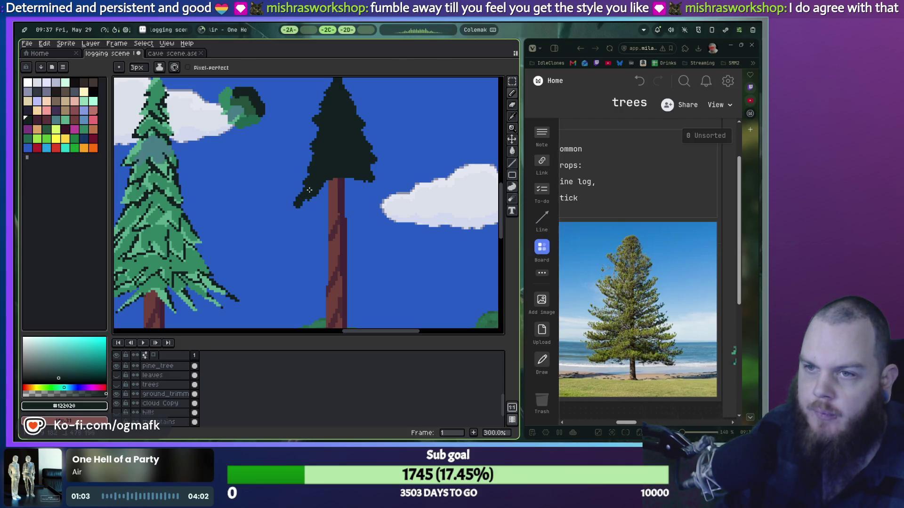
{"action": "left_click_drag", "start_coordinate": [352, 172], "coordinate": [367, 192]}
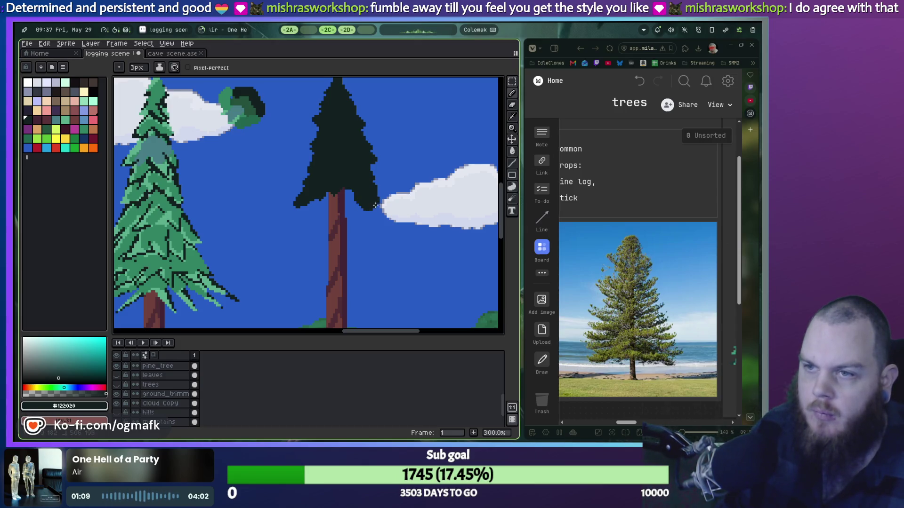
{"action": "mouse_move", "coordinate": [372, 200]}
{"action": "left_mouse_down"}
{"action": "mouse_move", "coordinate": [355, 210]}
{"action": "mouse_move", "coordinate": [332, 193]}
{"action": "mouse_move", "coordinate": [301, 206]}
{"action": "left_mouse_up"}
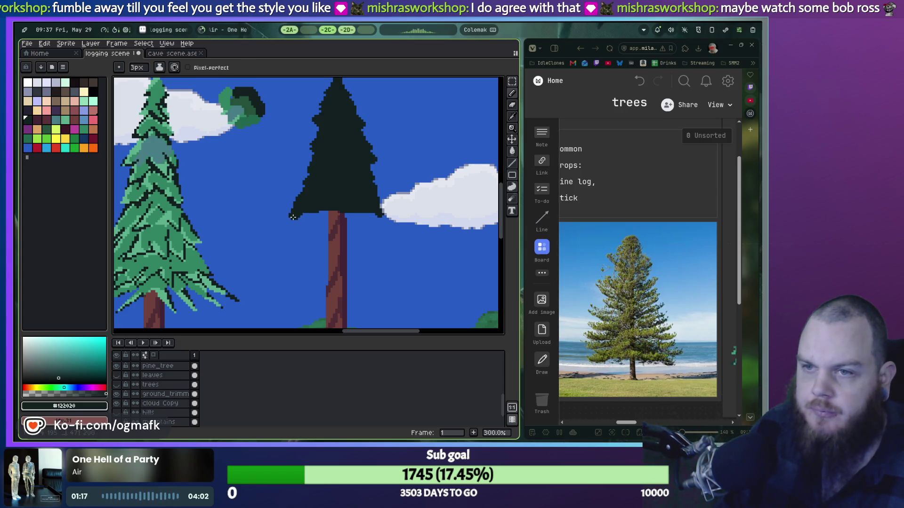
{"action": "key", "text": "ctrl+z"}
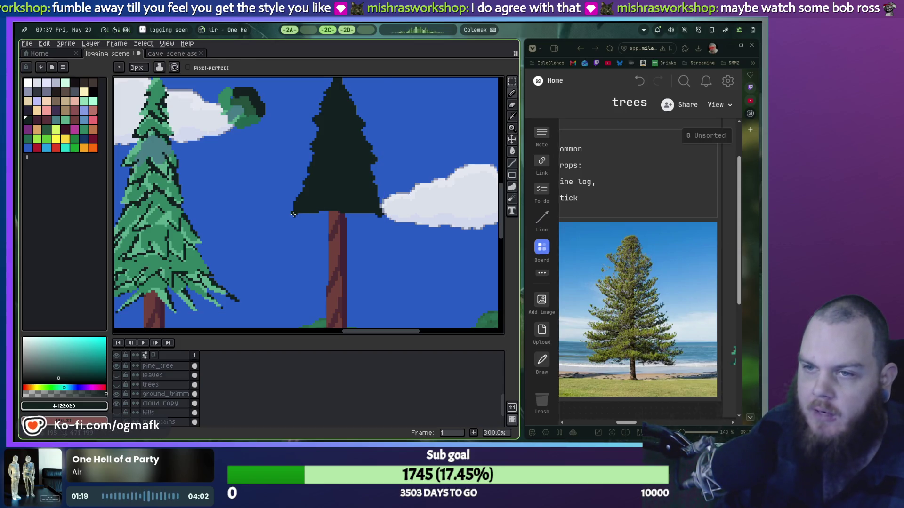
{"action": "left_click_drag", "start_coordinate": [301, 204], "coordinate": [294, 217]}
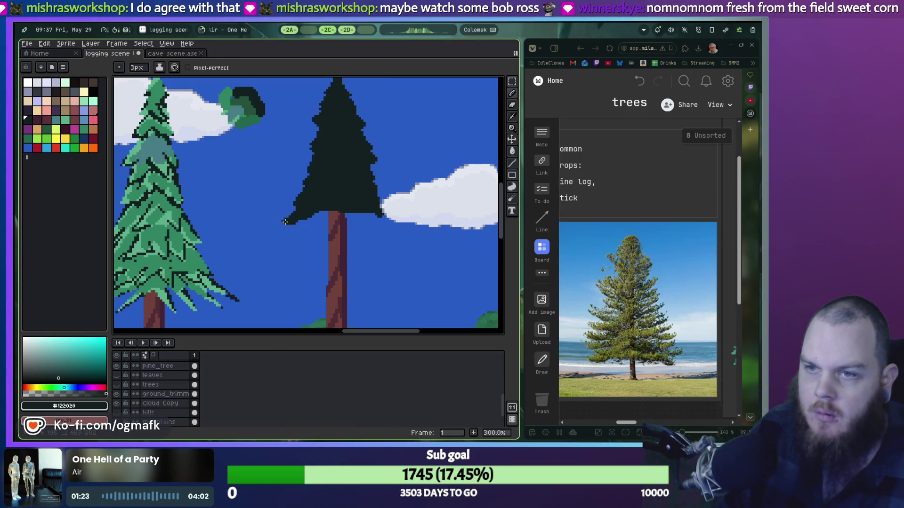
{"action": "left_click_drag", "start_coordinate": [299, 220], "coordinate": [357, 219]}
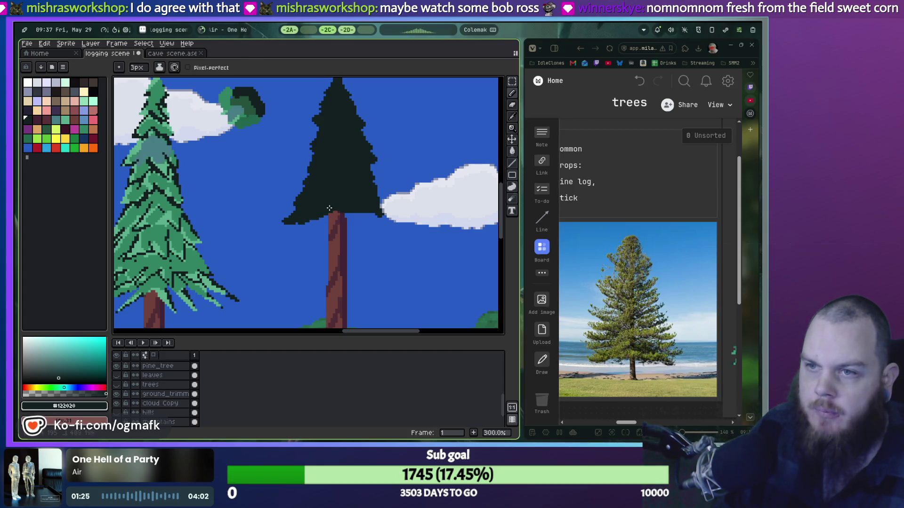
{"action": "left_click", "coordinate": [368, 218], "text": "shift"}
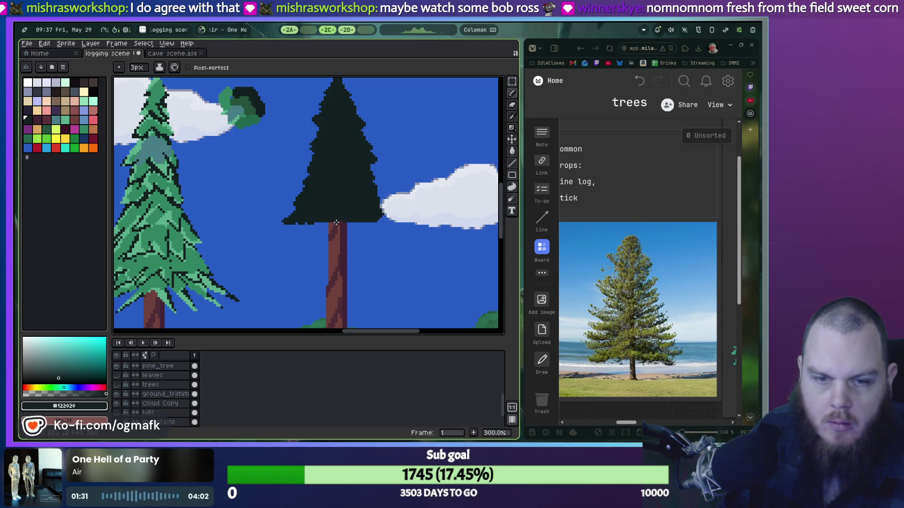
{"action": "scroll", "coordinate": [339, 188], "scroll_direction": "down", "scroll_amount": 2}
Step: Remove stray pixels and rework the canopy's lower-right and lower-left edges
{"action": "key", "text": "ctrl+z"}
{"action": "key", "text": "ctrl+z"}
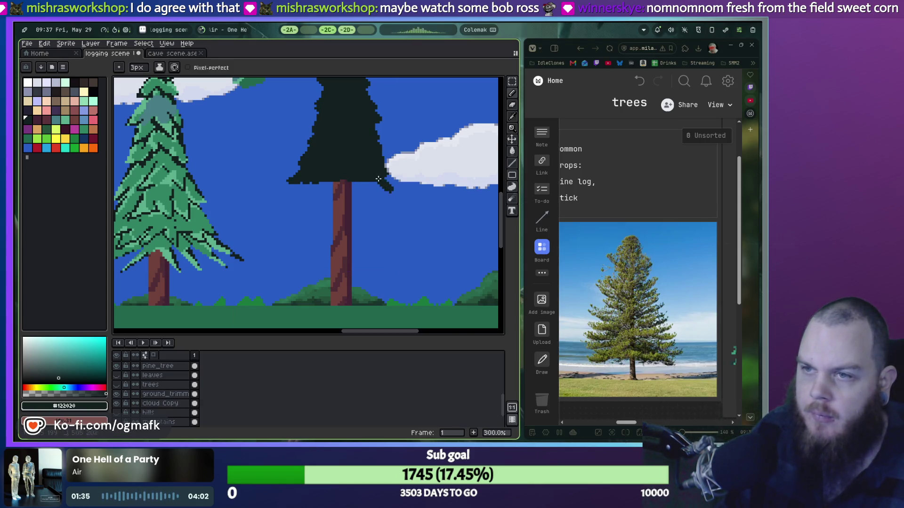
{"action": "left_click_drag", "start_coordinate": [379, 174], "coordinate": [395, 190]}
{"action": "key", "text": "ctrl+z"}
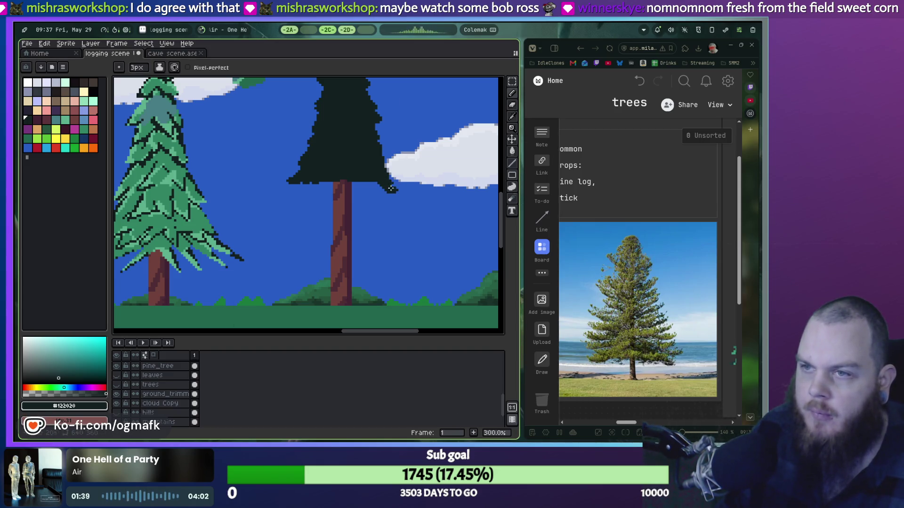
{"action": "key", "text": "ctrl+z"}
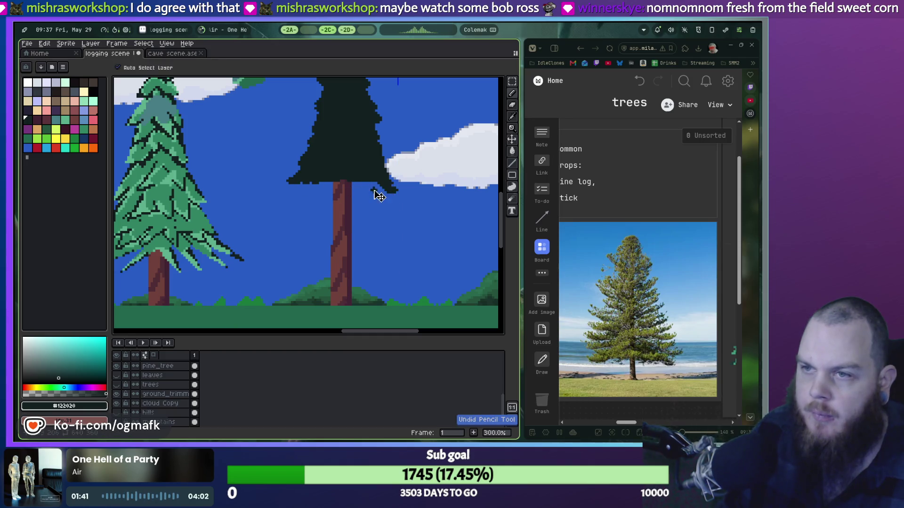
{"action": "left_click_drag", "start_coordinate": [307, 182], "coordinate": [295, 193]}
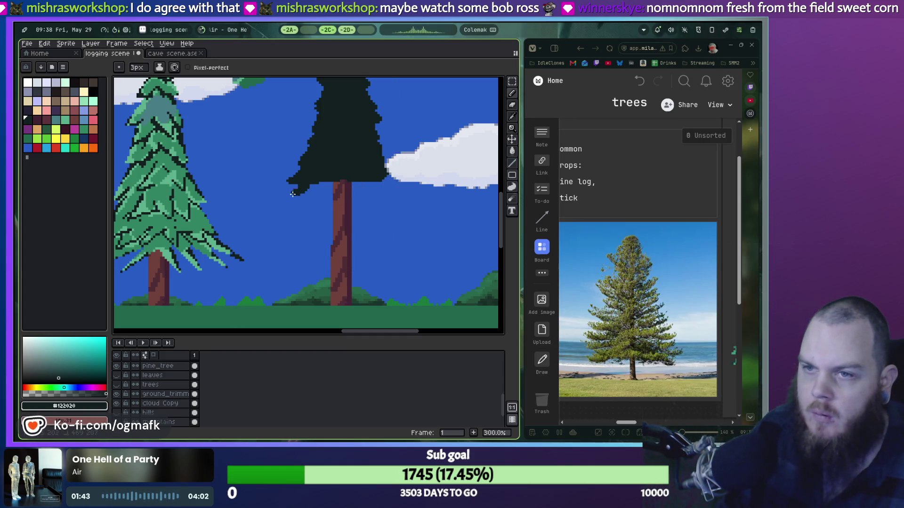
{"action": "key", "text": "ctrl+z"}
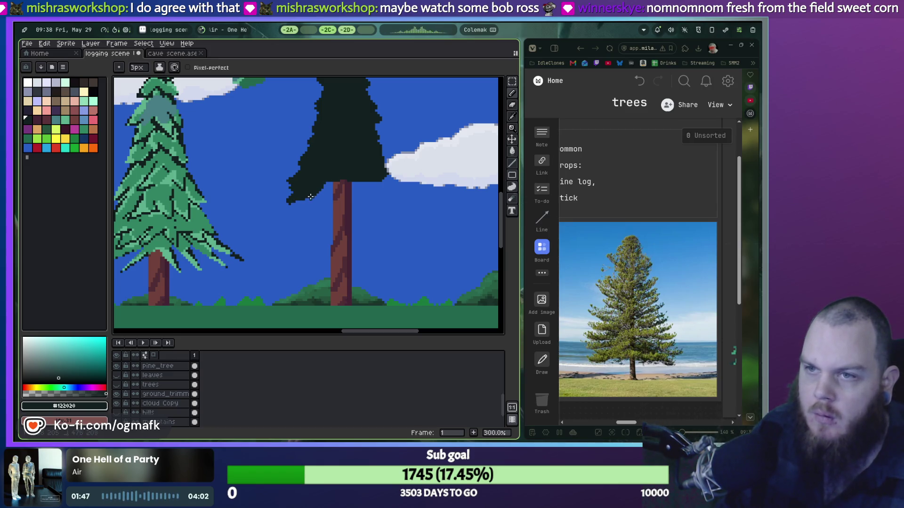
{"action": "scroll", "coordinate": [311, 196], "scroll_direction": "down", "scroll_amount": 2}
{"action": "scroll", "coordinate": [312, 196], "scroll_direction": "up", "scroll_amount": 1}
{"action": "scroll", "coordinate": [312, 194], "scroll_direction": "up", "scroll_amount": 1}
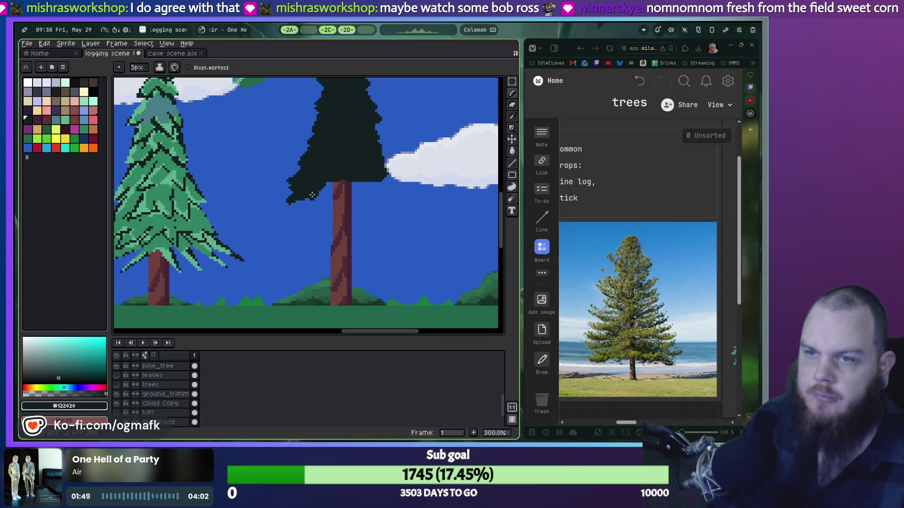
Step: Fill foliage across the trunk top, closing the gap to the branches
{"action": "left_click_drag", "start_coordinate": [313, 195], "coordinate": [324, 179]}
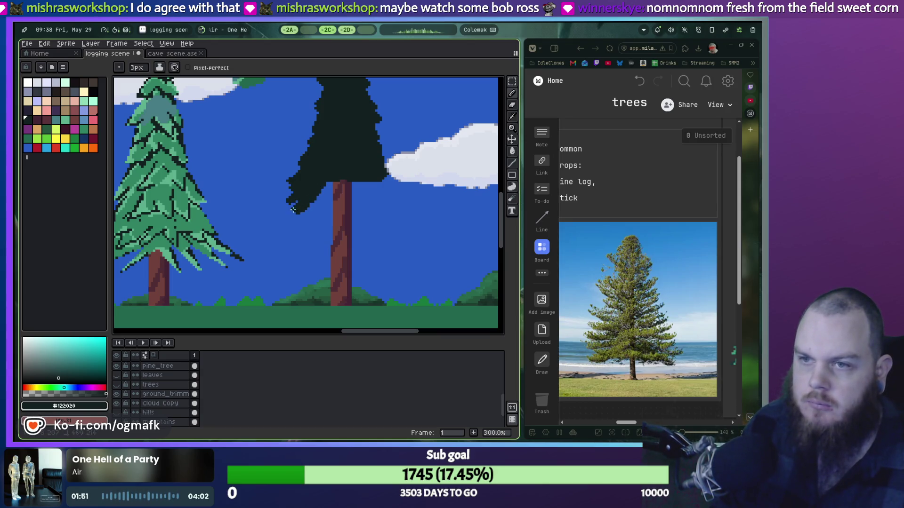
{"action": "left_click_drag", "start_coordinate": [319, 192], "coordinate": [383, 185]}
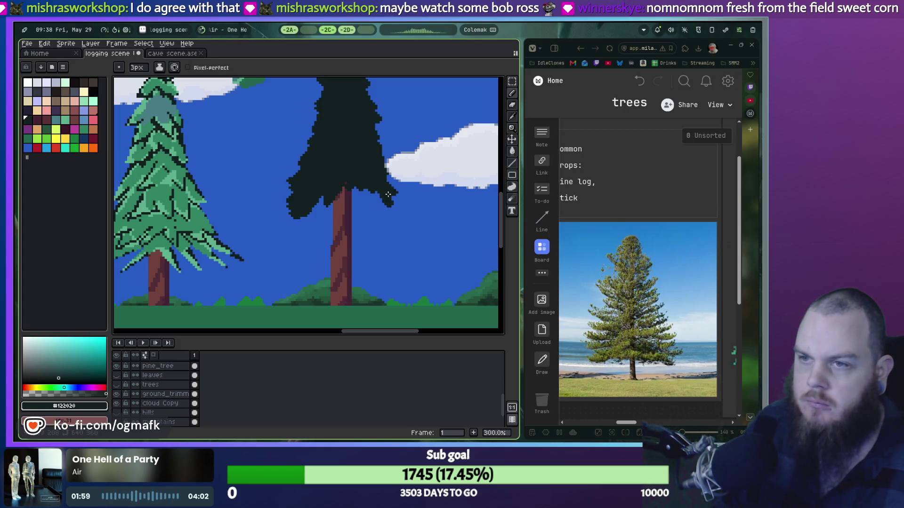
{"action": "left_click_drag", "start_coordinate": [393, 211], "coordinate": [380, 205]}
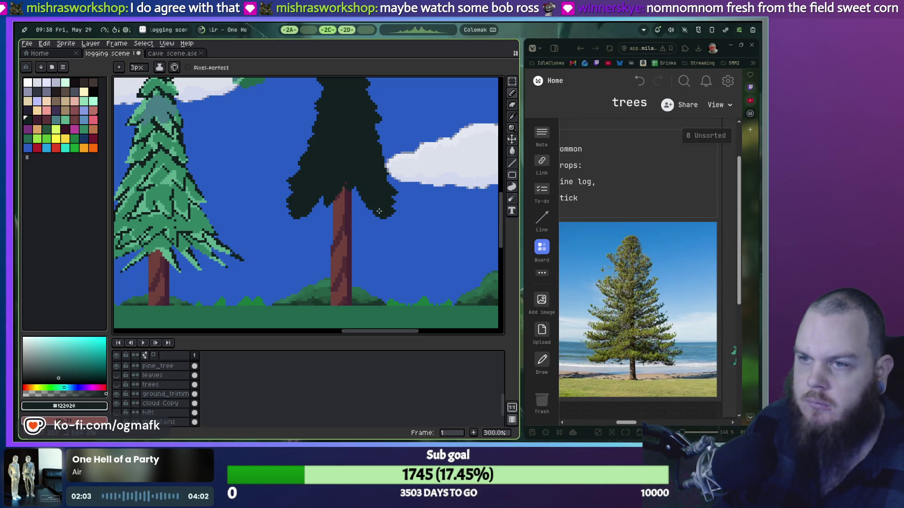
{"action": "left_click_drag", "start_coordinate": [375, 207], "coordinate": [296, 219]}
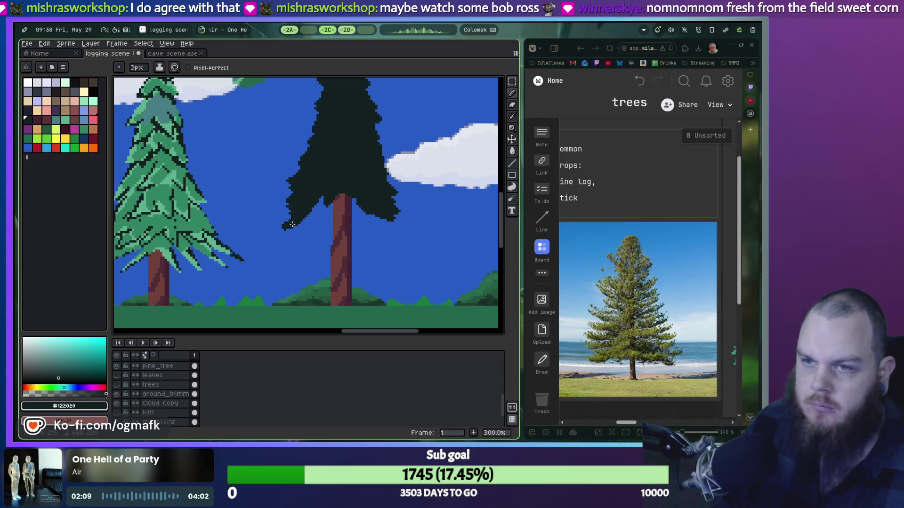
{"action": "mouse_move", "coordinate": [314, 199]}
{"action": "left_mouse_down"}
{"action": "mouse_move", "coordinate": [306, 221]}
{"action": "mouse_move", "coordinate": [342, 191]}
{"action": "left_mouse_up"}
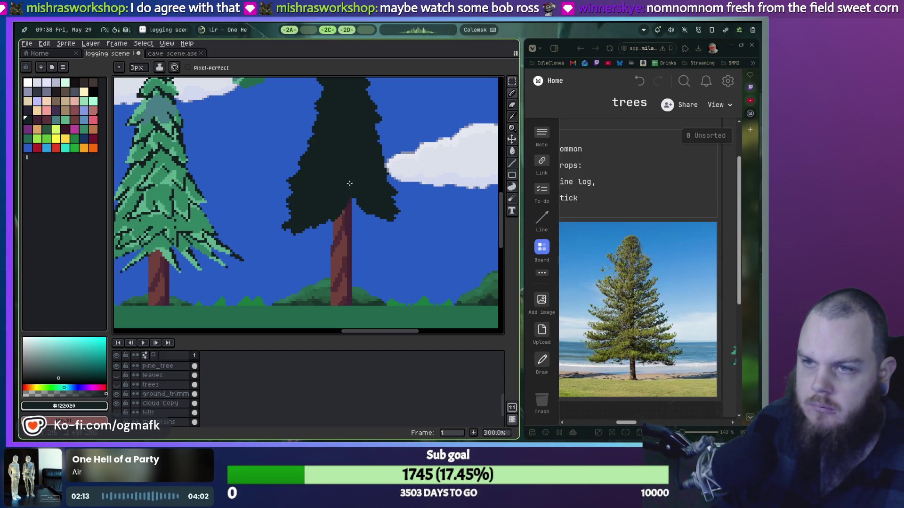
Step: Add foliage right of the trunk and even out the tree's bottom edge
{"action": "scroll", "coordinate": [342, 190], "scroll_direction": "down", "scroll_amount": 1}
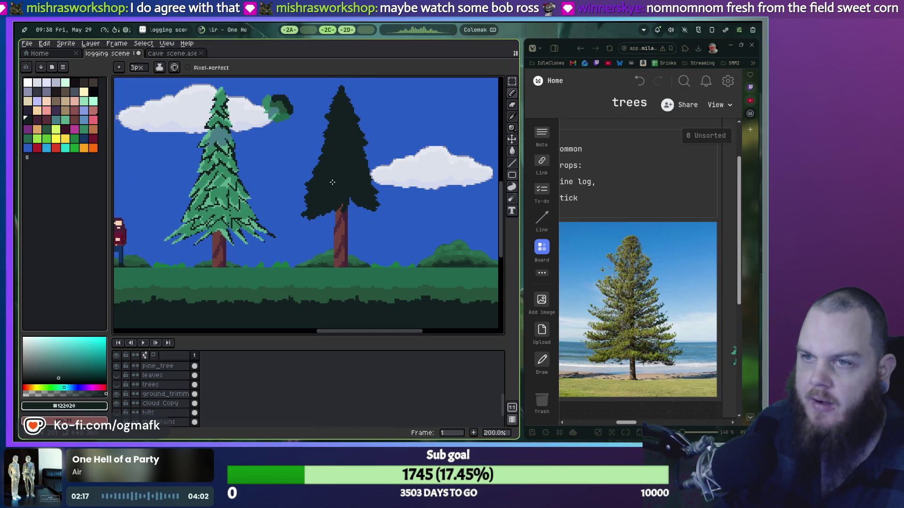
{"action": "scroll", "coordinate": [334, 211], "scroll_direction": "up", "scroll_amount": 1}
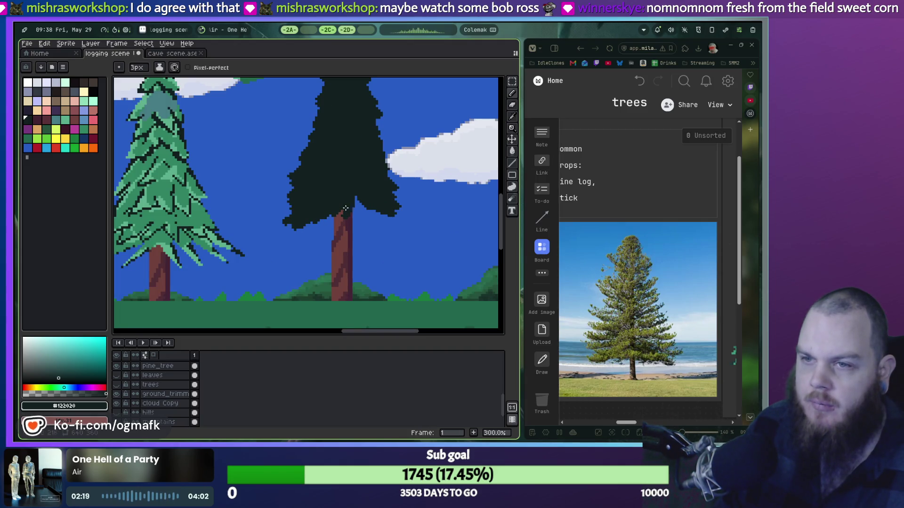
{"action": "left_click_drag", "start_coordinate": [371, 219], "coordinate": [359, 203]}
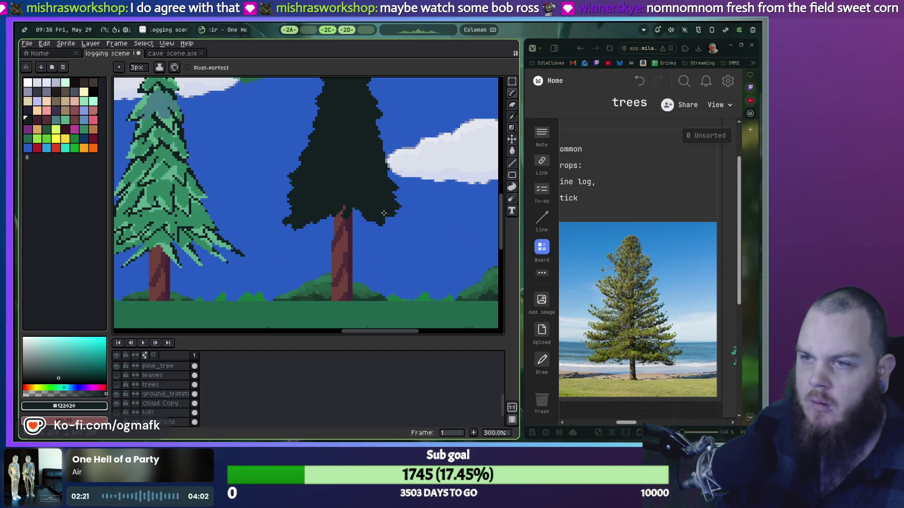
{"action": "left_click_drag", "start_coordinate": [381, 217], "coordinate": [333, 214]}
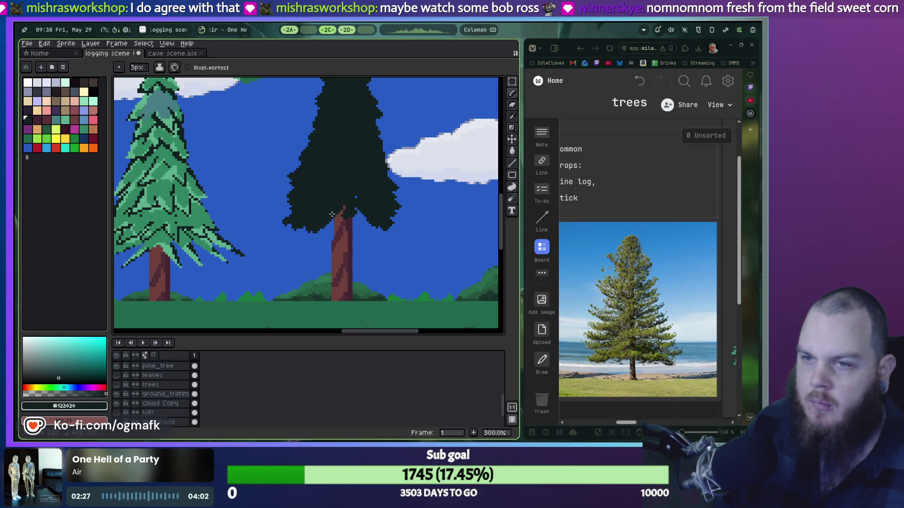
{"action": "left_click_drag", "start_coordinate": [372, 227], "coordinate": [309, 230]}
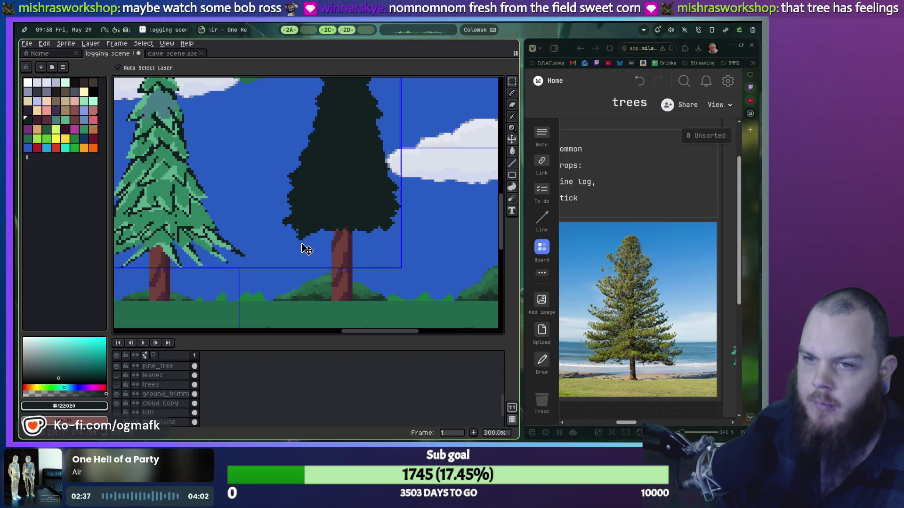
Step: Fill a gap along the tree's left edge, undoing a lower-left protrusion
{"action": "key", "text": "ctrl+z"}
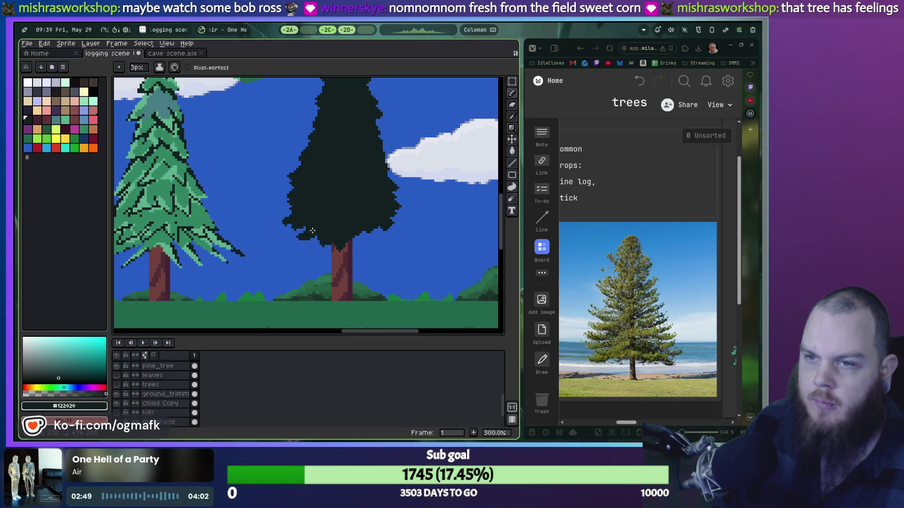
{"action": "mouse_move", "coordinate": [288, 233]}
{"action": "left_mouse_down"}
{"action": "mouse_move", "coordinate": [280, 232]}
{"action": "mouse_move", "coordinate": [289, 218]}
{"action": "mouse_move", "coordinate": [278, 224]}
{"action": "left_mouse_up"}
{"action": "key", "text": "ctrl+z"}
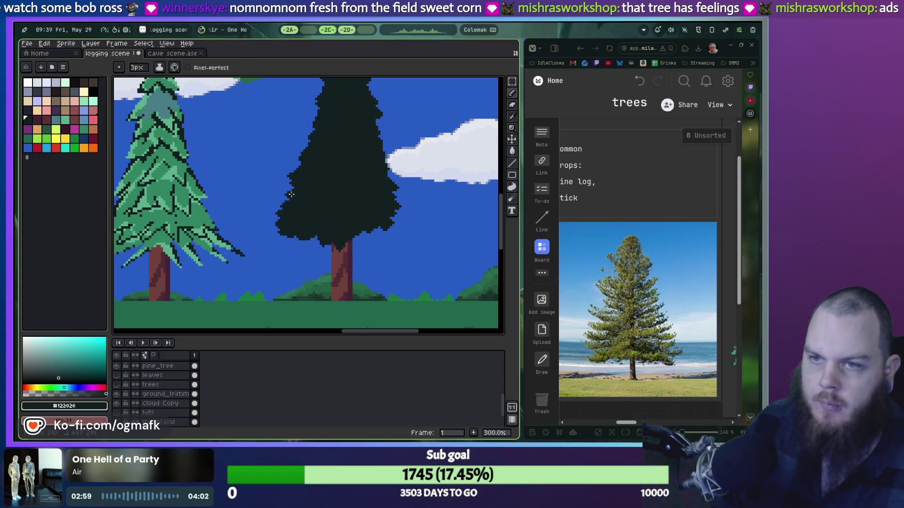
{"action": "left_click_drag", "start_coordinate": [288, 195], "coordinate": [290, 187]}
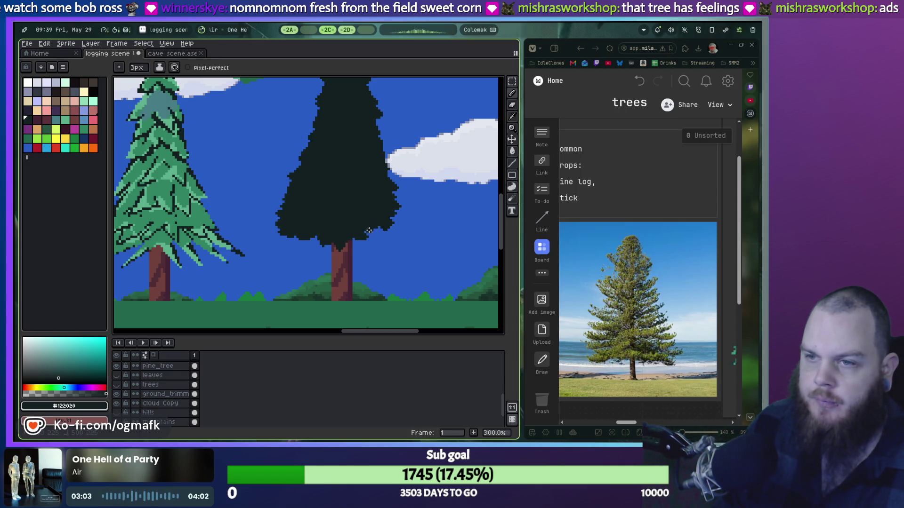
Step: Try pixels on the lower-right edge, undo the bump, and zoom out to 200%
{"action": "mouse_move", "coordinate": [369, 232]}
{"action": "left_mouse_down"}
{"action": "mouse_move", "coordinate": [383, 234]}
{"action": "mouse_move", "coordinate": [385, 216]}
{"action": "left_mouse_up"}
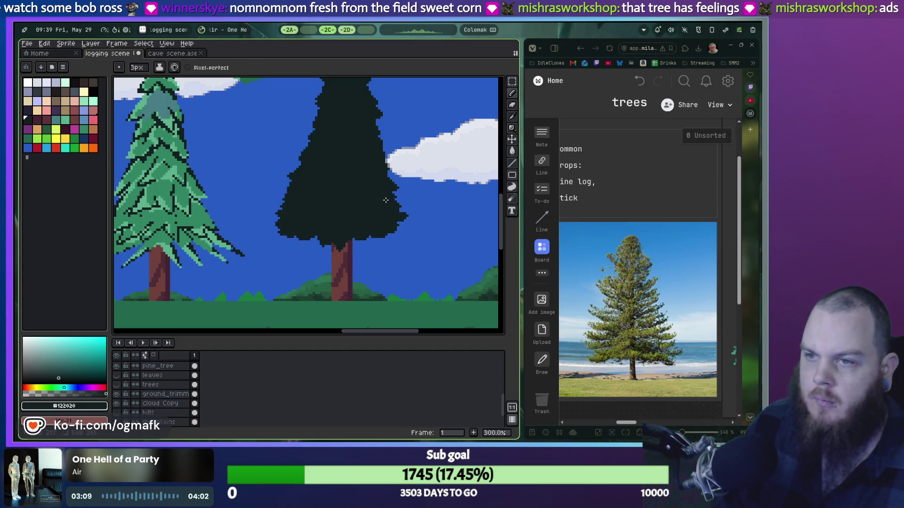
{"action": "scroll", "coordinate": [385, 200], "scroll_direction": "down", "scroll_amount": 3}
{"action": "scroll", "coordinate": [400, 235], "scroll_direction": "up", "scroll_amount": 2}
{"action": "scroll", "coordinate": [410, 271], "scroll_direction": "up", "scroll_amount": 2}
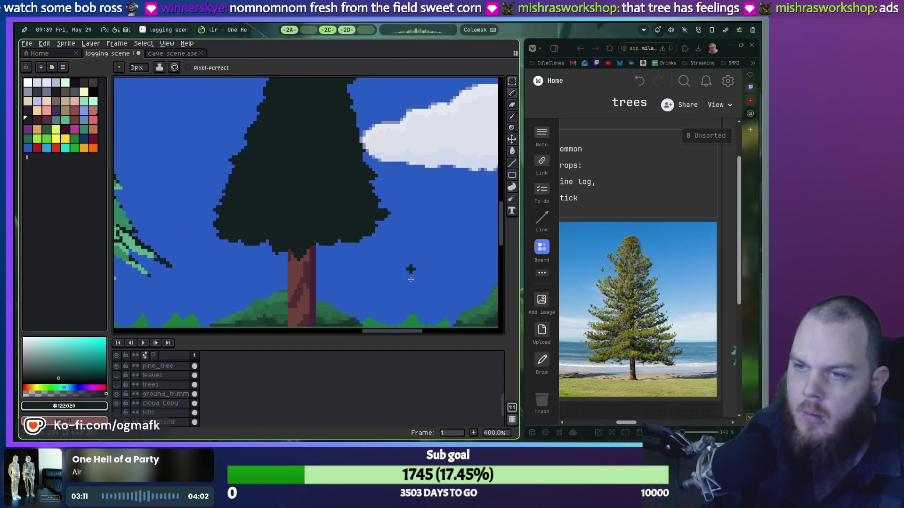
{"action": "key", "text": "ctrl+z"}
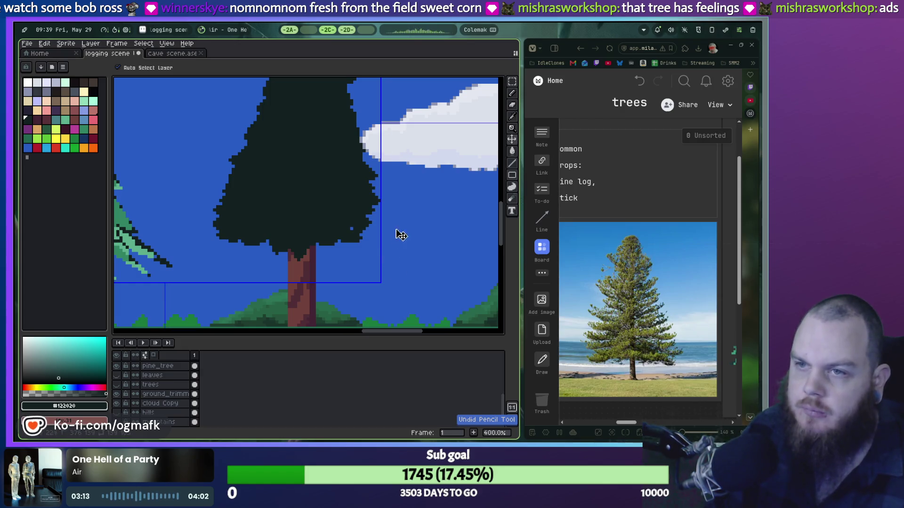
{"action": "scroll", "coordinate": [401, 236], "scroll_direction": "down", "scroll_amount": 2}
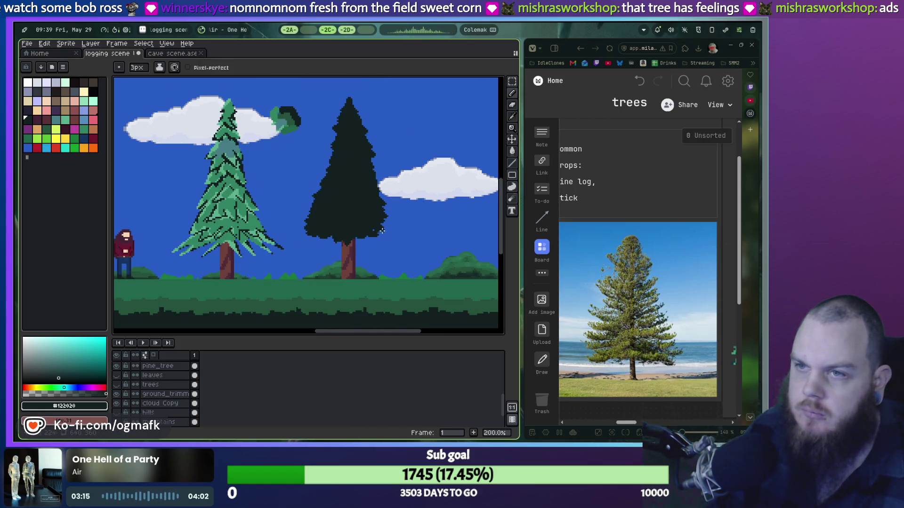
{"action": "scroll", "coordinate": [373, 233], "scroll_direction": "up", "scroll_amount": 1}
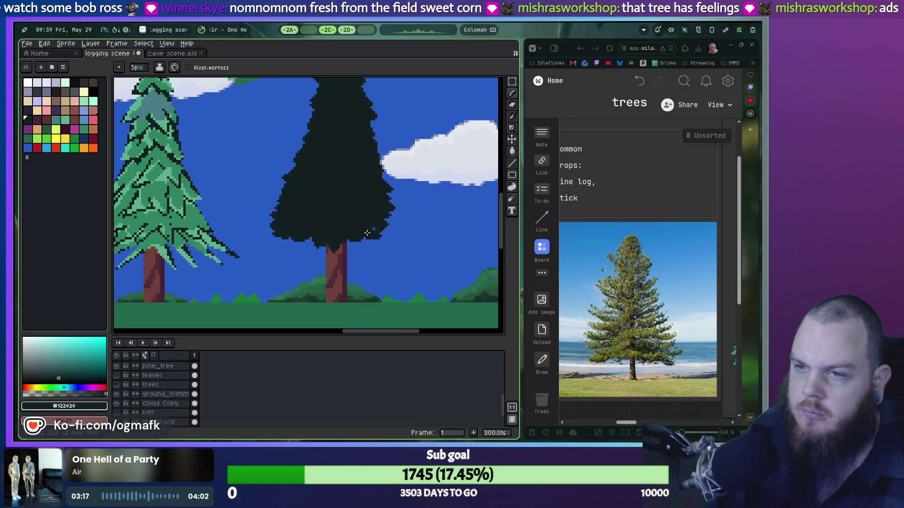
{"action": "scroll", "coordinate": [367, 232], "scroll_direction": "down", "scroll_amount": 1}
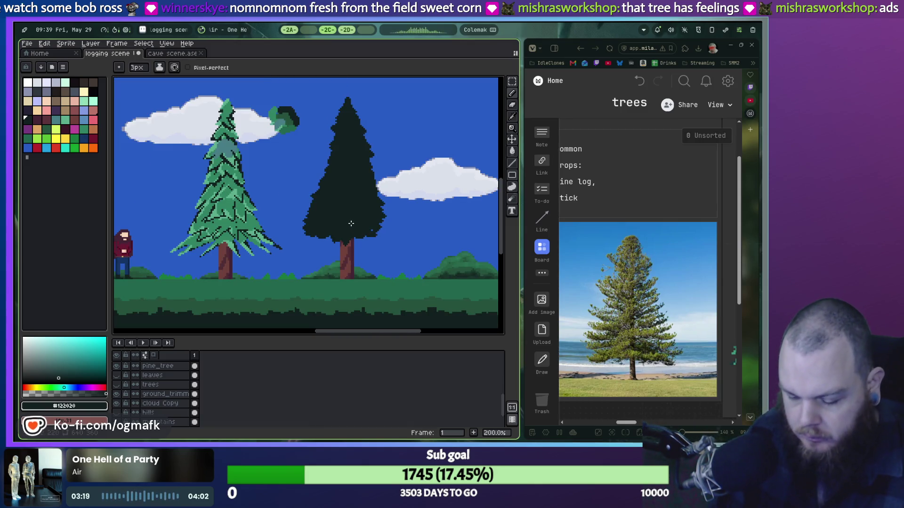
Step: Select the dark tree, nudge it up one pixel and commit
{"action": "key", "text": "m"}
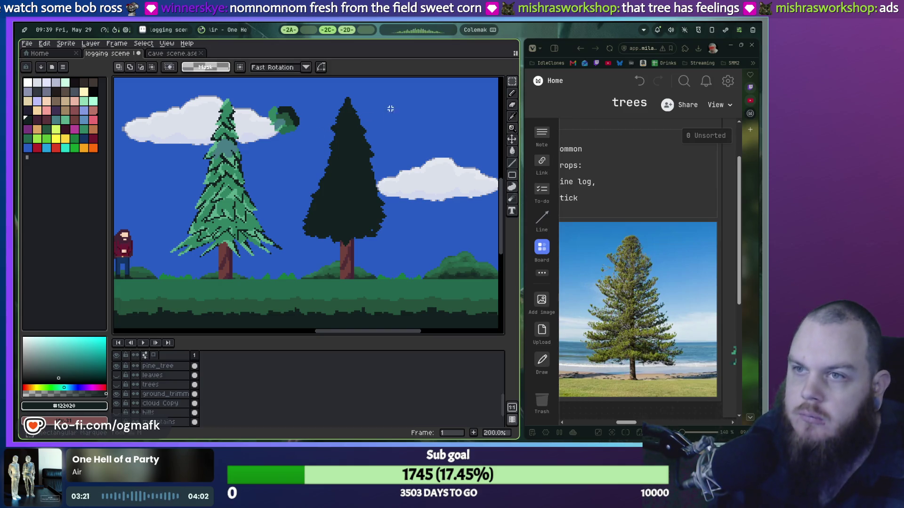
{"action": "left_click_drag", "start_coordinate": [399, 92], "coordinate": [304, 274]}
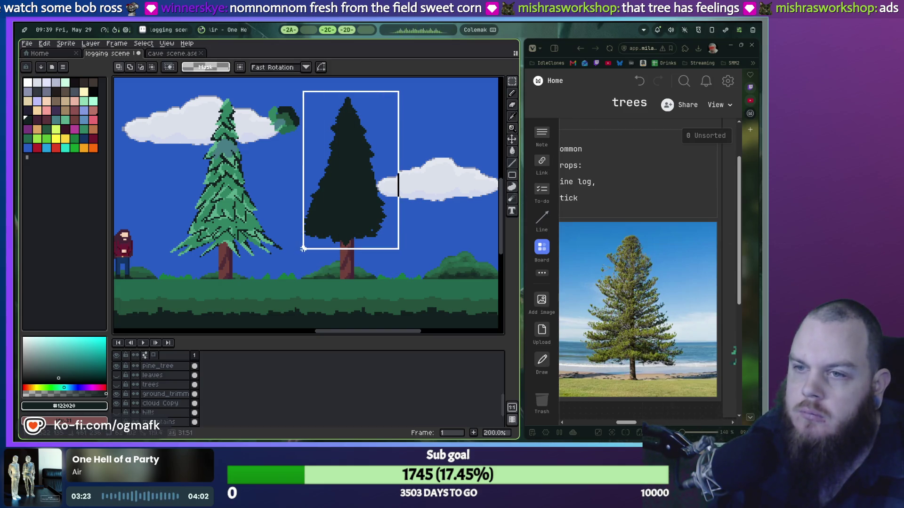
{"action": "left_click", "coordinate": [343, 222]}
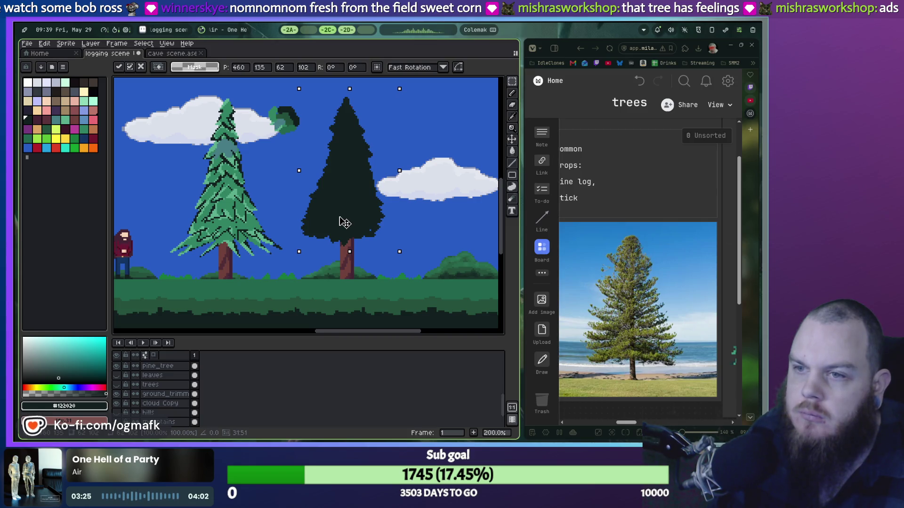
{"action": "key", "text": "Up"}
{"action": "left_click", "coordinate": [403, 211]}
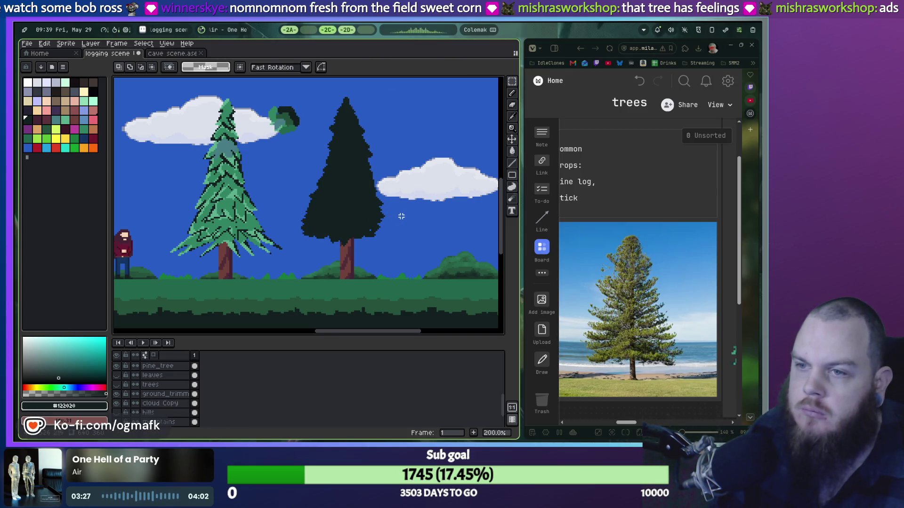
Step: Rework the dark leaf pixels along the canopy's lower-right edge with the pencil
{"action": "scroll", "coordinate": [379, 232], "scroll_direction": "up", "scroll_amount": 1}
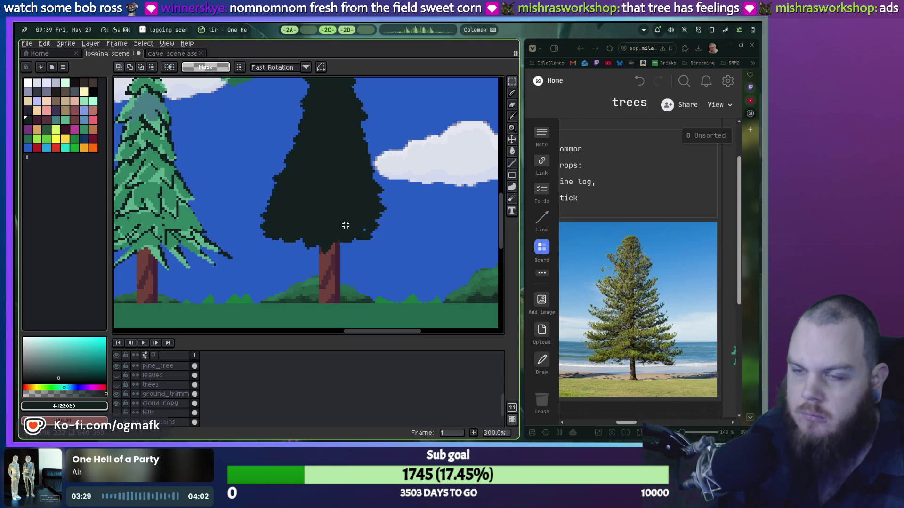
{"action": "key", "text": "i"}
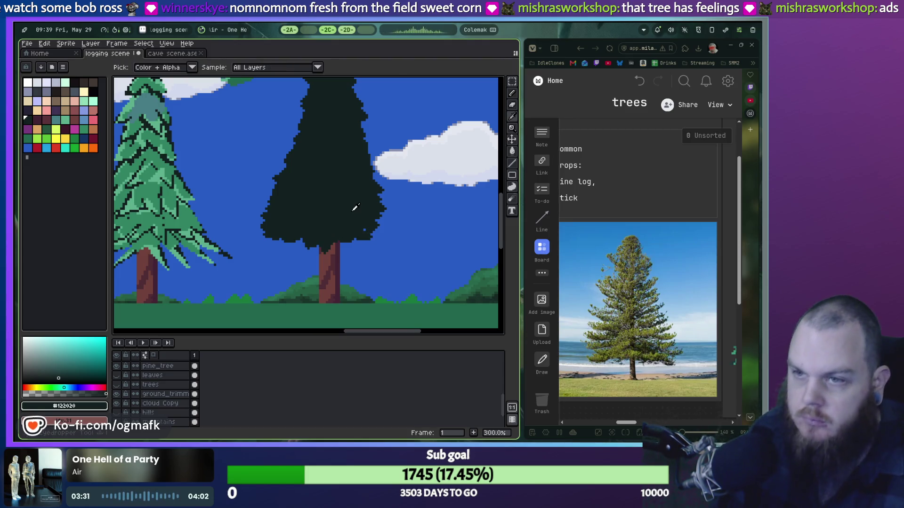
{"action": "key", "text": "b"}
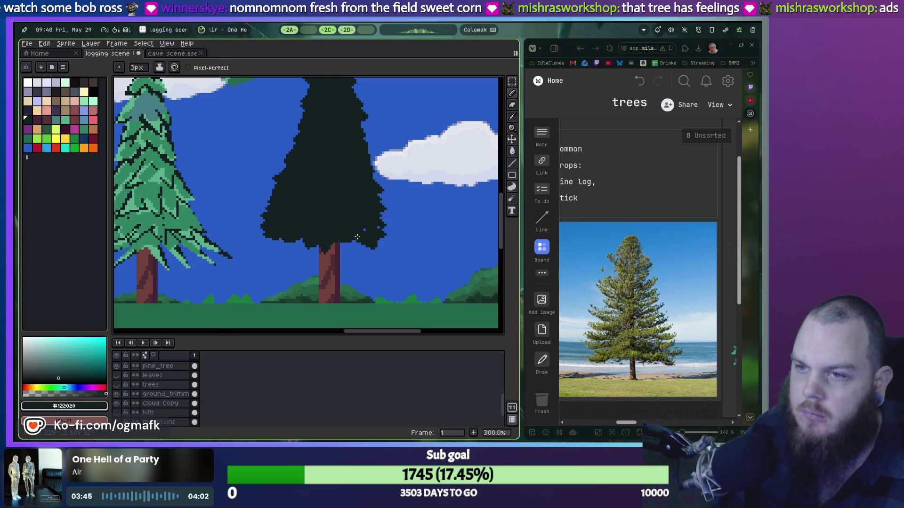
{"action": "key", "text": "ctrl+z"}
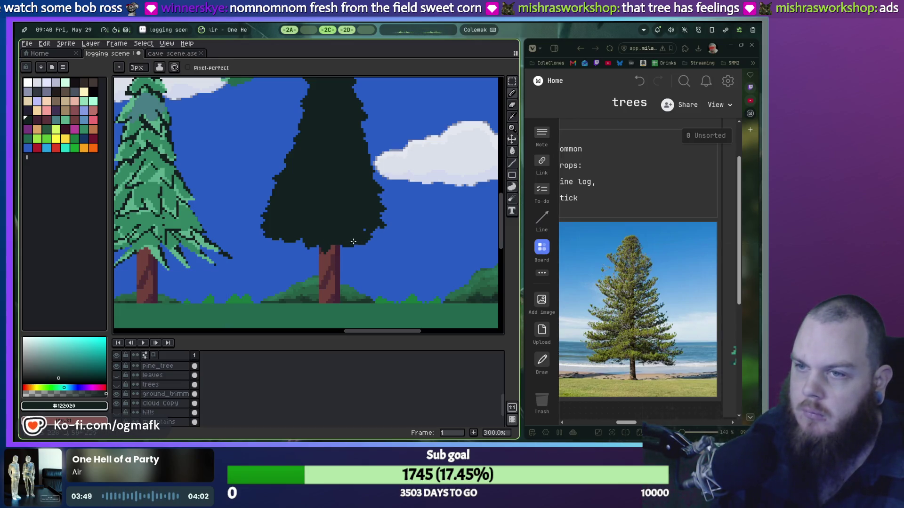
{"action": "left_click_drag", "start_coordinate": [377, 229], "coordinate": [385, 233]}
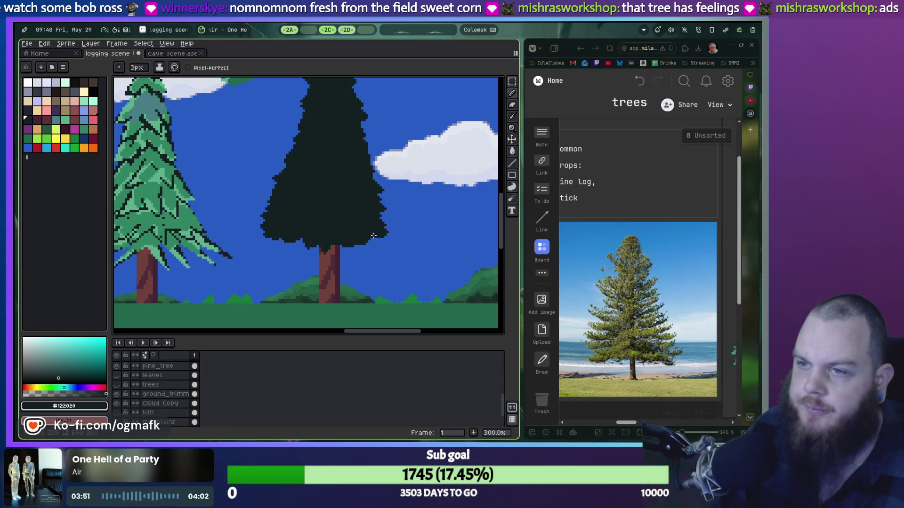
{"action": "scroll", "coordinate": [365, 255], "scroll_direction": "down", "scroll_amount": 1}
{"action": "key", "text": "ctrl+z"}
{"action": "scroll", "coordinate": [365, 254], "scroll_direction": "up", "scroll_amount": 3}
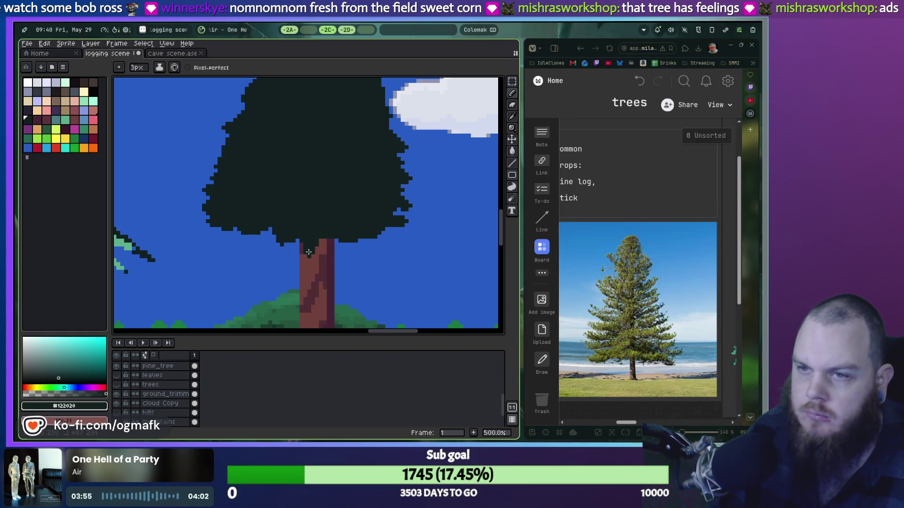
{"action": "key", "text": "ctrl+z"}
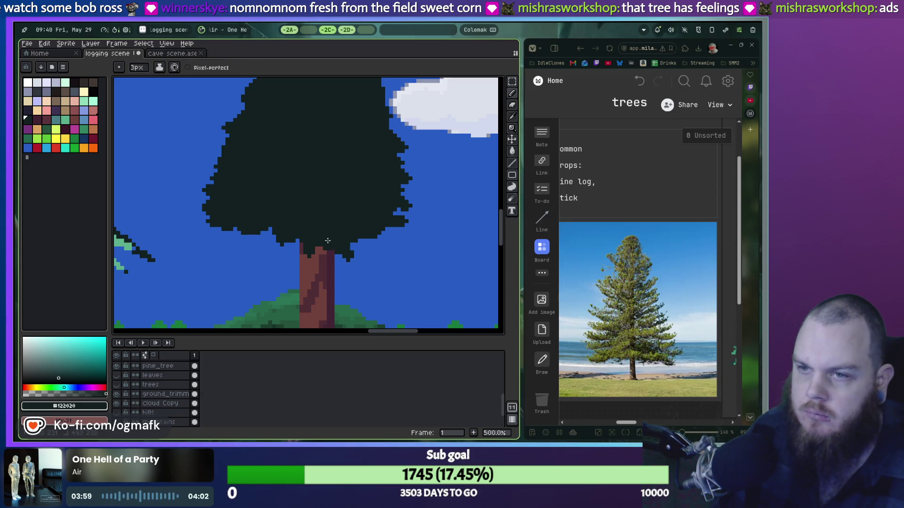
{"action": "key", "text": "ctrl+z"}
{"action": "left_click_drag", "start_coordinate": [365, 245], "coordinate": [375, 252]}
{"action": "key", "text": "ctrl+z"}
{"action": "mouse_move", "coordinate": [369, 251]}
{"action": "left_mouse_down"}
{"action": "mouse_move", "coordinate": [379, 254]}
{"action": "mouse_move", "coordinate": [377, 241]}
{"action": "left_mouse_up"}
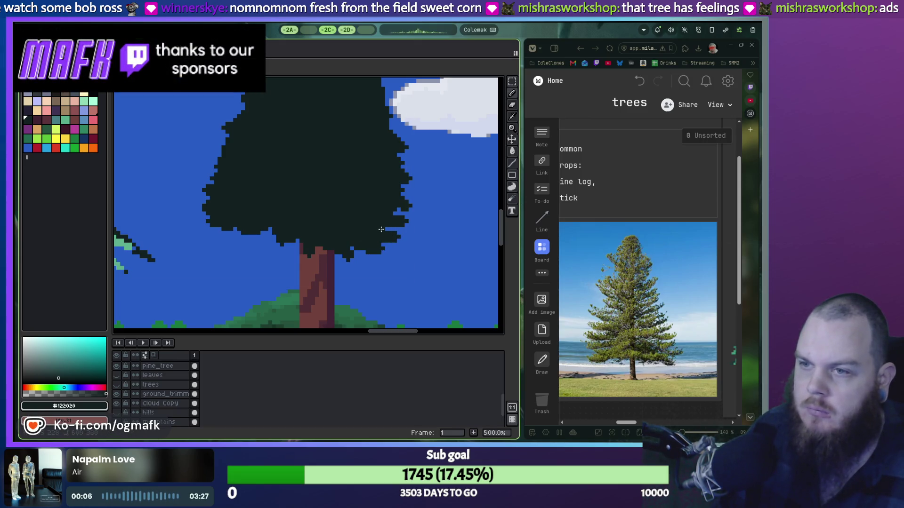
Step: View the whole tree, undo the last stroke, and open Keyboard Shortcuts
{"action": "scroll", "coordinate": [407, 207], "scroll_direction": "down", "scroll_amount": 2}
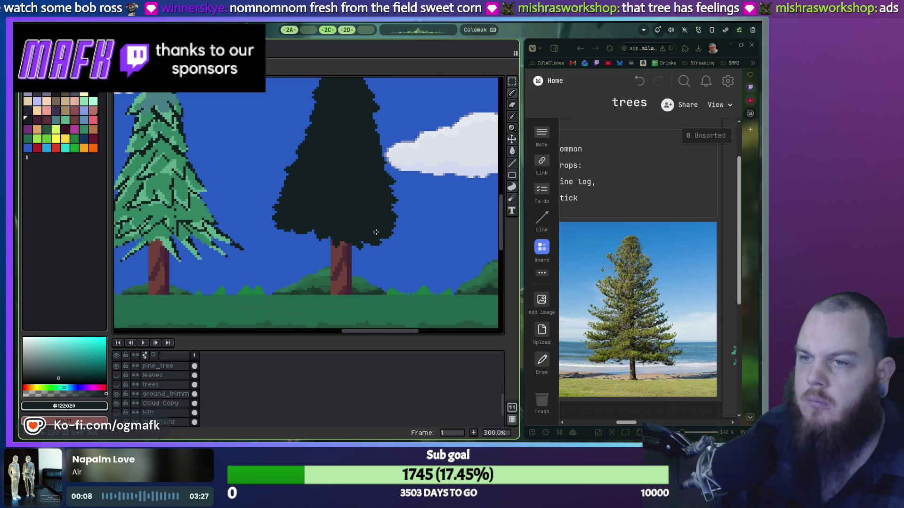
{"action": "left_click_drag", "start_coordinate": [376, 208], "coordinate": [375, 277]}
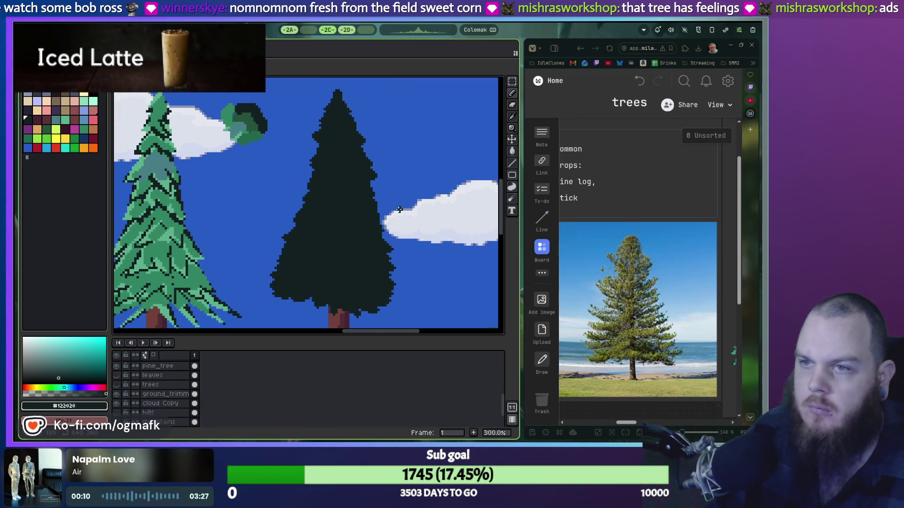
{"action": "scroll", "coordinate": [372, 203], "scroll_direction": "up", "scroll_amount": 3}
{"action": "key", "text": "ctrl+z"}
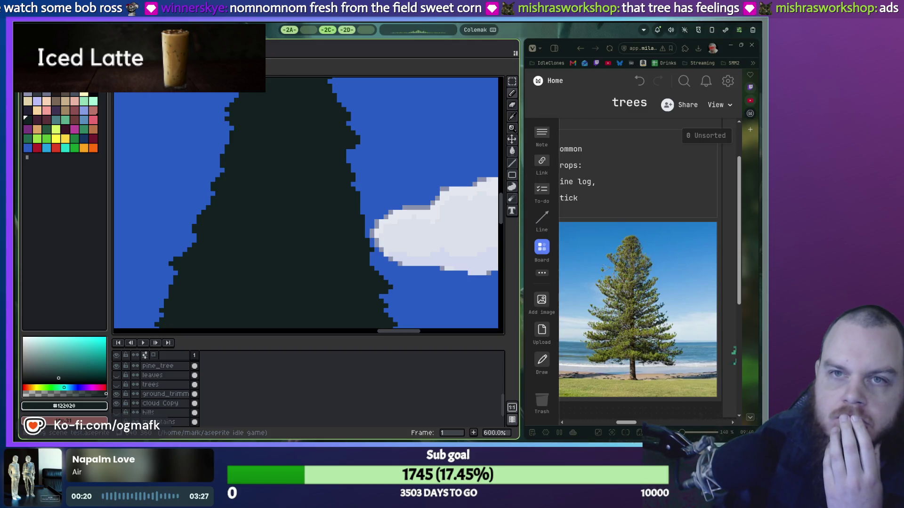
{"action": "key", "text": "alt+e"}
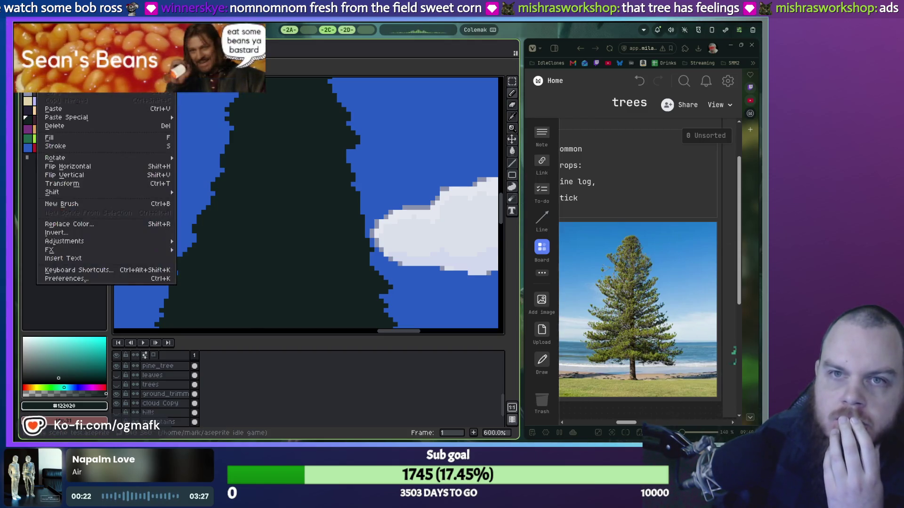
{"action": "left_click", "coordinate": [77, 270]}
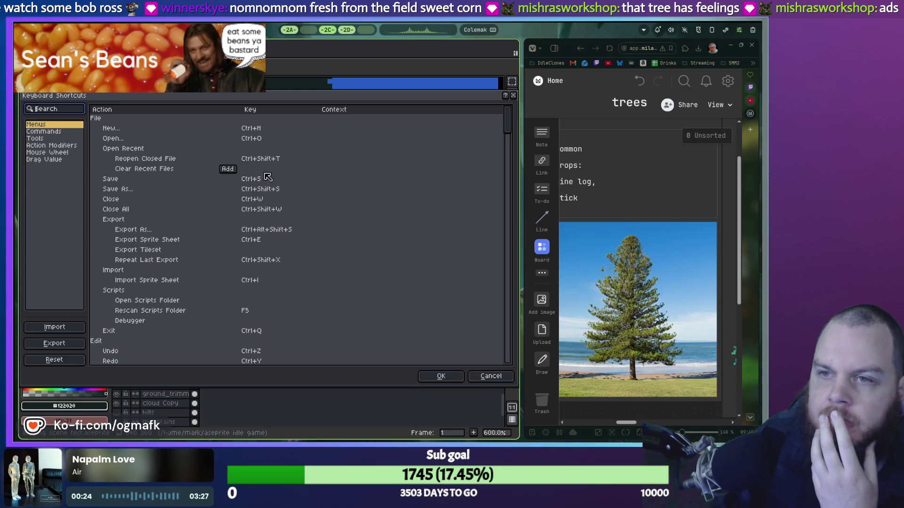
Step: Assign the keyboard shortcut F to the Eraser Tool in the Tools shortcuts and save
{"action": "scroll", "coordinate": [275, 202], "scroll_direction": "down", "scroll_amount": 3}
{"action": "scroll", "coordinate": [280, 211], "scroll_direction": "down", "scroll_amount": 3}
{"action": "scroll", "coordinate": [279, 211], "scroll_direction": "down", "scroll_amount": 4}
{"action": "scroll", "coordinate": [280, 213], "scroll_direction": "down", "scroll_amount": 1}
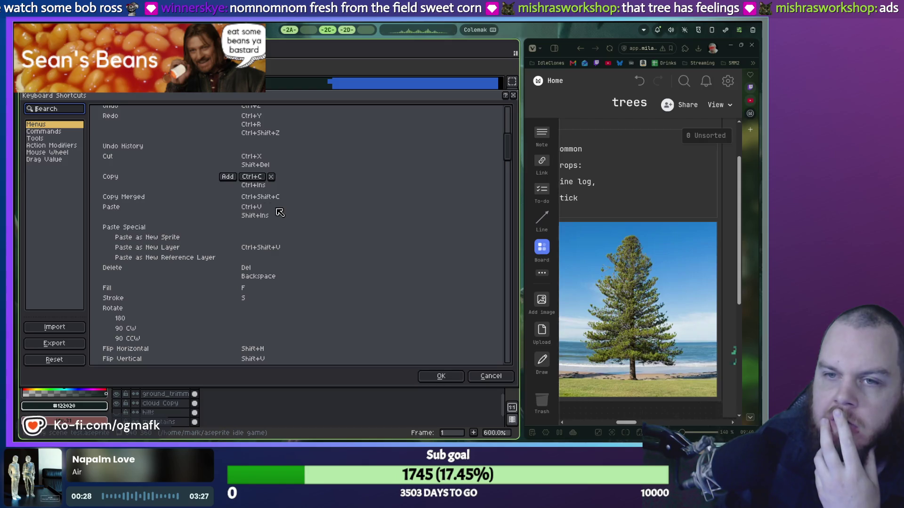
{"action": "left_click", "coordinate": [43, 138]}
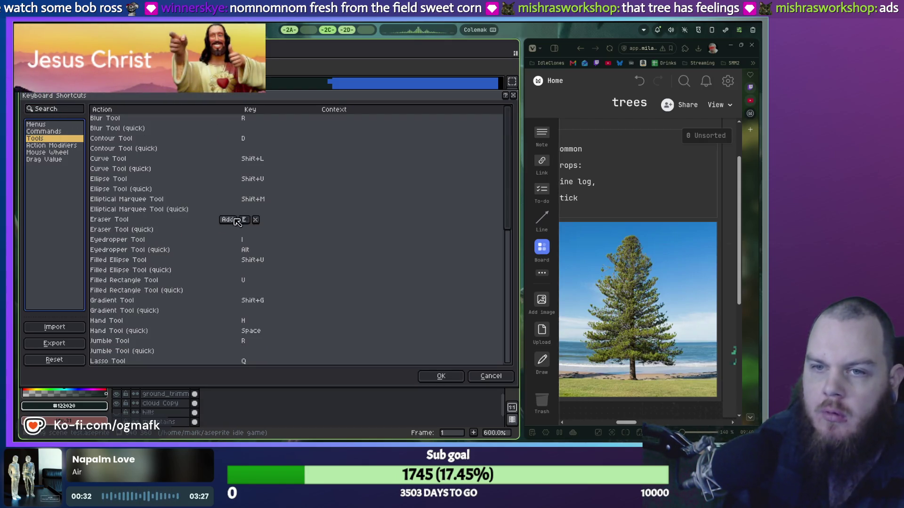
{"action": "left_click", "coordinate": [245, 220]}
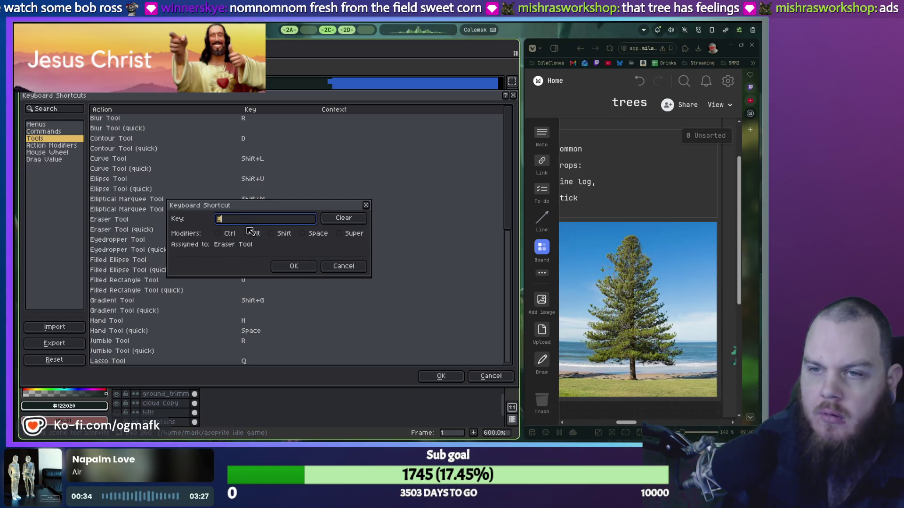
{"action": "left_click", "coordinate": [276, 233]}
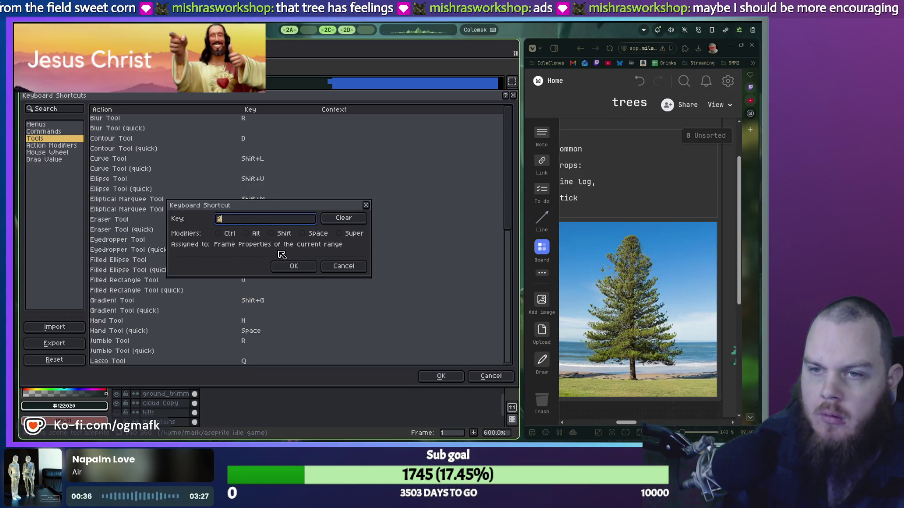
{"action": "key", "text": "f"}
{"action": "left_click", "coordinate": [292, 266]}
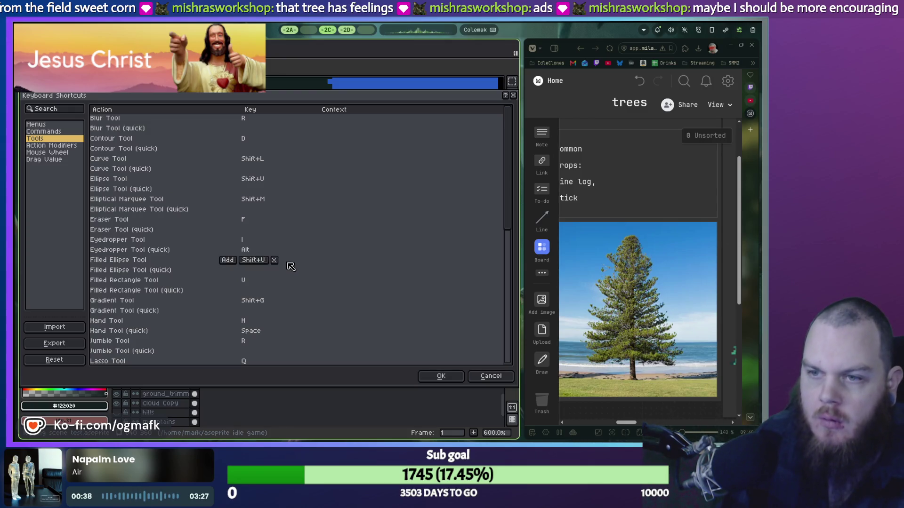
{"action": "left_click", "coordinate": [433, 375]}
Step: Dismiss the stray frame properties box and switch to the eraser with F
{"action": "key", "text": "shift+f"}
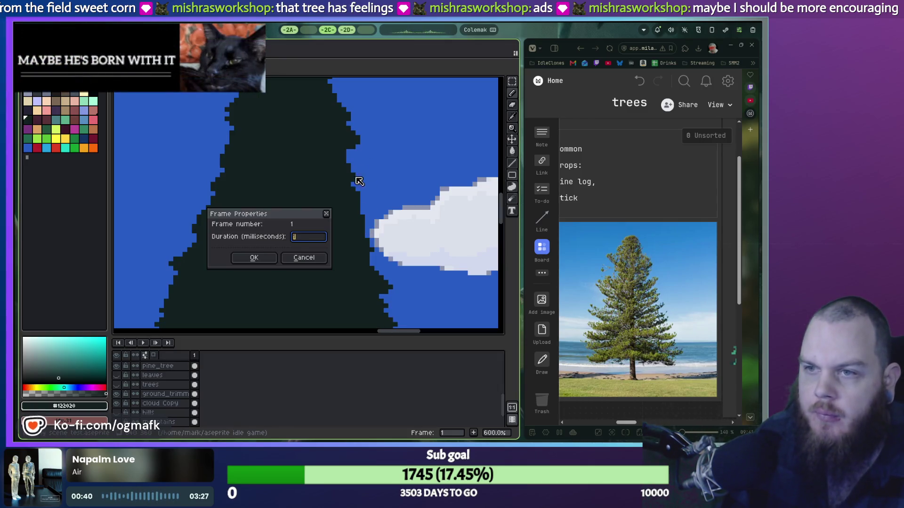
{"action": "key", "text": "Escape"}
{"action": "key", "text": "f"}
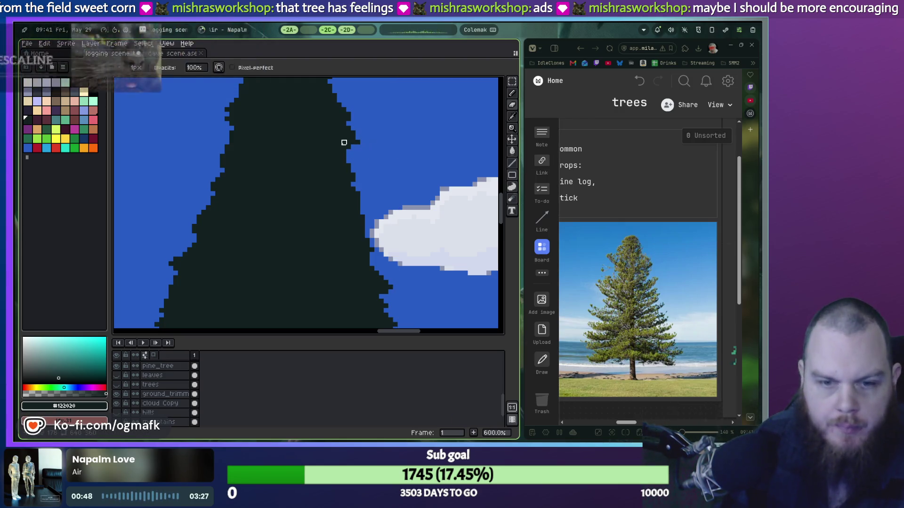
Step: Undo the last erase on the second tree's dark canopy
{"action": "scroll", "coordinate": [330, 198], "scroll_direction": "down", "scroll_amount": 2}
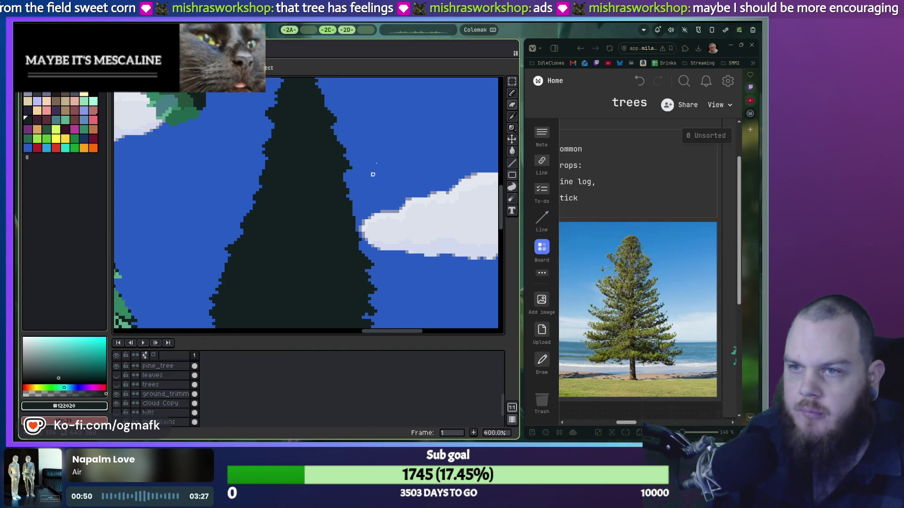
{"action": "scroll", "coordinate": [324, 169], "scroll_direction": "down", "scroll_amount": 1}
{"action": "scroll", "coordinate": [322, 146], "scroll_direction": "up", "scroll_amount": 3}
{"action": "scroll", "coordinate": [297, 254], "scroll_direction": "down", "scroll_amount": 1}
{"action": "scroll", "coordinate": [268, 182], "scroll_direction": "up", "scroll_amount": 1}
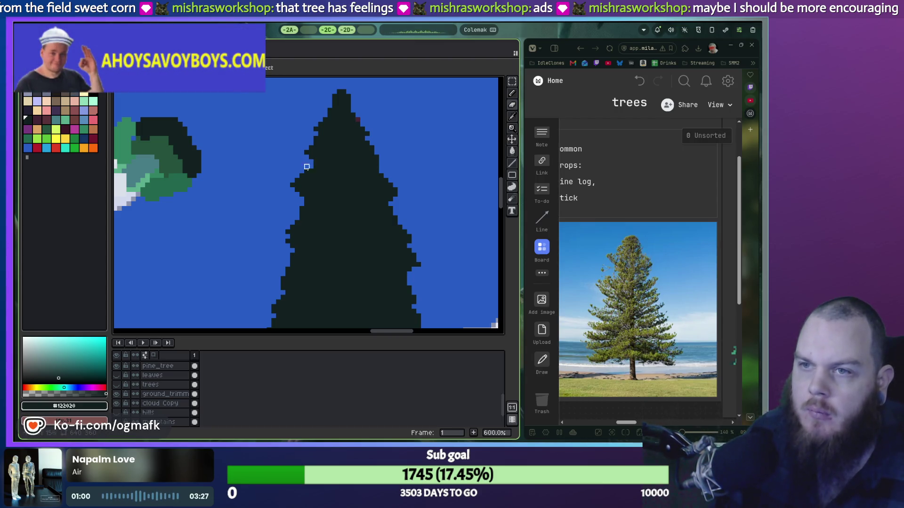
{"action": "key", "text": "ctrl+z"}
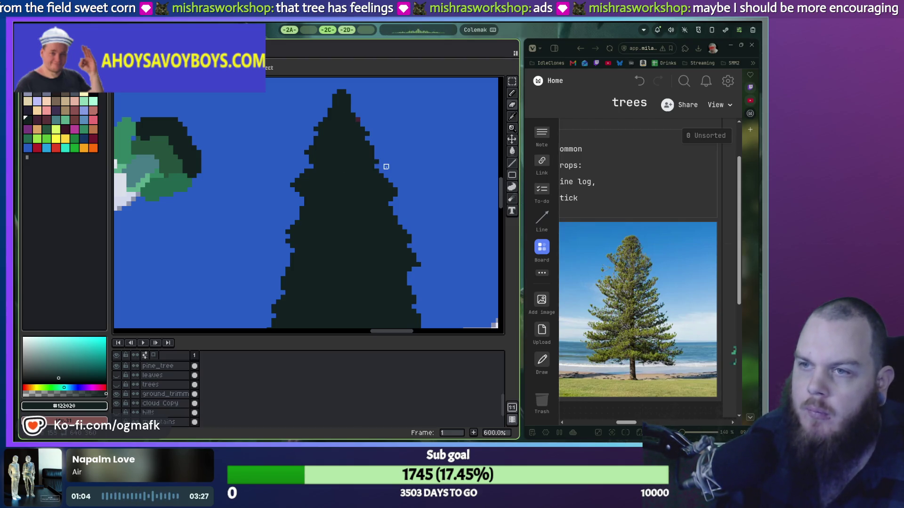
Step: Bring the lower canopy and trunk into view, then zoom out to check the silhouette
{"action": "scroll", "coordinate": [381, 188], "scroll_direction": "down", "scroll_amount": 1}
{"action": "left_click_drag", "start_coordinate": [381, 198], "coordinate": [365, 122]}
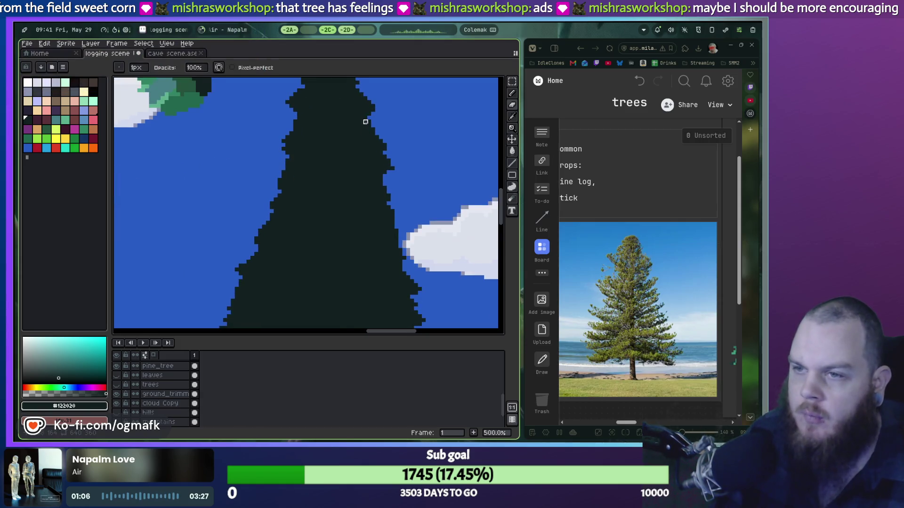
{"action": "left_click_drag", "start_coordinate": [373, 172], "coordinate": [383, 105]}
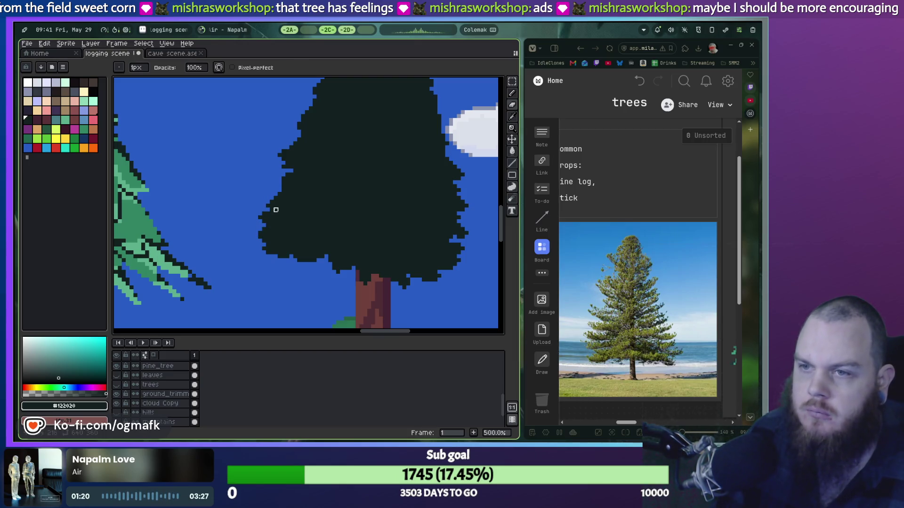
{"action": "scroll", "coordinate": [275, 210], "scroll_direction": "down", "scroll_amount": 2}
{"action": "scroll", "coordinate": [277, 214], "scroll_direction": "up", "scroll_amount": 2}
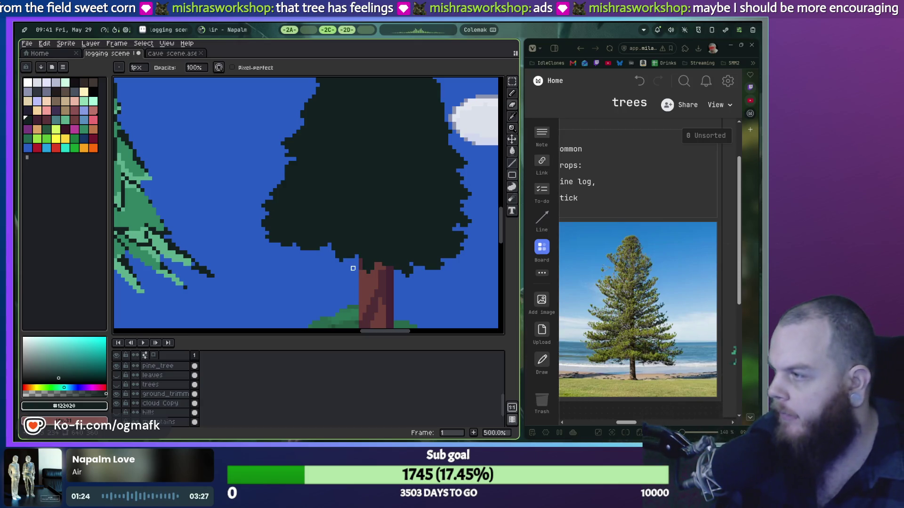
{"action": "scroll", "coordinate": [384, 257], "scroll_direction": "down", "scroll_amount": 1}
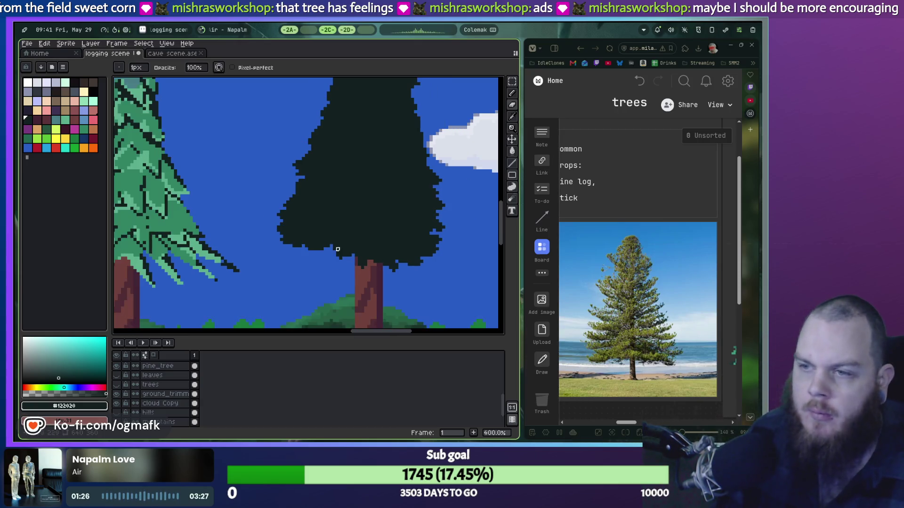
{"action": "scroll", "coordinate": [384, 257], "scroll_direction": "down", "scroll_amount": 1}
{"action": "scroll", "coordinate": [384, 257], "scroll_direction": "down", "scroll_amount": 1}
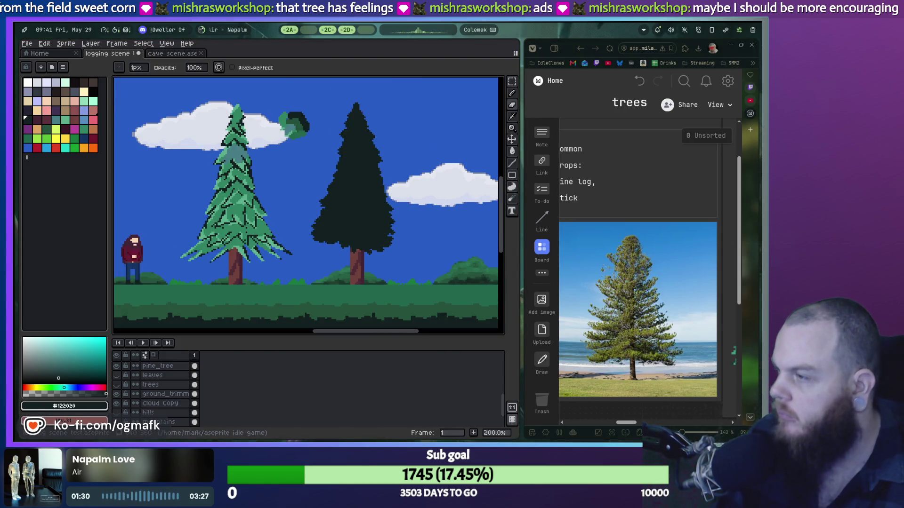
Step: Switch to the Pencil and zoom in on the dark canopy's lower-left edge
{"action": "scroll", "coordinate": [385, 247], "scroll_direction": "up", "scroll_amount": 1}
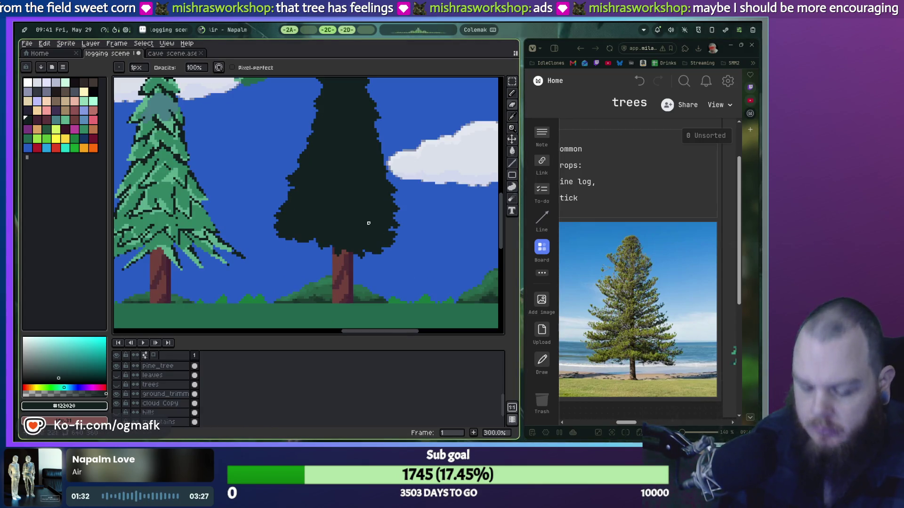
{"action": "key", "text": "b"}
{"action": "scroll", "coordinate": [390, 171], "scroll_direction": "up", "scroll_amount": 2}
{"action": "scroll", "coordinate": [385, 179], "scroll_direction": "up", "scroll_amount": 1}
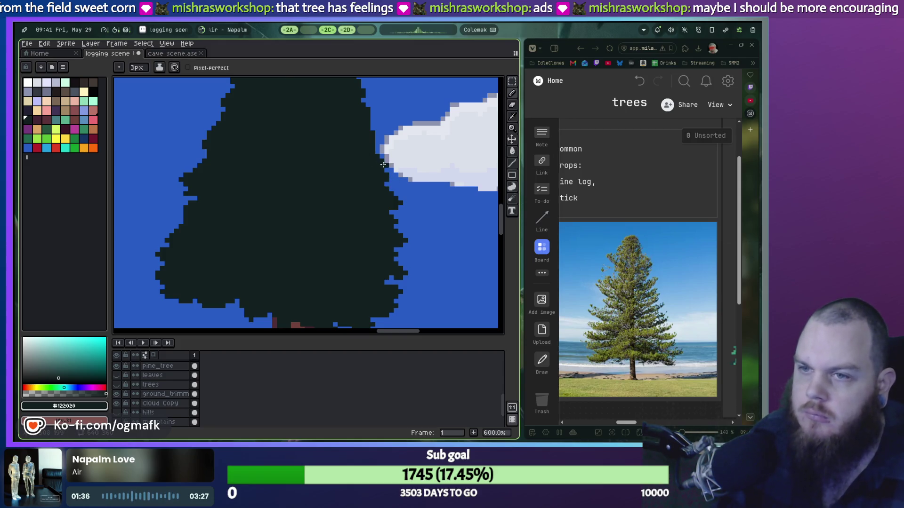
{"action": "scroll", "coordinate": [383, 164], "scroll_direction": "down", "scroll_amount": 2}
{"action": "scroll", "coordinate": [344, 190], "scroll_direction": "down", "scroll_amount": 2}
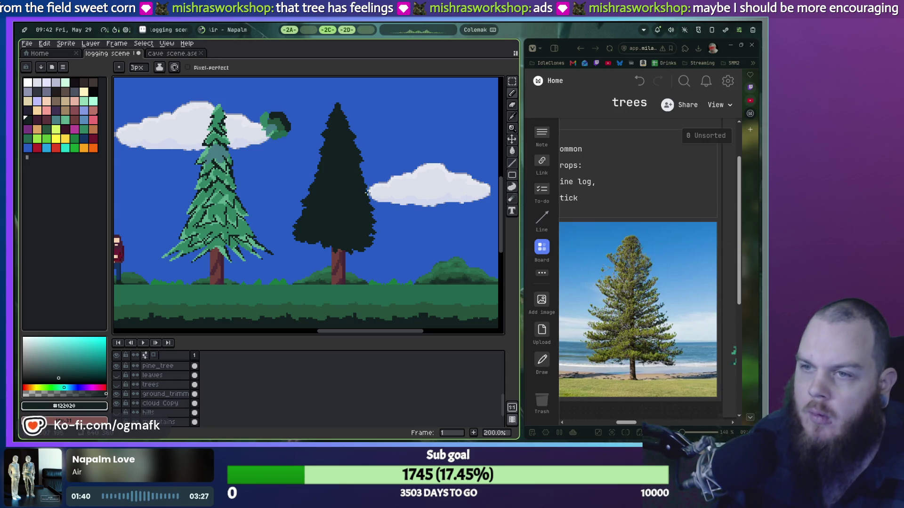
{"action": "scroll", "coordinate": [370, 188], "scroll_direction": "up", "scroll_amount": 3}
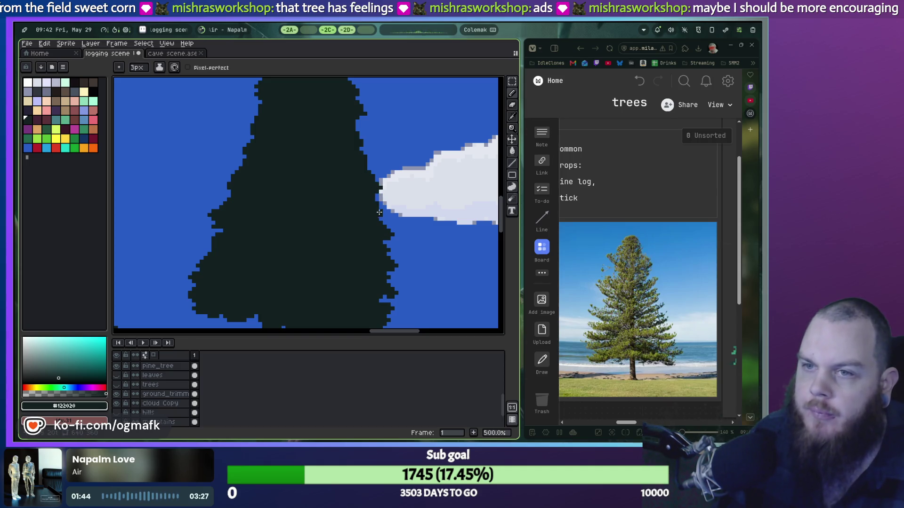
{"action": "scroll", "coordinate": [373, 235], "scroll_direction": "down", "scroll_amount": 2}
{"action": "scroll", "coordinate": [367, 240], "scroll_direction": "down", "scroll_amount": 2}
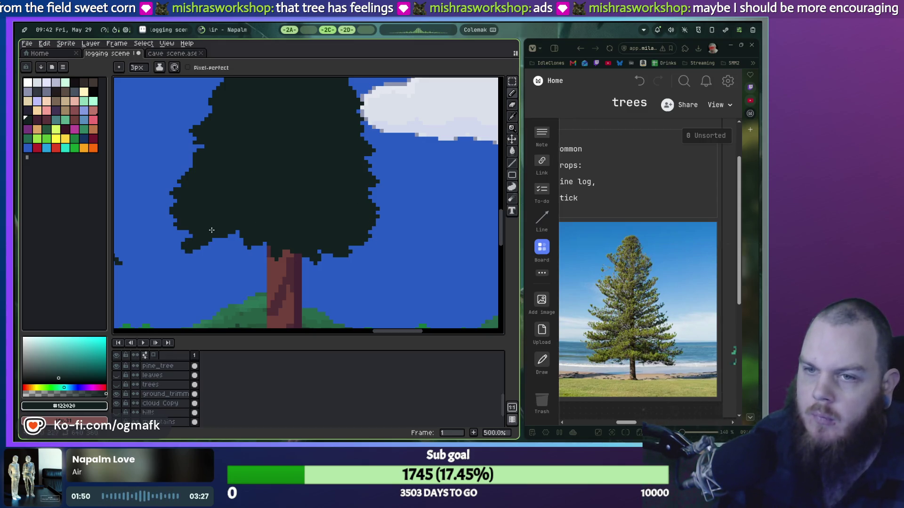
Step: Try a new dark lobe on the canopy's lower-left, undoing it and returning to the Pencil
{"action": "key", "text": "ctrl+z"}
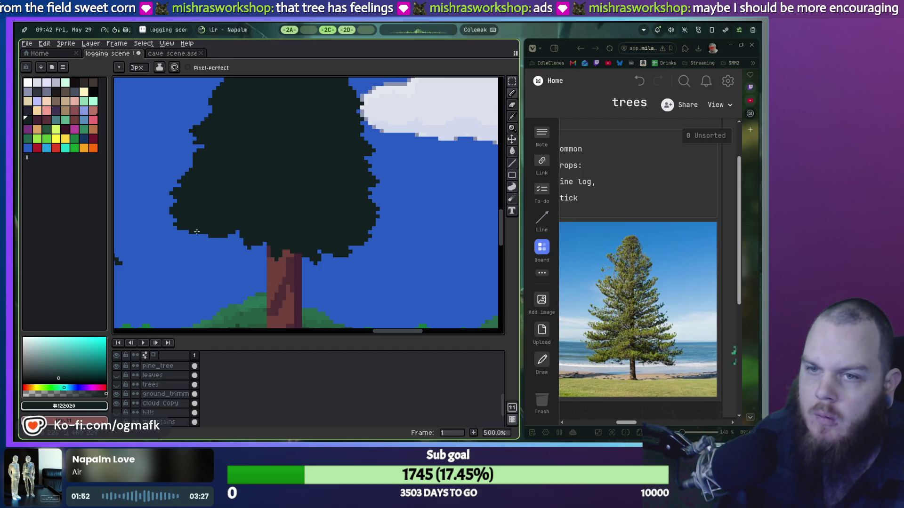
{"action": "mouse_move", "coordinate": [198, 230]}
{"action": "left_mouse_down"}
{"action": "mouse_move", "coordinate": [185, 243]}
{"action": "mouse_move", "coordinate": [236, 235]}
{"action": "left_mouse_up"}
{"action": "key", "text": "ctrl+z"}
{"action": "key", "text": "v"}
{"action": "key", "text": "b"}
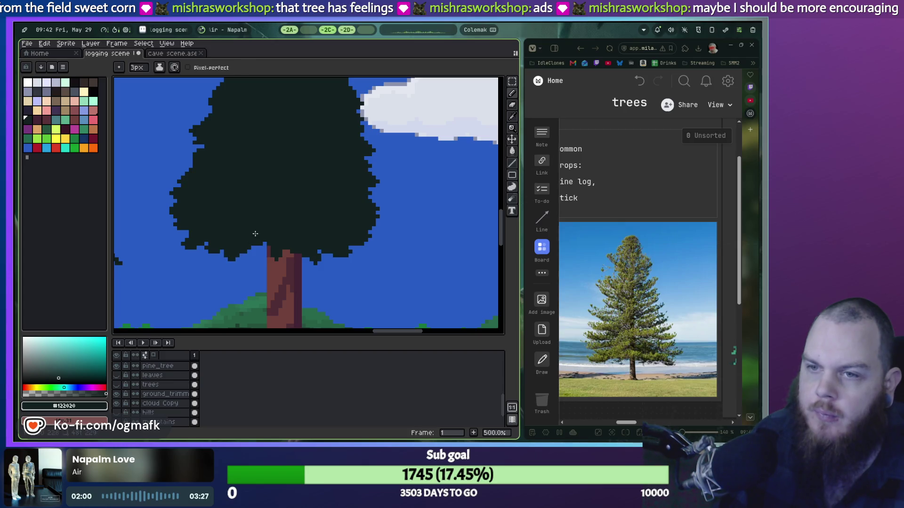
{"action": "scroll", "coordinate": [266, 246], "scroll_direction": "down", "scroll_amount": 2}
{"action": "scroll", "coordinate": [311, 218], "scroll_direction": "down", "scroll_amount": 1}
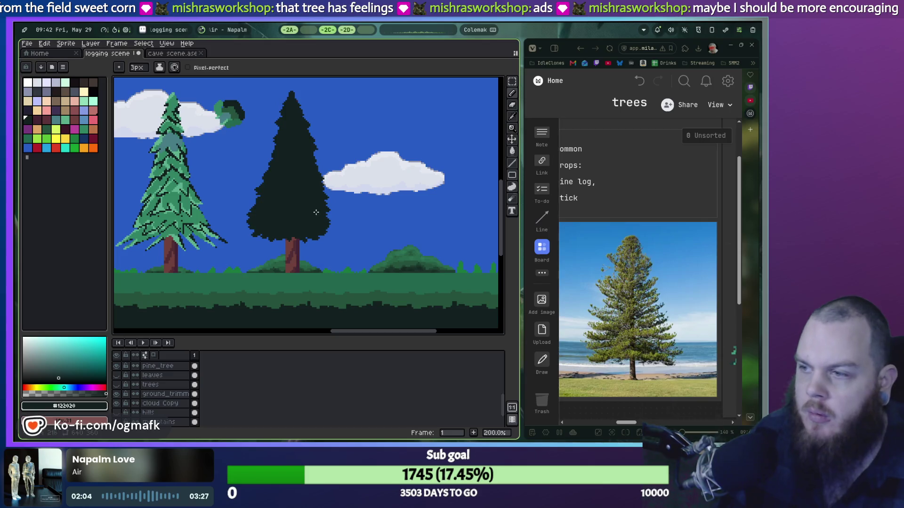
{"action": "scroll", "coordinate": [310, 217], "scroll_direction": "up", "scroll_amount": 3}
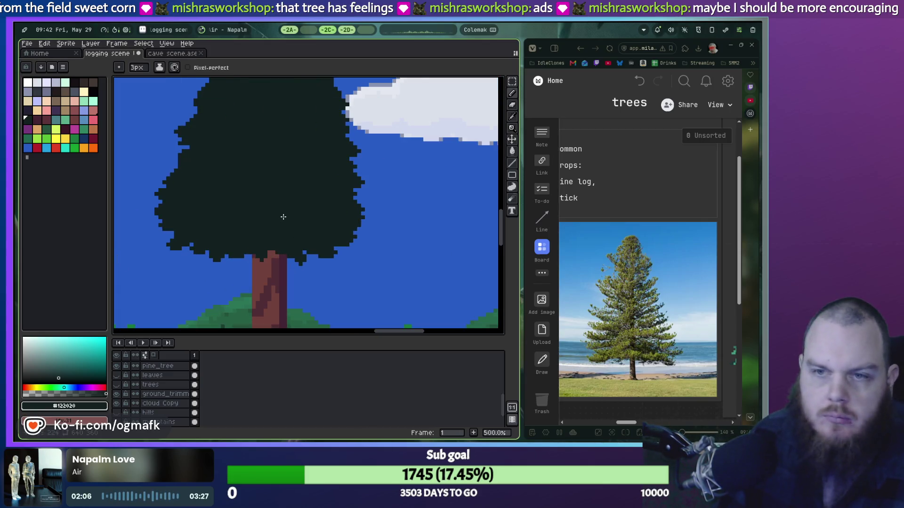
{"action": "left_click_drag", "start_coordinate": [628, 426], "coordinate": [640, 426]}
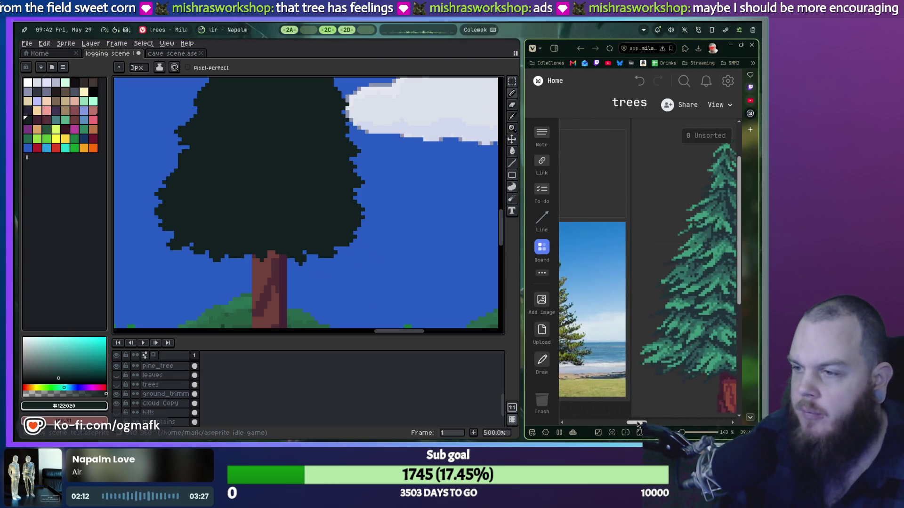
Step: Widen the tree reference photo in Milanote and remove the lobe hanging below the canopy
{"action": "left_click_drag", "start_coordinate": [626, 398], "coordinate": [649, 398]}
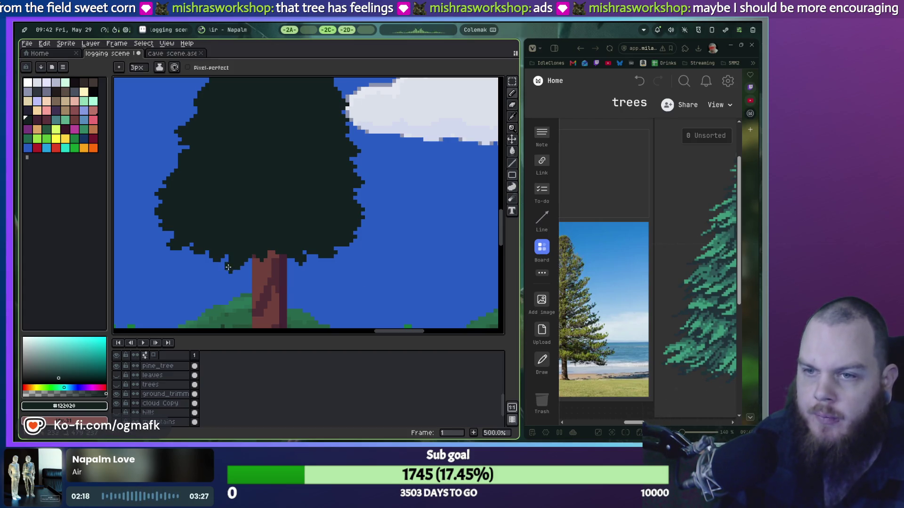
{"action": "key", "text": "ctrl+z"}
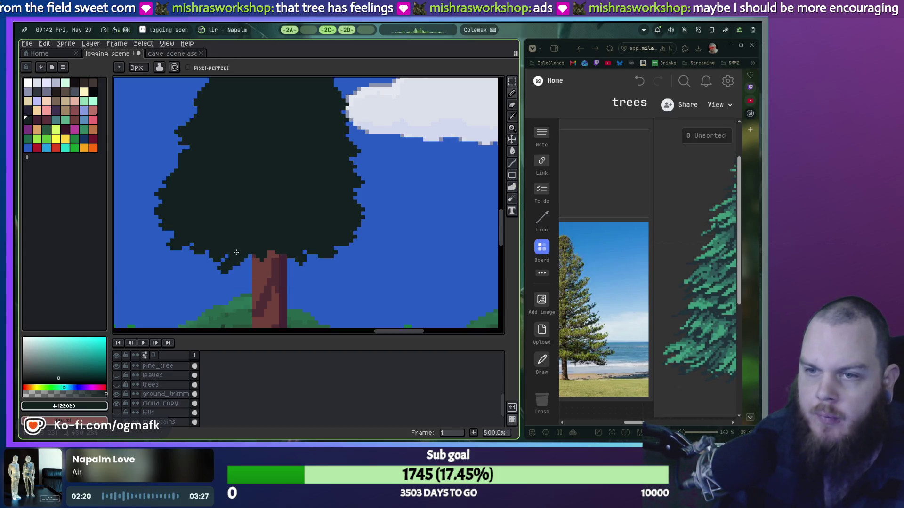
{"action": "key", "text": "ctrl+z"}
Step: Repaint the canopy's lower-left lobe further left, undoing unsatisfying strokes
{"action": "left_click_drag", "start_coordinate": [208, 266], "coordinate": [228, 246]}
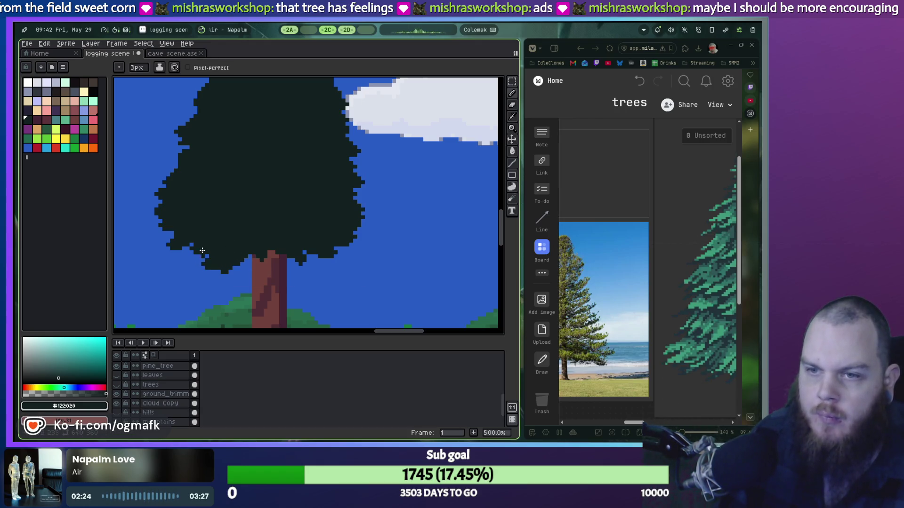
{"action": "key", "text": "ctrl+z"}
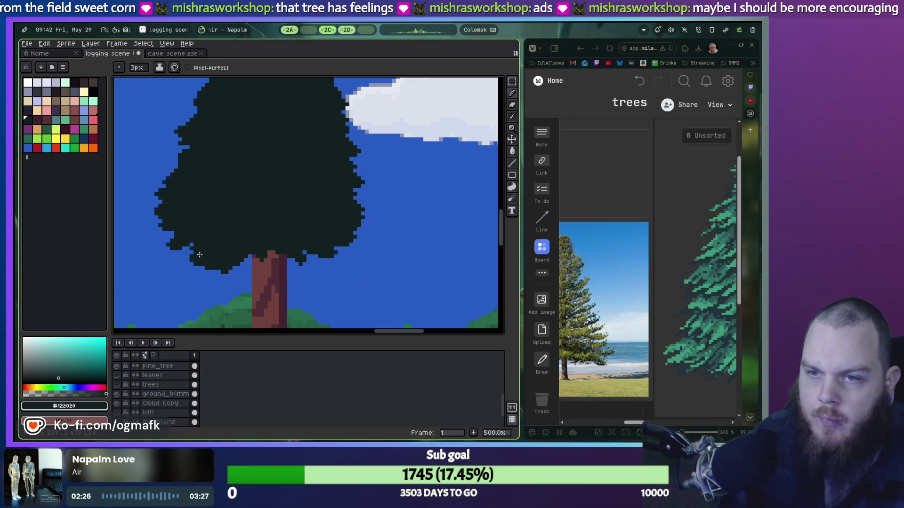
{"action": "left_click_drag", "start_coordinate": [193, 245], "coordinate": [177, 260]}
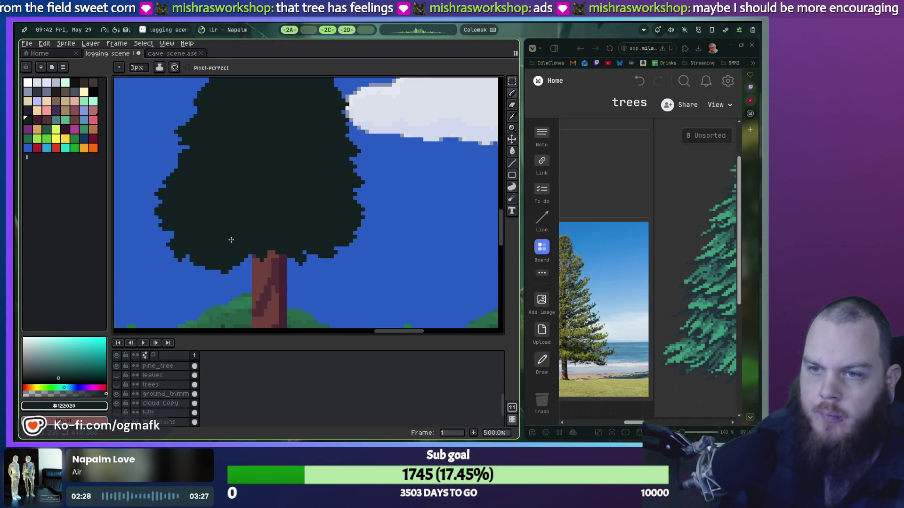
{"action": "key", "text": "ctrl+z"}
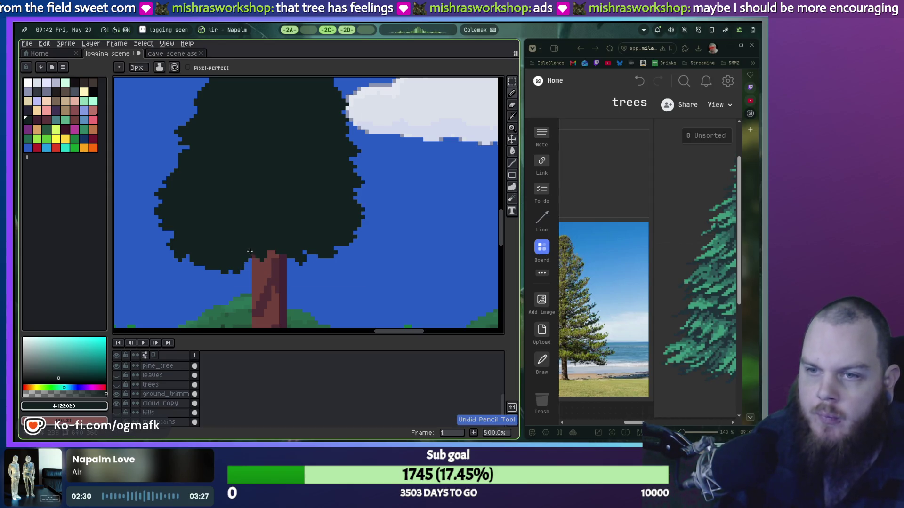
Step: Try extending the canopy's lower-right edge outward, then take the stroke back
{"action": "mouse_move", "coordinate": [334, 251]}
{"action": "left_mouse_down"}
{"action": "mouse_move", "coordinate": [364, 237]}
{"action": "mouse_move", "coordinate": [360, 229]}
{"action": "left_mouse_up"}
{"action": "scroll", "coordinate": [325, 226], "scroll_direction": "down", "scroll_amount": 1}
{"action": "scroll", "coordinate": [320, 226], "scroll_direction": "down", "scroll_amount": 1}
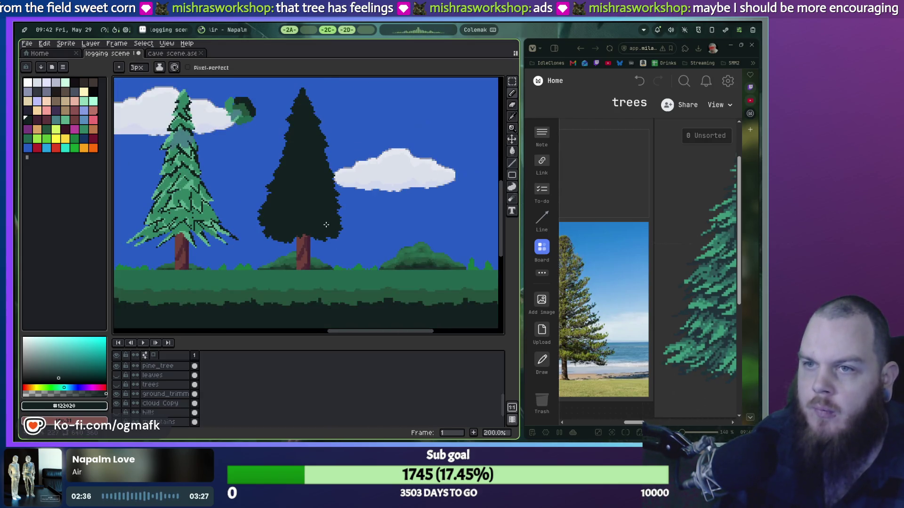
{"action": "scroll", "coordinate": [301, 227], "scroll_direction": "up", "scroll_amount": 1}
{"action": "scroll", "coordinate": [293, 228], "scroll_direction": "up", "scroll_amount": 1}
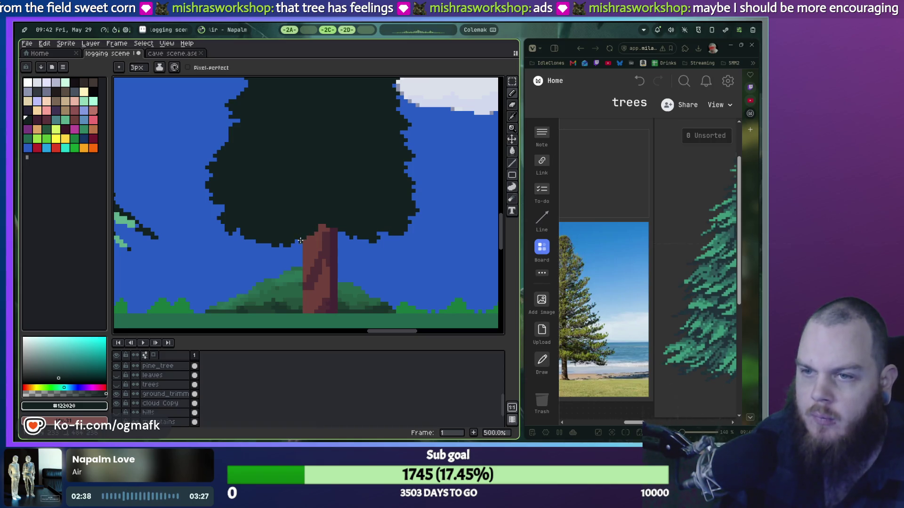
{"action": "key", "text": "ctrl+z"}
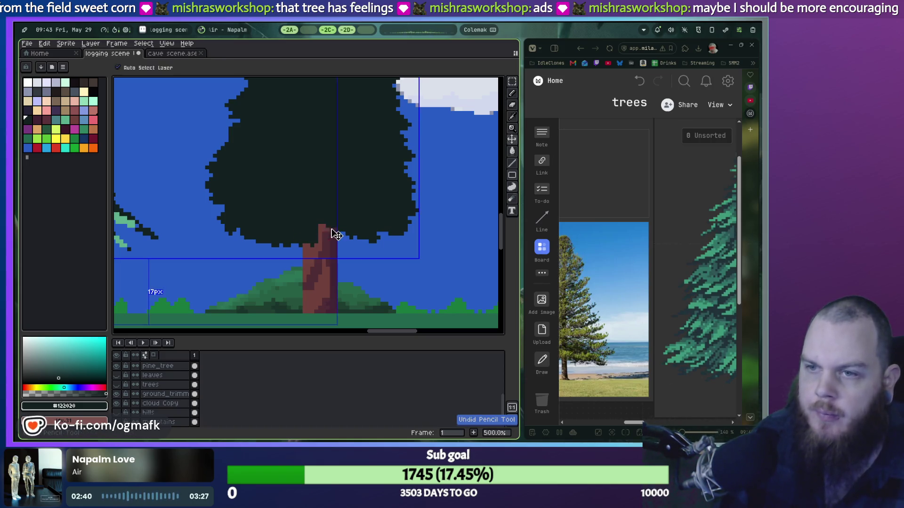
Step: Paint dark leaves over the top of the trunk and extend the canopy's lower-left edge
{"action": "left_click_drag", "start_coordinate": [330, 237], "coordinate": [322, 226]}
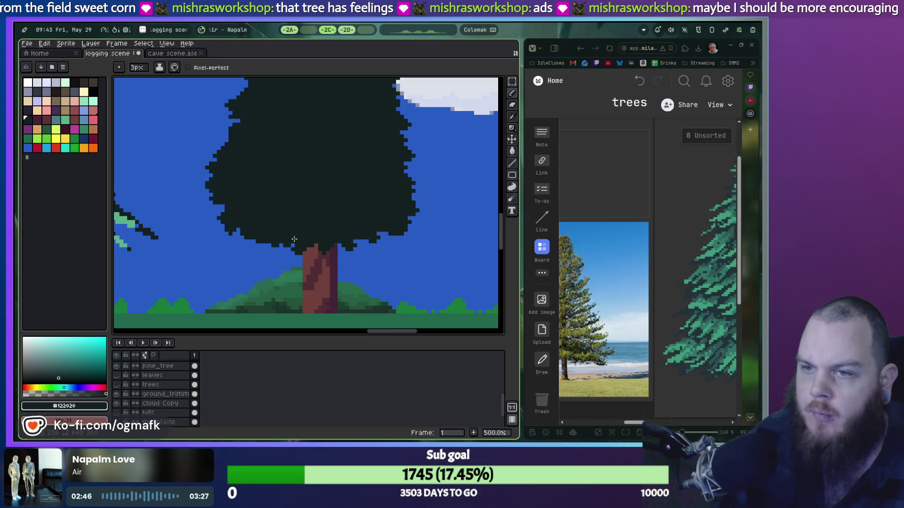
{"action": "key", "text": "ctrl"}
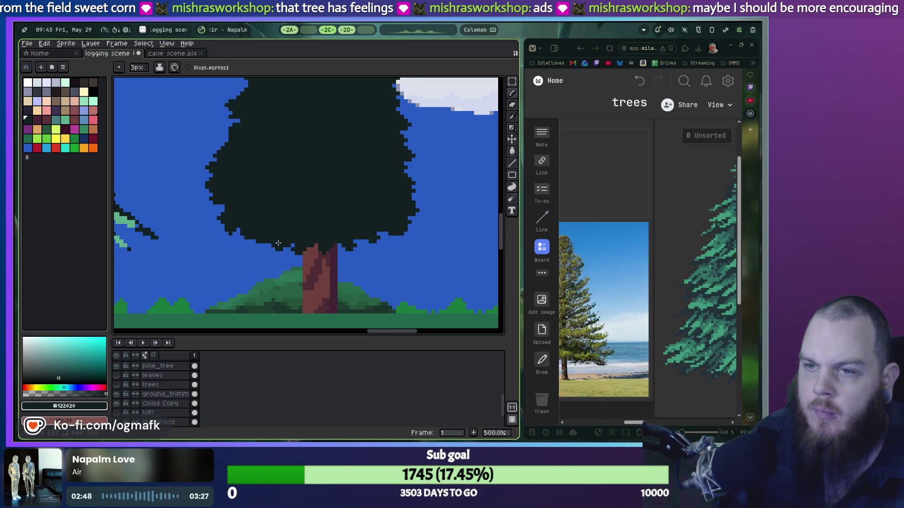
{"action": "left_click_drag", "start_coordinate": [241, 234], "coordinate": [232, 239]}
{"action": "key", "text": "ctrl"}
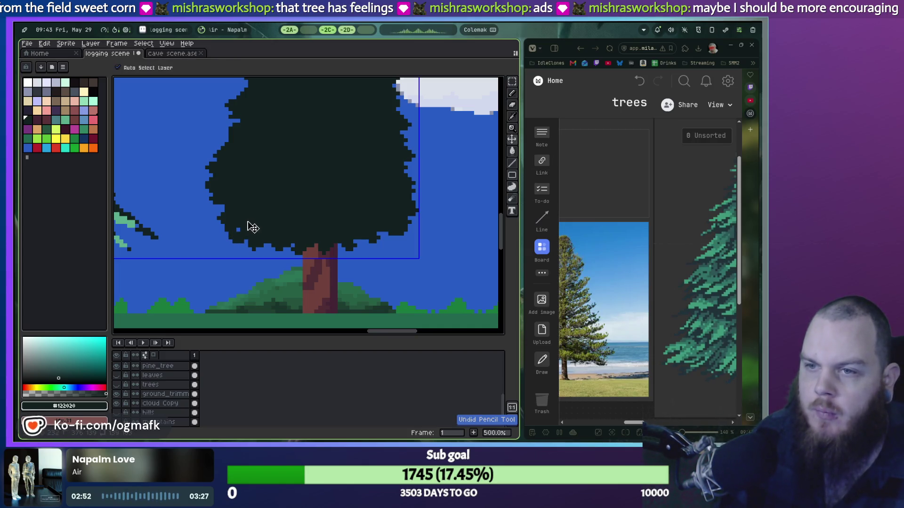
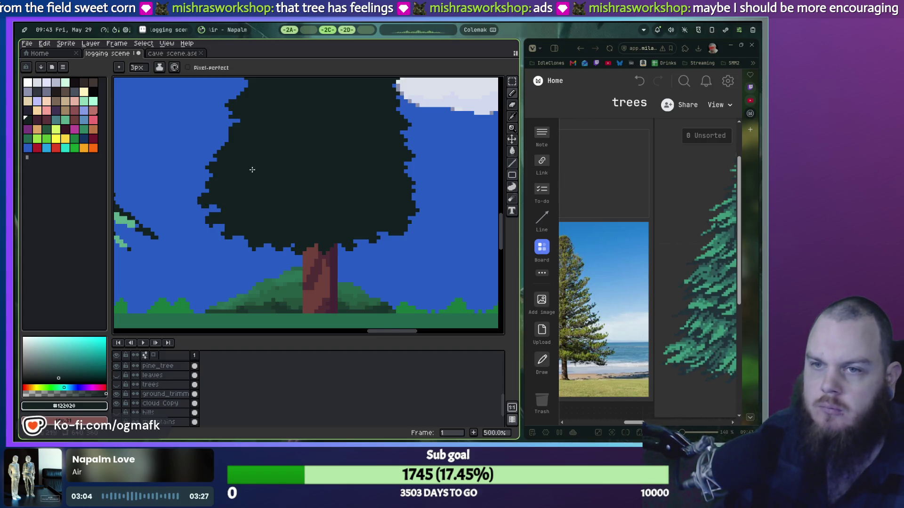
Step: Undo the last stroke on the dark tree's canopy and switch to the thin 1px tool (E)
{"action": "scroll", "coordinate": [251, 172], "scroll_direction": "down", "scroll_amount": 1}
{"action": "key", "text": "ctrl+z"}
{"action": "scroll", "coordinate": [209, 225], "scroll_direction": "up", "scroll_amount": 2}
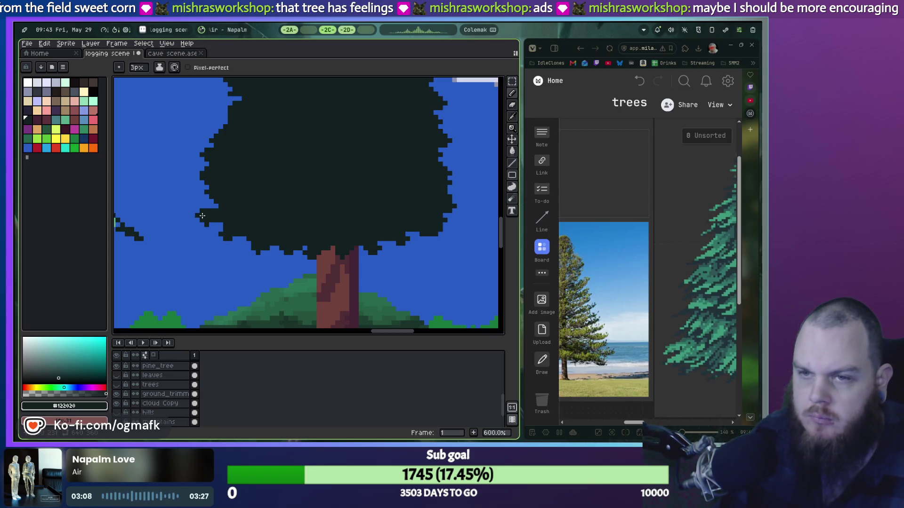
{"action": "key", "text": "e"}
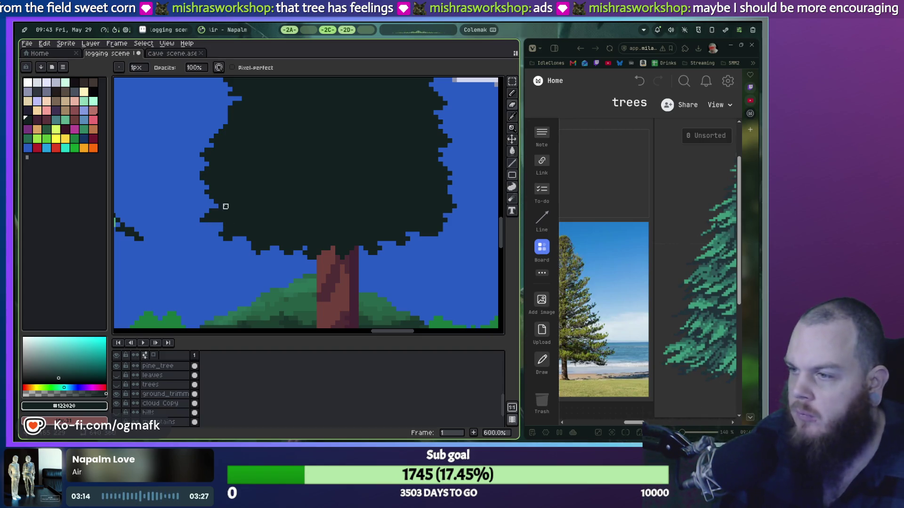
Step: Zoom around the dark tree and scroll Milanote to the pine reference
{"action": "scroll", "coordinate": [226, 206], "scroll_direction": "down", "scroll_amount": 2}
{"action": "scroll", "coordinate": [300, 152], "scroll_direction": "down", "scroll_amount": 1}
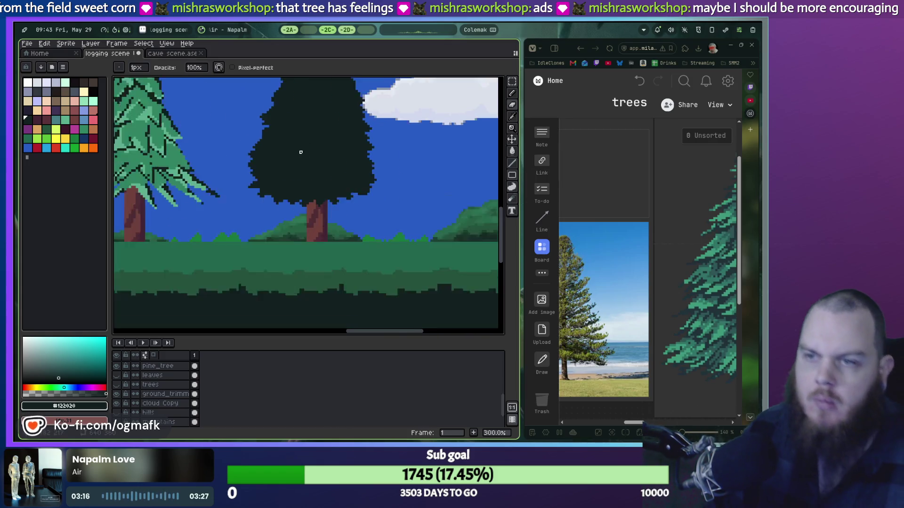
{"action": "scroll", "coordinate": [300, 152], "scroll_direction": "down", "scroll_amount": 1}
{"action": "scroll", "coordinate": [303, 155], "scroll_direction": "down", "scroll_amount": 1}
{"action": "scroll", "coordinate": [303, 160], "scroll_direction": "up", "scroll_amount": 1}
{"action": "scroll", "coordinate": [308, 202], "scroll_direction": "up", "scroll_amount": 3}
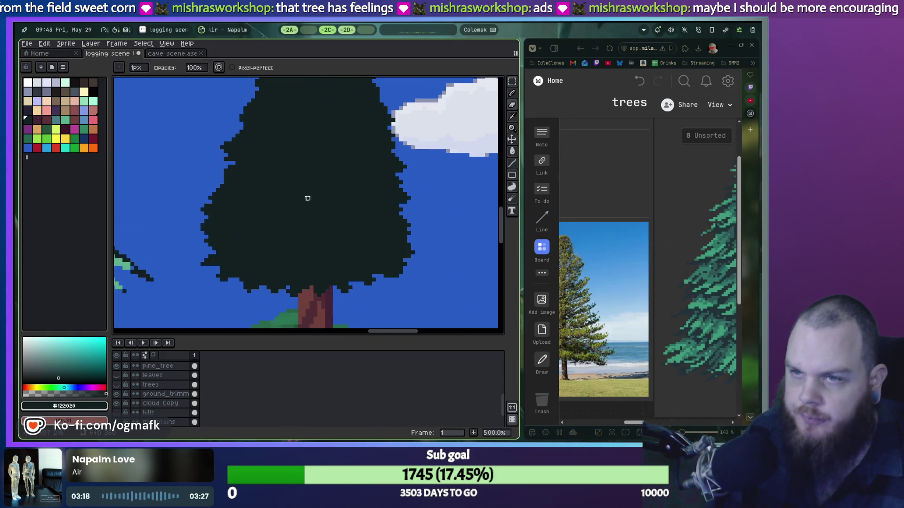
{"action": "scroll", "coordinate": [305, 201], "scroll_direction": "up", "scroll_amount": 1}
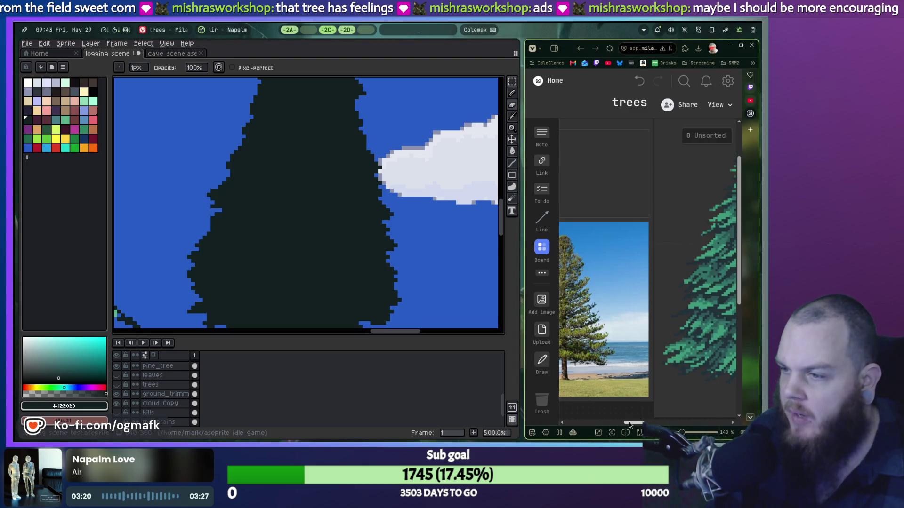
{"action": "left_click_drag", "start_coordinate": [630, 423], "coordinate": [643, 423]}
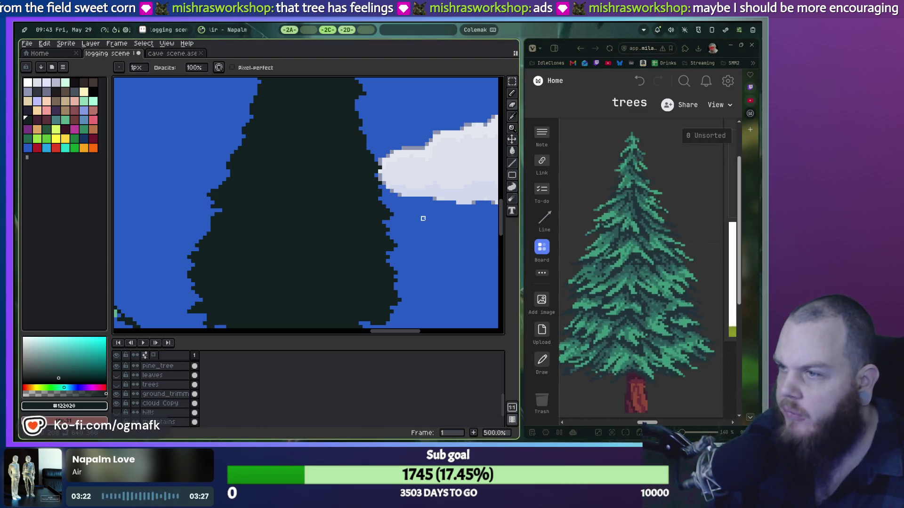
{"action": "scroll", "coordinate": [365, 215], "scroll_direction": "up", "scroll_amount": 5}
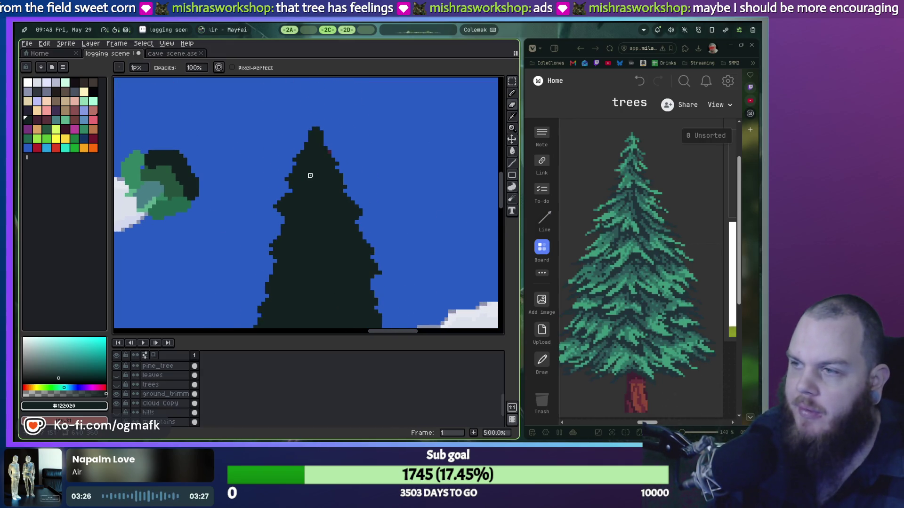
{"action": "scroll", "coordinate": [308, 161], "scroll_direction": "up", "scroll_amount": 2}
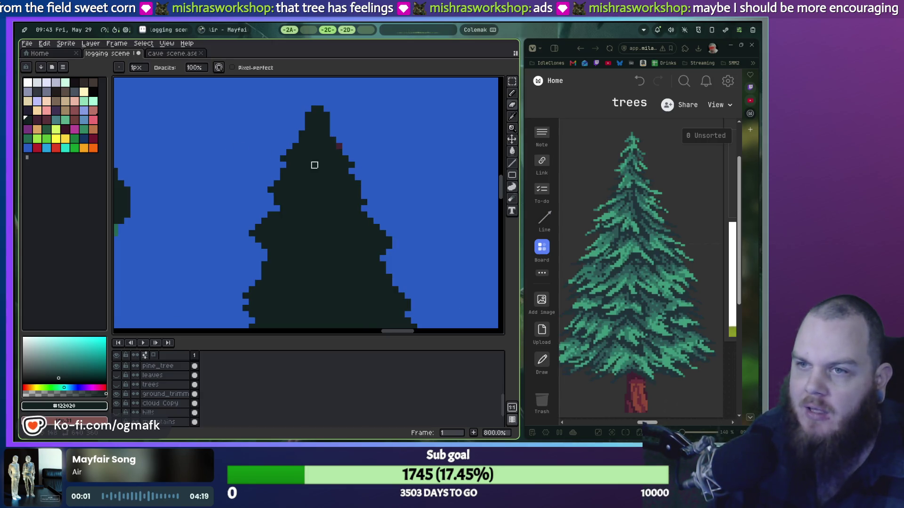
{"action": "scroll", "coordinate": [320, 162], "scroll_direction": "up", "scroll_amount": 2}
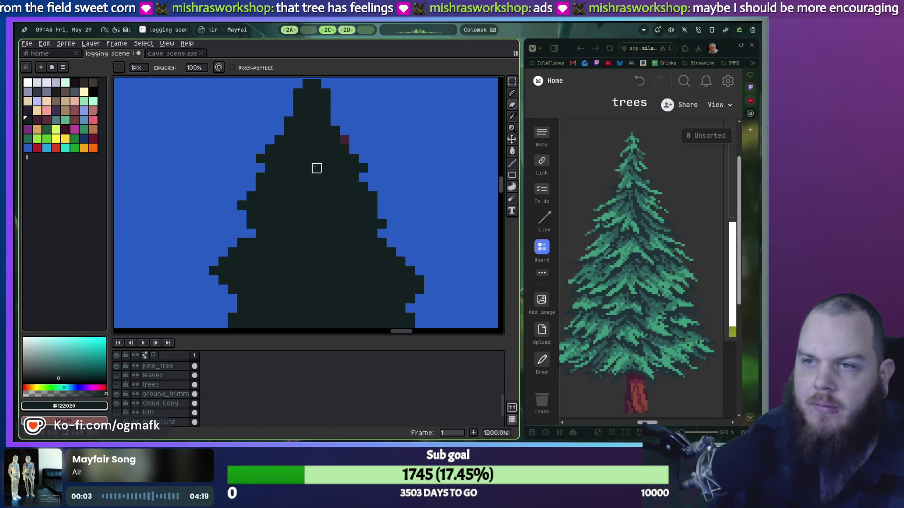
{"action": "scroll", "coordinate": [313, 166], "scroll_direction": "down", "scroll_amount": 4}
{"action": "scroll", "coordinate": [315, 179], "scroll_direction": "down", "scroll_amount": 4}
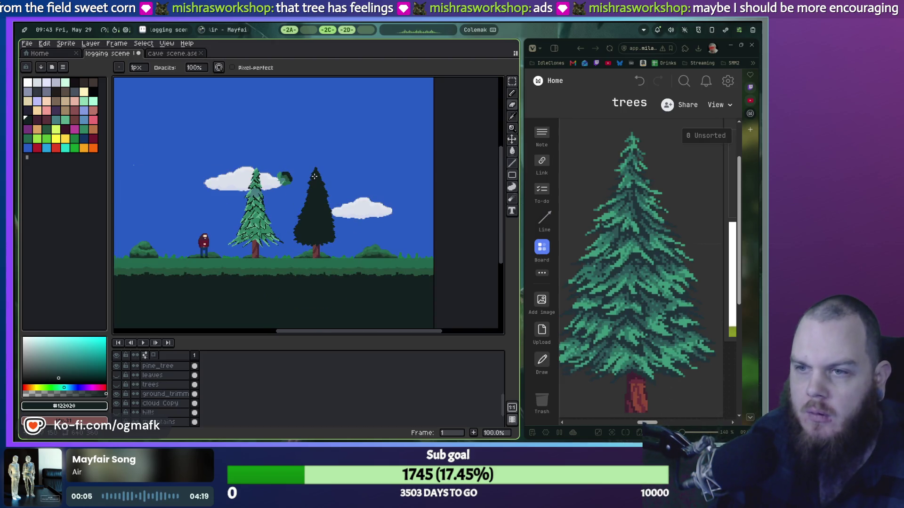
{"action": "scroll", "coordinate": [314, 176], "scroll_direction": "up", "scroll_amount": 1}
{"action": "scroll", "coordinate": [316, 223], "scroll_direction": "up", "scroll_amount": 1}
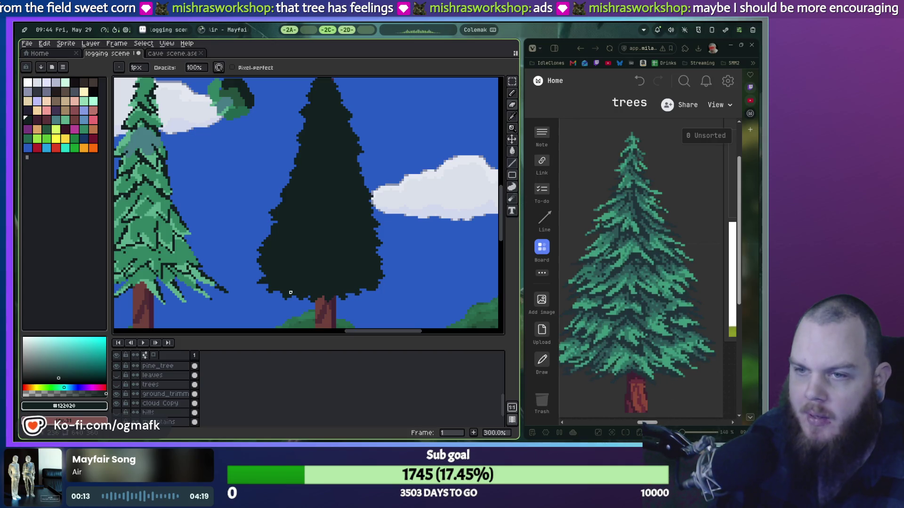
Step: Select the dark tree's lower canopy with the rectangular marquee and delete it
{"action": "key", "text": "m"}
{"action": "left_click_drag", "start_coordinate": [250, 273], "coordinate": [404, 316]}
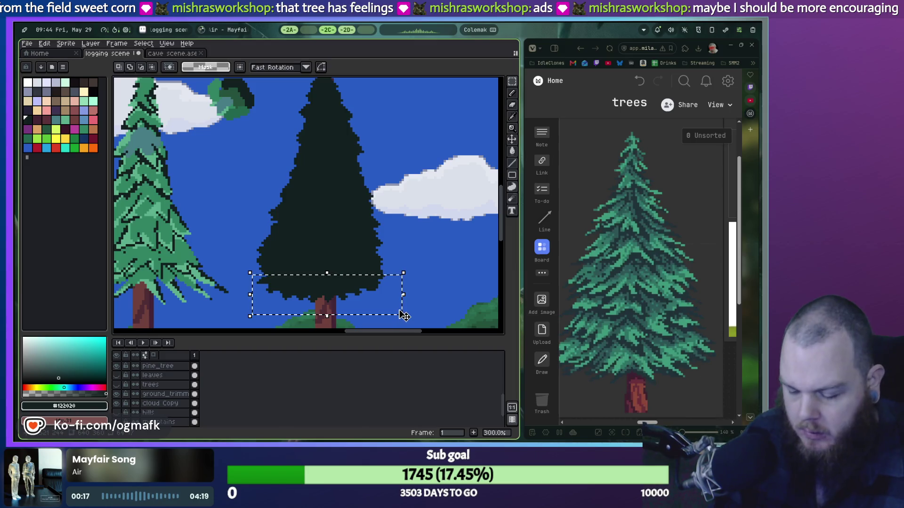
{"action": "key", "text": "Delete"}
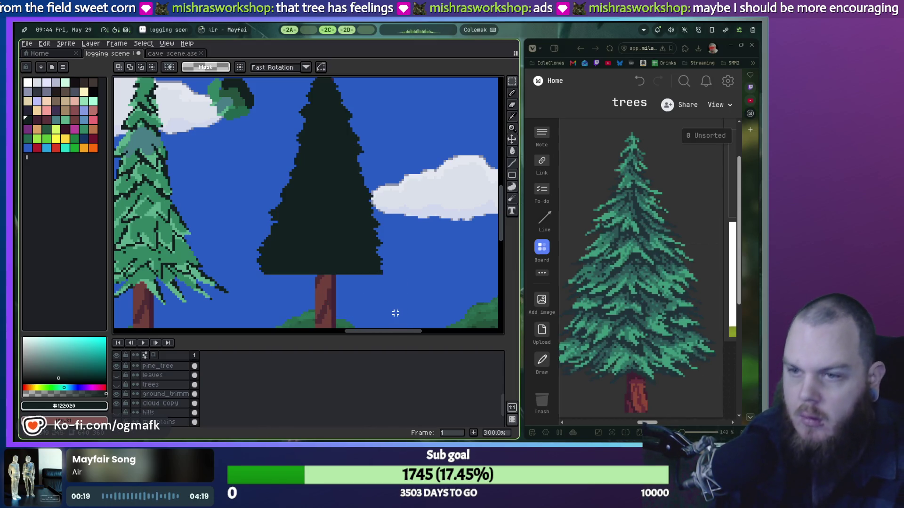
{"action": "scroll", "coordinate": [366, 293], "scroll_direction": "up", "scroll_amount": 2}
Step: Redraw a jagged lower foliage edge with the pencil on both sides just above the trunk
{"action": "key", "text": "b"}
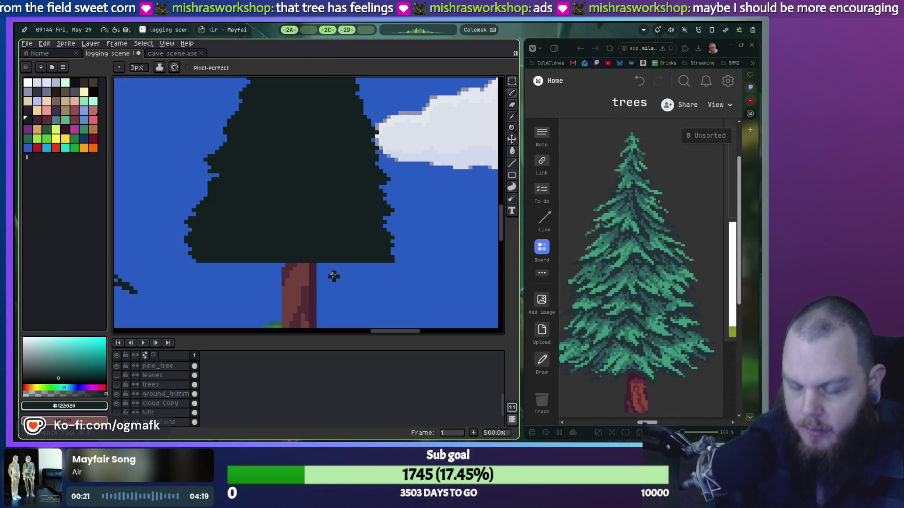
{"action": "left_click_drag", "start_coordinate": [206, 276], "coordinate": [212, 263]}
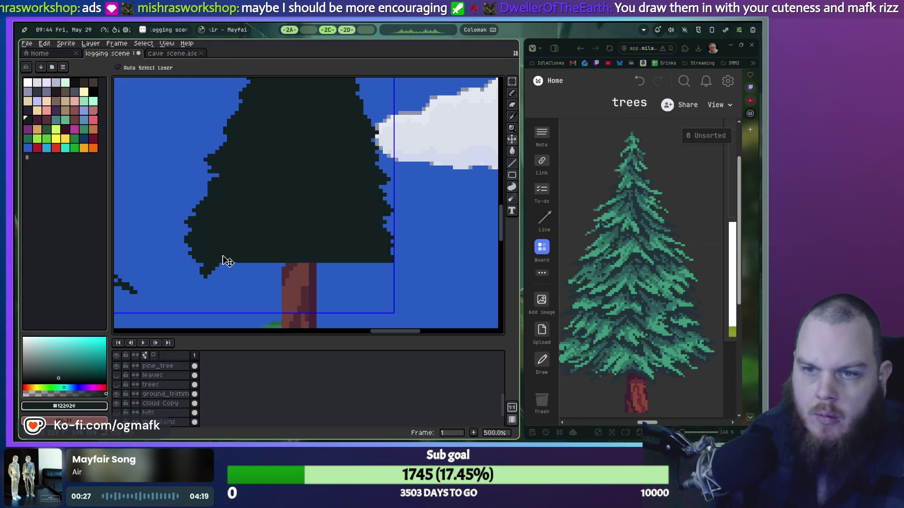
{"action": "key", "text": "ctrl+z"}
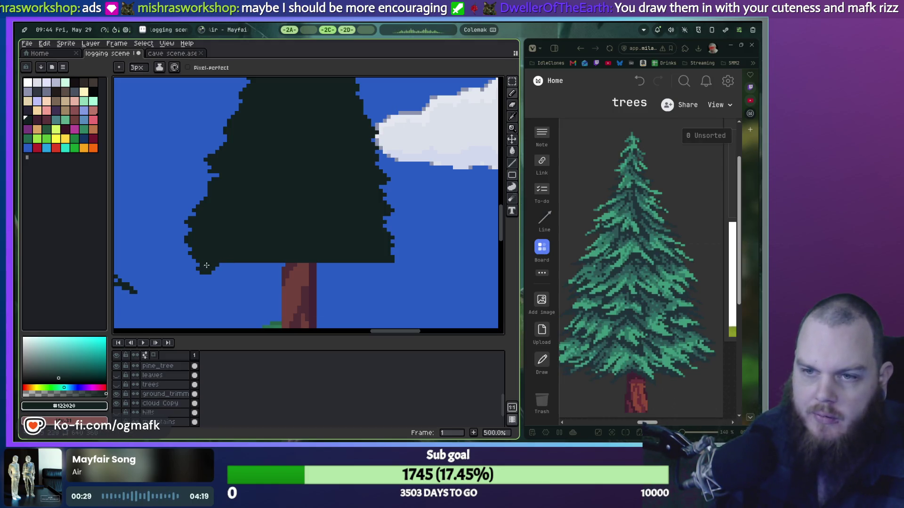
{"action": "mouse_move", "coordinate": [230, 259]}
{"action": "left_mouse_down"}
{"action": "mouse_move", "coordinate": [210, 280]}
{"action": "mouse_move", "coordinate": [233, 266]}
{"action": "mouse_move", "coordinate": [260, 275]}
{"action": "left_mouse_up"}
{"action": "scroll", "coordinate": [264, 267], "scroll_direction": "down", "scroll_amount": 2}
{"action": "scroll", "coordinate": [261, 275], "scroll_direction": "up", "scroll_amount": 2}
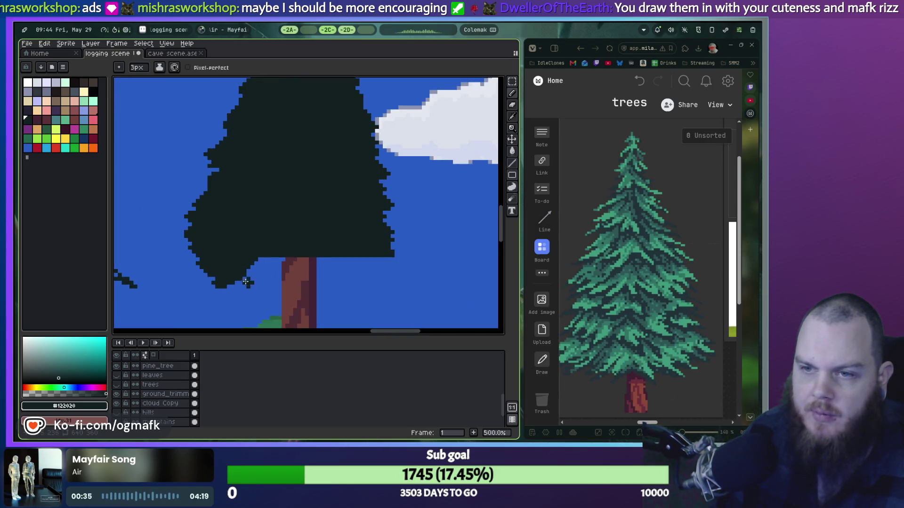
{"action": "mouse_move", "coordinate": [229, 288]}
{"action": "left_mouse_down"}
{"action": "mouse_move", "coordinate": [252, 285]}
{"action": "mouse_move", "coordinate": [264, 259]}
{"action": "left_mouse_up"}
{"action": "mouse_move", "coordinate": [369, 262]}
{"action": "left_mouse_down"}
{"action": "mouse_move", "coordinate": [381, 257]}
{"action": "mouse_move", "coordinate": [376, 284]}
{"action": "mouse_move", "coordinate": [350, 264]}
{"action": "mouse_move", "coordinate": [364, 280]}
{"action": "mouse_move", "coordinate": [313, 258]}
{"action": "mouse_move", "coordinate": [265, 275]}
{"action": "mouse_move", "coordinate": [338, 275]}
{"action": "mouse_move", "coordinate": [358, 286]}
{"action": "left_mouse_up"}
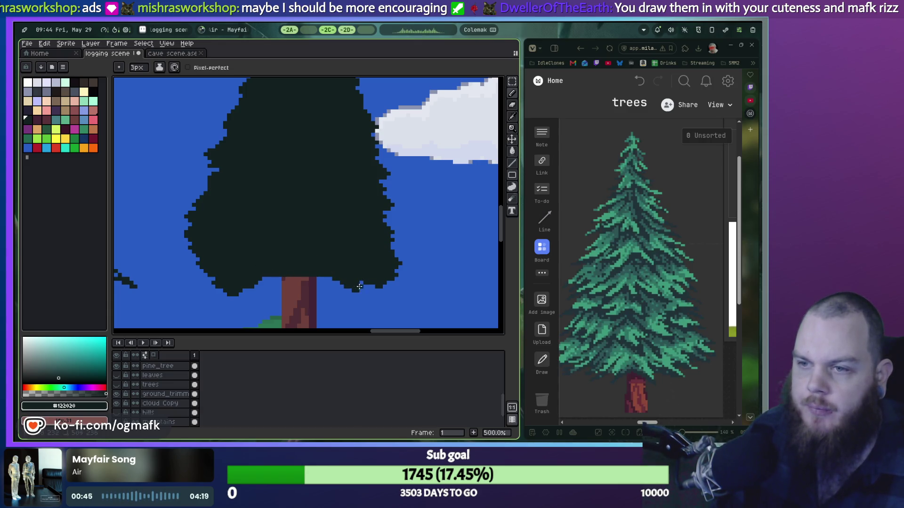
{"action": "scroll", "coordinate": [350, 281], "scroll_direction": "down", "scroll_amount": 2}
{"action": "scroll", "coordinate": [295, 277], "scroll_direction": "up", "scroll_amount": 2}
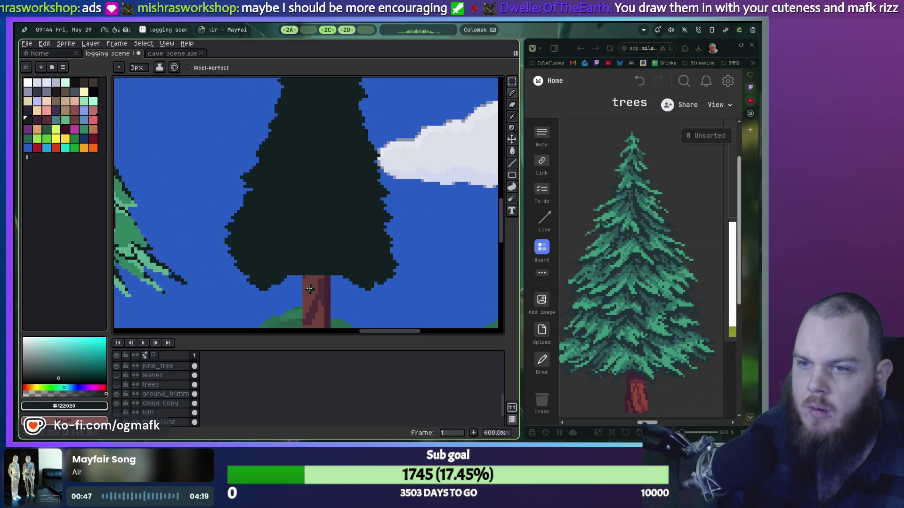
Step: Paint the canopy's lower edge left and right of the trunk and across its top
{"action": "mouse_move", "coordinate": [295, 276]}
{"action": "left_mouse_down"}
{"action": "mouse_move", "coordinate": [247, 296]}
{"action": "mouse_move", "coordinate": [282, 273]}
{"action": "mouse_move", "coordinate": [292, 286]}
{"action": "left_mouse_up"}
{"action": "left_click_drag", "start_coordinate": [292, 278], "coordinate": [373, 280]}
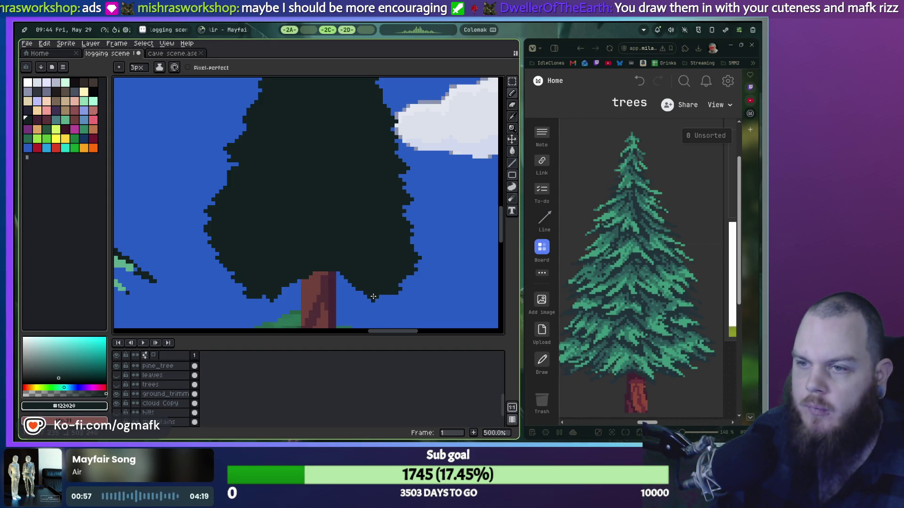
{"action": "left_click_drag", "start_coordinate": [304, 275], "coordinate": [327, 275]}
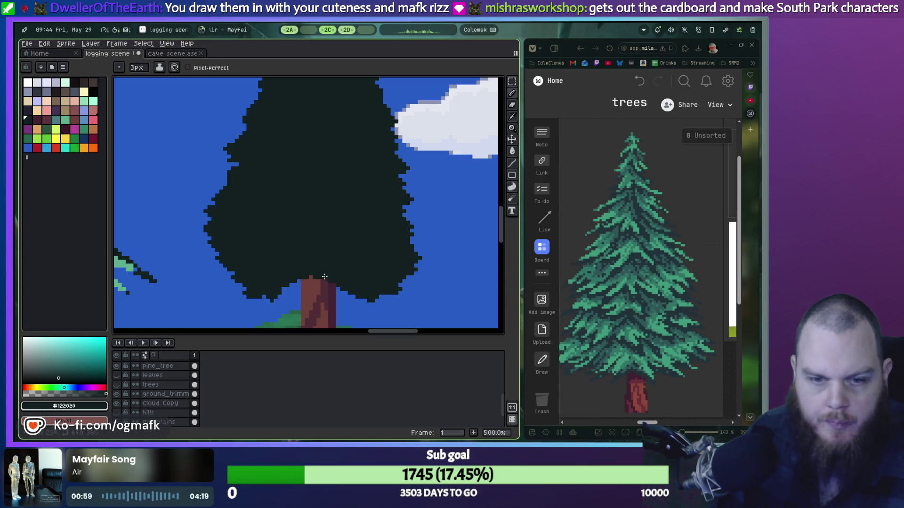
{"action": "scroll", "coordinate": [309, 268], "scroll_direction": "down", "scroll_amount": 2}
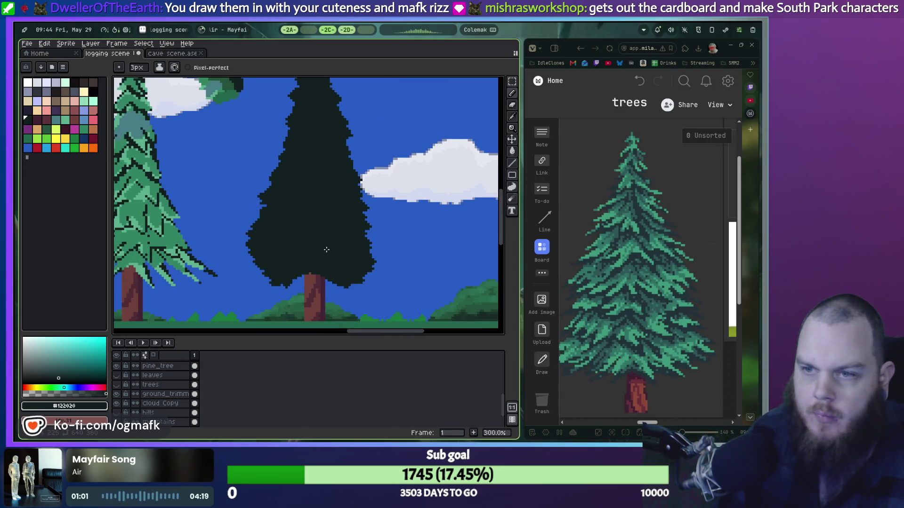
{"action": "scroll", "coordinate": [330, 245], "scroll_direction": "down", "scroll_amount": 1}
{"action": "scroll", "coordinate": [320, 259], "scroll_direction": "up", "scroll_amount": 2}
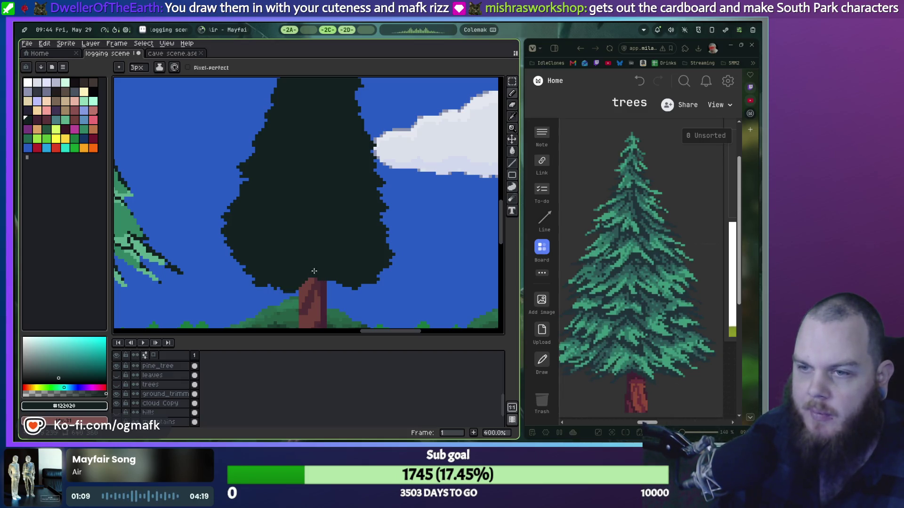
Step: Repaint the canopy over the trunk top after undoing a bad stroke, then zoom out
{"action": "mouse_move", "coordinate": [304, 280]}
{"action": "left_mouse_down"}
{"action": "mouse_move", "coordinate": [335, 282]}
{"action": "mouse_move", "coordinate": [320, 283]}
{"action": "left_mouse_up"}
{"action": "key", "text": "ctrl+z"}
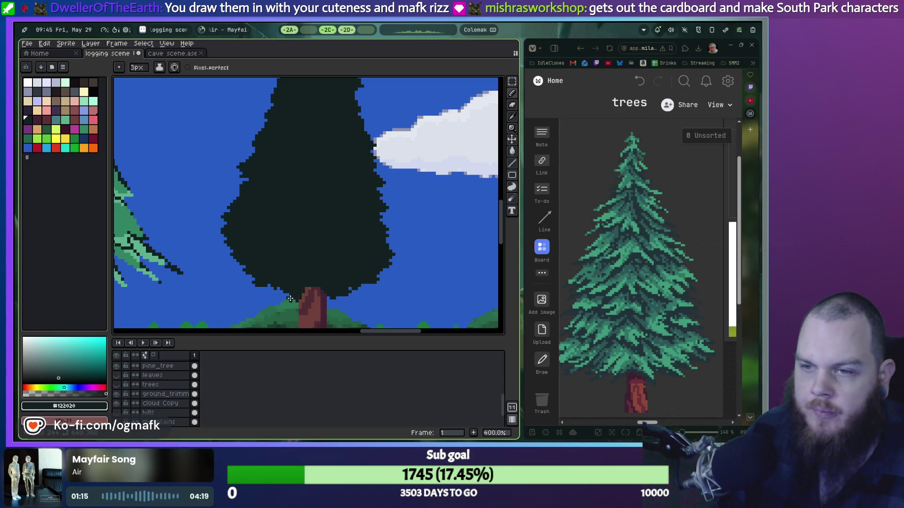
{"action": "left_click_drag", "start_coordinate": [303, 289], "coordinate": [307, 284]}
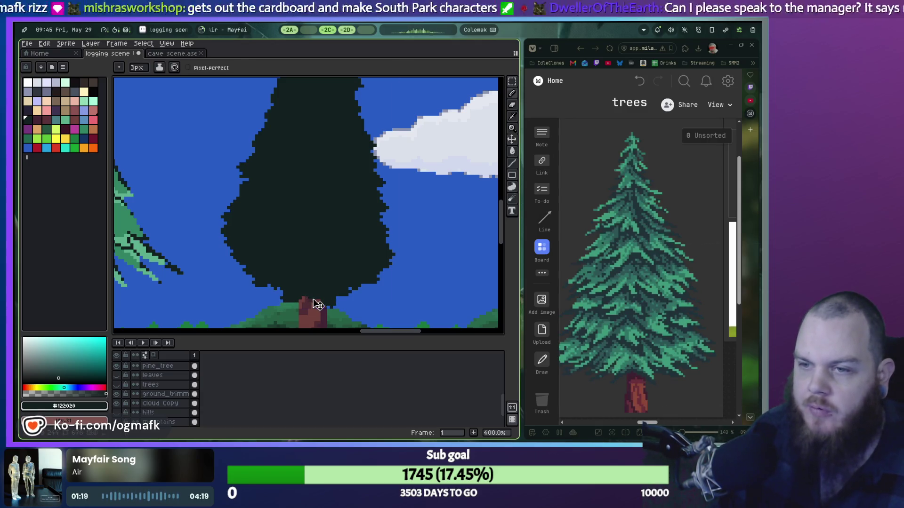
{"action": "scroll", "coordinate": [308, 297], "scroll_direction": "down", "scroll_amount": 1}
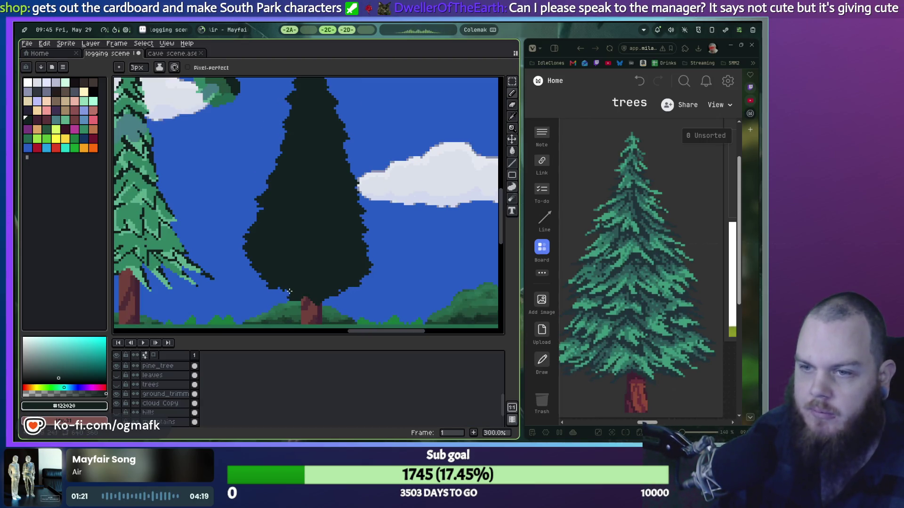
{"action": "scroll", "coordinate": [289, 295], "scroll_direction": "up", "scroll_amount": 2}
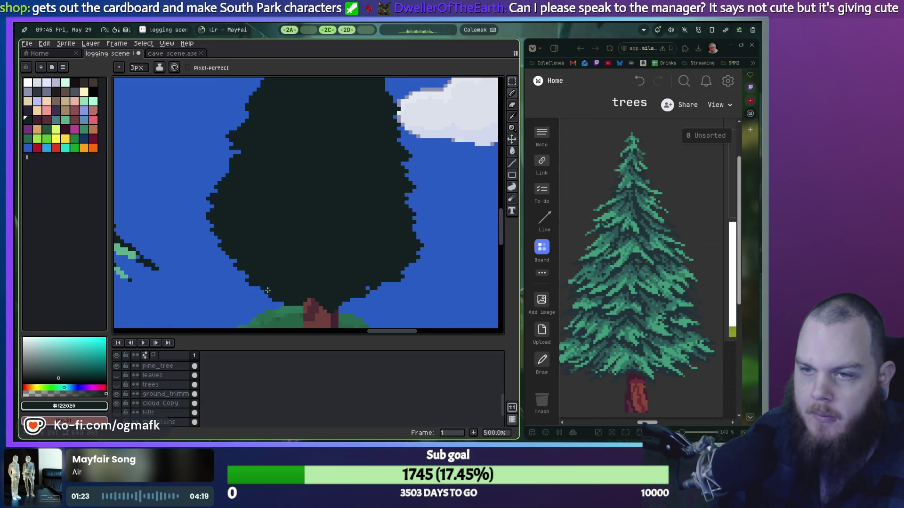
{"action": "scroll", "coordinate": [288, 285], "scroll_direction": "down", "scroll_amount": 2}
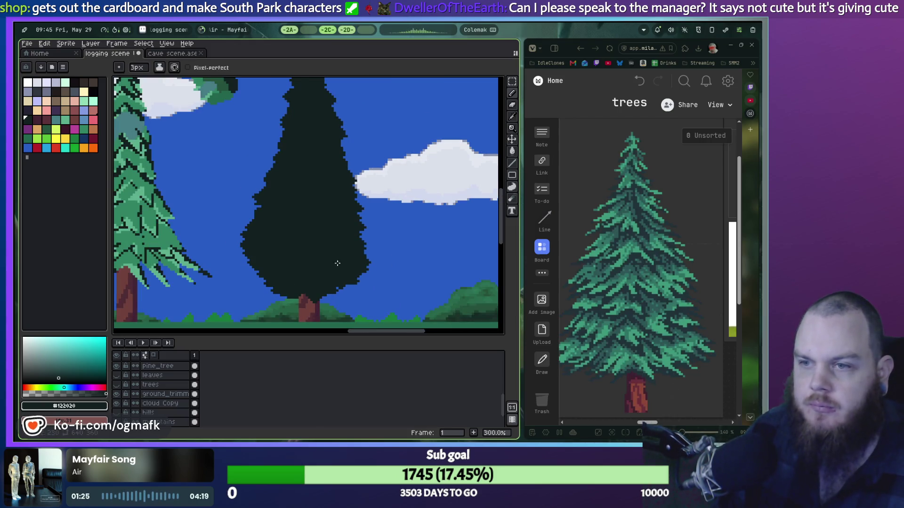
{"action": "scroll", "coordinate": [345, 236], "scroll_direction": "down", "scroll_amount": 2}
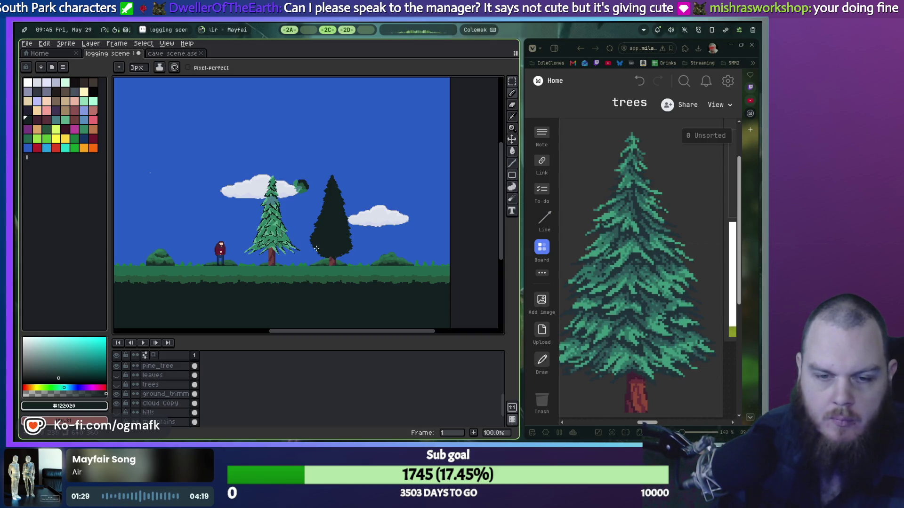
Step: Nudge the dark pine up with the Move tool to reveal more trunk, undoing stray pencil strokes
{"action": "scroll", "coordinate": [347, 229], "scroll_direction": "up", "scroll_amount": 3}
{"action": "scroll", "coordinate": [346, 228], "scroll_direction": "down", "scroll_amount": 1}
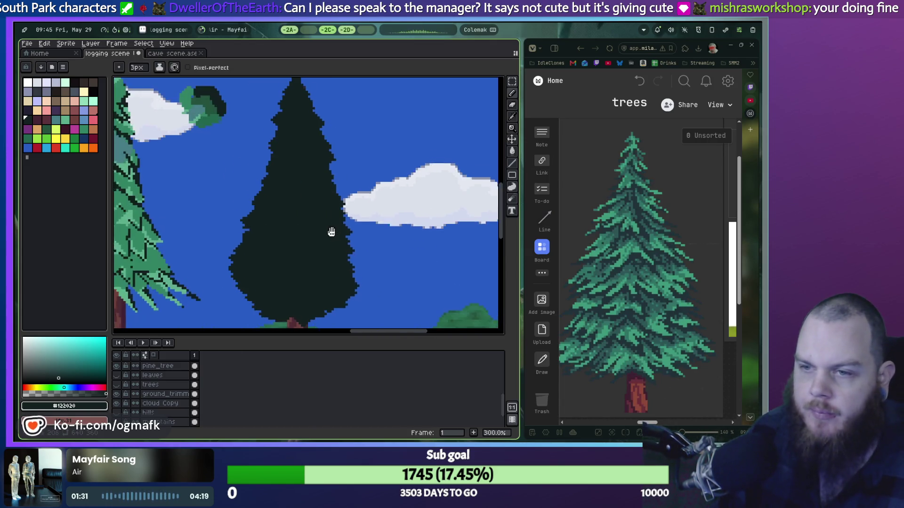
{"action": "key", "text": "v"}
{"action": "key", "text": "ctrl+z"}
{"action": "key", "text": "Up"}
{"action": "key", "text": "Up"}
{"action": "key", "text": "Up"}
{"action": "key", "text": "Up"}
{"action": "key", "text": "Up"}
{"action": "key", "text": "Up"}
{"action": "key", "text": "Up"}
{"action": "key", "text": "Up"}
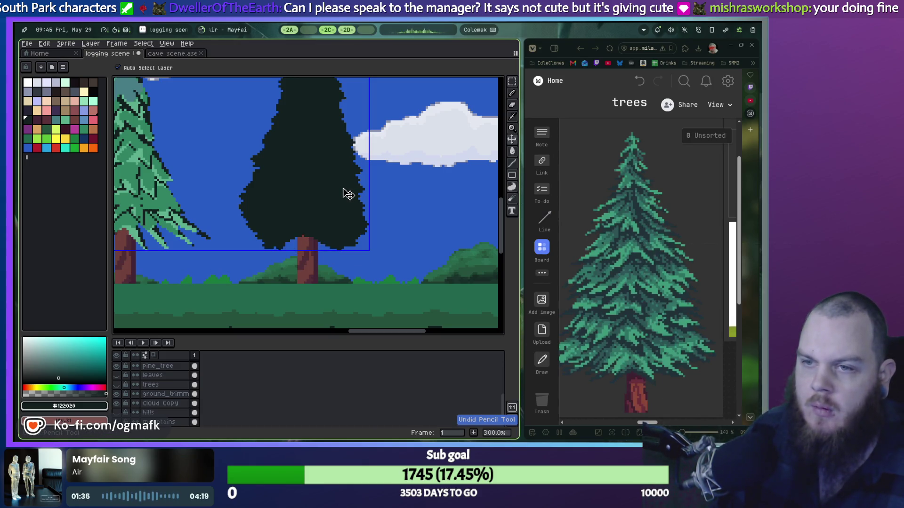
{"action": "key", "text": "b"}
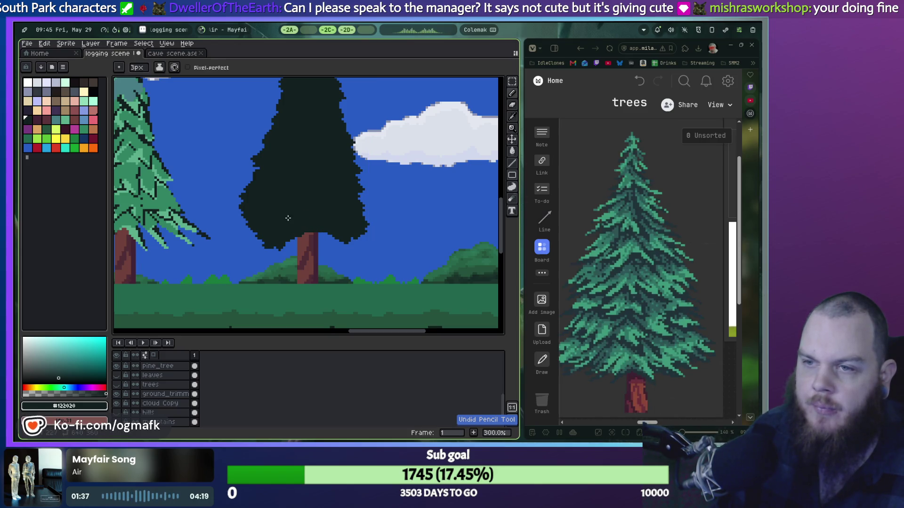
{"action": "key", "text": "v"}
{"action": "key", "text": "ctrl+z"}
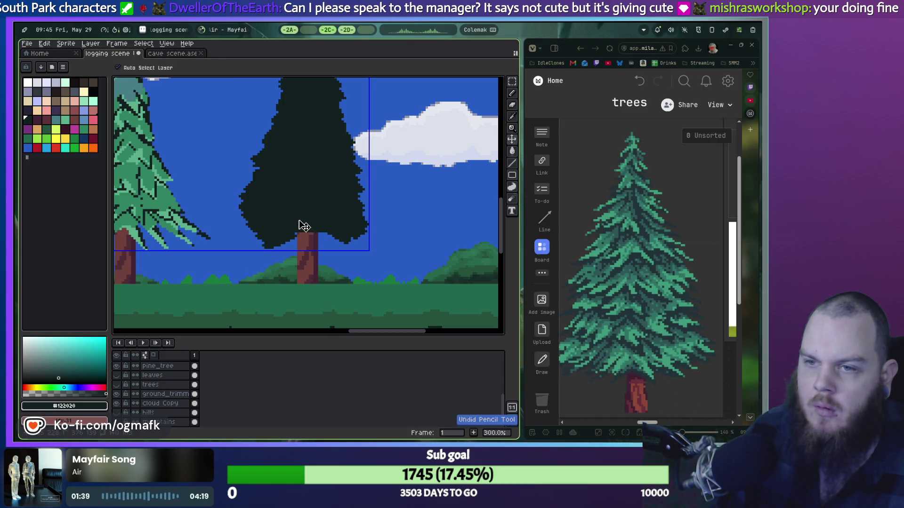
{"action": "key", "text": "b"}
{"action": "key", "text": "v"}
{"action": "key", "text": "b"}
{"action": "left_click_drag", "start_coordinate": [299, 231], "coordinate": [313, 238]}
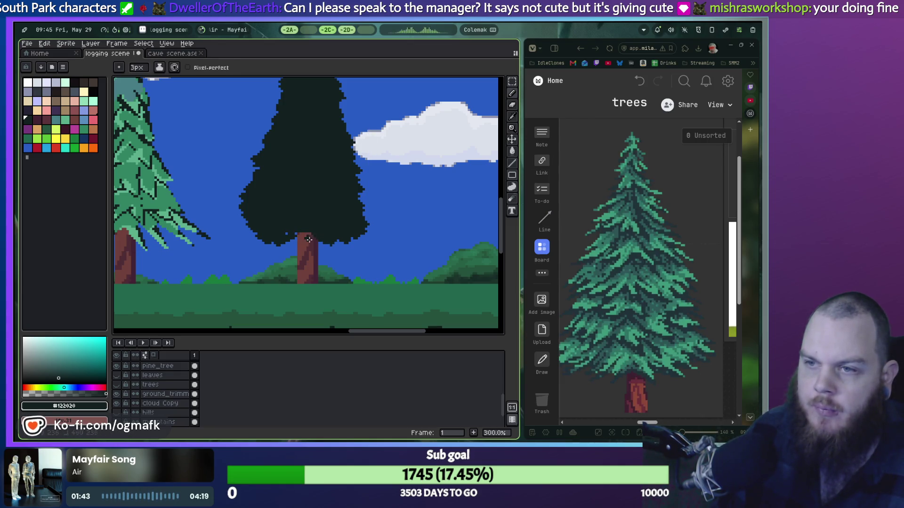
{"action": "key", "text": "ctrl+z"}
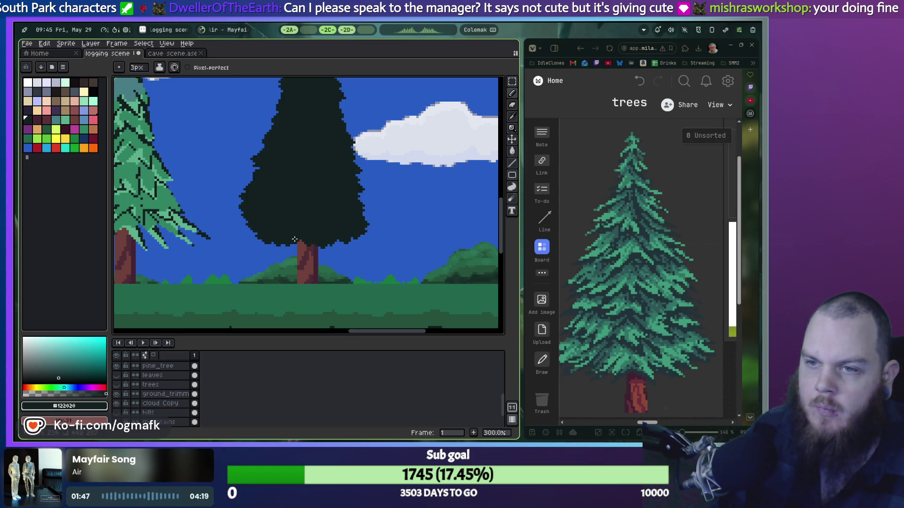
Step: Pan and zoom to the green foliage clump at the cloud's right end
{"action": "scroll", "coordinate": [301, 233], "scroll_direction": "down", "scroll_amount": 2}
{"action": "scroll", "coordinate": [321, 205], "scroll_direction": "up", "scroll_amount": 2}
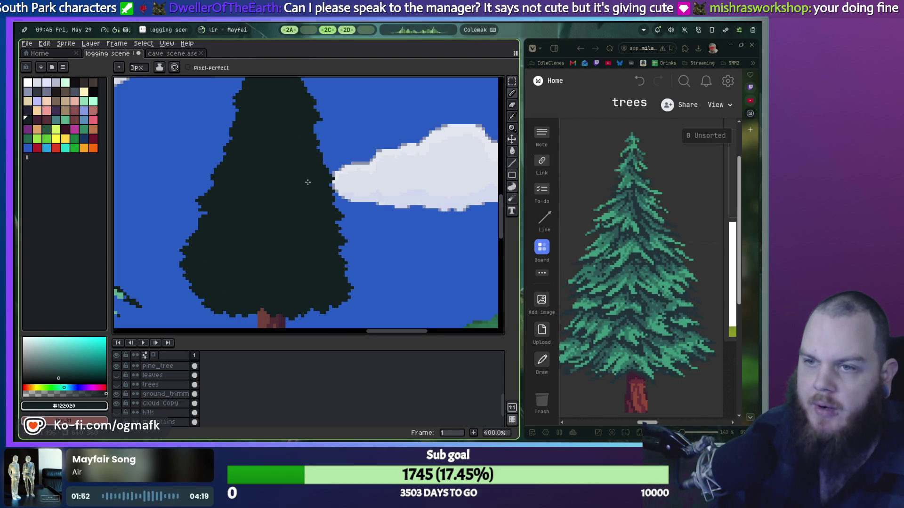
{"action": "scroll", "coordinate": [314, 188], "scroll_direction": "down", "scroll_amount": 1}
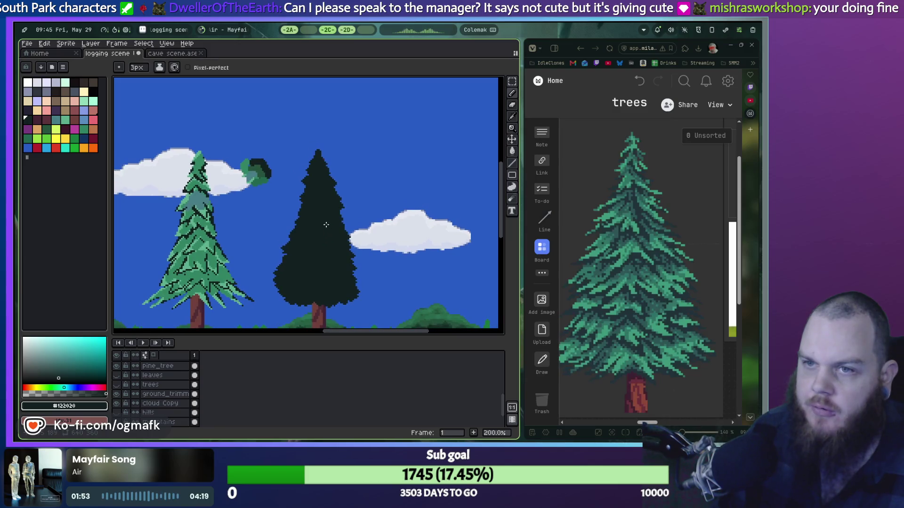
{"action": "scroll", "coordinate": [325, 212], "scroll_direction": "up", "scroll_amount": 2}
{"action": "scroll", "coordinate": [332, 200], "scroll_direction": "up", "scroll_amount": 1}
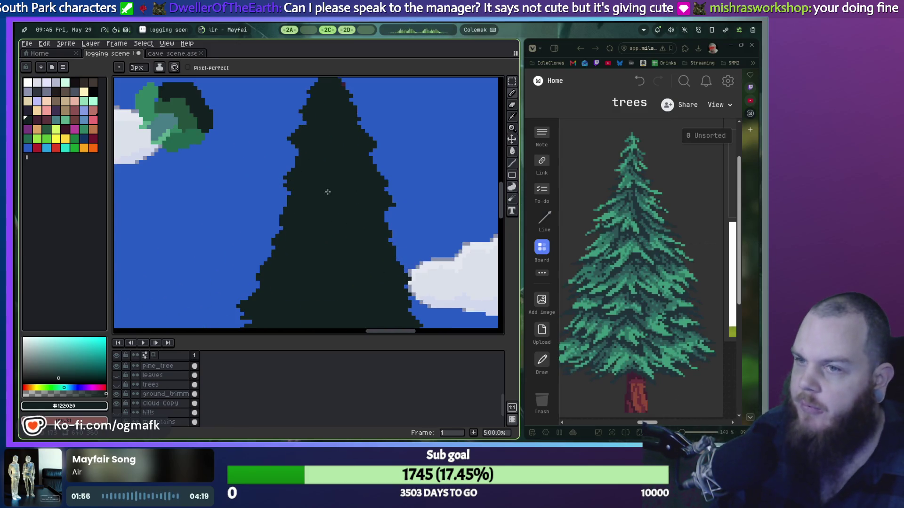
{"action": "left_click_drag", "start_coordinate": [281, 198], "coordinate": [368, 210]}
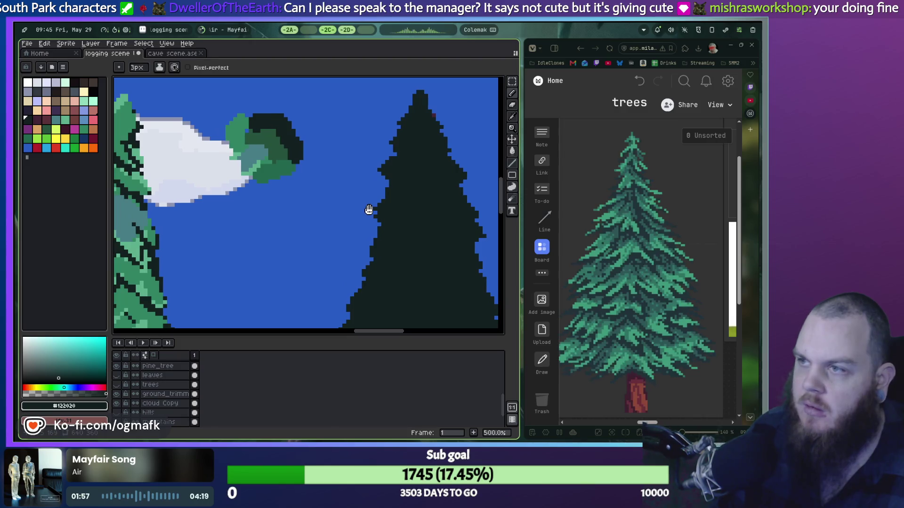
{"action": "scroll", "coordinate": [651, 306], "scroll_direction": "up", "scroll_amount": 1}
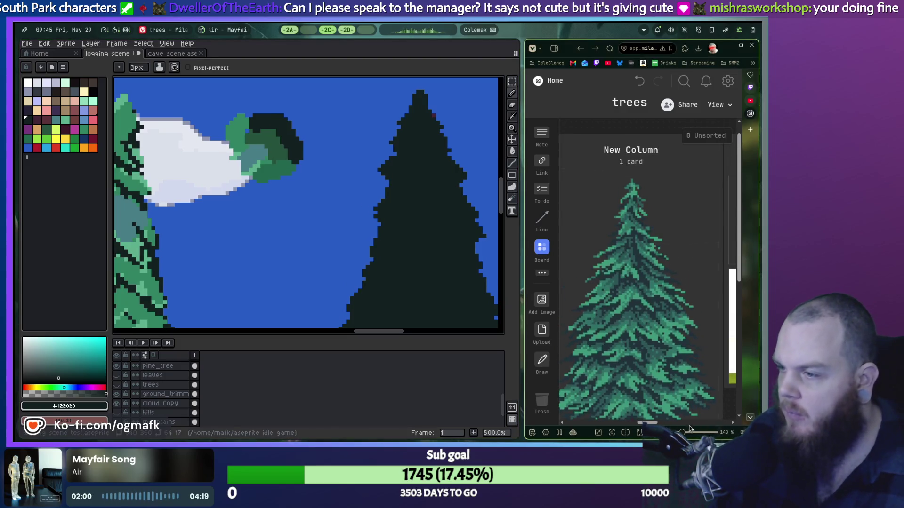
{"action": "scroll", "coordinate": [691, 394], "scroll_direction": "up", "scroll_amount": 12}
{"action": "scroll", "coordinate": [691, 393], "scroll_direction": "up", "scroll_amount": 6}
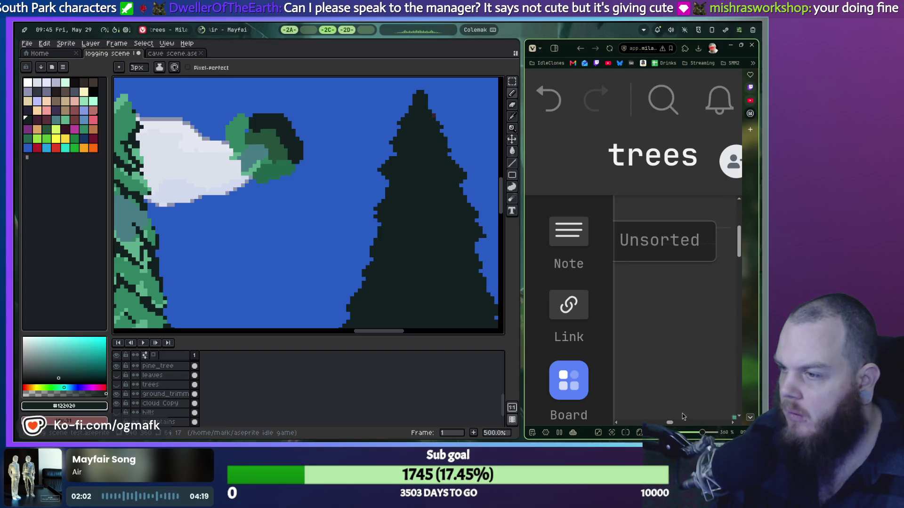
{"action": "left_click_drag", "start_coordinate": [669, 422], "coordinate": [673, 424]}
{"action": "scroll", "coordinate": [673, 426], "scroll_direction": "left", "scroll_amount": 1}
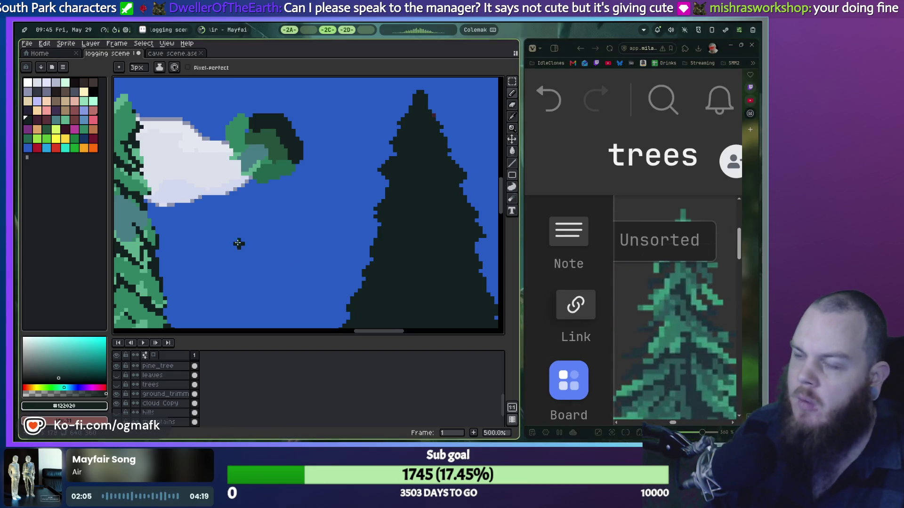
{"action": "scroll", "coordinate": [322, 185], "scroll_direction": "up", "scroll_amount": 3}
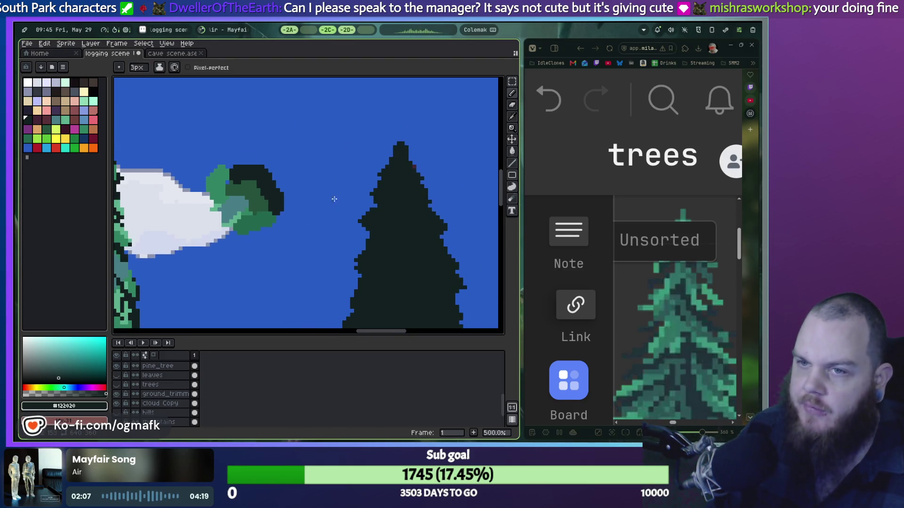
{"action": "scroll", "coordinate": [261, 186], "scroll_direction": "left", "scroll_amount": 3}
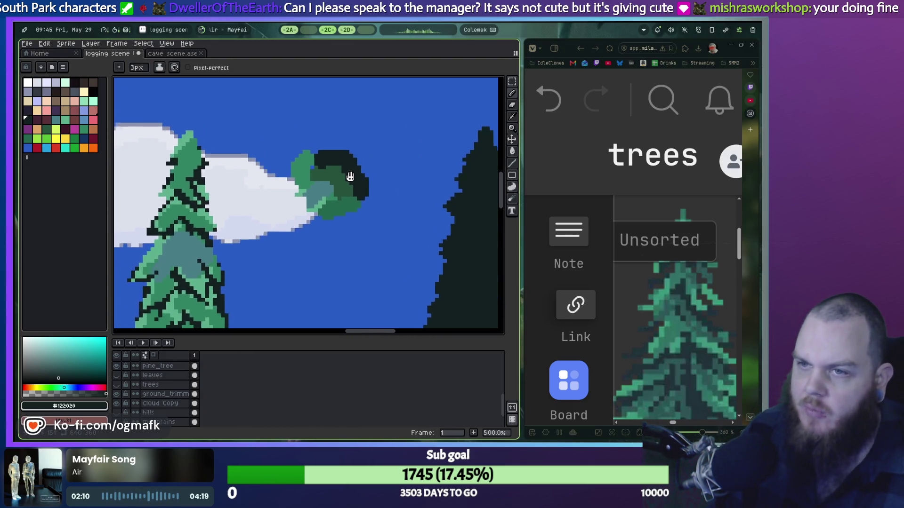
{"action": "scroll", "coordinate": [291, 167], "scroll_direction": "up", "scroll_amount": 2}
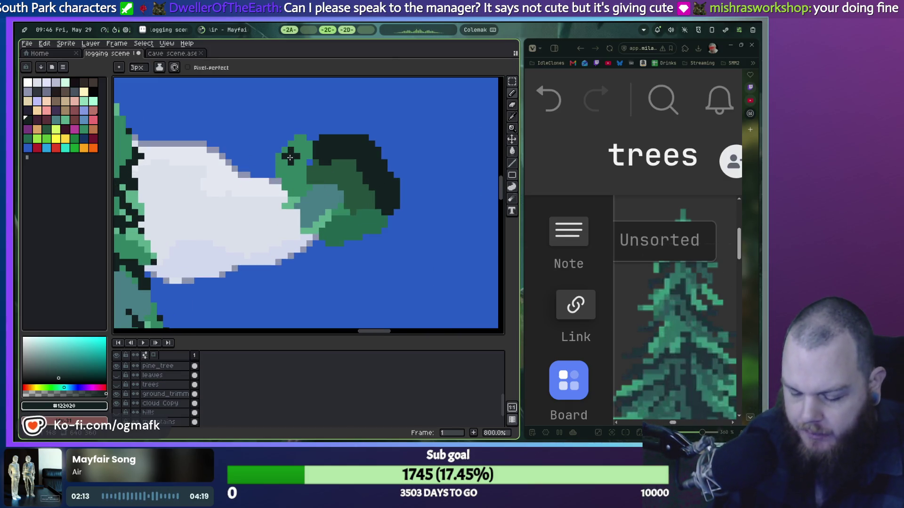
Step: Try the eyedropper and lasso keys, undo the lasso selection, and open the Edit menu
{"action": "key", "text": "i"}
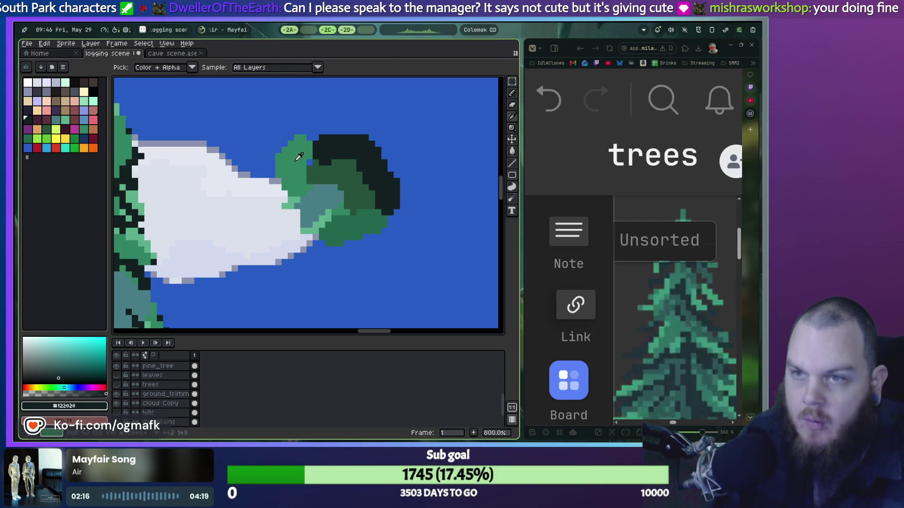
{"action": "key", "text": "q"}
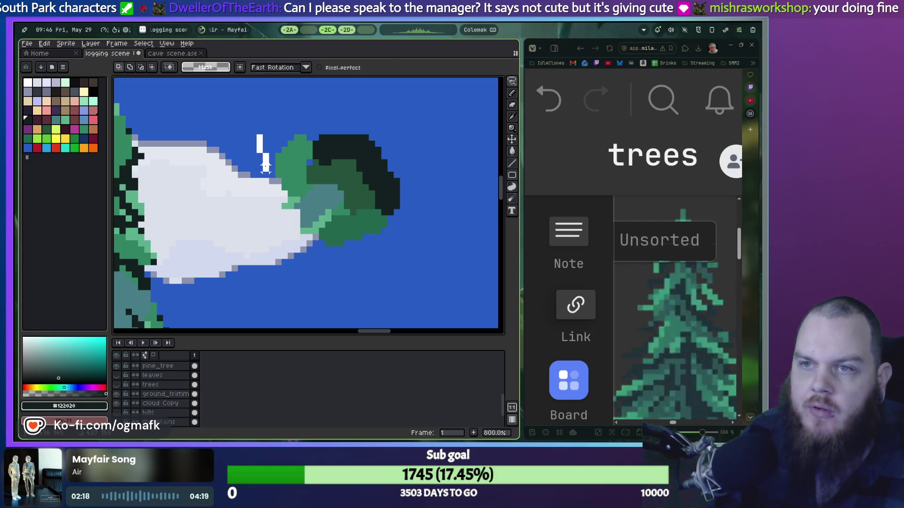
{"action": "key", "text": "ctrl+z"}
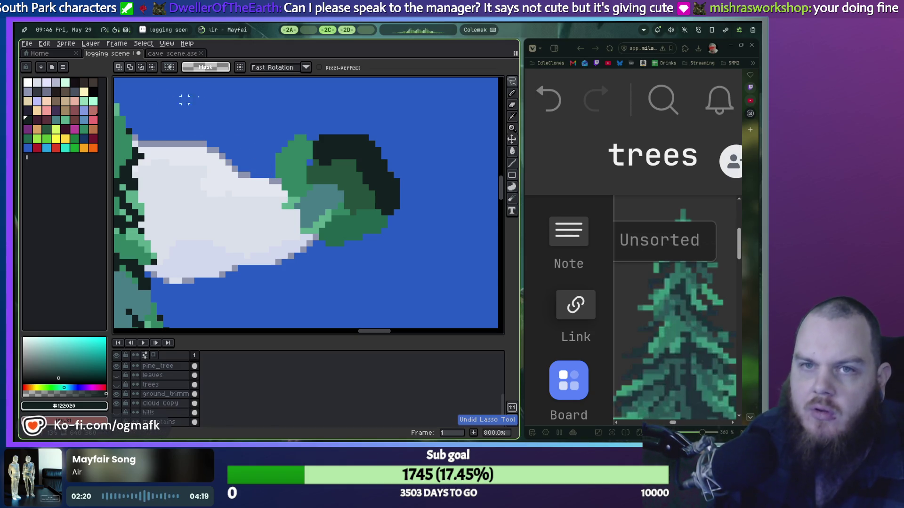
{"action": "left_click", "coordinate": [50, 43]}
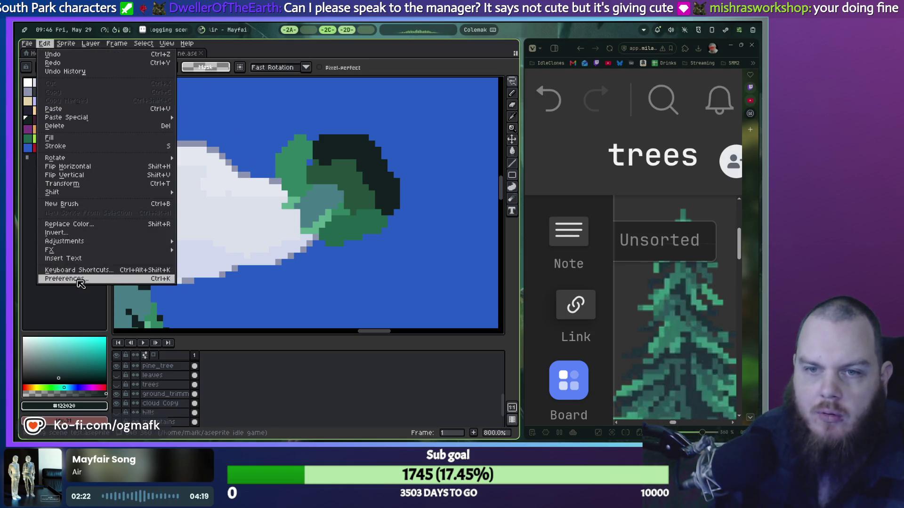
Step: Browse the Keyboard Shortcuts list, close it, and dismiss the accidentally opened Frame Properties
{"action": "left_click", "coordinate": [83, 271]}
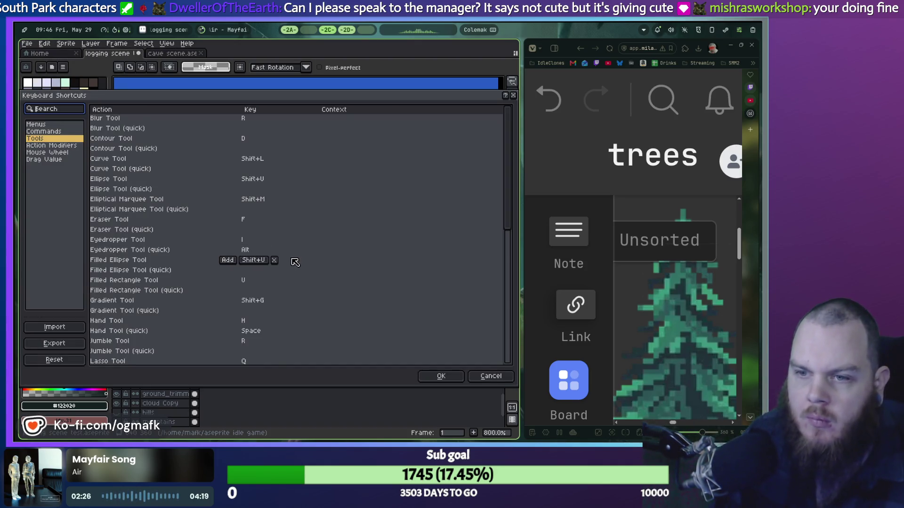
{"action": "scroll", "coordinate": [289, 270], "scroll_direction": "down", "scroll_amount": 1}
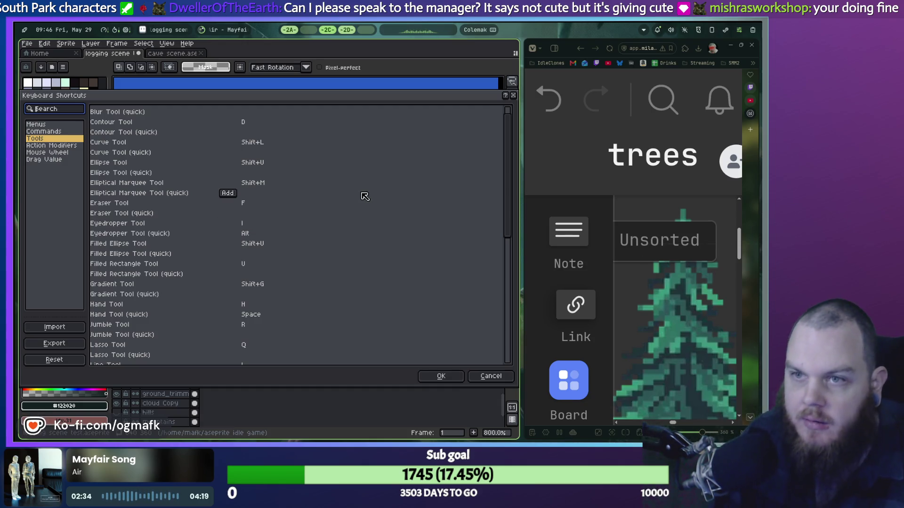
{"action": "scroll", "coordinate": [356, 196], "scroll_direction": "down", "scroll_amount": 2}
{"action": "scroll", "coordinate": [355, 198], "scroll_direction": "down", "scroll_amount": 2}
{"action": "scroll", "coordinate": [355, 199], "scroll_direction": "down", "scroll_amount": 2}
{"action": "scroll", "coordinate": [354, 201], "scroll_direction": "down", "scroll_amount": 2}
{"action": "scroll", "coordinate": [354, 201], "scroll_direction": "up", "scroll_amount": 2}
{"action": "scroll", "coordinate": [354, 201], "scroll_direction": "up", "scroll_amount": 2}
{"action": "scroll", "coordinate": [353, 200], "scroll_direction": "up", "scroll_amount": 2}
{"action": "scroll", "coordinate": [352, 200], "scroll_direction": "up", "scroll_amount": 2}
{"action": "scroll", "coordinate": [352, 199], "scroll_direction": "down", "scroll_amount": 2}
{"action": "scroll", "coordinate": [351, 200], "scroll_direction": "down", "scroll_amount": 2}
{"action": "scroll", "coordinate": [351, 200], "scroll_direction": "down", "scroll_amount": 2}
{"action": "scroll", "coordinate": [350, 202], "scroll_direction": "up", "scroll_amount": 1}
{"action": "key", "text": "Escape"}
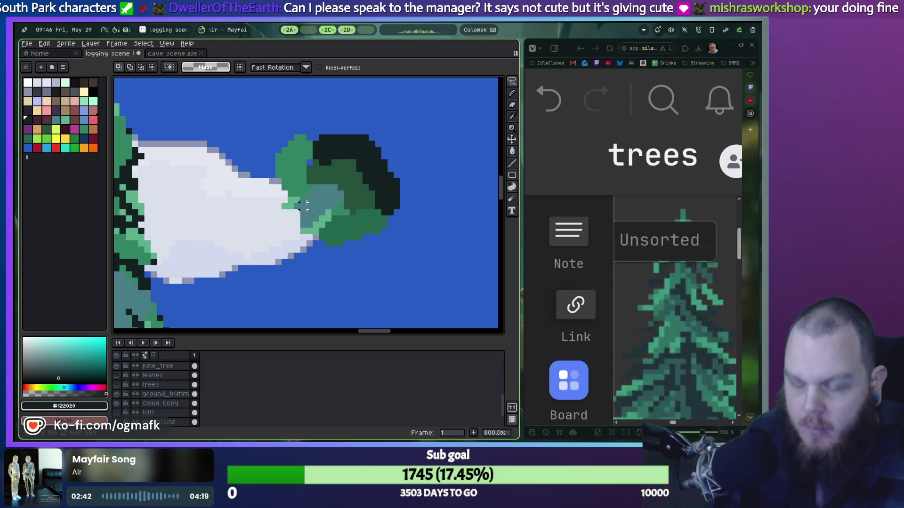
{"action": "key", "text": "p"}
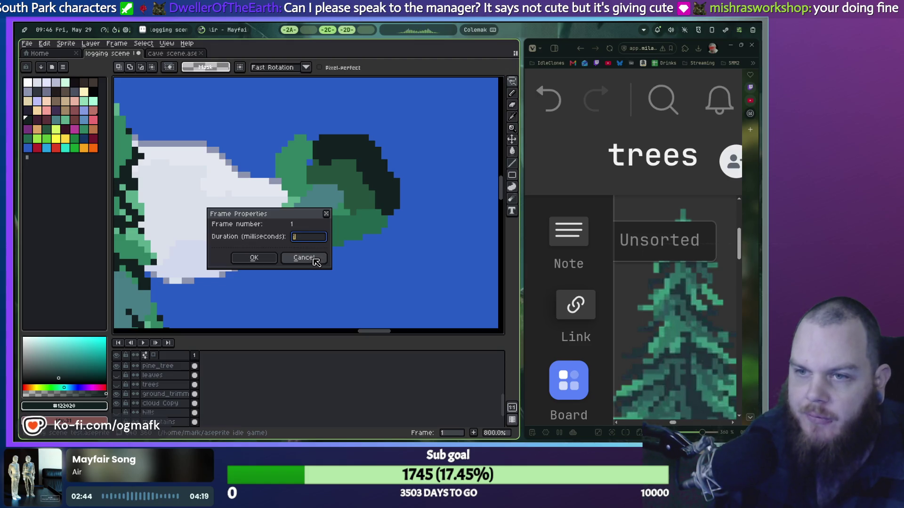
{"action": "left_click", "coordinate": [313, 257]}
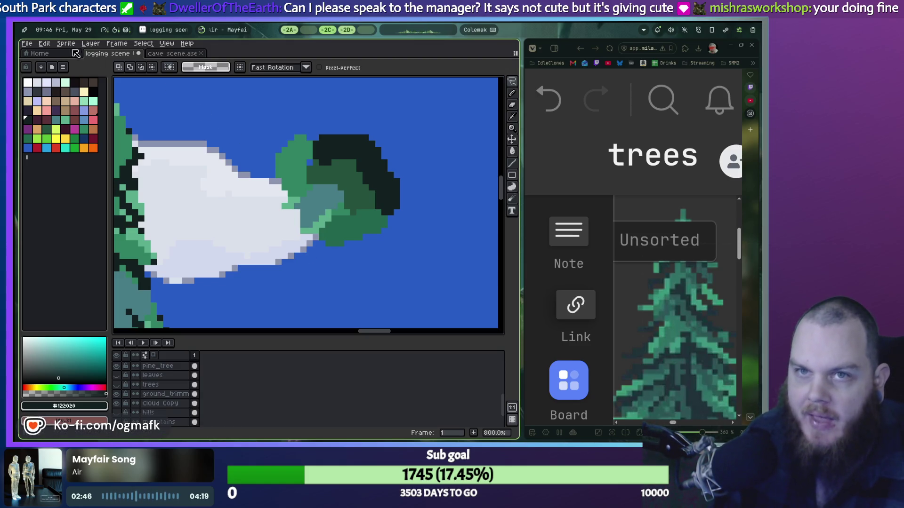
Step: Add P as the Eyedropper Tool shortcut, confirm both dialogs, and recentre the dark pine
{"action": "left_click", "coordinate": [45, 42]}
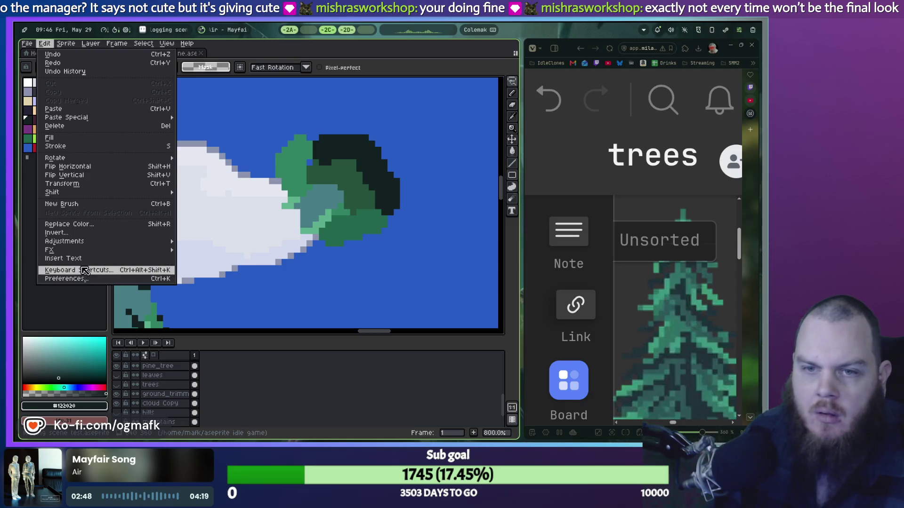
{"action": "left_click", "coordinate": [82, 269]}
{"action": "mouse_move", "coordinate": [258, 254]}
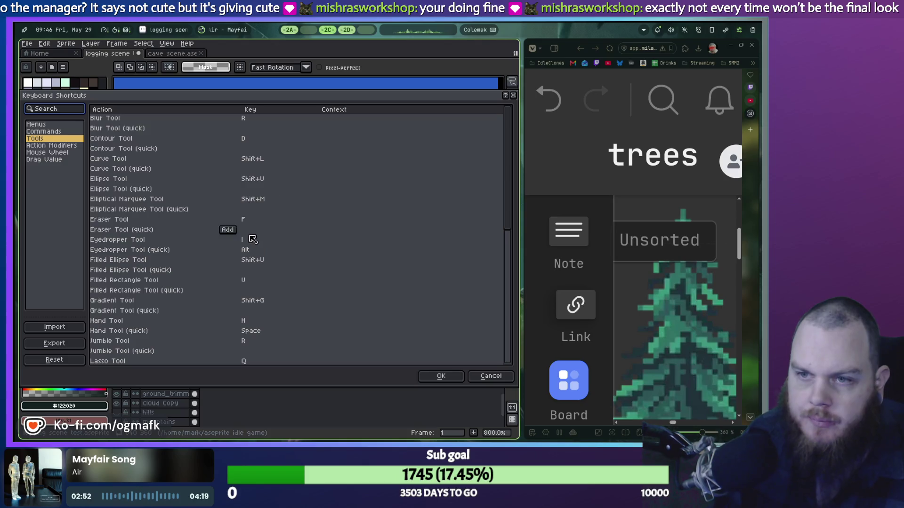
{"action": "left_click", "coordinate": [245, 239]}
{"action": "key", "text": "alt"}
{"action": "left_click", "coordinate": [294, 266]}
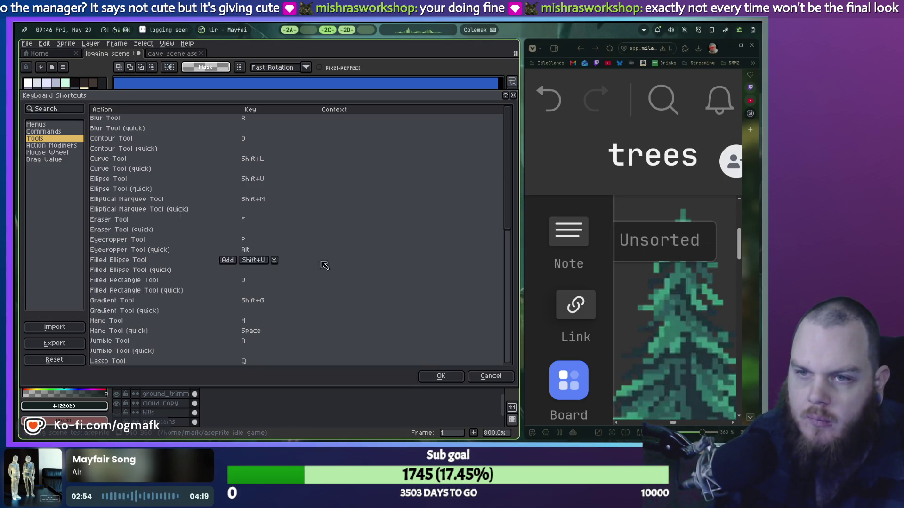
{"action": "left_click", "coordinate": [440, 377]}
{"action": "scroll", "coordinate": [402, 306], "scroll_direction": "down", "scroll_amount": 1}
{"action": "left_click_drag", "start_coordinate": [392, 221], "coordinate": [251, 189]}
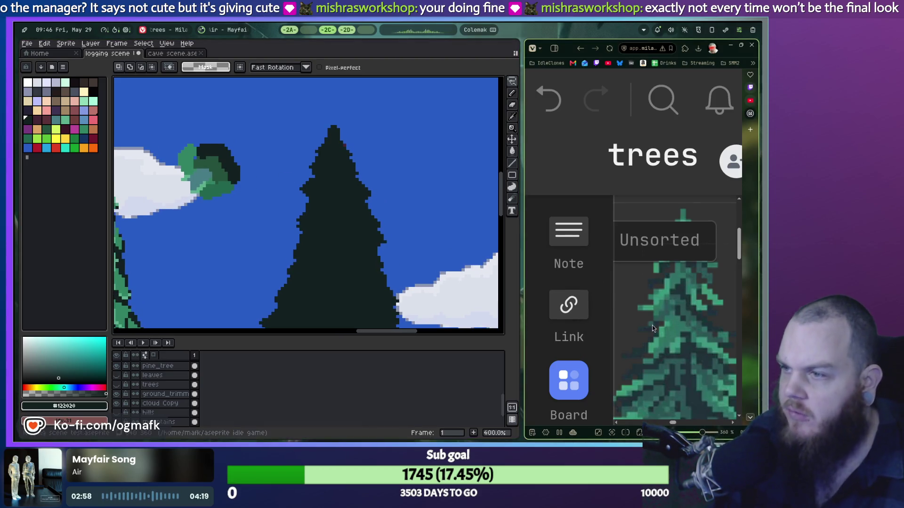
Step: Reposition the pine reference, widen the Milanote board, and view it full screen briefly
{"action": "left_click_drag", "start_coordinate": [652, 367], "coordinate": [652, 316]}
{"action": "scroll", "coordinate": [654, 318], "scroll_direction": "down", "scroll_amount": 3}
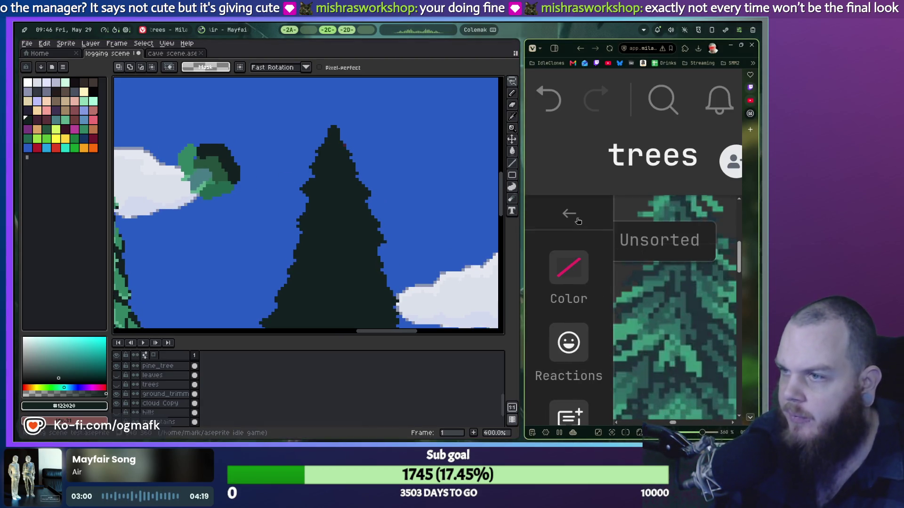
{"action": "left_click", "coordinate": [569, 214]}
{"action": "scroll", "coordinate": [647, 386], "scroll_direction": "down", "scroll_amount": 1}
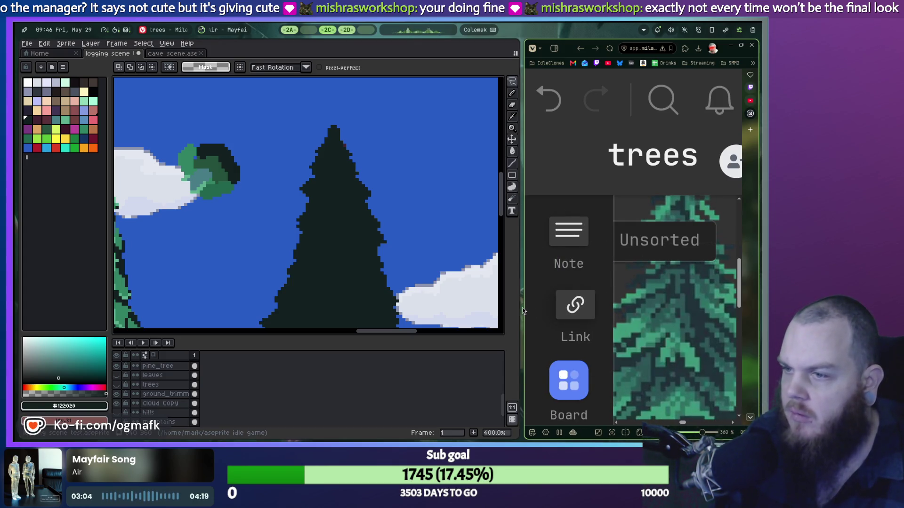
{"action": "left_click_drag", "start_coordinate": [522, 311], "coordinate": [366, 304]}
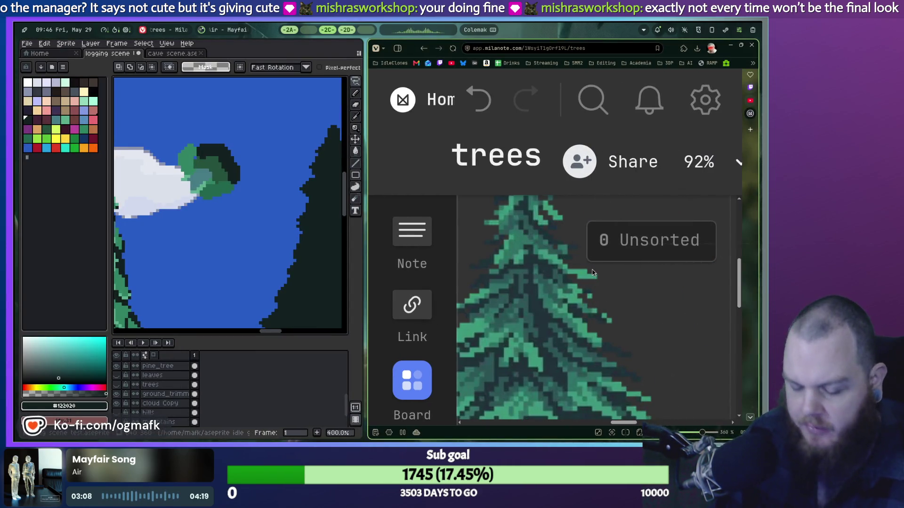
{"action": "key", "text": "F11"}
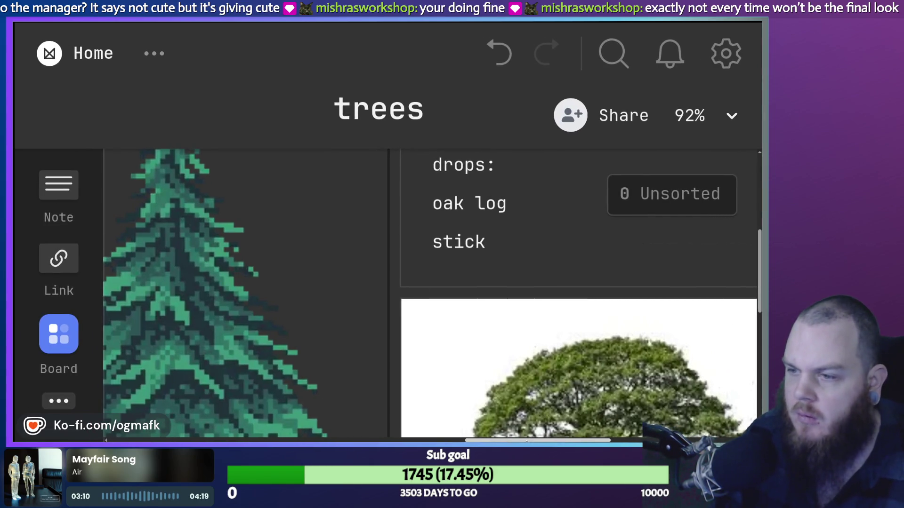
{"action": "left_click_drag", "start_coordinate": [537, 439], "coordinate": [506, 439]}
{"action": "key", "text": "F11"}
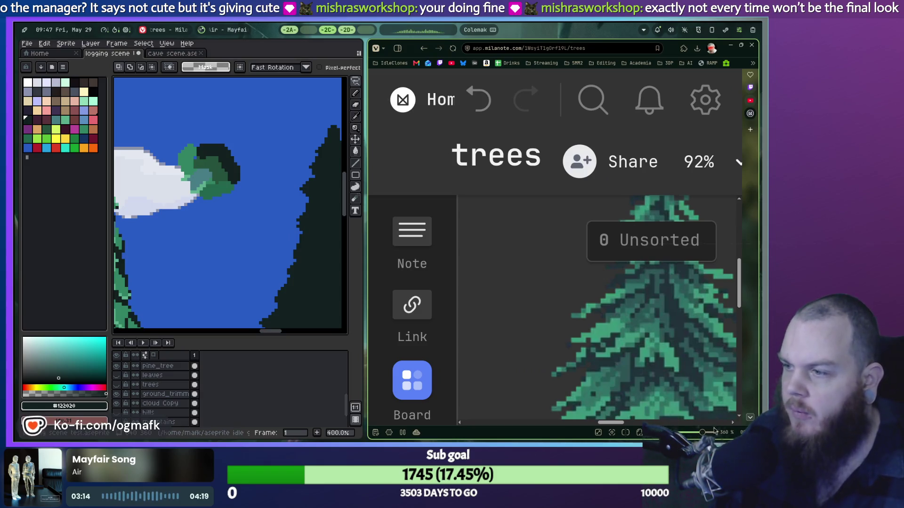
Step: Zoom the Milanote board out to 160% and widen the Aseprite canvas again
{"action": "left_click_drag", "start_coordinate": [702, 432], "coordinate": [684, 432]}
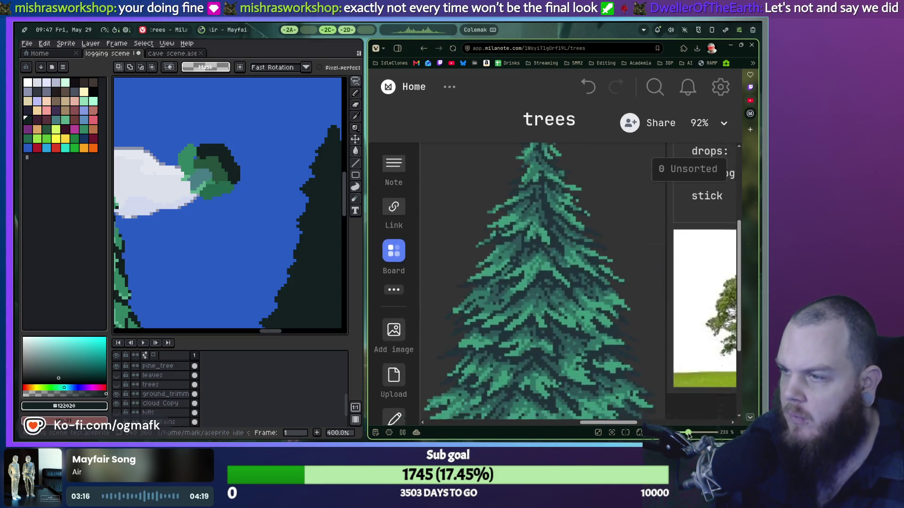
{"action": "left_click", "coordinate": [699, 145]}
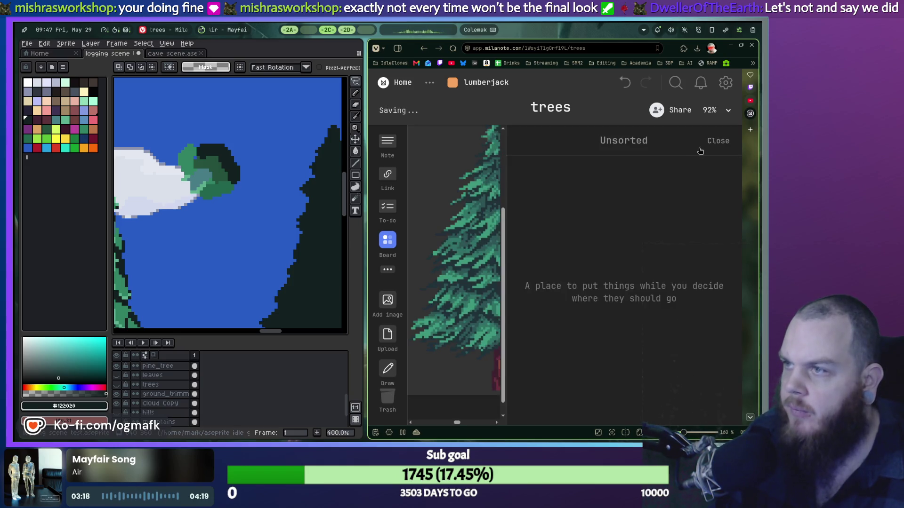
{"action": "left_click", "coordinate": [727, 142]}
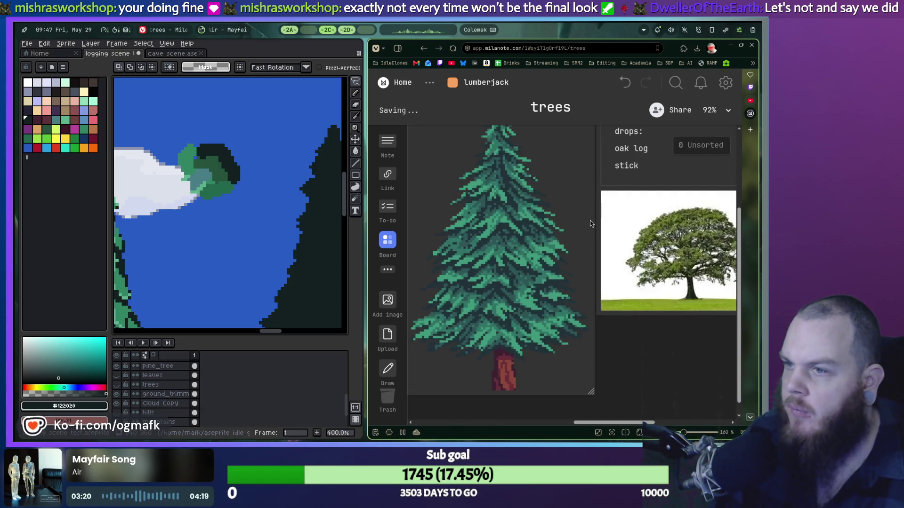
{"action": "scroll", "coordinate": [566, 245], "scroll_direction": "up", "scroll_amount": 2}
{"action": "mouse_move", "coordinate": [374, 303]}
{"action": "left_mouse_down"}
{"action": "mouse_move", "coordinate": [543, 283]}
{"action": "mouse_move", "coordinate": [535, 283]}
{"action": "left_mouse_up"}
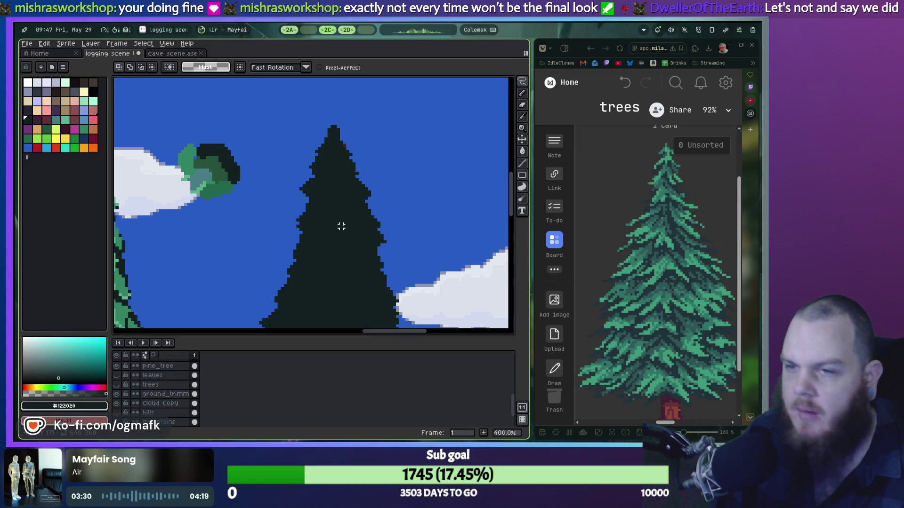
Step: Pick the bush's green with the eyedropper and set the pencil to 1px
{"action": "scroll", "coordinate": [207, 199], "scroll_direction": "up", "scroll_amount": 1}
{"action": "scroll", "coordinate": [202, 177], "scroll_direction": "up", "scroll_amount": 2}
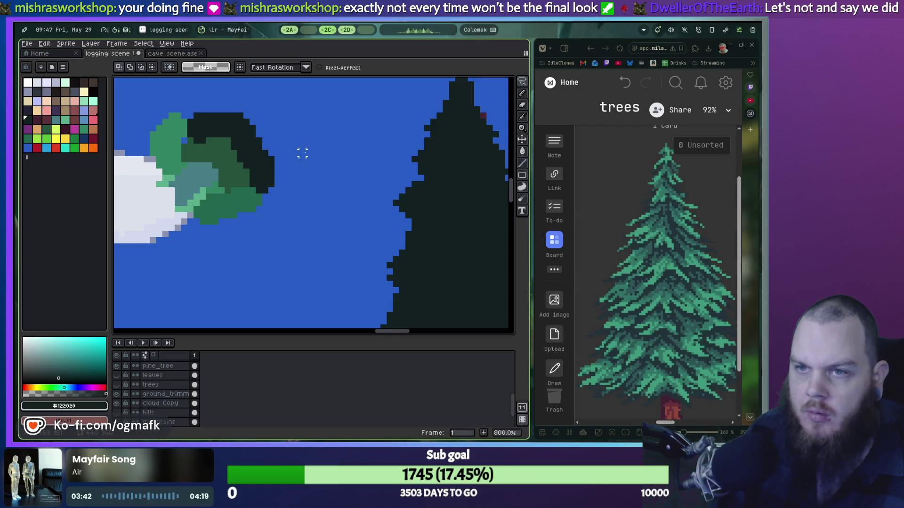
{"action": "key", "text": "i"}
{"action": "left_click", "coordinate": [242, 151]}
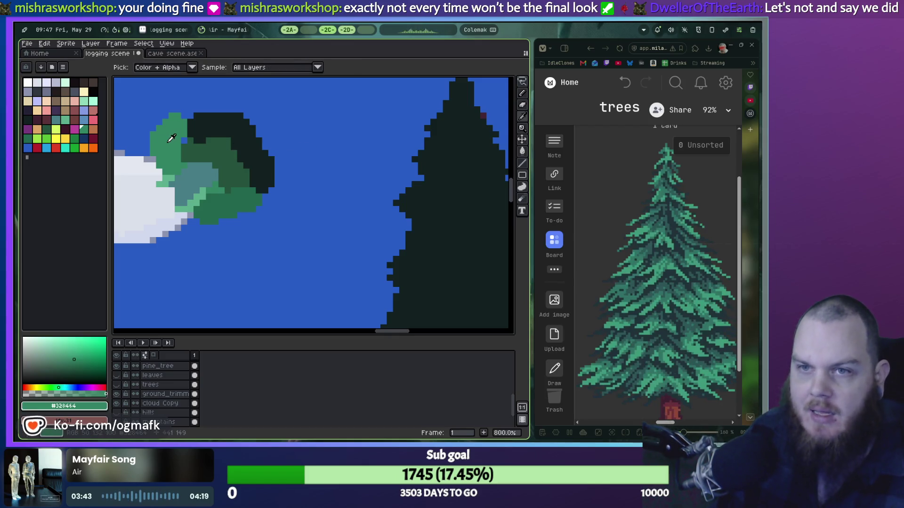
{"action": "key", "text": "b"}
{"action": "left_click_drag", "start_coordinate": [398, 158], "coordinate": [298, 243]}
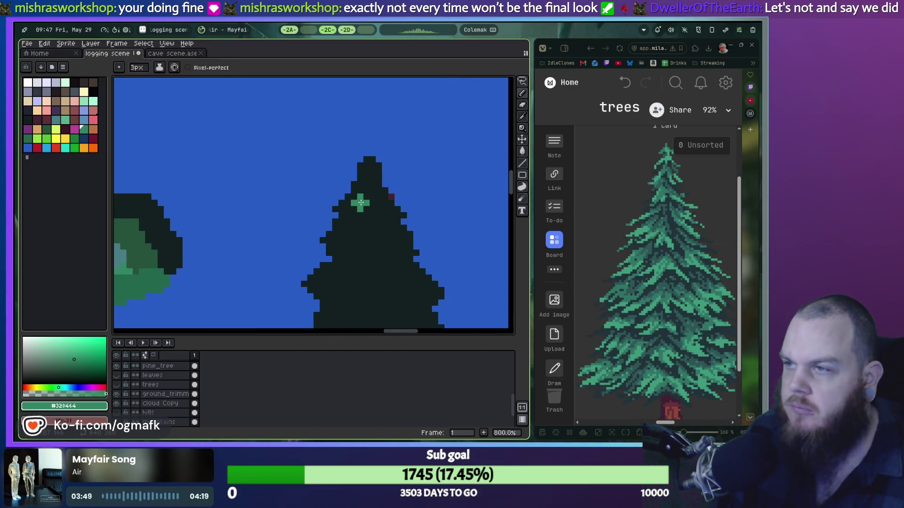
{"action": "scroll", "coordinate": [361, 203], "scroll_direction": "up", "scroll_amount": 2}
{"action": "key", "text": "minus"}
{"action": "key", "text": "minus"}
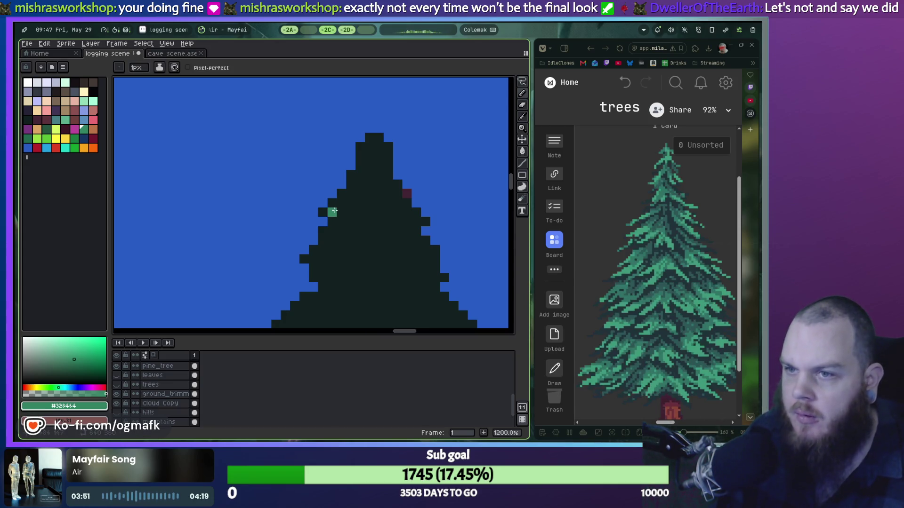
{"action": "key", "text": "plus"}
{"action": "key", "text": "minus"}
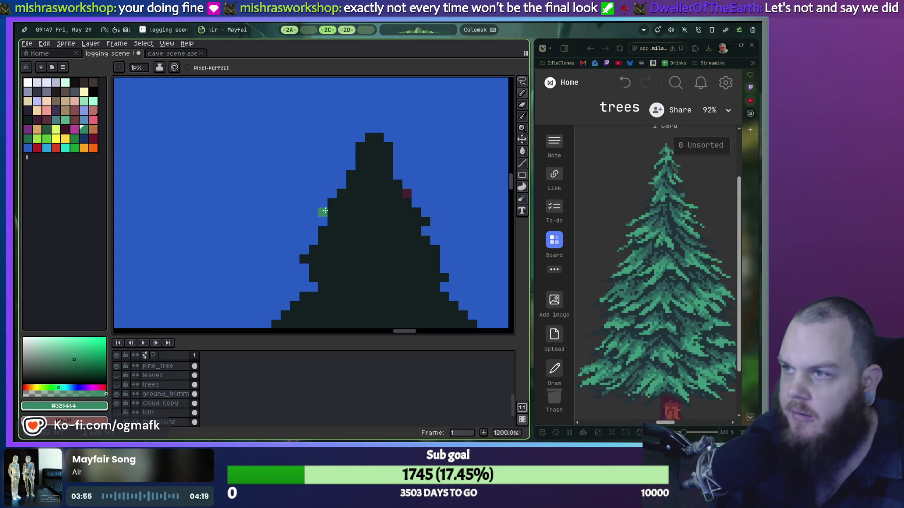
Step: Dot green branch pixels on the upper-left and right of the pine's crown, undoing misplaced ones
{"action": "left_click_drag", "start_coordinate": [328, 209], "coordinate": [343, 216]}
{"action": "key", "text": "ctrl+z"}
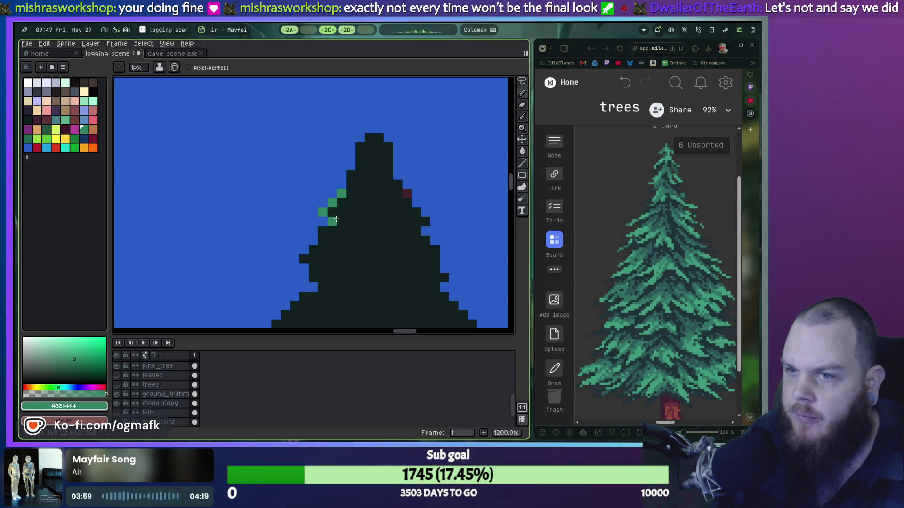
{"action": "left_click", "coordinate": [343, 213]}
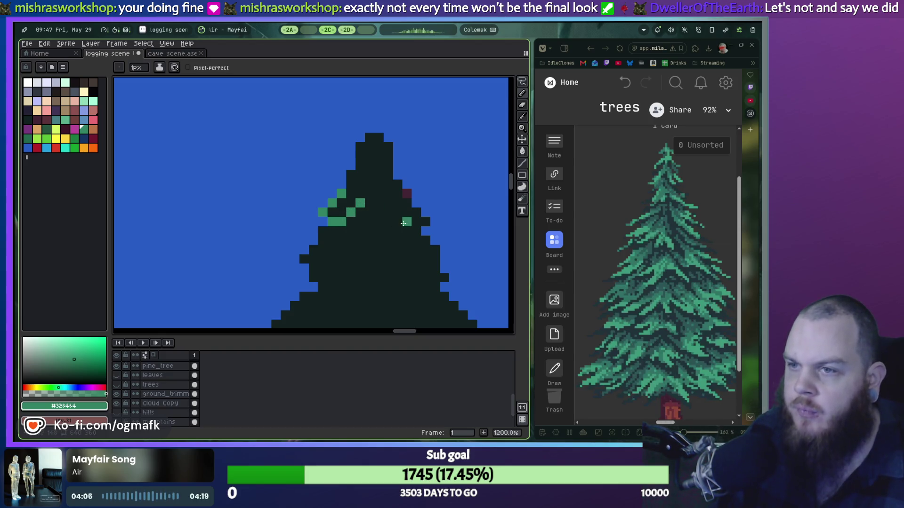
{"action": "left_click", "coordinate": [416, 230]}
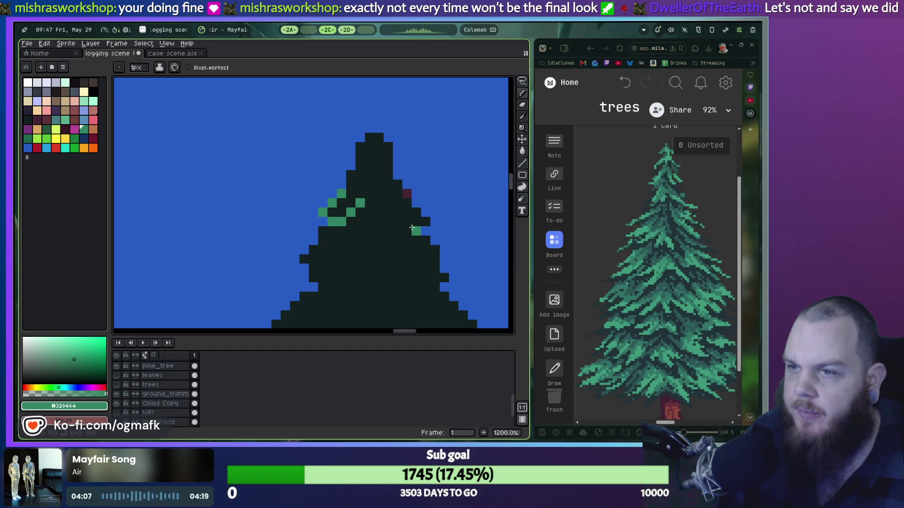
{"action": "key", "text": "ctrl+z"}
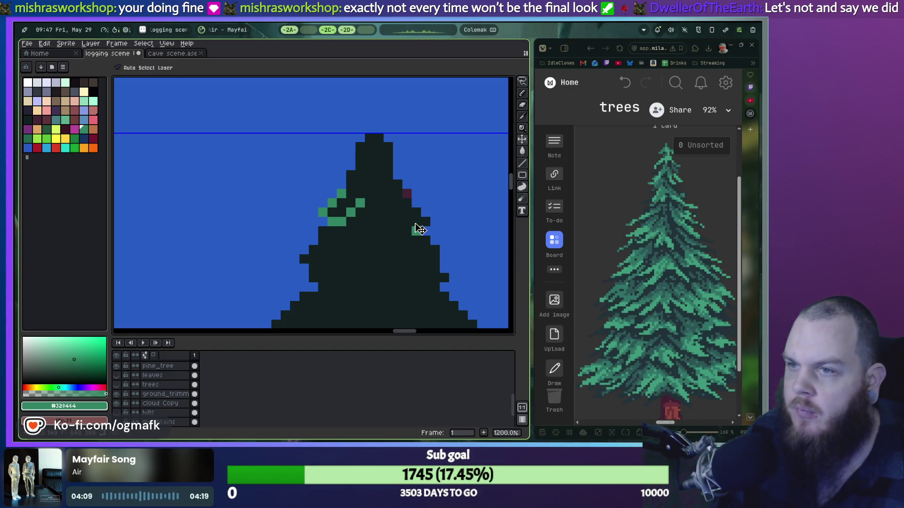
{"action": "mouse_move", "coordinate": [398, 185]}
{"action": "left_mouse_down"}
{"action": "mouse_move", "coordinate": [406, 194]}
{"action": "mouse_move", "coordinate": [367, 217]}
{"action": "left_mouse_up"}
Step: Add trial green pixels at the crown's right edge and a diagonal left branch, undoing misplaced ones
{"action": "left_click", "coordinate": [426, 218]}
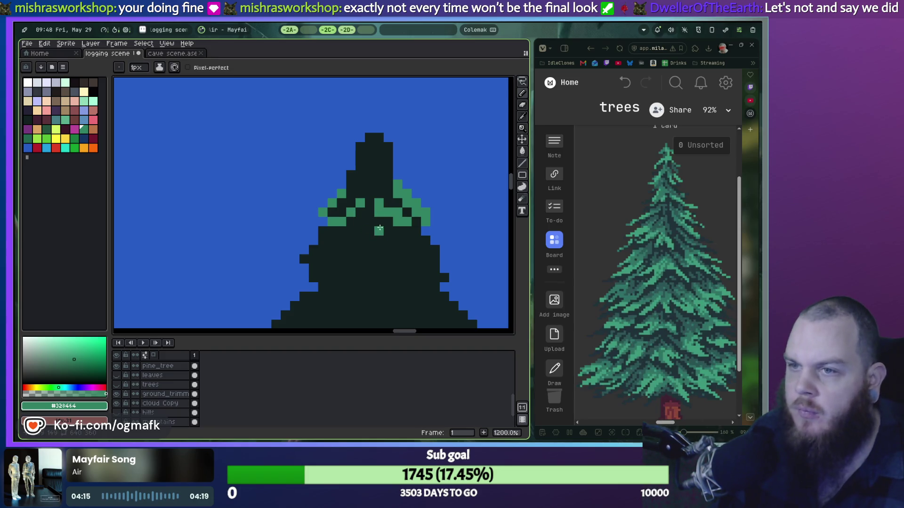
{"action": "left_click_drag", "start_coordinate": [381, 213], "coordinate": [365, 206]}
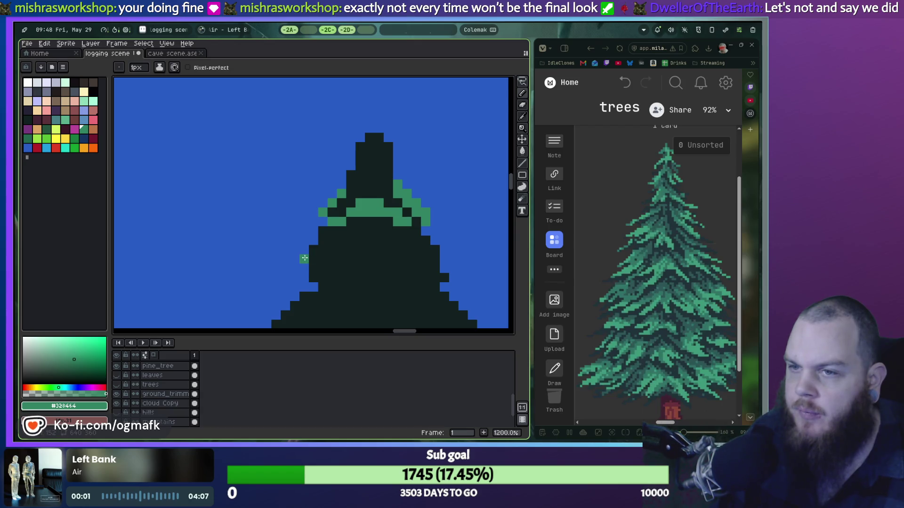
{"action": "left_click_drag", "start_coordinate": [304, 258], "coordinate": [325, 237]}
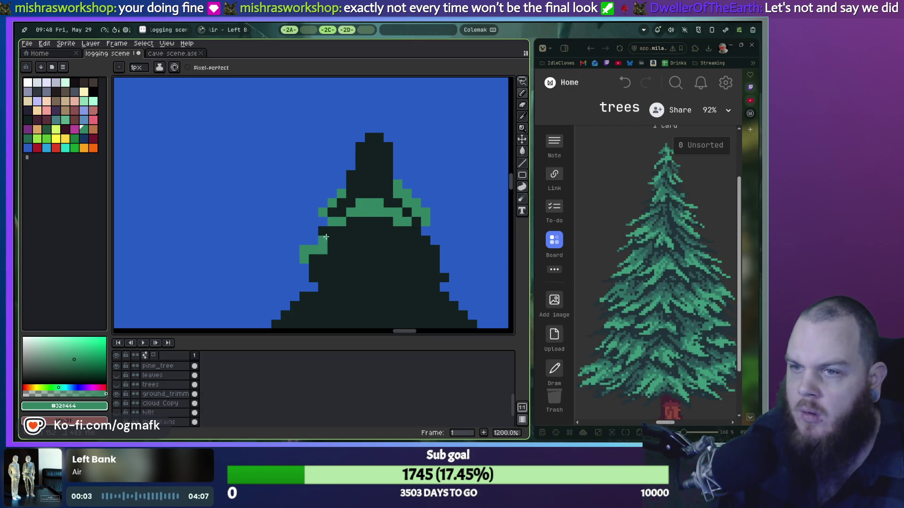
{"action": "key", "text": "ctrl+z"}
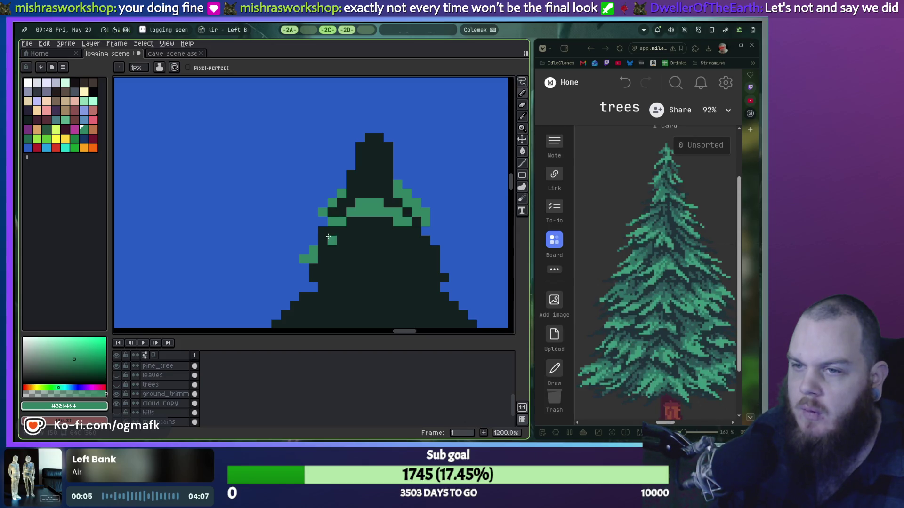
{"action": "key", "text": "ctrl+z"}
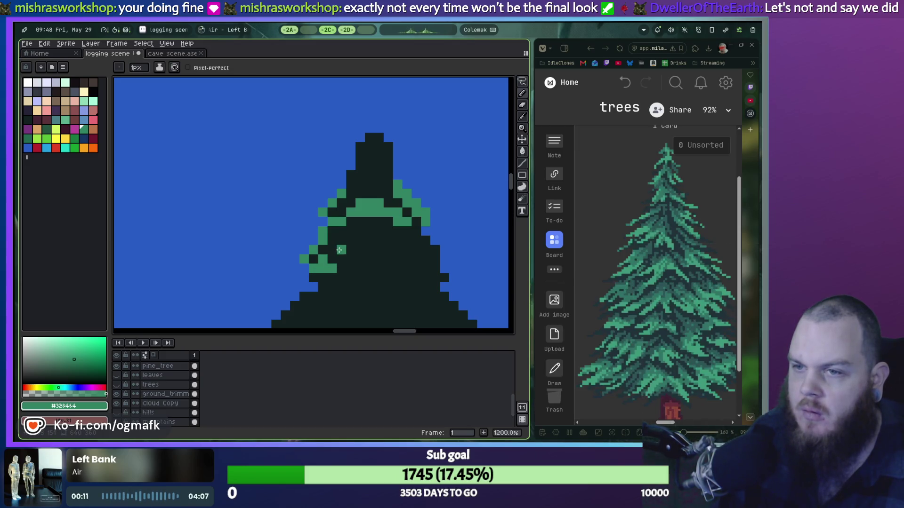
{"action": "left_click_drag", "start_coordinate": [332, 259], "coordinate": [341, 249]}
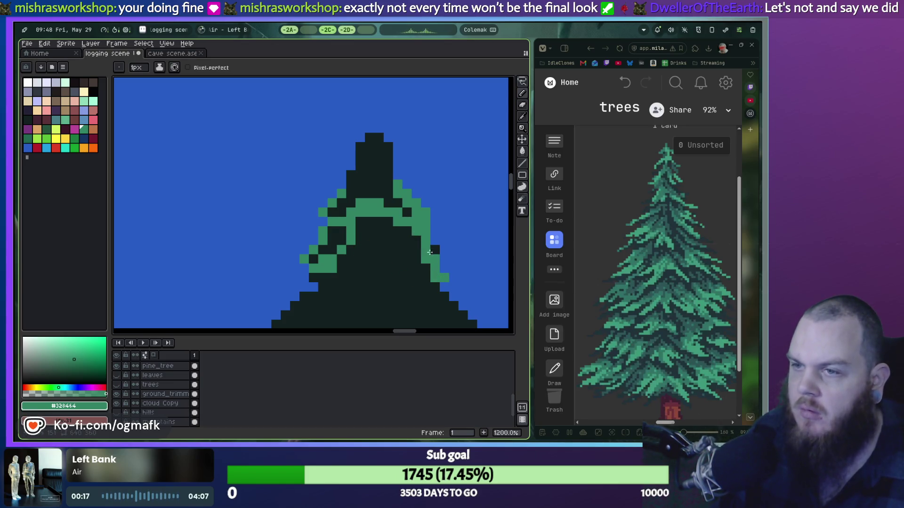
Step: Paint green down the crown's right edge and dab green pixels inside the tree
{"action": "left_click_drag", "start_coordinate": [444, 268], "coordinate": [432, 249]}
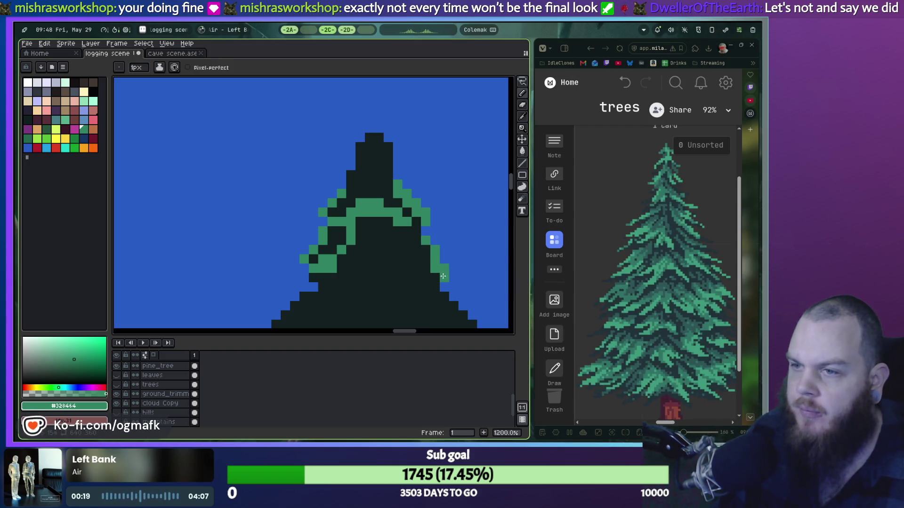
{"action": "key", "text": "ctrl+z"}
{"action": "key", "text": "ctrl+z"}
{"action": "left_click_drag", "start_coordinate": [444, 279], "coordinate": [441, 265]}
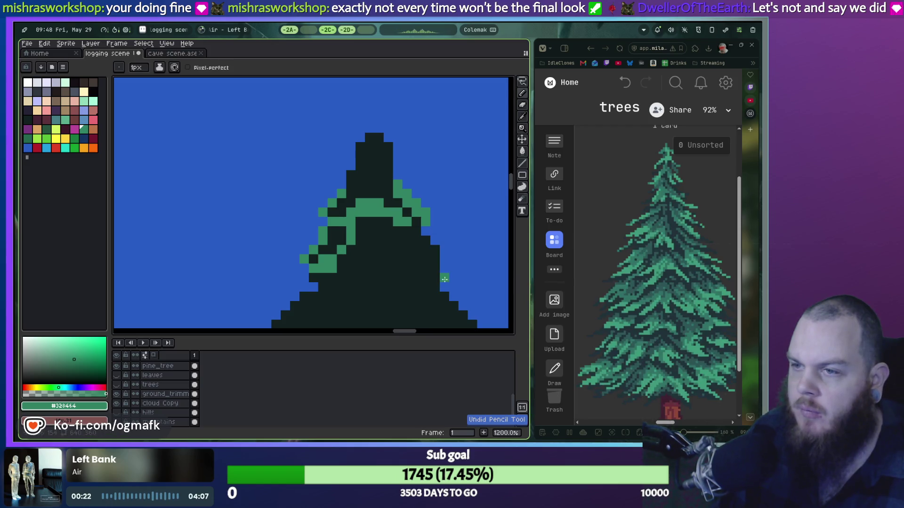
{"action": "left_click", "coordinate": [426, 241]}
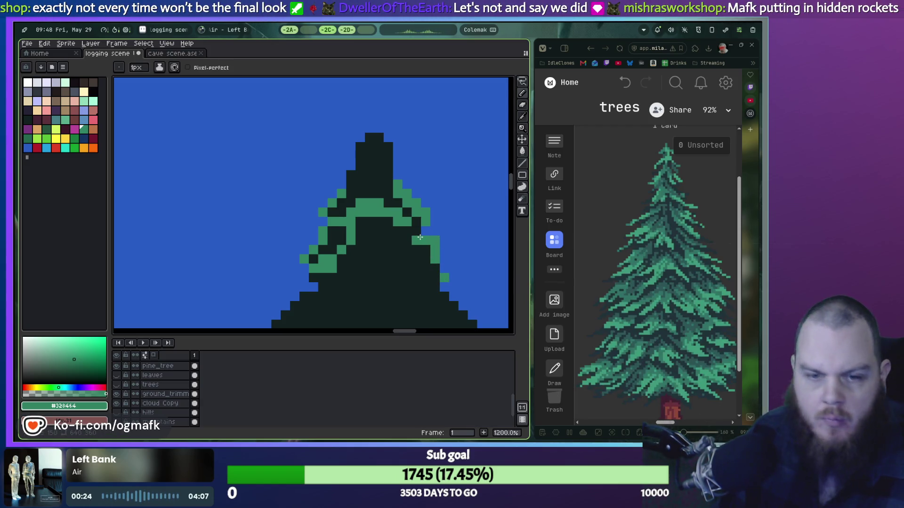
{"action": "left_click", "coordinate": [431, 280]}
{"action": "mouse_move", "coordinate": [426, 287]}
{"action": "left_mouse_down"}
{"action": "mouse_move", "coordinate": [426, 269]}
{"action": "mouse_move", "coordinate": [408, 249]}
{"action": "left_mouse_up"}
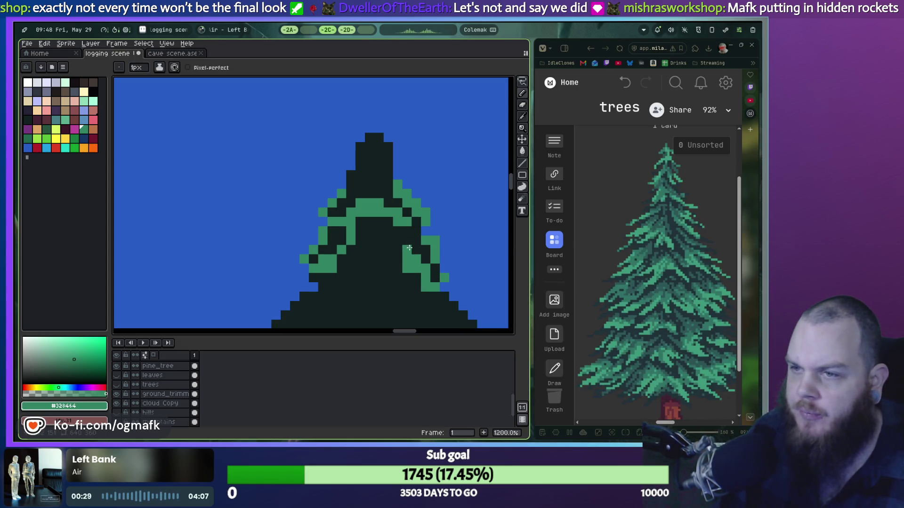
{"action": "left_click", "coordinate": [360, 259]}
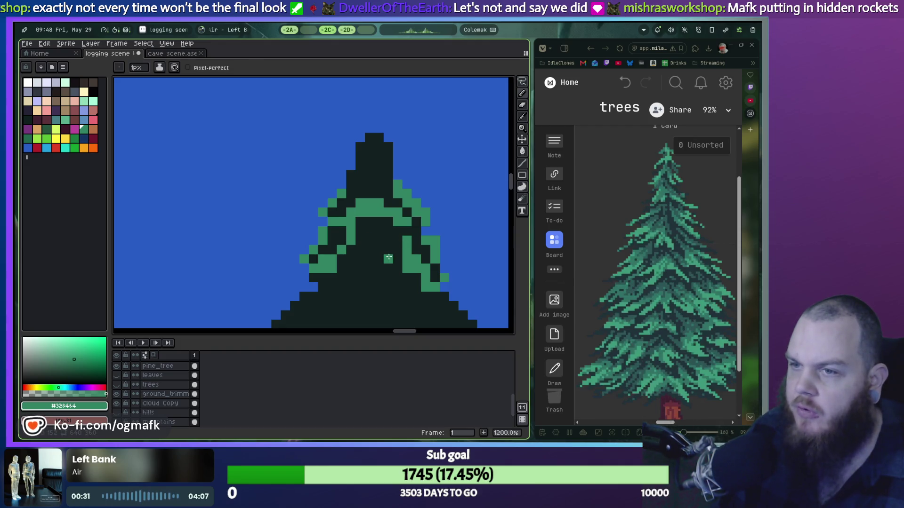
{"action": "left_click", "coordinate": [343, 277]}
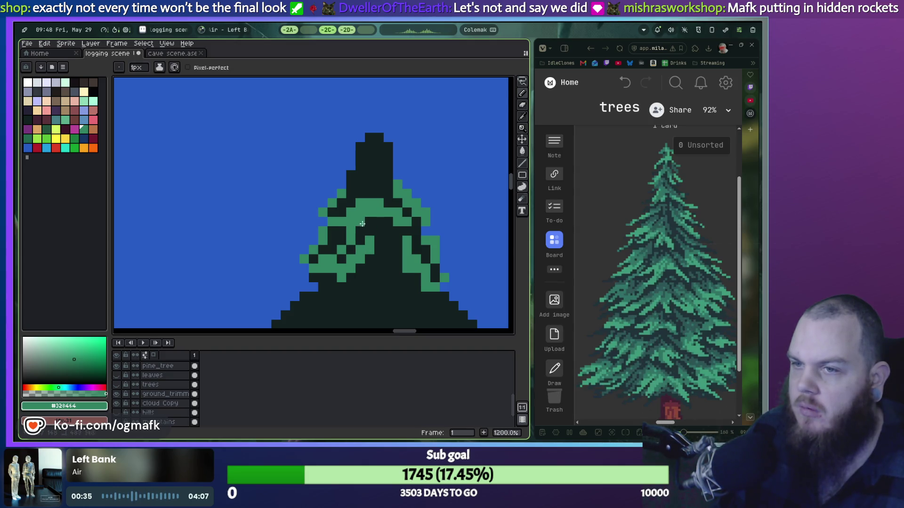
Step: Try a diagonal green branch and an upper-edge pixel, then undo most of the recent green strokes
{"action": "scroll", "coordinate": [373, 246], "scroll_direction": "down", "scroll_amount": 2}
{"action": "scroll", "coordinate": [373, 246], "scroll_direction": "up", "scroll_amount": 2}
{"action": "scroll", "coordinate": [373, 246], "scroll_direction": "down", "scroll_amount": 2}
{"action": "key", "text": "ctrl+z"}
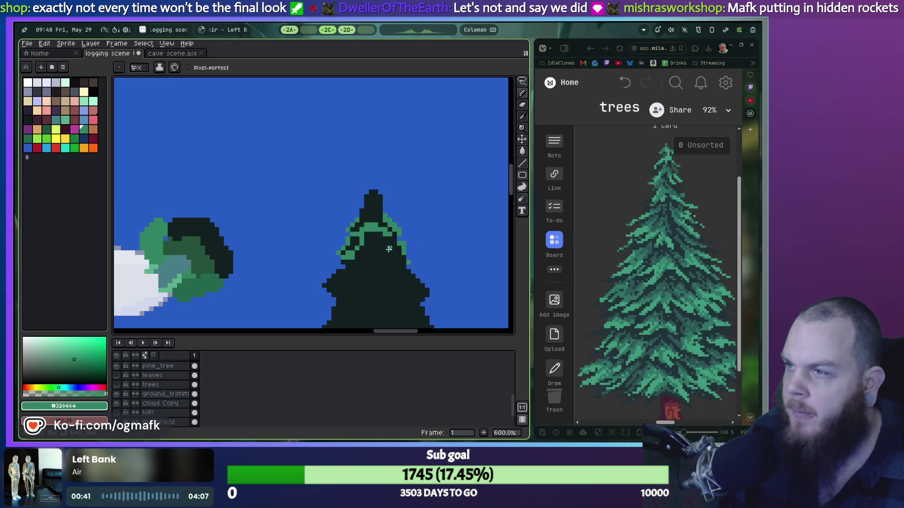
{"action": "scroll", "coordinate": [395, 263], "scroll_direction": "up", "scroll_amount": 1}
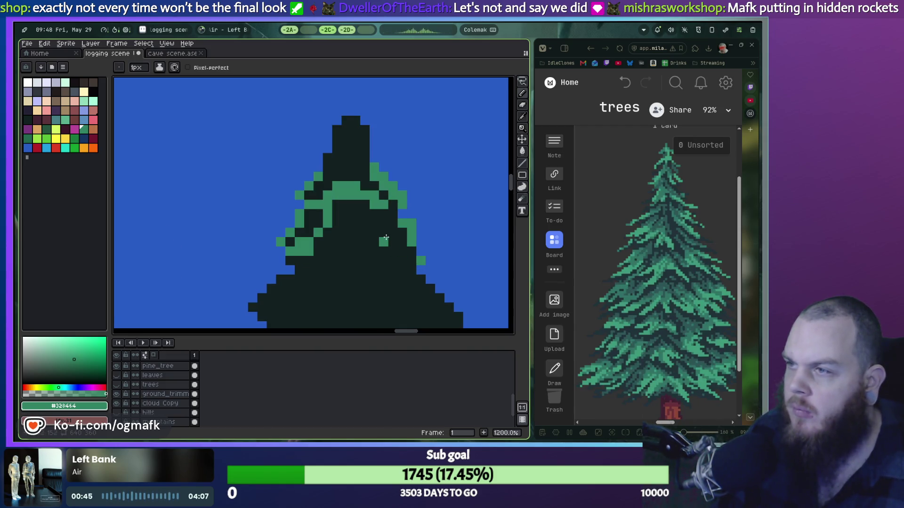
{"action": "left_click_drag", "start_coordinate": [309, 234], "coordinate": [328, 221]}
{"action": "left_click", "coordinate": [336, 205]}
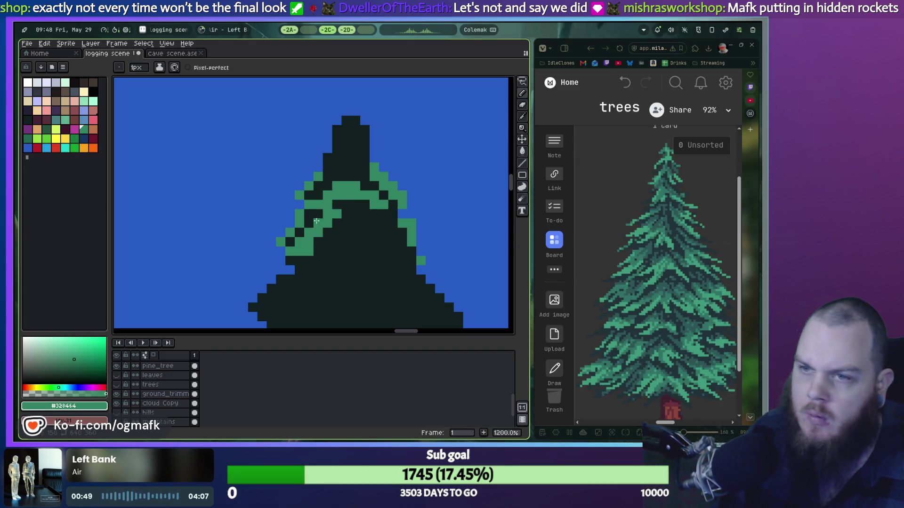
{"action": "key", "text": "ctrl+z"}
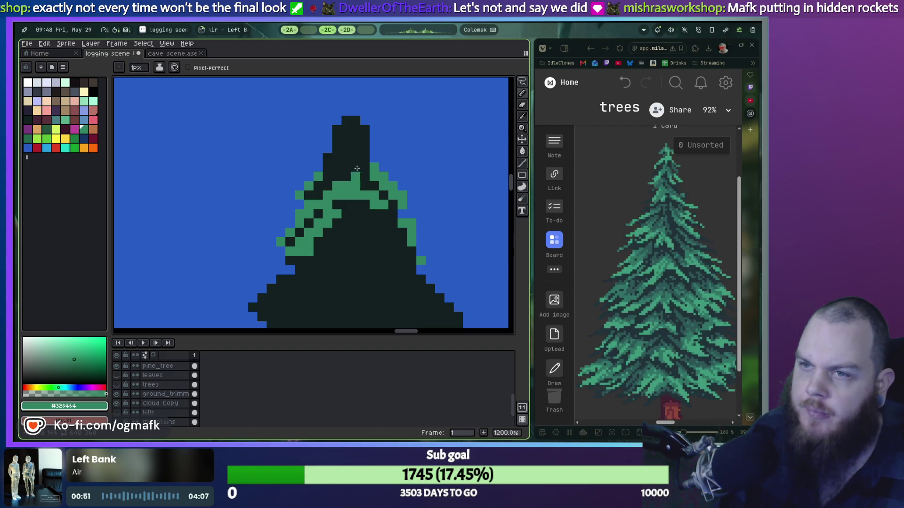
{"action": "key", "text": "ctrl+z"}
{"action": "key", "text": "ctrl+z"}
{"action": "key", "text": "ctrl+z"}
{"action": "key", "text": "ctrl+z"}
{"action": "key", "text": "ctrl+z"}
{"action": "key", "text": "ctrl+z"}
{"action": "key", "text": "ctrl+z"}
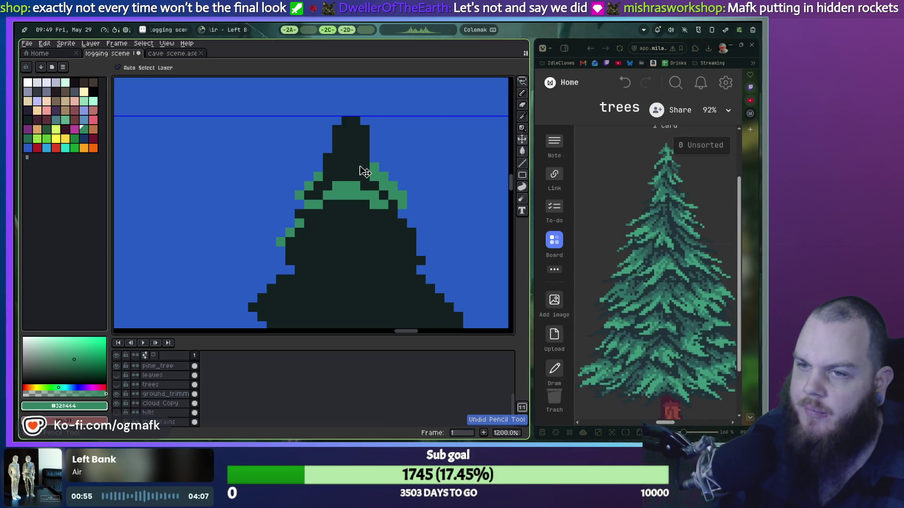
{"action": "key", "text": "ctrl+z"}
{"action": "key", "text": "ctrl+z"}
{"action": "key", "text": "ctrl+z"}
{"action": "key", "text": "ctrl+z"}
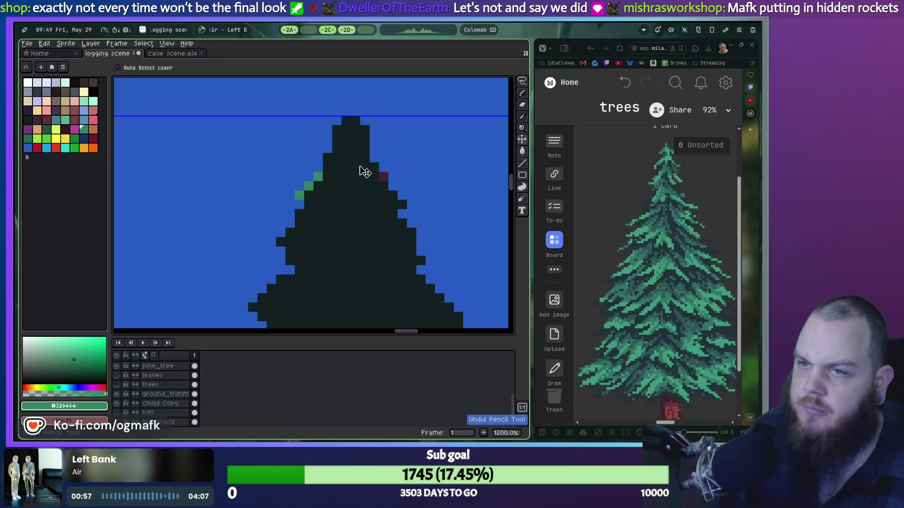
Step: Remove the last green pixel, pick the tree's dark colour, and Magic Wand-select the dark tree silhouette
{"action": "key", "text": "ctrl+z"}
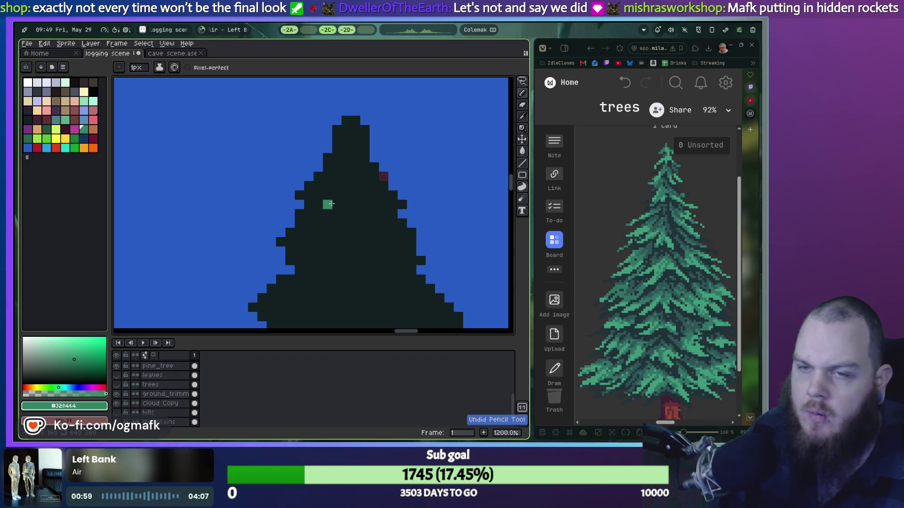
{"action": "left_click", "coordinate": [381, 187], "text": "alt"}
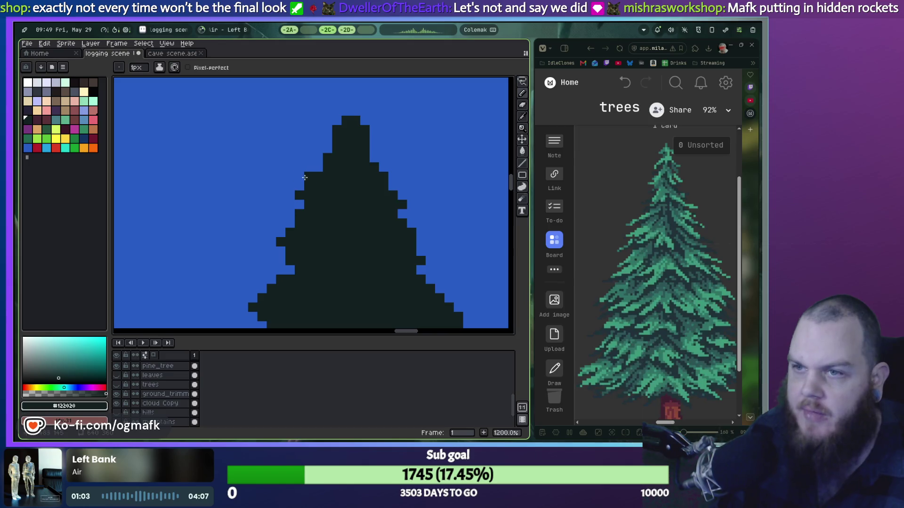
{"action": "key", "text": "w"}
{"action": "left_click", "coordinate": [339, 184]}
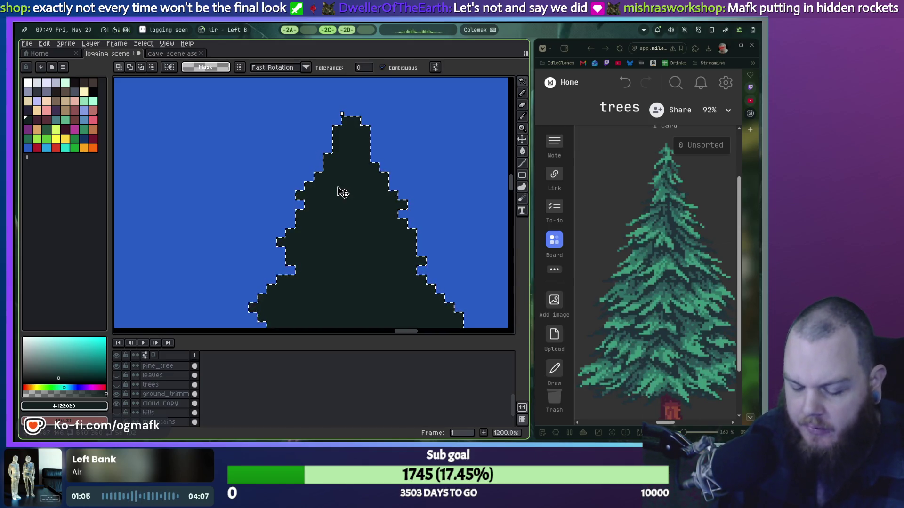
Step: Zoom out to eyedrop the cloud's green as the paint colour, then zoom back in on the treetop
{"action": "scroll", "coordinate": [195, 292], "scroll_direction": "down", "scroll_amount": 3}
{"action": "left_click_drag", "start_coordinate": [202, 294], "coordinate": [331, 250]}
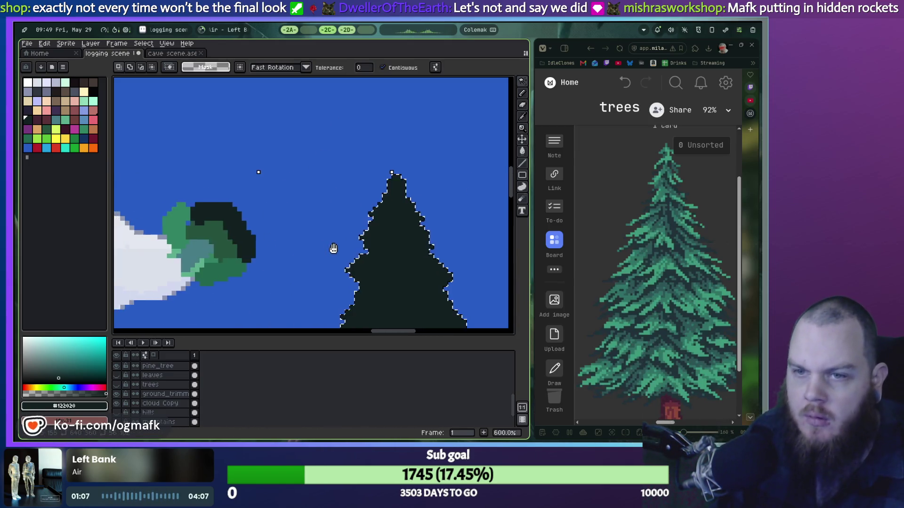
{"action": "key", "text": "i"}
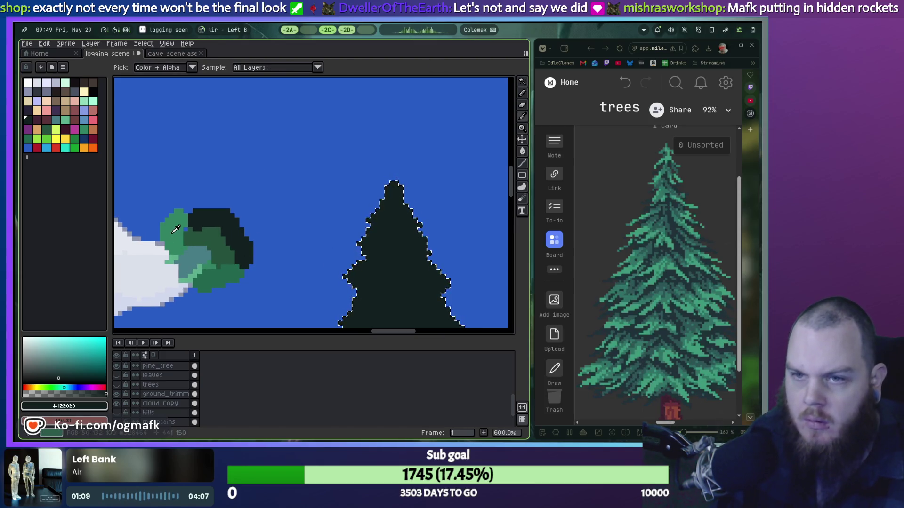
{"action": "left_click", "coordinate": [177, 228]}
{"action": "key", "text": "v"}
{"action": "scroll", "coordinate": [373, 201], "scroll_direction": "up", "scroll_amount": 2}
{"action": "scroll", "coordinate": [405, 190], "scroll_direction": "up", "scroll_amount": 1}
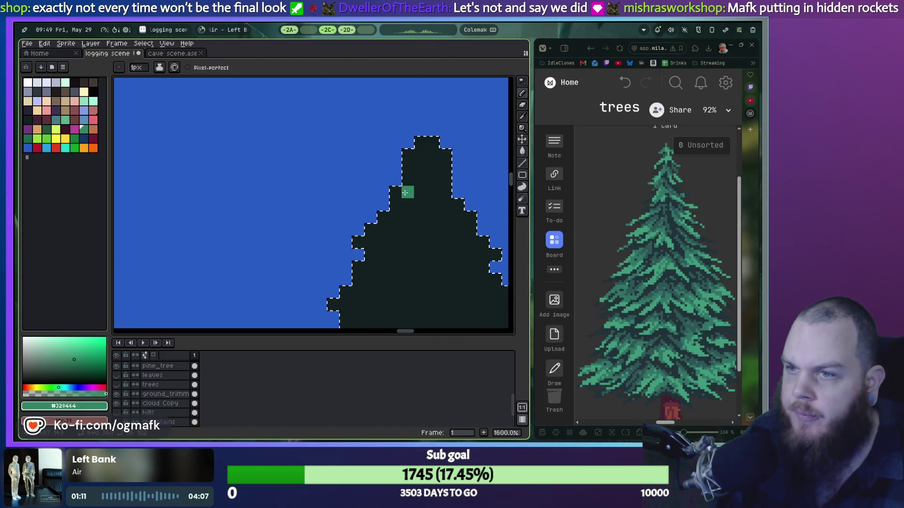
Step: Paint green with the Pencil over the treetop and upper-left crown, undoing the misplaced strokes
{"action": "key", "text": "b"}
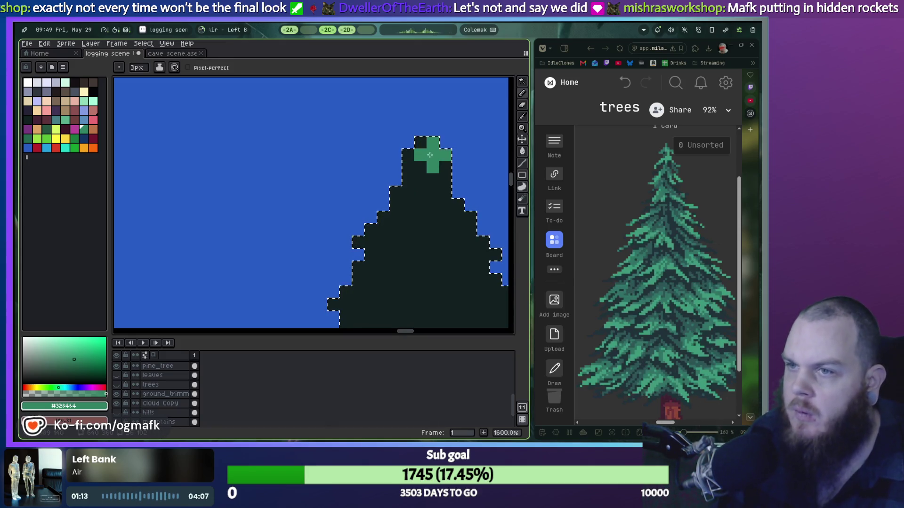
{"action": "mouse_move", "coordinate": [418, 141]}
{"action": "left_mouse_down"}
{"action": "mouse_move", "coordinate": [407, 164]}
{"action": "mouse_move", "coordinate": [415, 178]}
{"action": "left_mouse_up"}
{"action": "key", "text": "ctrl+z"}
{"action": "left_click", "coordinate": [370, 216]}
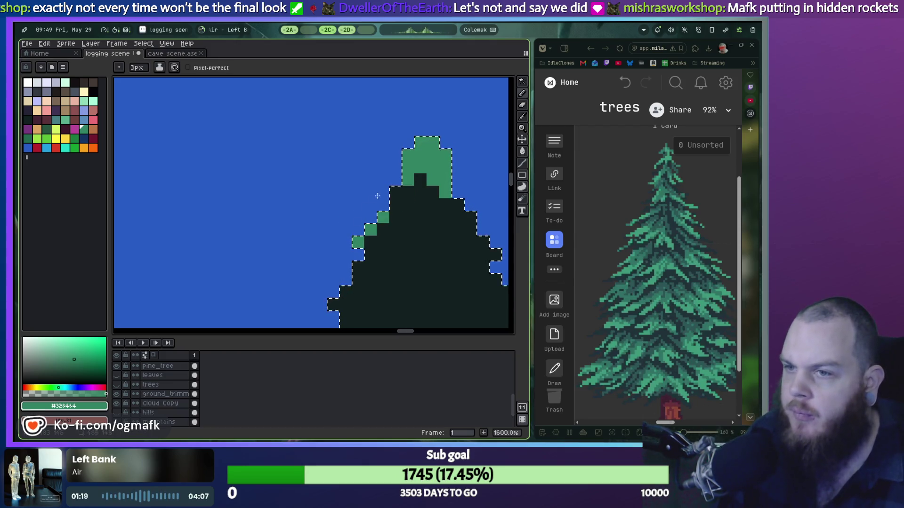
{"action": "left_click_drag", "start_coordinate": [421, 186], "coordinate": [358, 240]}
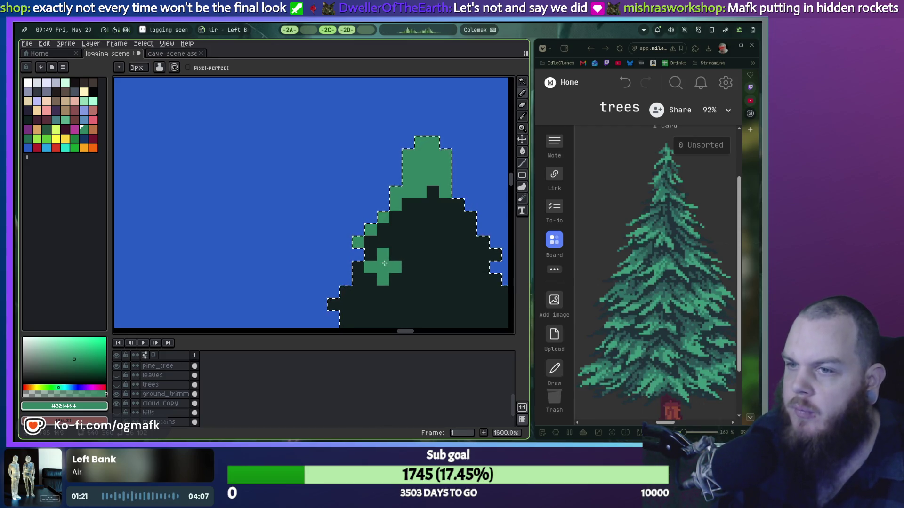
{"action": "left_click_drag", "start_coordinate": [370, 267], "coordinate": [415, 242]}
{"action": "key", "text": "ctrl+z"}
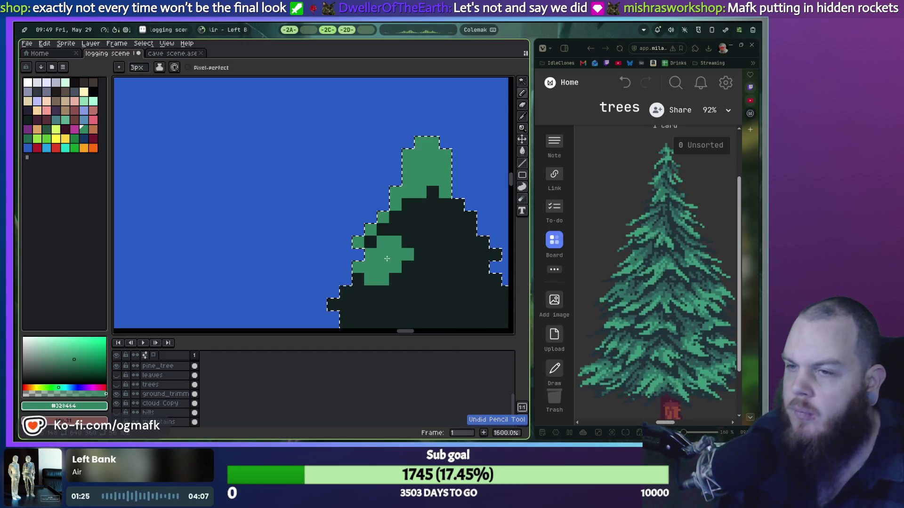
{"action": "key", "text": "ctrl+z"}
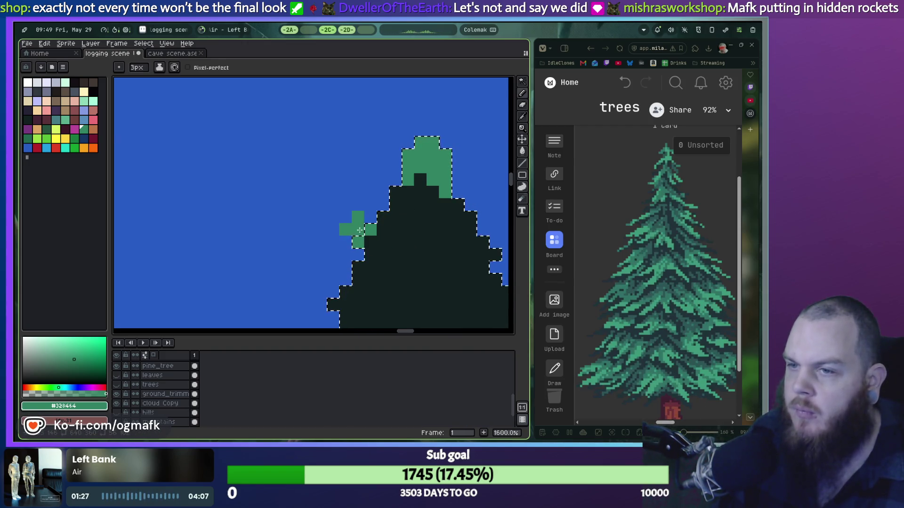
Step: Add green to the left crown, undoing strokes to keep a symmetric pattern of dark spots
{"action": "mouse_move", "coordinate": [360, 230]}
{"action": "left_mouse_down"}
{"action": "mouse_move", "coordinate": [382, 201]}
{"action": "mouse_move", "coordinate": [370, 222]}
{"action": "left_mouse_up"}
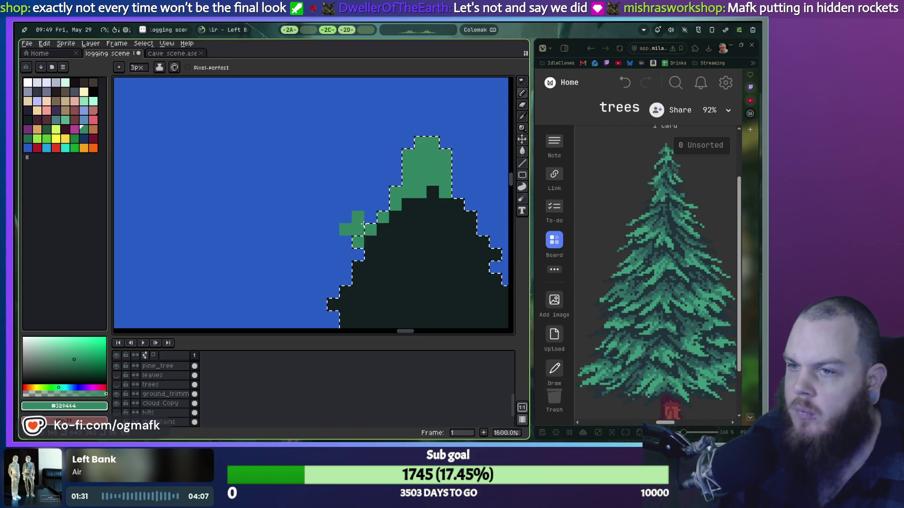
{"action": "key", "text": "ctrl+z"}
{"action": "left_click", "coordinate": [386, 244]}
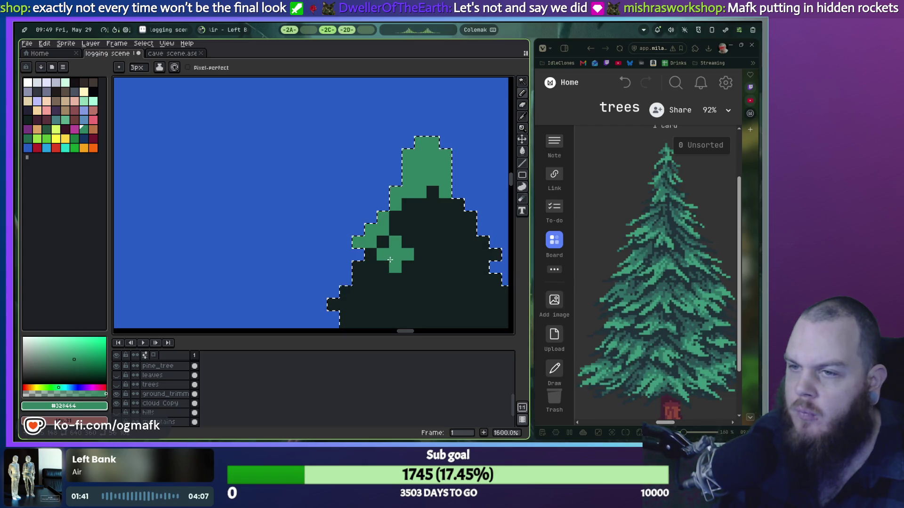
{"action": "mouse_move", "coordinate": [387, 261]}
{"action": "left_mouse_down"}
{"action": "mouse_move", "coordinate": [404, 252]}
{"action": "mouse_move", "coordinate": [413, 227]}
{"action": "left_mouse_up"}
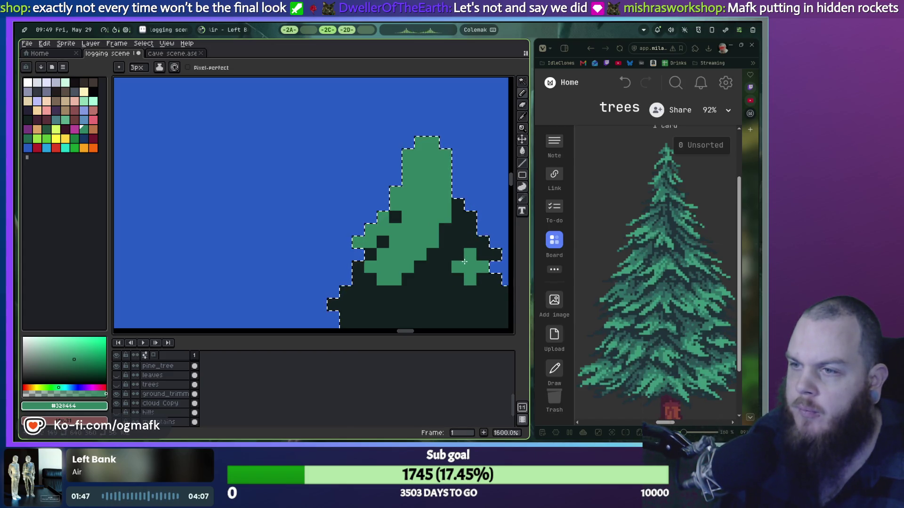
{"action": "scroll", "coordinate": [464, 261], "scroll_direction": "down", "scroll_amount": 1}
{"action": "key", "text": "ctrl+z"}
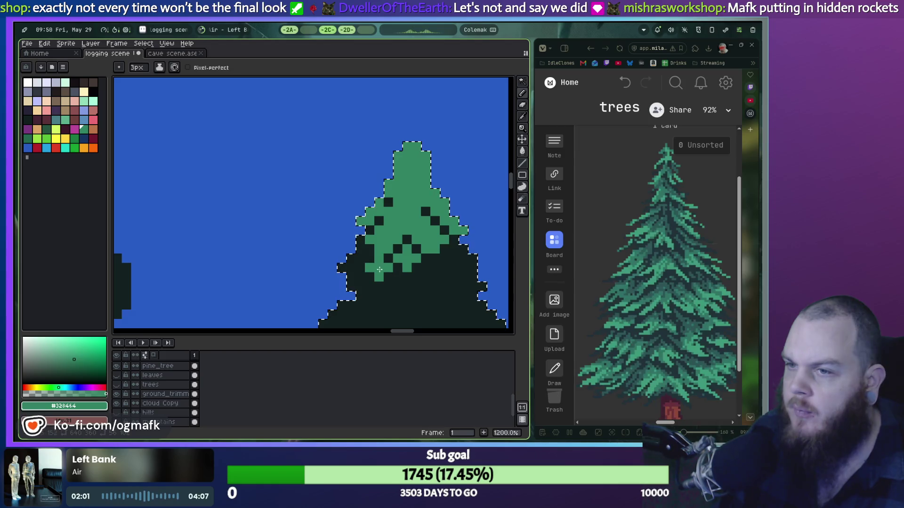
Step: Mix green and dark pixels along the crown's lower-left and lower-right edges, extending green down the right
{"action": "left_click", "coordinate": [435, 271]}
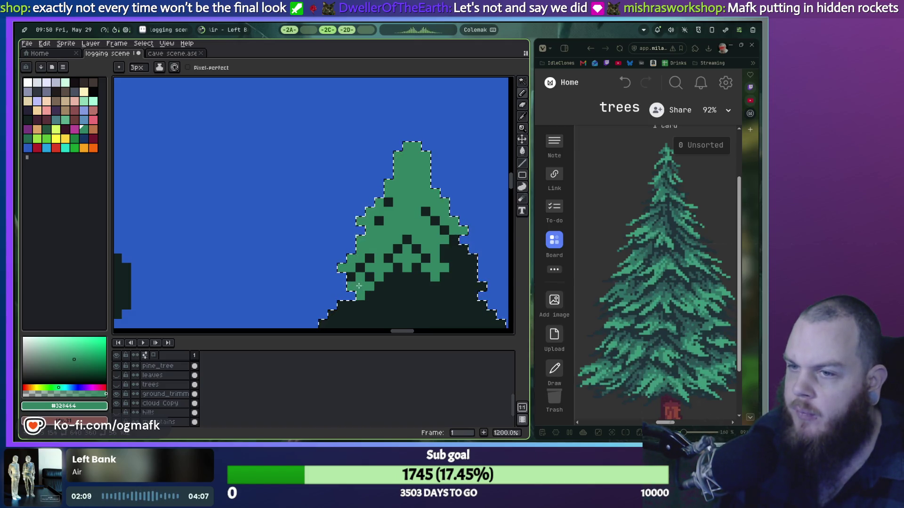
{"action": "right_click", "coordinate": [361, 277]}
{"action": "left_click_drag", "start_coordinate": [356, 304], "coordinate": [379, 305]}
{"action": "right_click", "coordinate": [393, 285]}
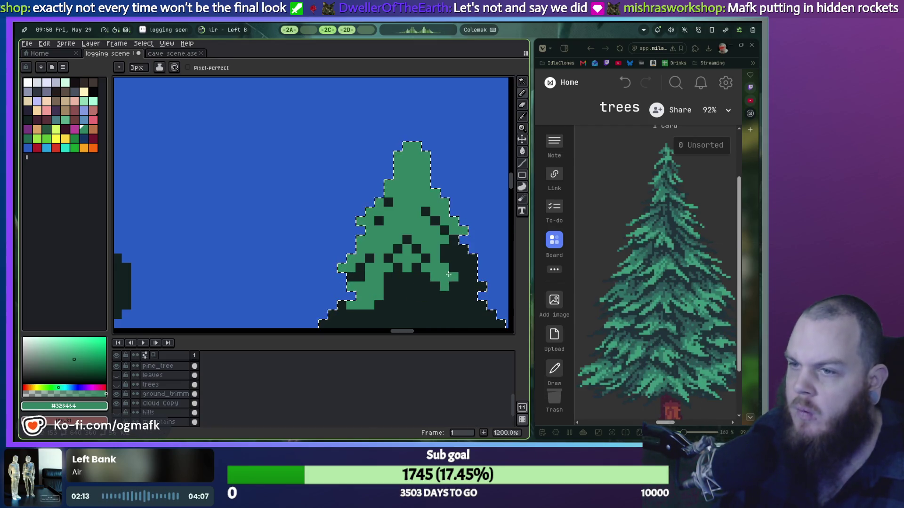
{"action": "left_click", "coordinate": [448, 266]}
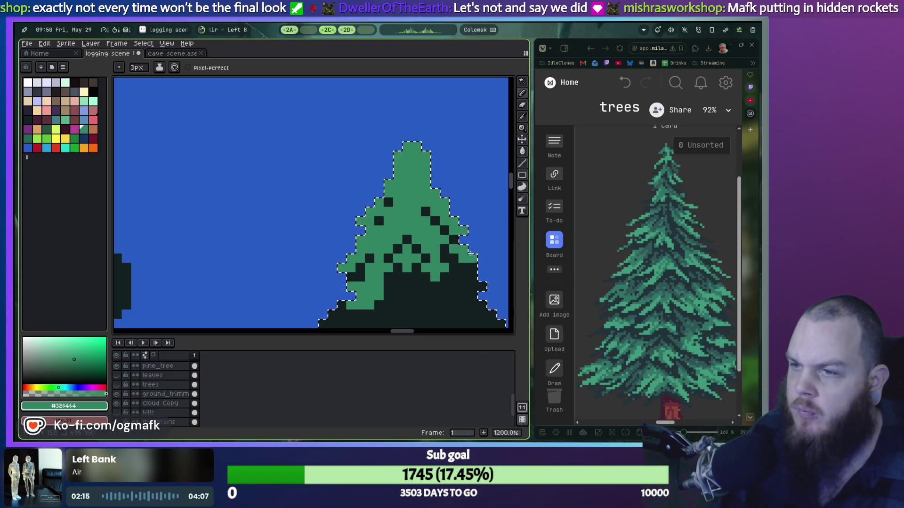
{"action": "right_click", "coordinate": [459, 270]}
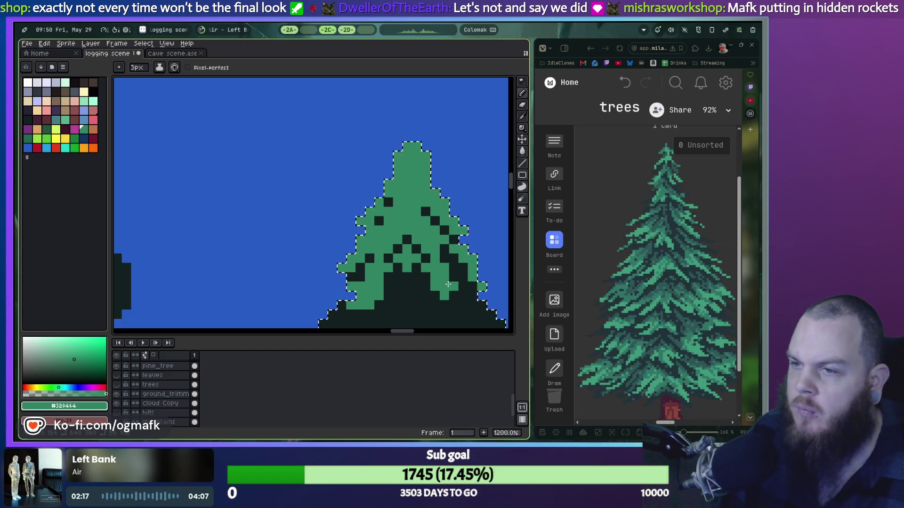
{"action": "right_click", "coordinate": [471, 282]}
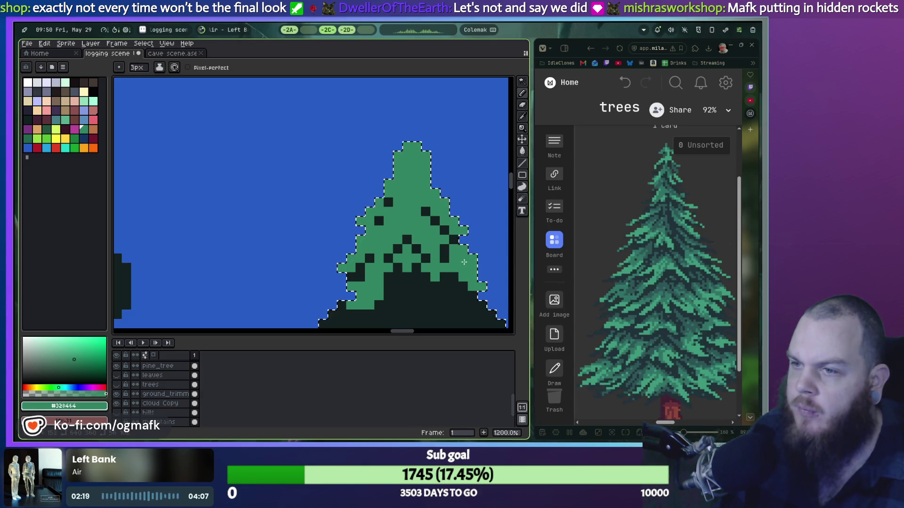
{"action": "left_click_drag", "start_coordinate": [442, 283], "coordinate": [394, 243]}
Step: Fill upper-crown gaps and extend green down both lower edges, then shrink the brush to one pixel
{"action": "scroll", "coordinate": [394, 243], "scroll_direction": "down", "scroll_amount": 2}
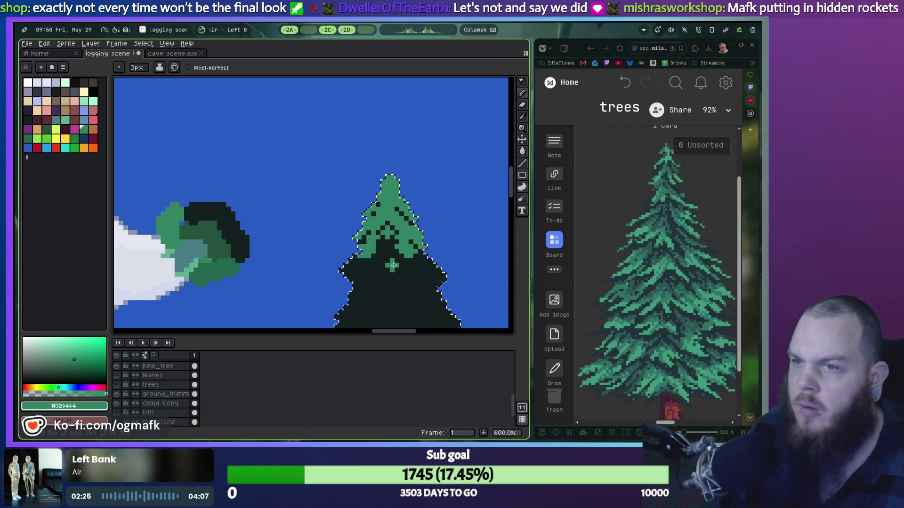
{"action": "scroll", "coordinate": [367, 245], "scroll_direction": "up", "scroll_amount": 2}
{"action": "left_click_drag", "start_coordinate": [351, 224], "coordinate": [361, 220]}
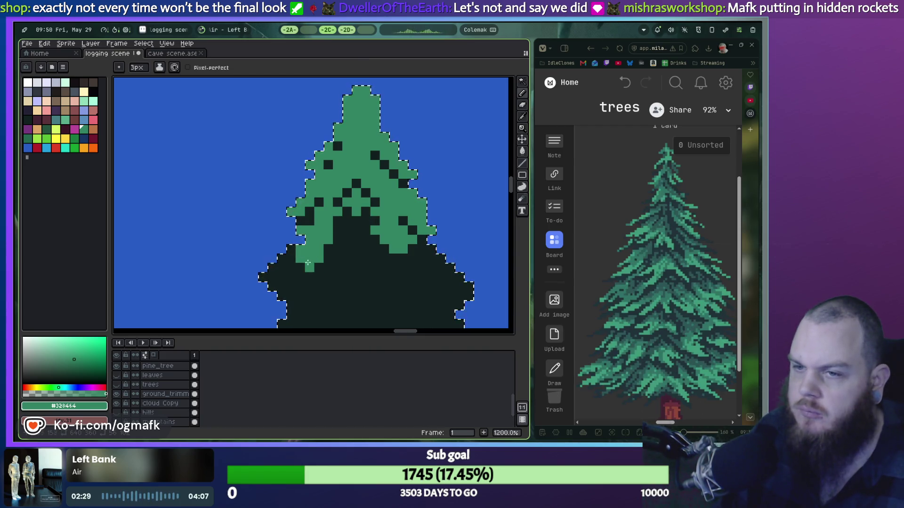
{"action": "left_click_drag", "start_coordinate": [282, 256], "coordinate": [275, 294]}
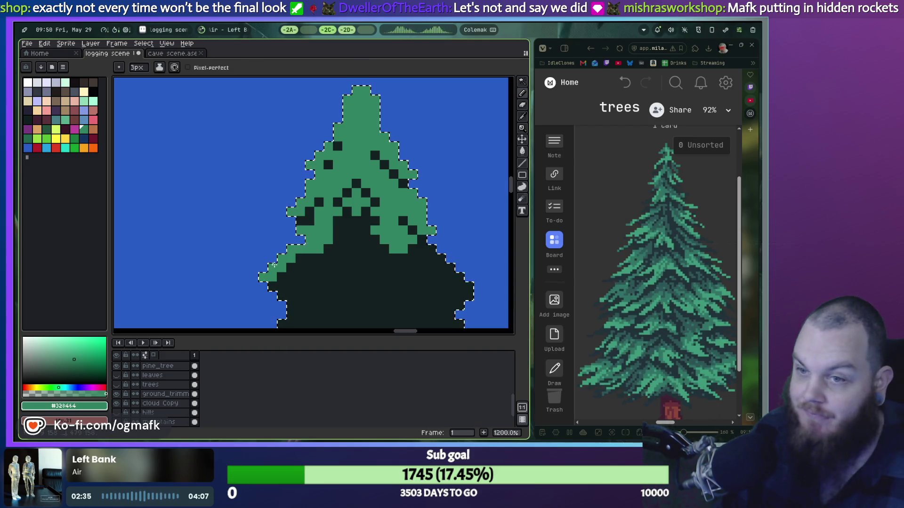
{"action": "left_click", "coordinate": [262, 277]}
{"action": "key", "text": "ctrl+z"}
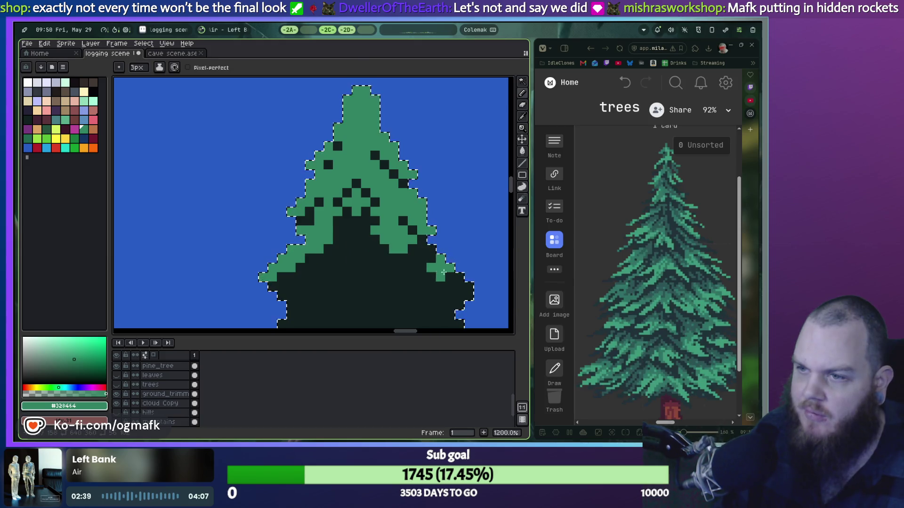
{"action": "left_click", "coordinate": [456, 275]}
{"action": "key", "text": "ctrl+z"}
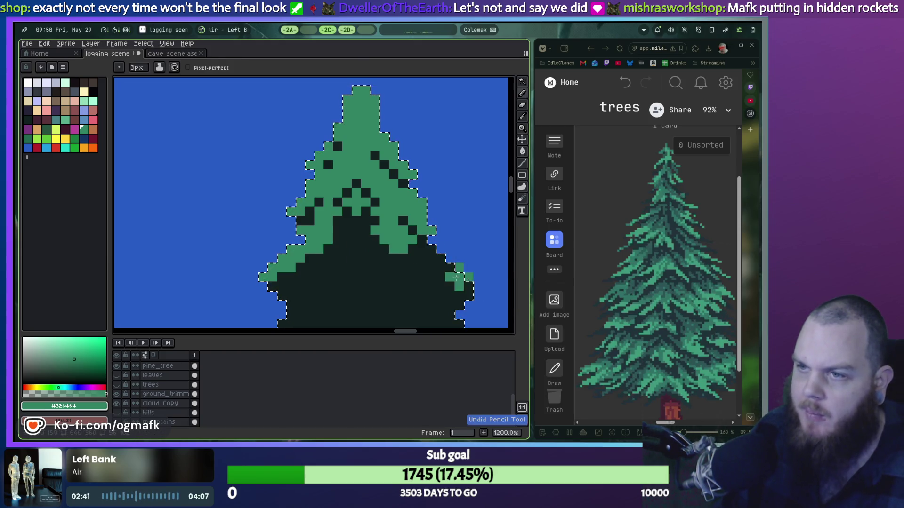
{"action": "left_click_drag", "start_coordinate": [473, 285], "coordinate": [443, 247]}
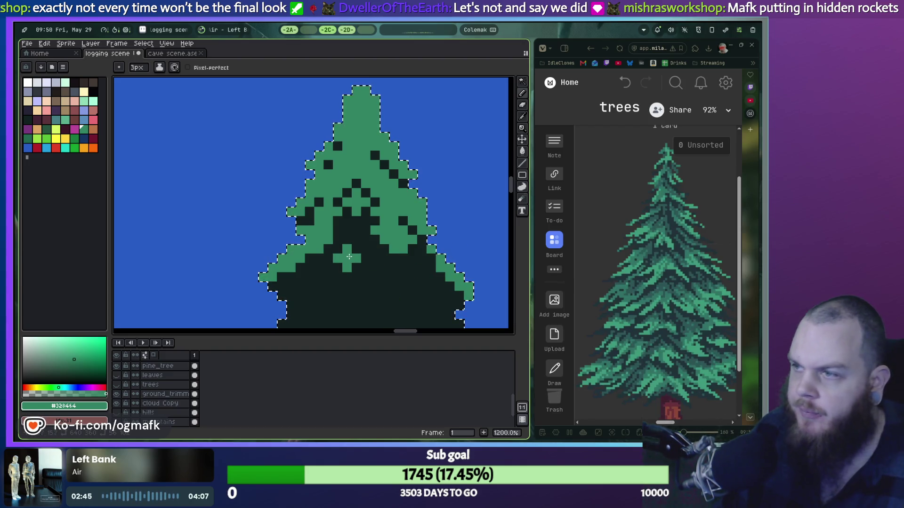
{"action": "left_click_drag", "start_coordinate": [349, 261], "coordinate": [343, 174]}
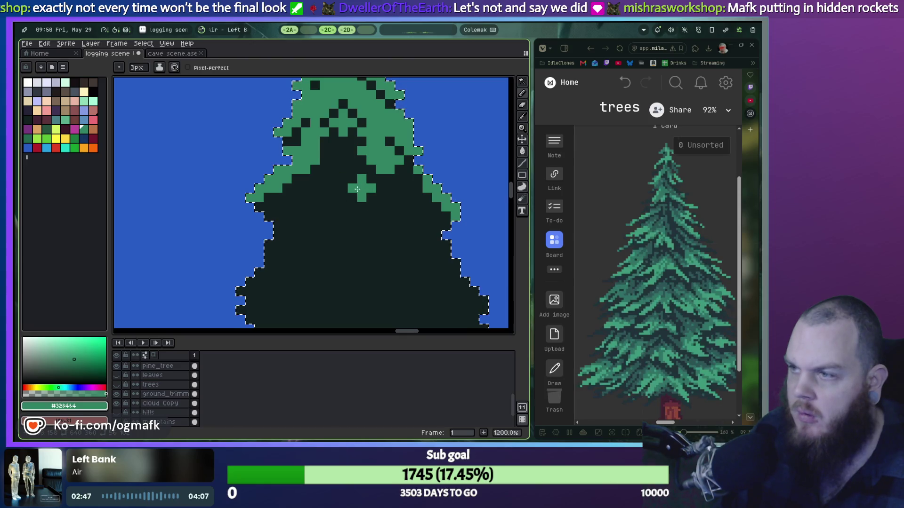
{"action": "key", "text": "minus"}
{"action": "key", "text": "minus"}
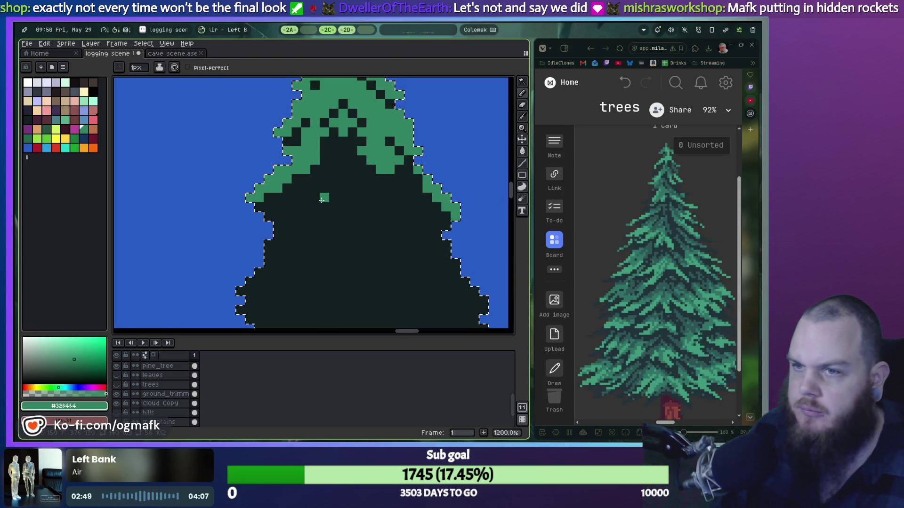
{"action": "mouse_move", "coordinate": [342, 206]}
{"action": "left_mouse_down"}
{"action": "mouse_move", "coordinate": [285, 201]}
{"action": "mouse_move", "coordinate": [292, 302]}
{"action": "left_mouse_up"}
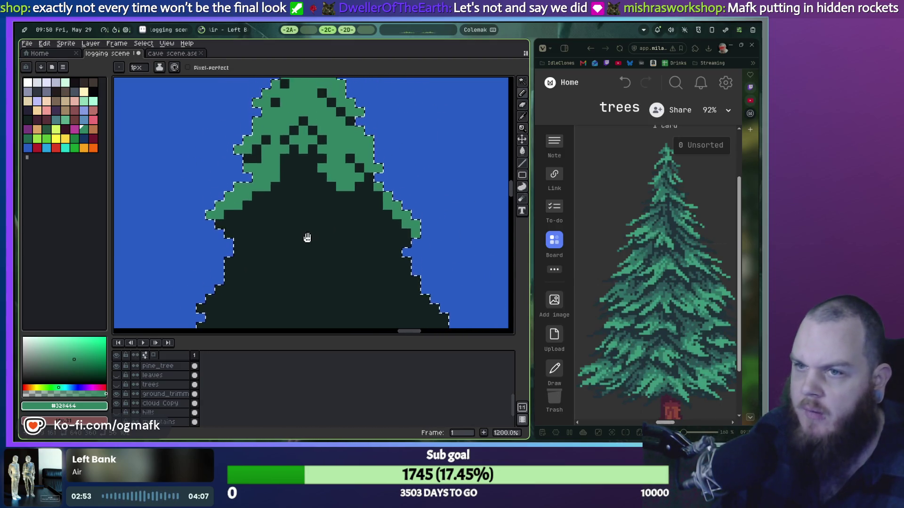
Step: Zoom in on the green tier and pencil green pixels into the dark area just below it
{"action": "scroll", "coordinate": [375, 186], "scroll_direction": "down", "scroll_amount": 4}
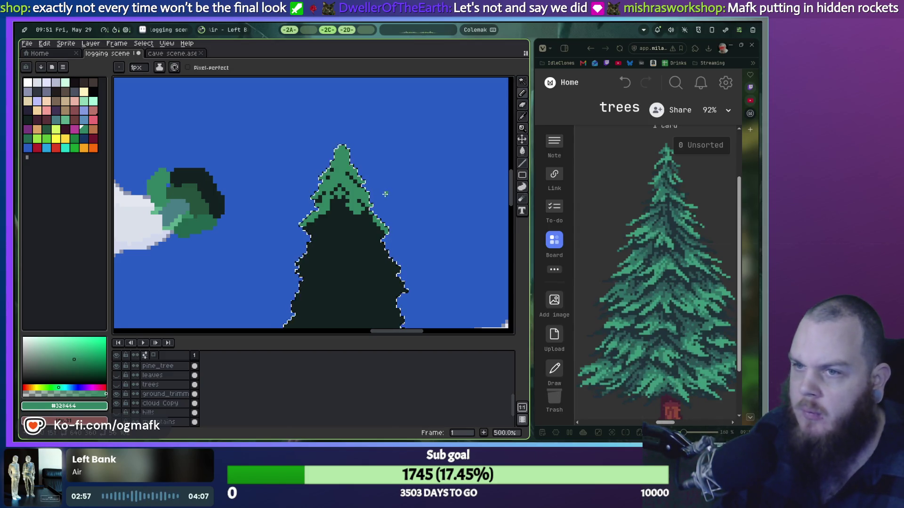
{"action": "scroll", "coordinate": [397, 197], "scroll_direction": "up", "scroll_amount": 2}
{"action": "scroll", "coordinate": [397, 198], "scroll_direction": "up", "scroll_amount": 2}
{"action": "scroll", "coordinate": [397, 198], "scroll_direction": "up", "scroll_amount": 1}
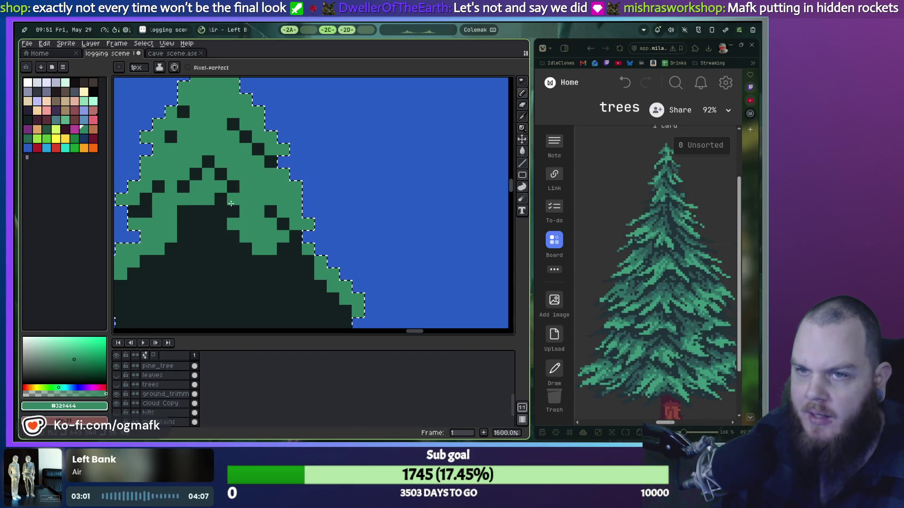
{"action": "left_click_drag", "start_coordinate": [213, 212], "coordinate": [315, 244]}
{"action": "right_click", "coordinate": [321, 243]}
{"action": "left_click", "coordinate": [281, 239]}
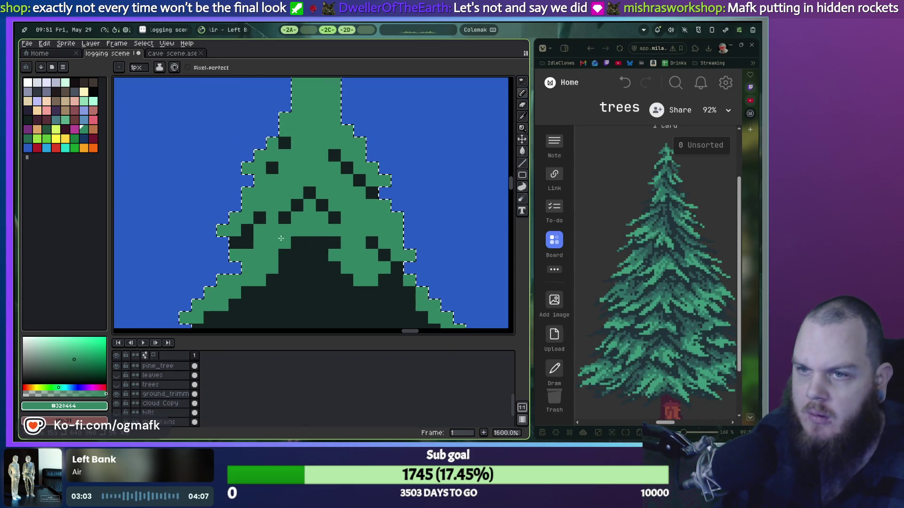
{"action": "left_click", "coordinate": [284, 241]}
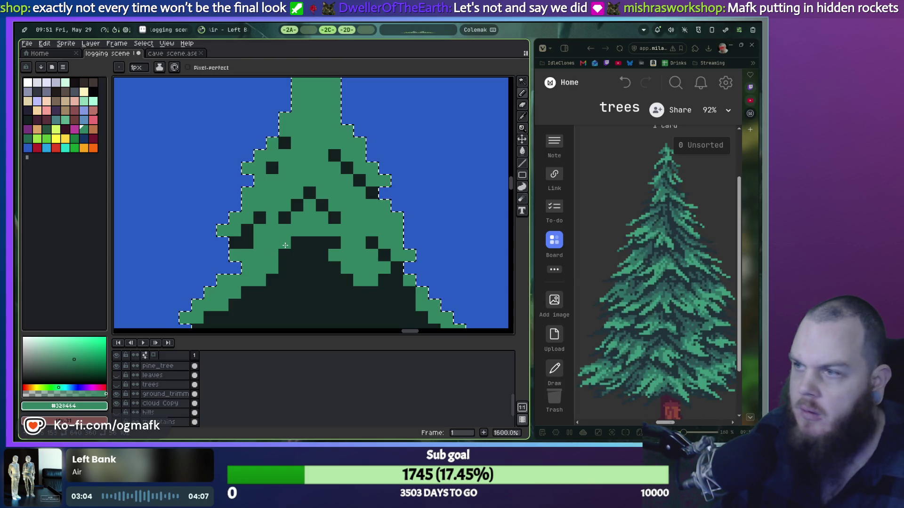
{"action": "right_click", "coordinate": [314, 243]}
{"action": "left_click", "coordinate": [325, 254]}
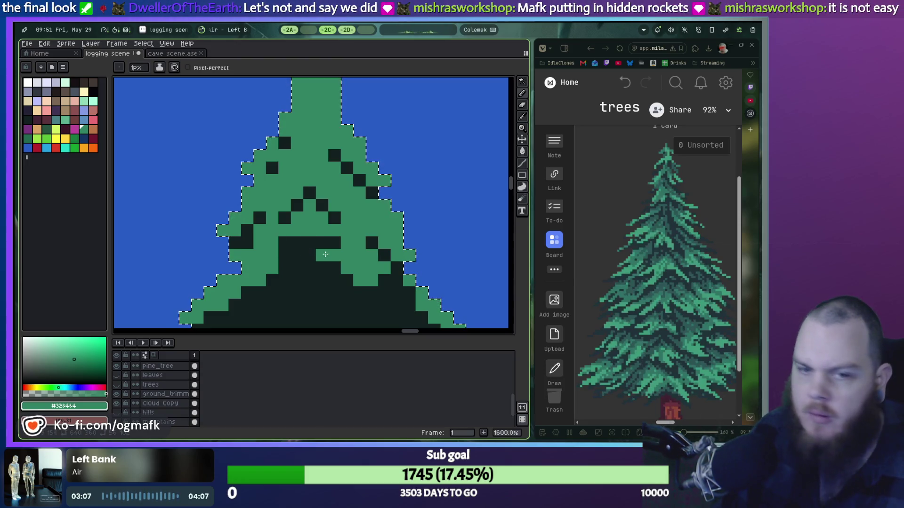
{"action": "right_click", "coordinate": [324, 254]}
{"action": "left_click", "coordinate": [276, 292]}
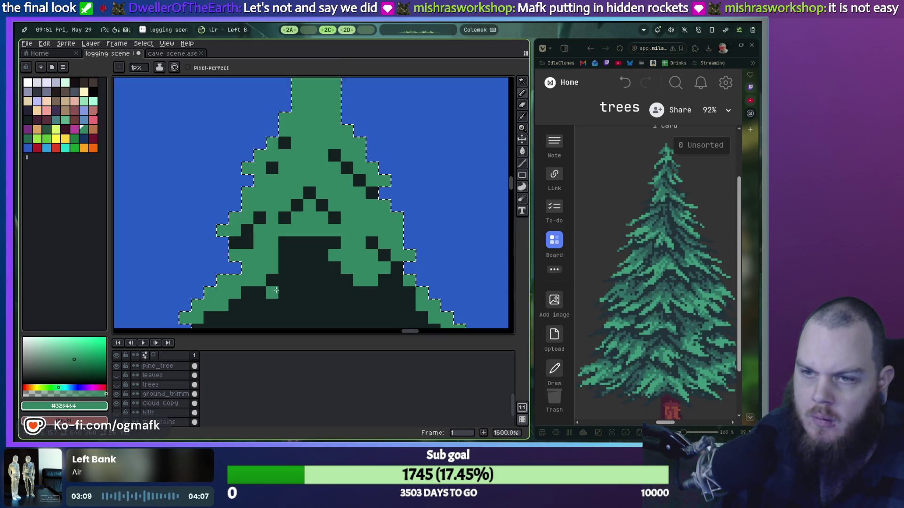
{"action": "left_click", "coordinate": [296, 268]}
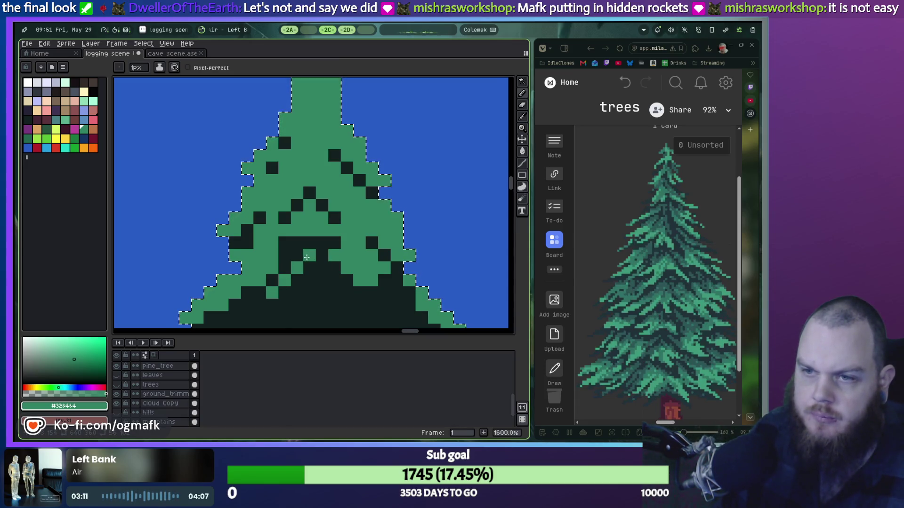
{"action": "mouse_move", "coordinate": [284, 256]}
{"action": "left_mouse_down"}
{"action": "mouse_move", "coordinate": [288, 242]}
{"action": "mouse_move", "coordinate": [301, 243]}
{"action": "mouse_move", "coordinate": [340, 268]}
{"action": "left_mouse_up"}
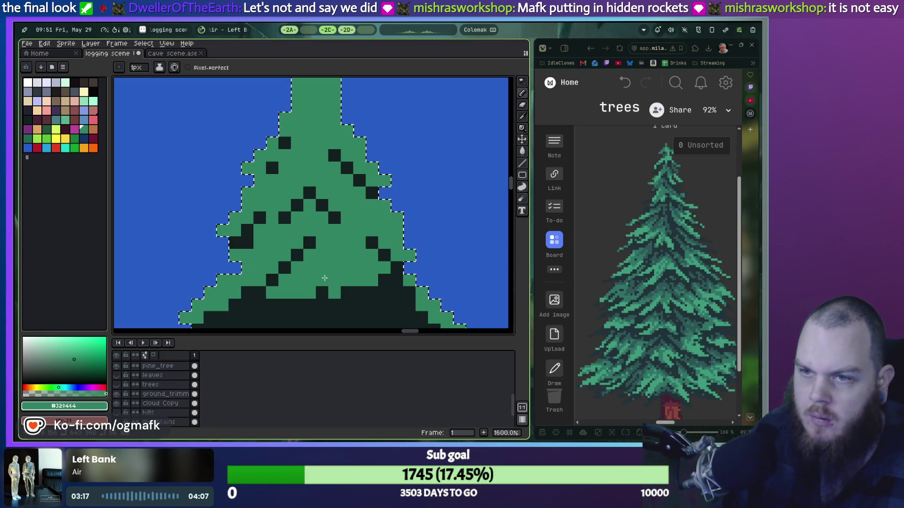
Step: Add a green row under the tier's edge and diagonal green pixels lower on the left
{"action": "scroll", "coordinate": [332, 283], "scroll_direction": "down", "scroll_amount": 3}
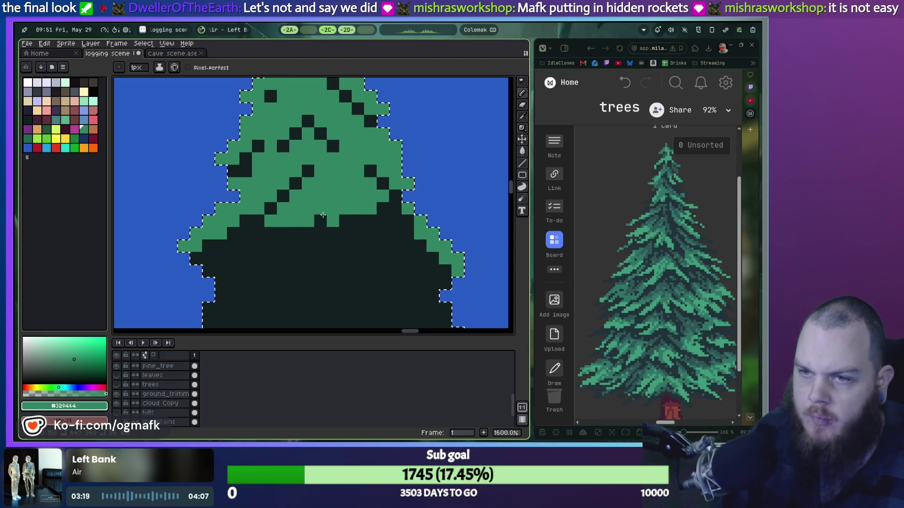
{"action": "left_click_drag", "start_coordinate": [246, 233], "coordinate": [281, 231]}
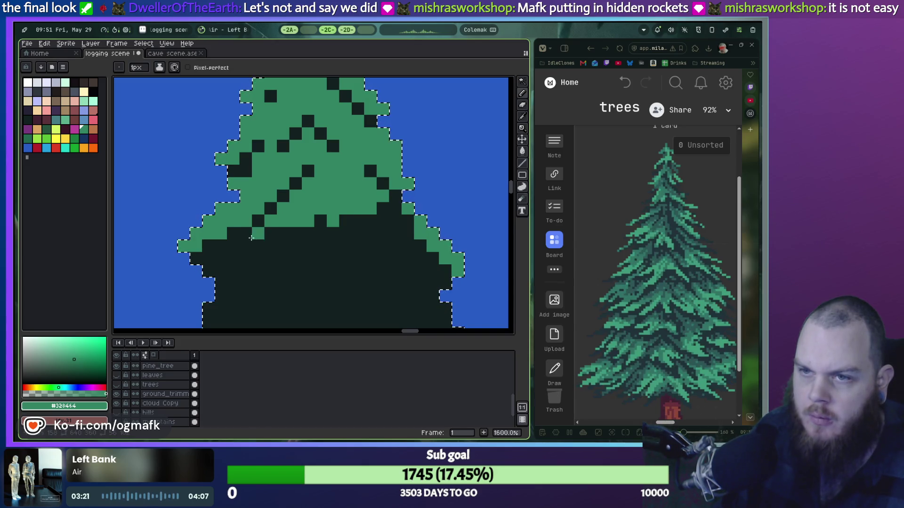
{"action": "right_click", "coordinate": [283, 233]}
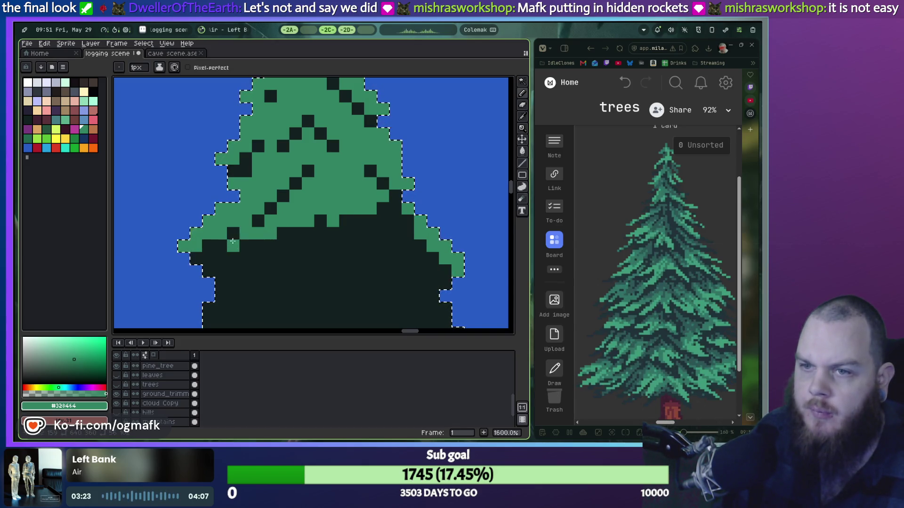
{"action": "left_click", "coordinate": [208, 259]}
{"action": "right_click", "coordinate": [218, 257]}
{"action": "left_click_drag", "start_coordinate": [221, 246], "coordinate": [233, 234]}
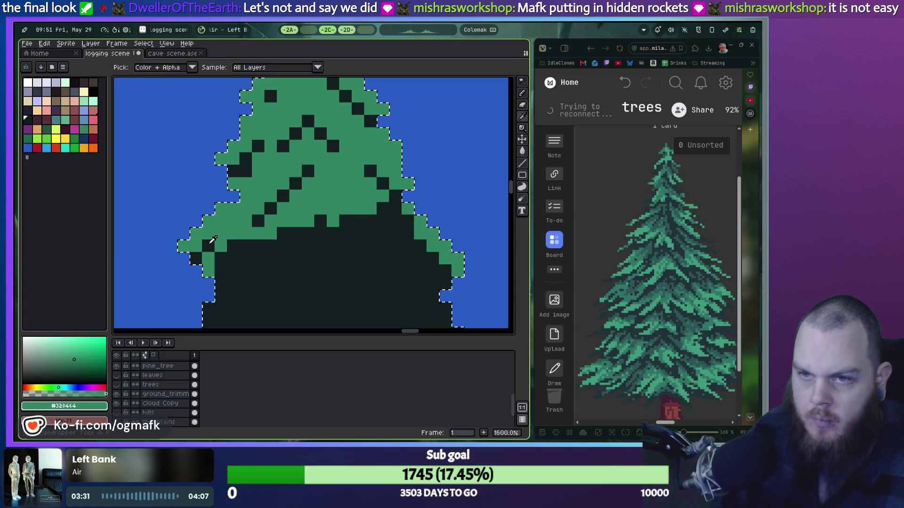
Step: Eyedrop the dark #122020 and draw a diagonal dark needle stripe through the green
{"action": "key", "text": "x"}
{"action": "left_click", "coordinate": [221, 233]}
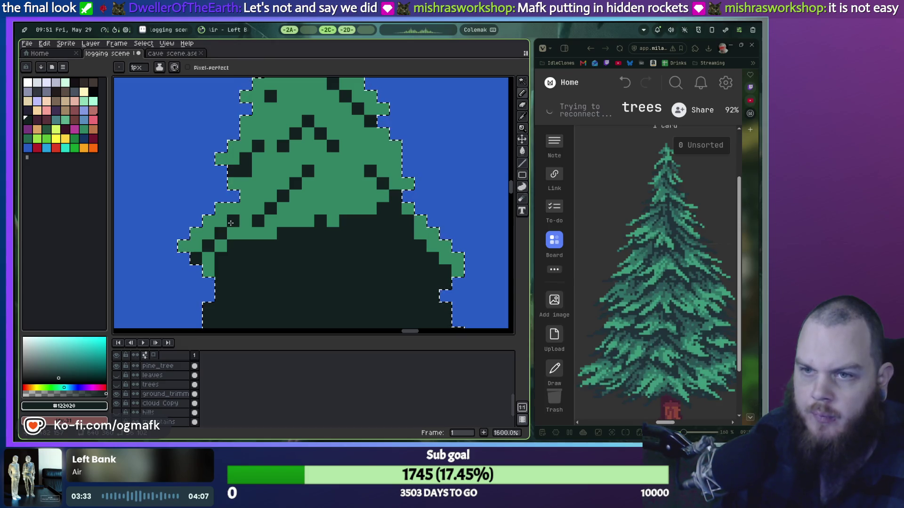
{"action": "left_click_drag", "start_coordinate": [280, 239], "coordinate": [310, 215]}
{"action": "right_click", "coordinate": [328, 201]}
{"action": "left_click", "coordinate": [325, 210]}
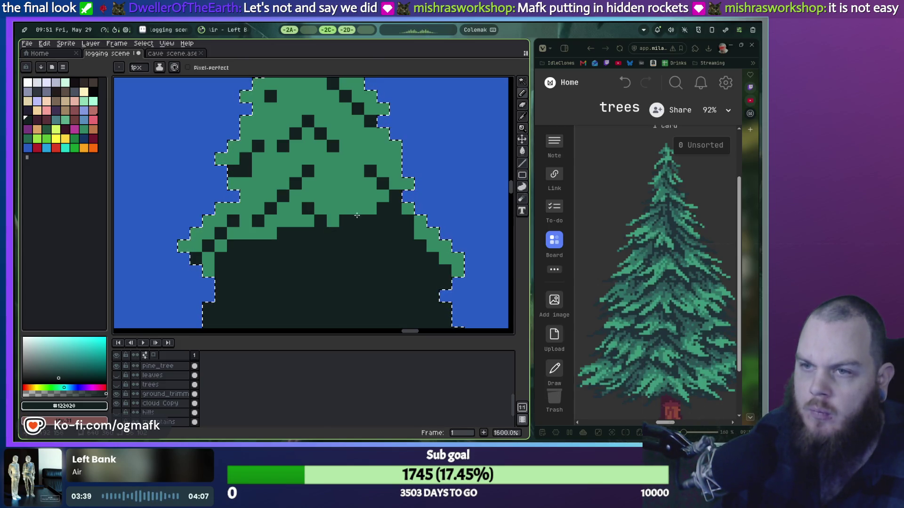
{"action": "scroll", "coordinate": [342, 196], "scroll_direction": "down", "scroll_amount": 1}
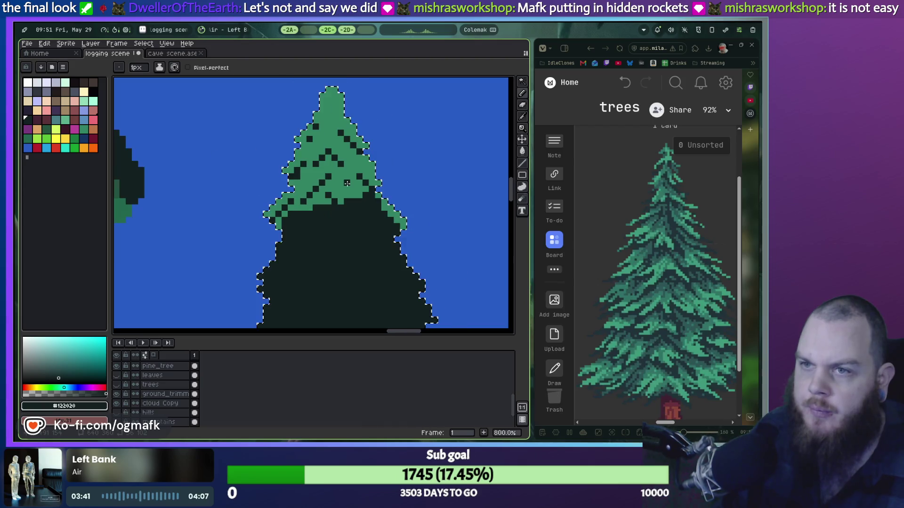
Step: Adjust the dark stripe pixel, repaint a dark pixel tree green, and restore the accidentally deleted tree
{"action": "scroll", "coordinate": [296, 235], "scroll_direction": "down", "scroll_amount": 1}
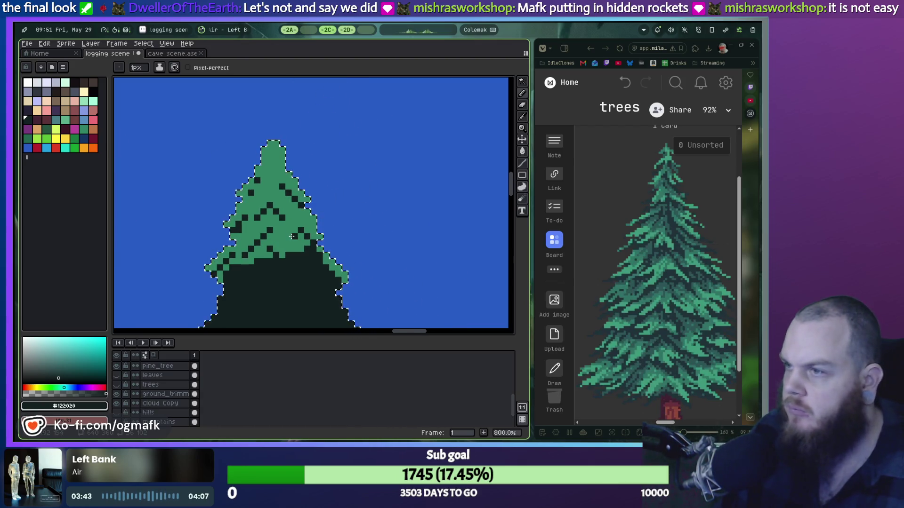
{"action": "right_click", "coordinate": [284, 241]}
{"action": "left_click", "coordinate": [284, 237]}
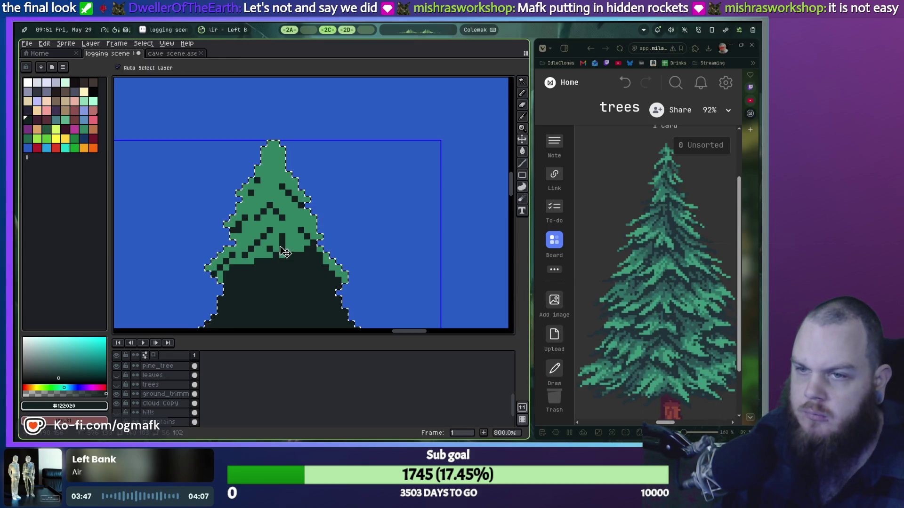
{"action": "key", "text": "ctrl+z"}
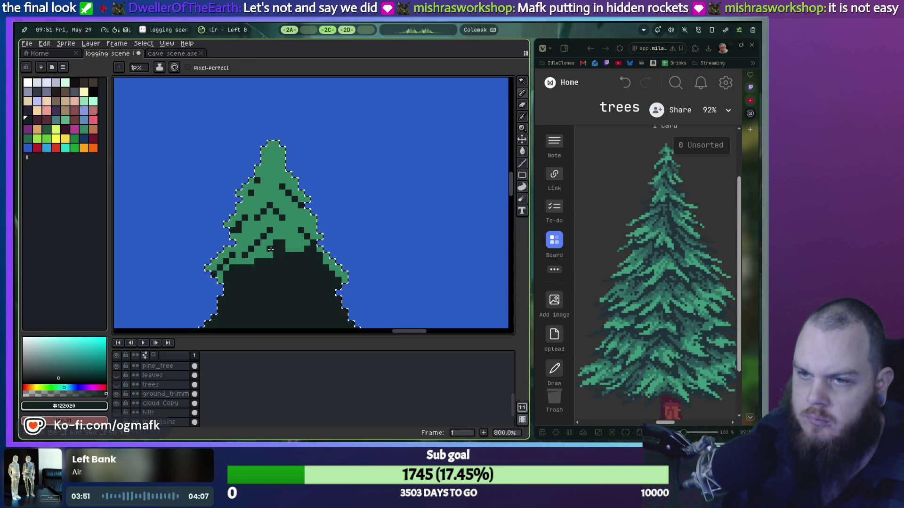
{"action": "left_click", "coordinate": [267, 252], "text": "alt"}
{"action": "left_click", "coordinate": [276, 244]}
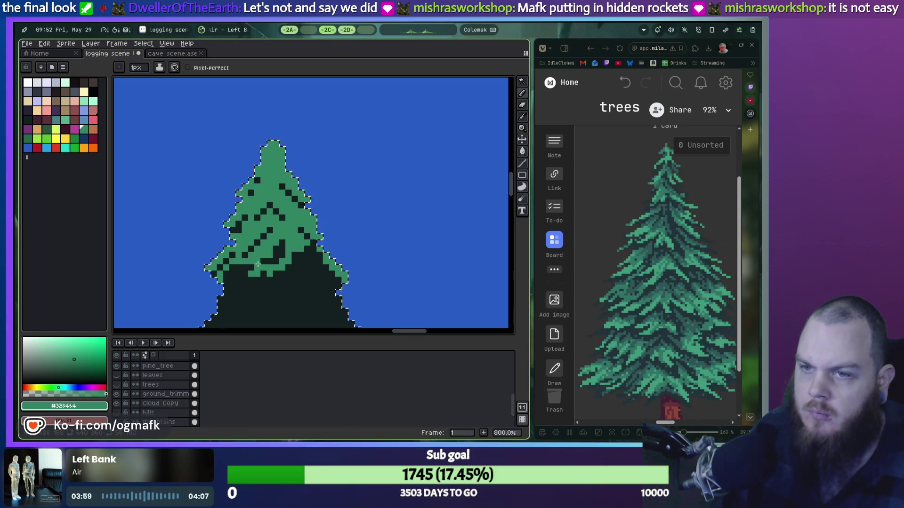
{"action": "key", "text": "Delete"}
{"action": "left_click", "coordinate": [264, 268]}
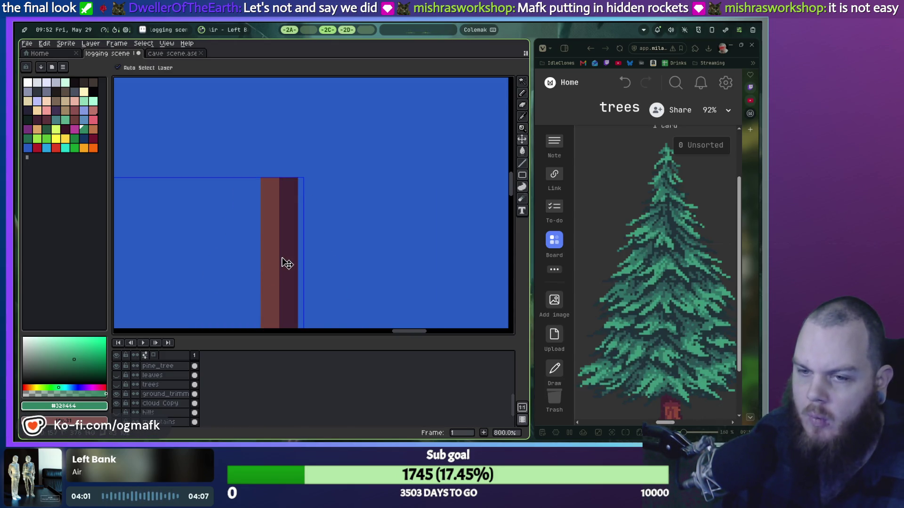
{"action": "key", "text": "ctrl+z"}
{"action": "key", "text": "ctrl+z"}
Step: Paint a diagonal green band into the lower crown
{"action": "scroll", "coordinate": [250, 275], "scroll_direction": "up", "scroll_amount": 4}
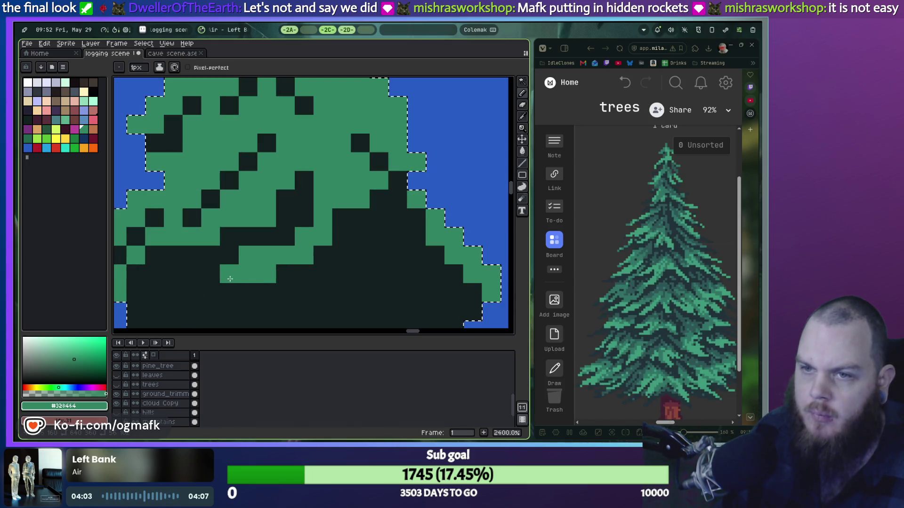
{"action": "mouse_move", "coordinate": [359, 218]}
{"action": "left_mouse_down"}
{"action": "mouse_move", "coordinate": [416, 255]}
{"action": "mouse_move", "coordinate": [416, 236]}
{"action": "mouse_move", "coordinate": [324, 198]}
{"action": "left_mouse_up"}
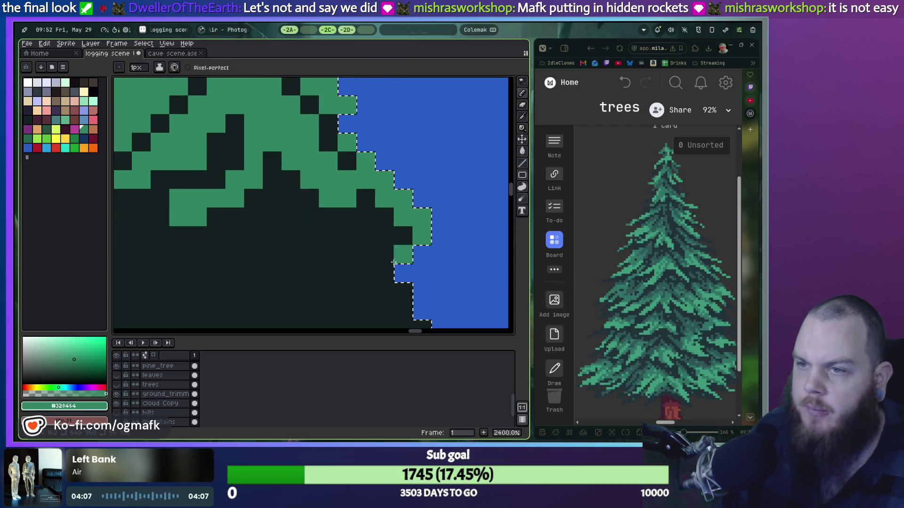
{"action": "scroll", "coordinate": [337, 250], "scroll_direction": "down", "scroll_amount": 4}
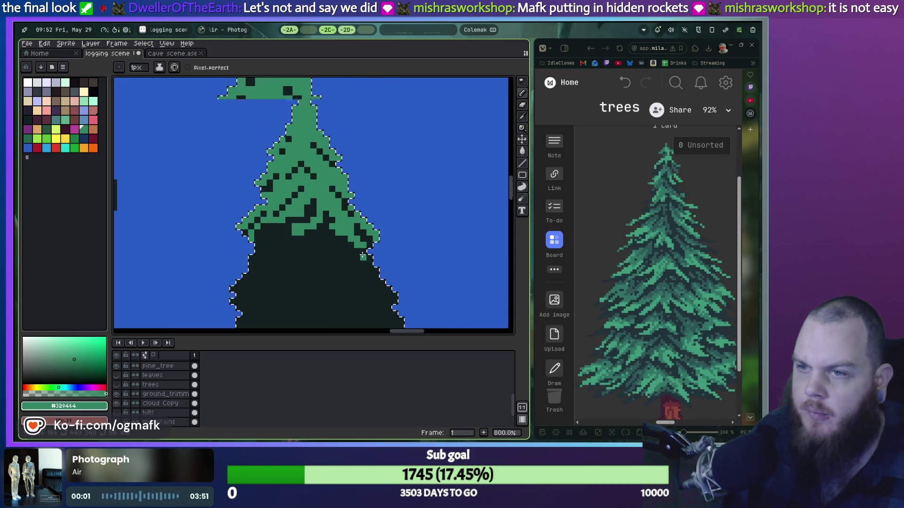
{"action": "scroll", "coordinate": [370, 243], "scroll_direction": "up", "scroll_amount": 2}
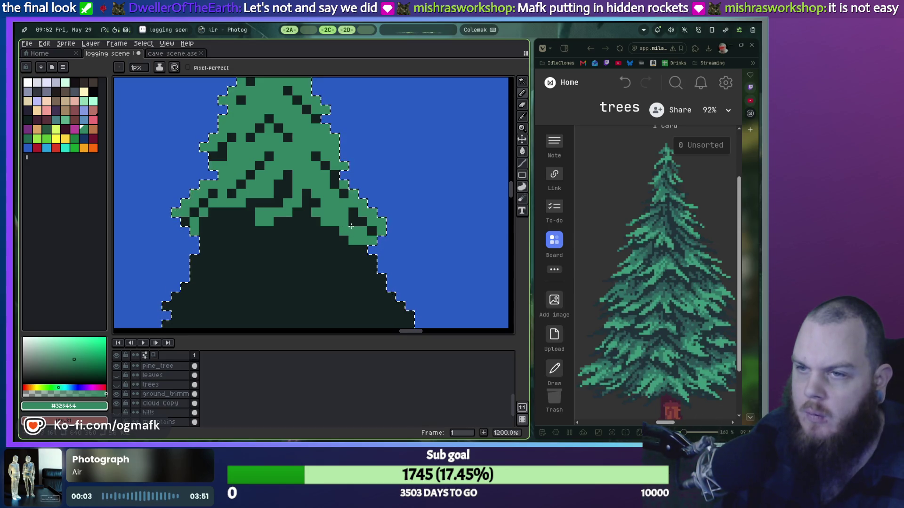
Step: Nudge the selected crown pixels slightly down-right with the Move tool, then return to the Pencil
{"action": "key", "text": "v"}
{"action": "left_click_drag", "start_coordinate": [223, 247], "coordinate": [230, 249]}
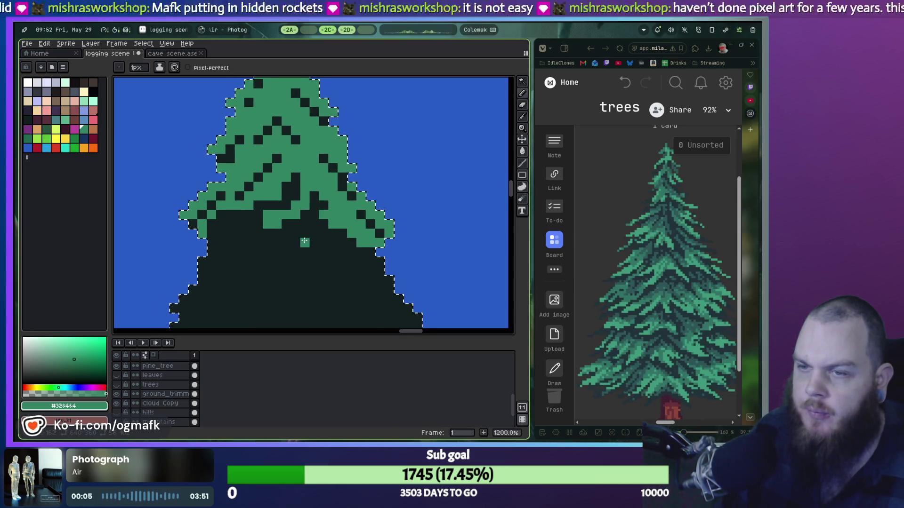
{"action": "key", "text": "b"}
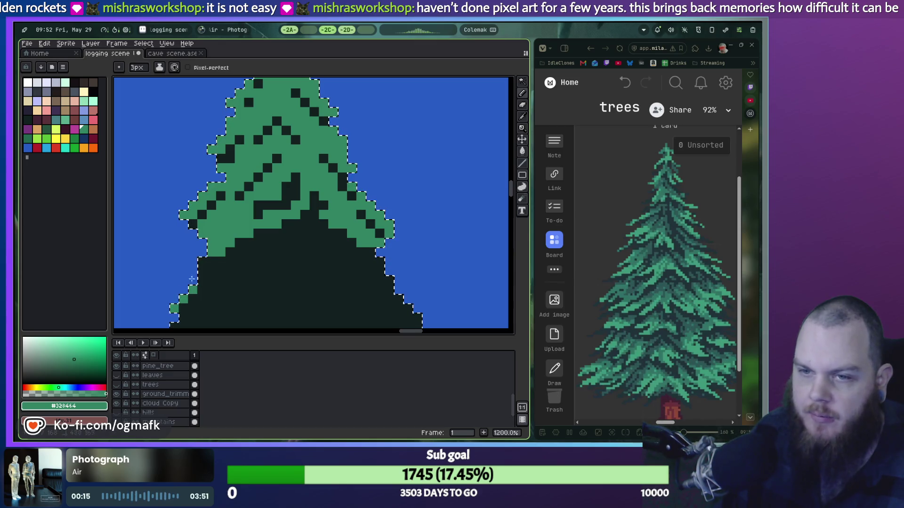
{"action": "scroll", "coordinate": [386, 263], "scroll_direction": "down", "scroll_amount": 1}
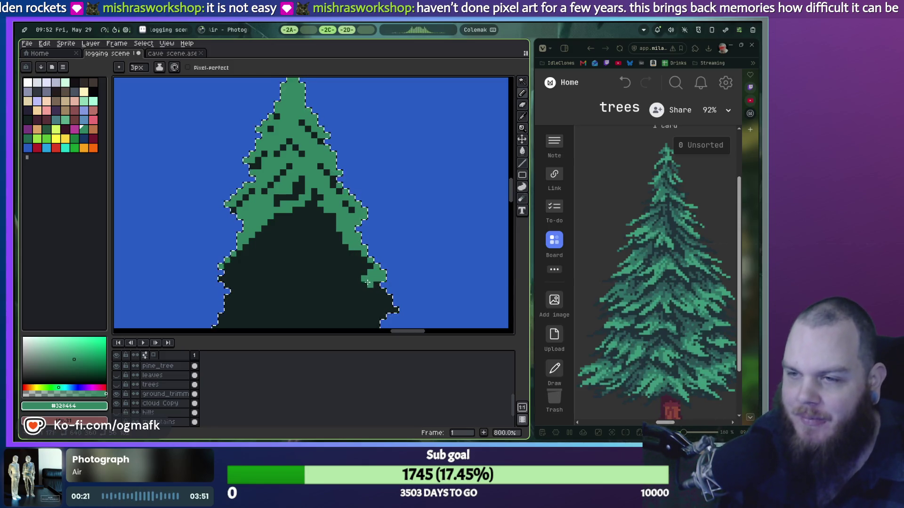
Step: Draw diagonal green branch strokes on the right and left, redrawing the left one until it fits
{"action": "left_click_drag", "start_coordinate": [368, 282], "coordinate": [338, 258]}
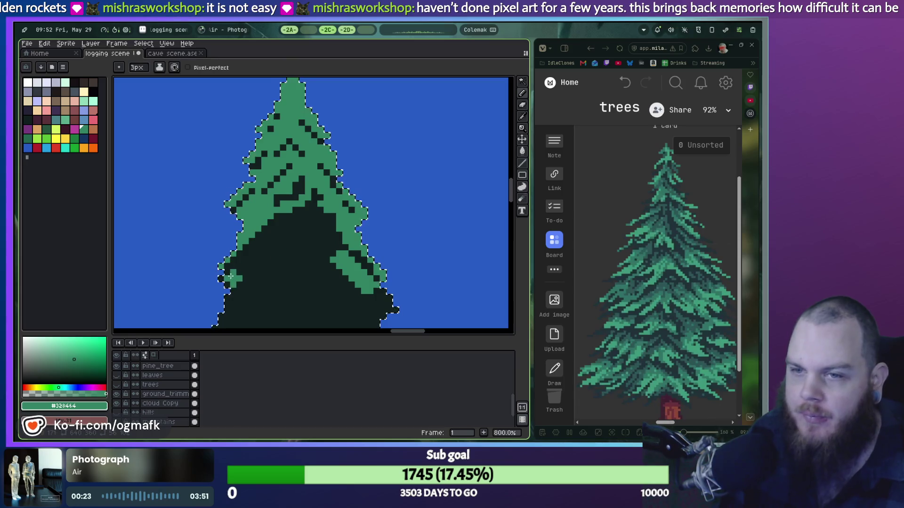
{"action": "left_click_drag", "start_coordinate": [230, 276], "coordinate": [286, 234]}
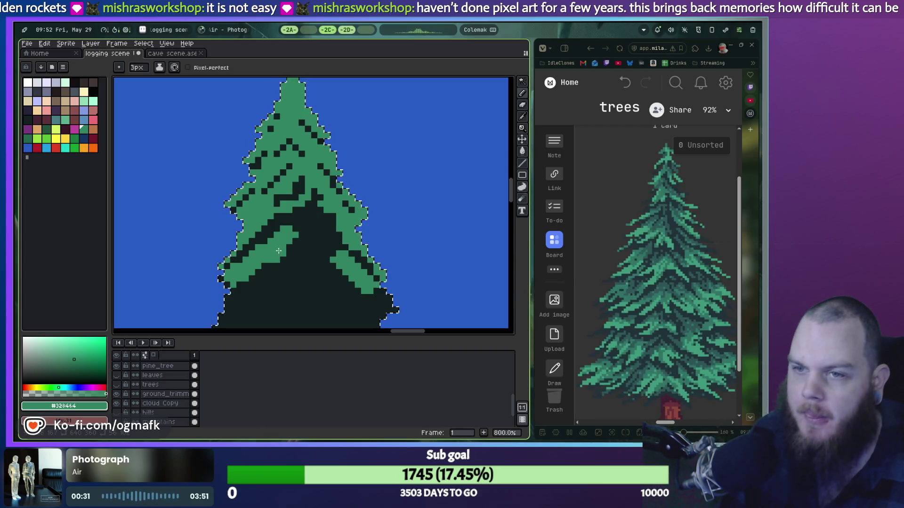
{"action": "key", "text": "ctrl+z"}
{"action": "left_click_drag", "start_coordinate": [226, 276], "coordinate": [306, 221]}
{"action": "key", "text": "ctrl+z"}
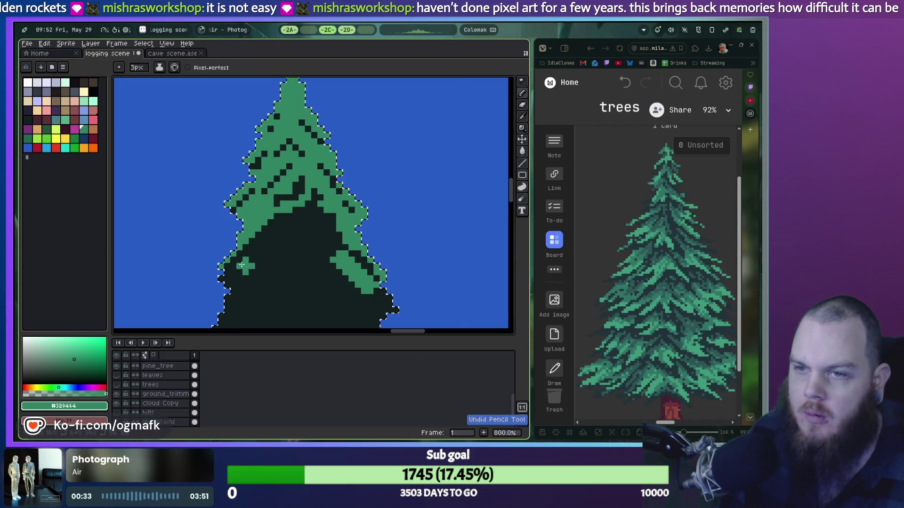
{"action": "left_click_drag", "start_coordinate": [229, 277], "coordinate": [278, 230]}
{"action": "key", "text": "ctrl+z"}
{"action": "left_click_drag", "start_coordinate": [228, 277], "coordinate": [295, 225]}
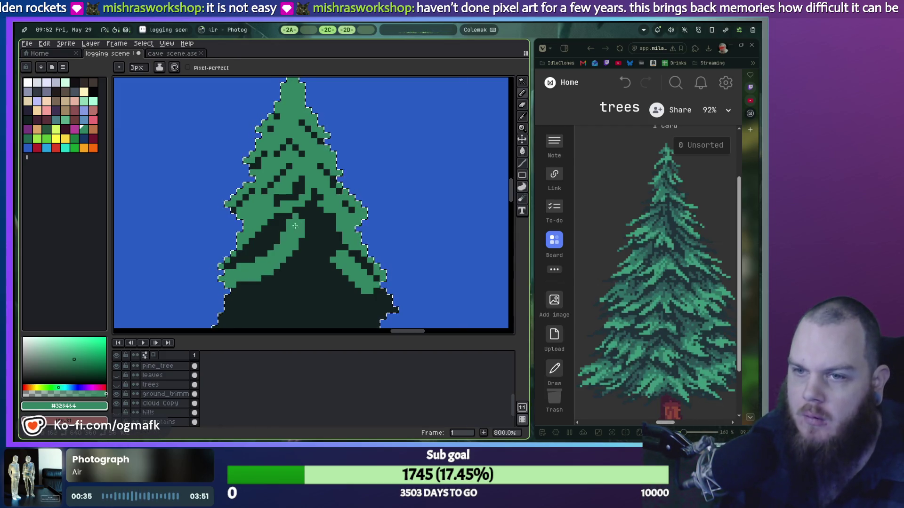
{"action": "key", "text": "ctrl+z"}
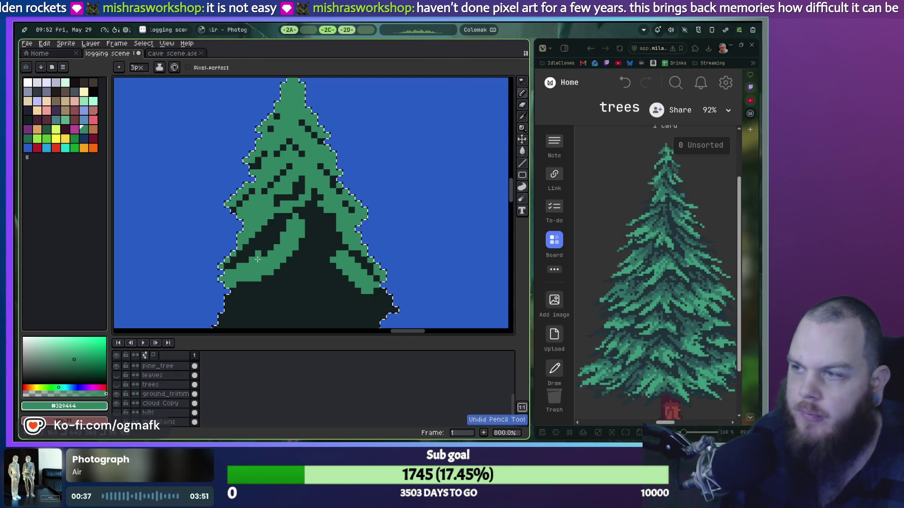
{"action": "mouse_move", "coordinate": [228, 277]}
{"action": "left_mouse_down"}
{"action": "mouse_move", "coordinate": [289, 214]}
{"action": "mouse_move", "coordinate": [338, 259]}
{"action": "left_mouse_up"}
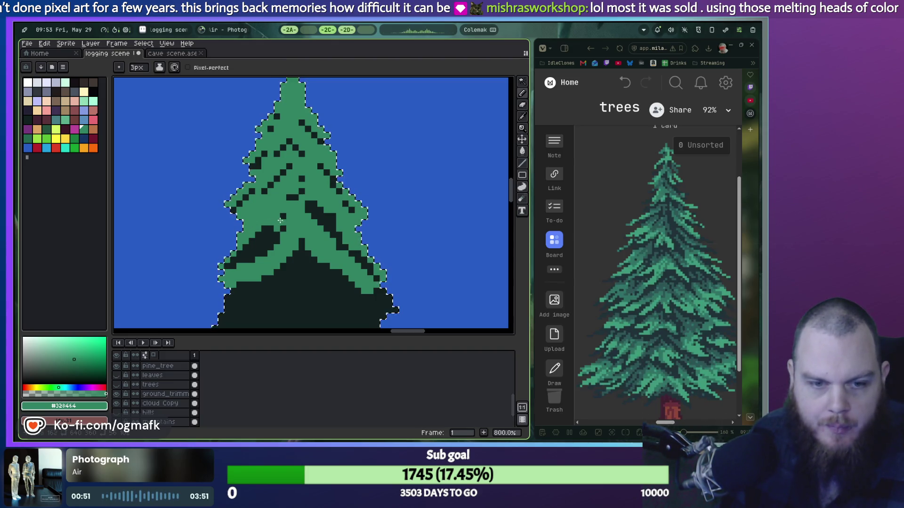
{"action": "scroll", "coordinate": [285, 217], "scroll_direction": "up", "scroll_amount": 1}
{"action": "scroll", "coordinate": [277, 207], "scroll_direction": "down", "scroll_amount": 3}
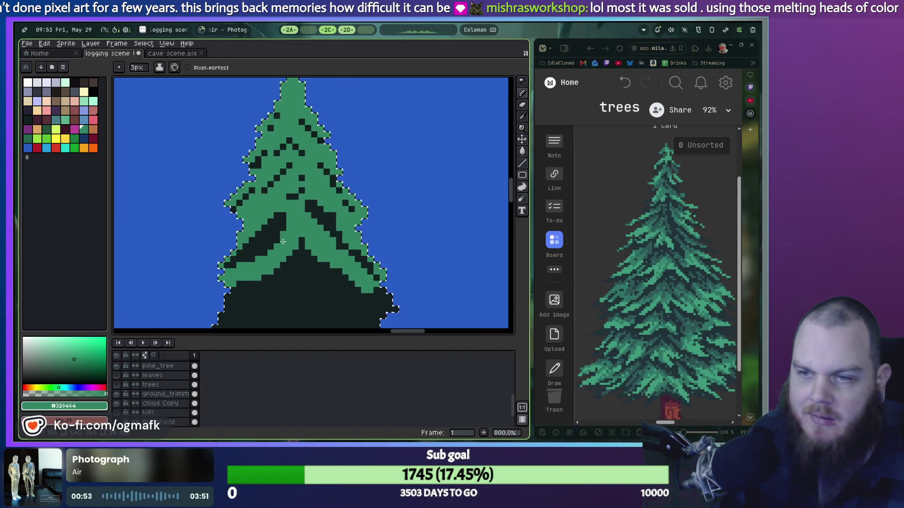
{"action": "scroll", "coordinate": [269, 192], "scroll_direction": "down", "scroll_amount": 2}
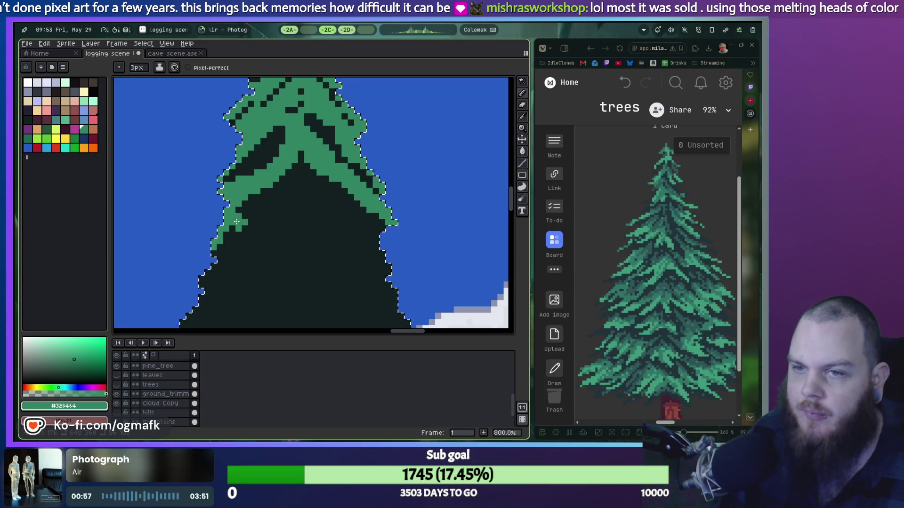
Step: Dot dark needle pixels into the branch band and reshape its dark line and stepped edge
{"action": "left_click", "coordinate": [288, 177]}
{"action": "left_click", "coordinate": [305, 169]}
{"action": "left_click", "coordinate": [296, 165]}
{"action": "mouse_move", "coordinate": [292, 183]}
{"action": "left_mouse_down"}
{"action": "mouse_move", "coordinate": [264, 208]}
{"action": "mouse_move", "coordinate": [320, 187]}
{"action": "mouse_move", "coordinate": [359, 222]}
{"action": "left_mouse_up"}
{"action": "key", "text": "ctrl+z"}
{"action": "key", "text": "ctrl+z"}
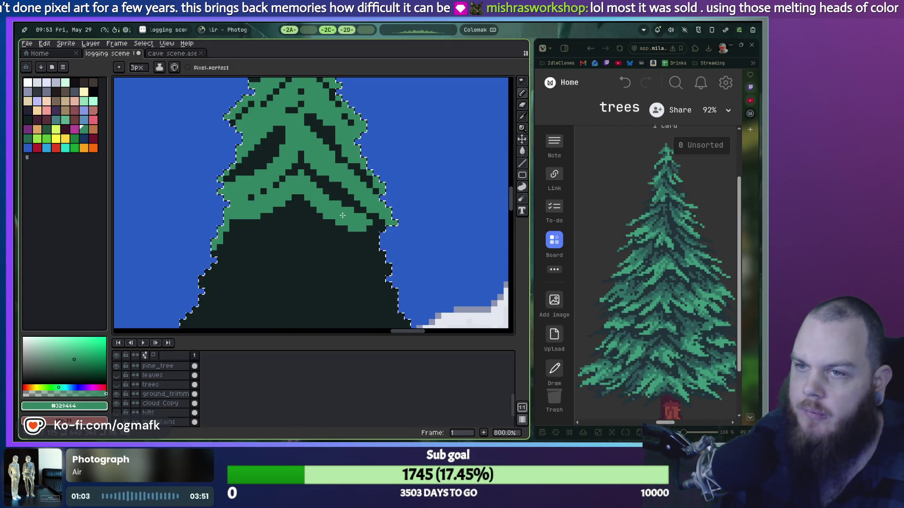
{"action": "key", "text": "ctrl+z"}
{"action": "key", "text": "ctrl+z"}
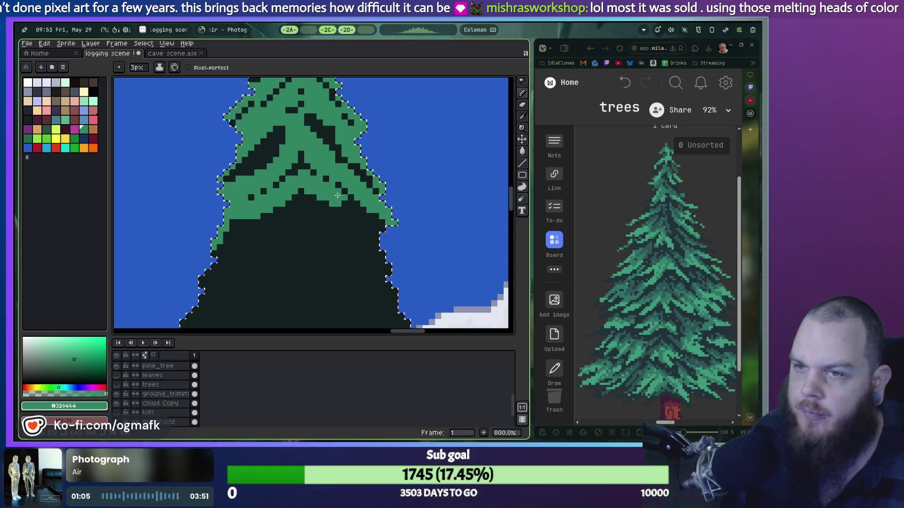
{"action": "left_click_drag", "start_coordinate": [307, 190], "coordinate": [330, 204]}
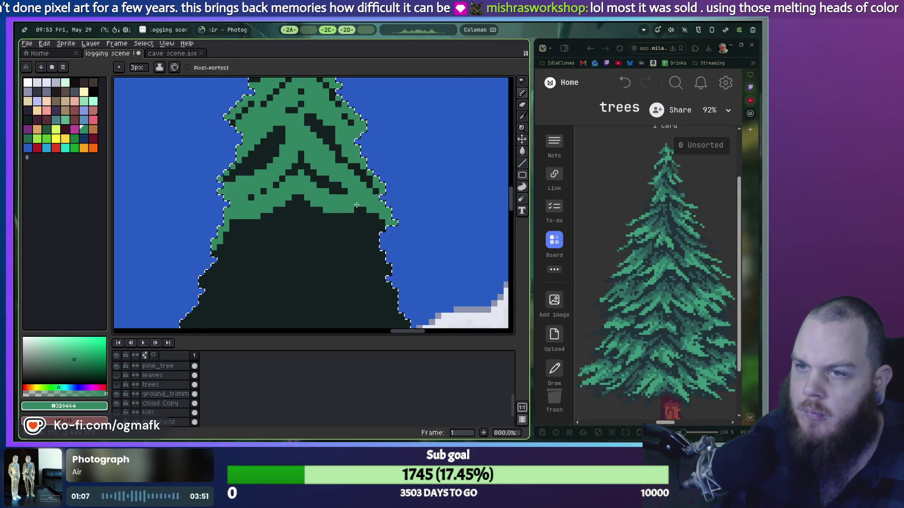
{"action": "mouse_move", "coordinate": [285, 210]}
{"action": "left_mouse_down"}
{"action": "mouse_move", "coordinate": [275, 218]}
{"action": "mouse_move", "coordinate": [281, 202]}
{"action": "left_mouse_up"}
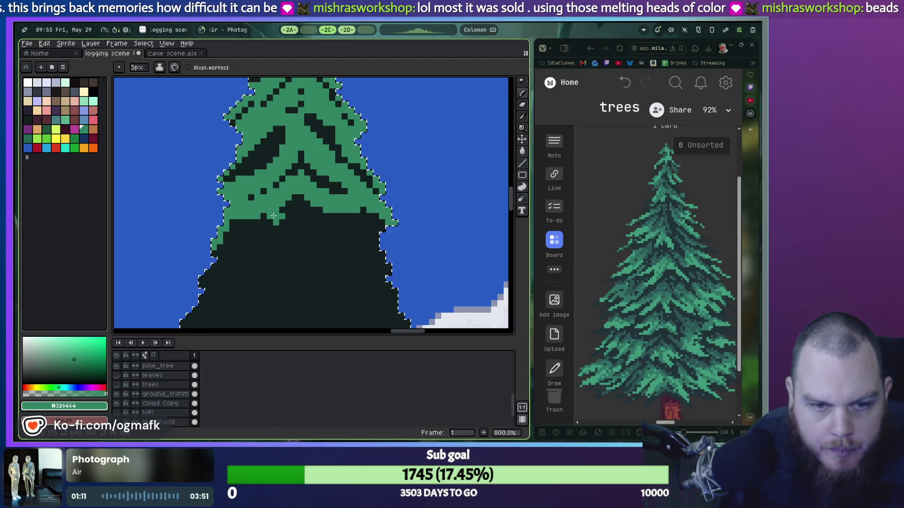
Step: Paint speckled green strips along the lower-left branch edge, turning the dark patch green
{"action": "mouse_move", "coordinate": [214, 273]}
{"action": "left_mouse_down"}
{"action": "mouse_move", "coordinate": [255, 224]}
{"action": "mouse_move", "coordinate": [363, 247]}
{"action": "left_mouse_up"}
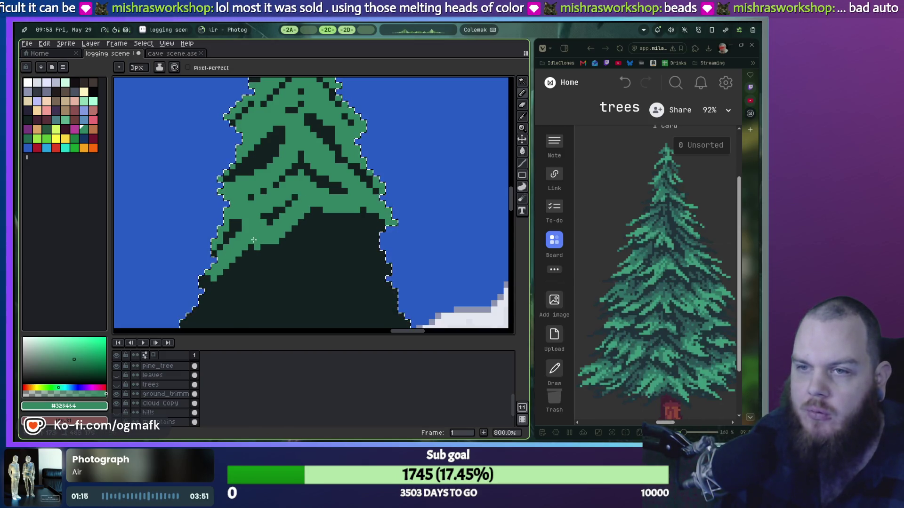
{"action": "left_click_drag", "start_coordinate": [368, 213], "coordinate": [359, 246]}
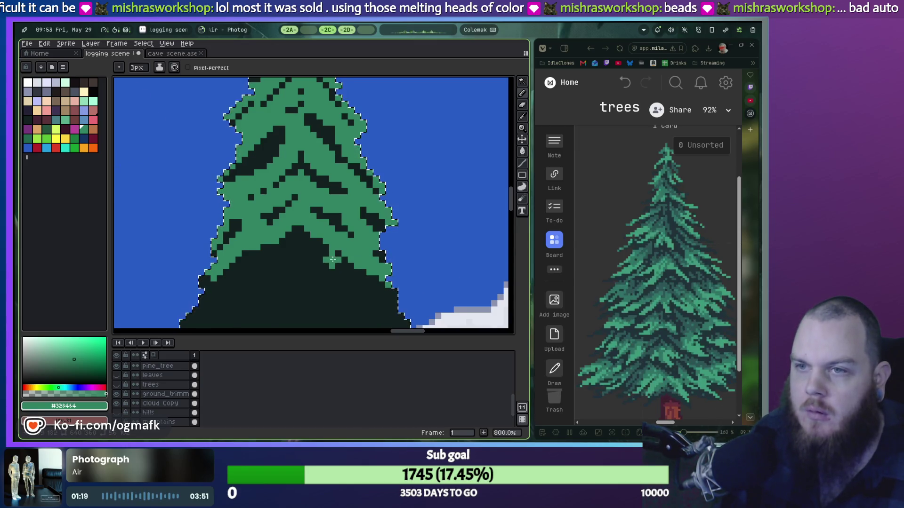
{"action": "scroll", "coordinate": [332, 259], "scroll_direction": "down", "scroll_amount": 2}
{"action": "scroll", "coordinate": [311, 221], "scroll_direction": "up", "scroll_amount": 2}
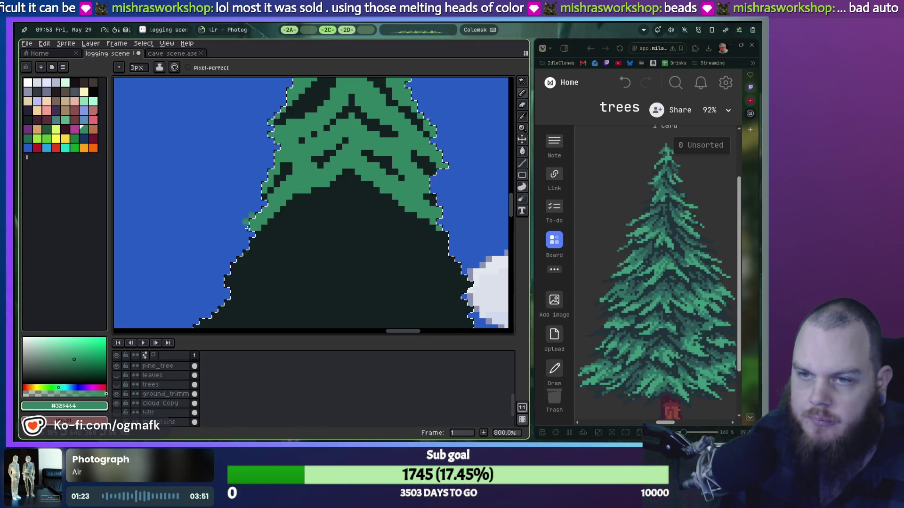
{"action": "mouse_move", "coordinate": [252, 225]}
{"action": "left_mouse_down"}
{"action": "mouse_move", "coordinate": [342, 191]}
{"action": "mouse_move", "coordinate": [401, 225]}
{"action": "left_mouse_up"}
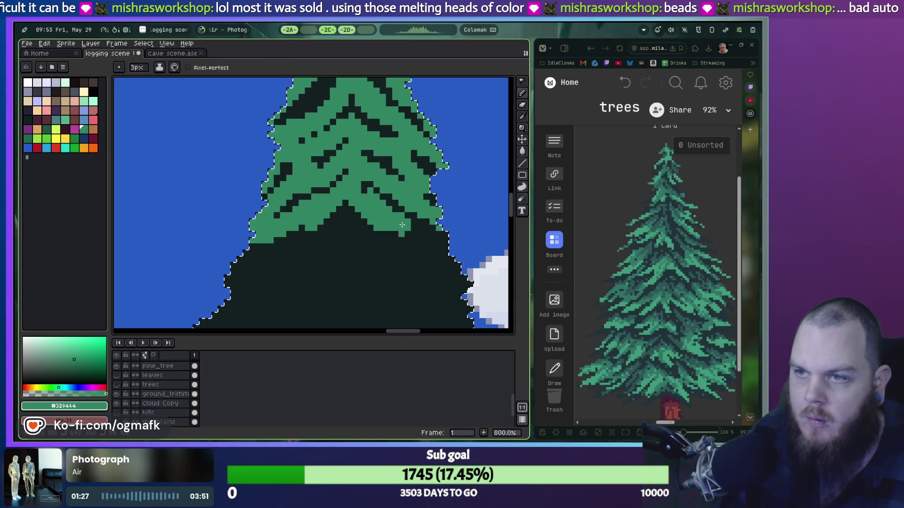
{"action": "scroll", "coordinate": [325, 253], "scroll_direction": "down", "scroll_amount": 1}
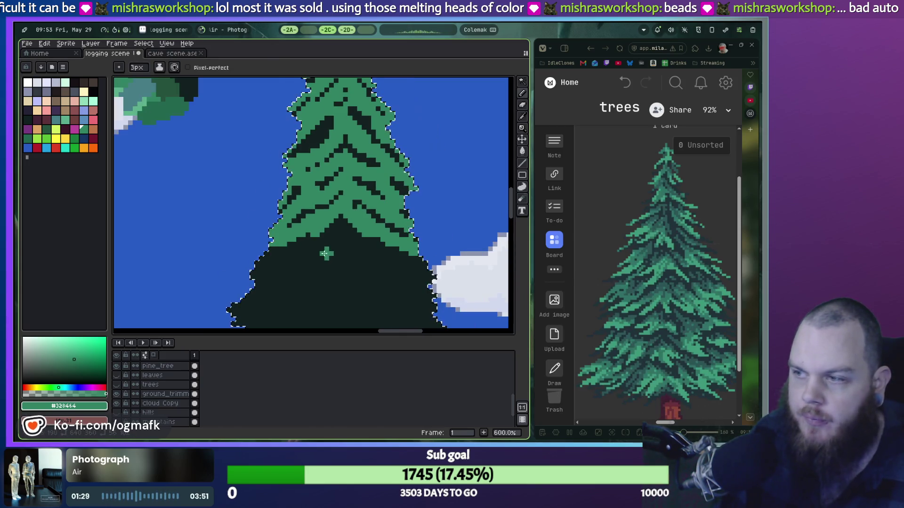
Step: With the pencil, extend the green staircase branch to the right along the pine's edge
{"action": "scroll", "coordinate": [329, 222], "scroll_direction": "down", "scroll_amount": 2}
{"action": "scroll", "coordinate": [316, 202], "scroll_direction": "down", "scroll_amount": 2}
{"action": "scroll", "coordinate": [301, 175], "scroll_direction": "down", "scroll_amount": 2}
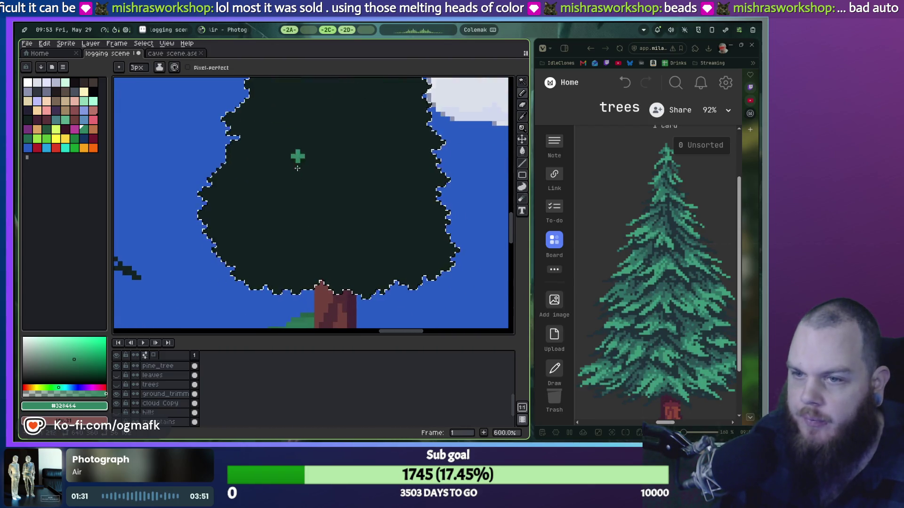
{"action": "scroll", "coordinate": [301, 198], "scroll_direction": "up", "scroll_amount": 2}
{"action": "scroll", "coordinate": [287, 221], "scroll_direction": "down", "scroll_amount": 2}
{"action": "scroll", "coordinate": [282, 235], "scroll_direction": "down", "scroll_amount": 1}
{"action": "key", "text": "b"}
{"action": "scroll", "coordinate": [297, 255], "scroll_direction": "up", "scroll_amount": 2}
{"action": "scroll", "coordinate": [298, 254], "scroll_direction": "up", "scroll_amount": 1}
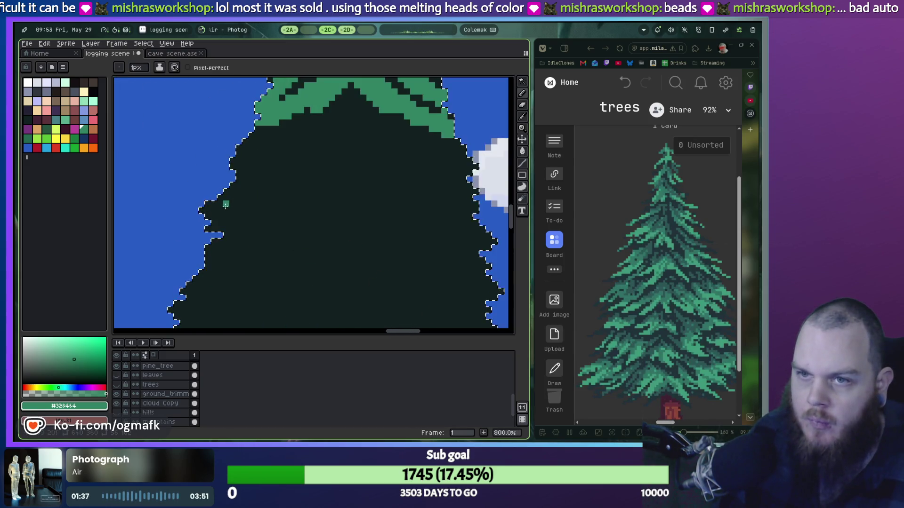
{"action": "scroll", "coordinate": [228, 212], "scroll_direction": "up", "scroll_amount": 1}
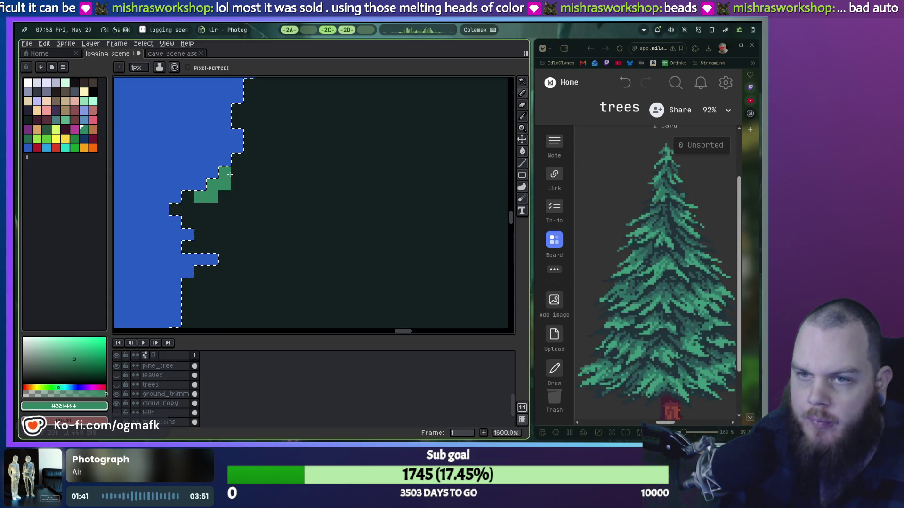
{"action": "left_click_drag", "start_coordinate": [188, 206], "coordinate": [243, 177]}
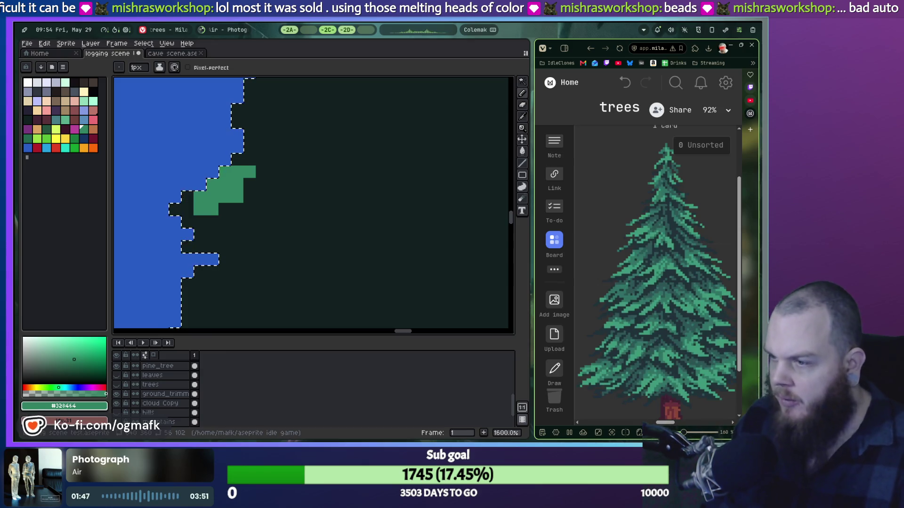
Step: Enlarge and reposition the Milanote reference page
{"action": "left_click_drag", "start_coordinate": [683, 432], "coordinate": [696, 432]}
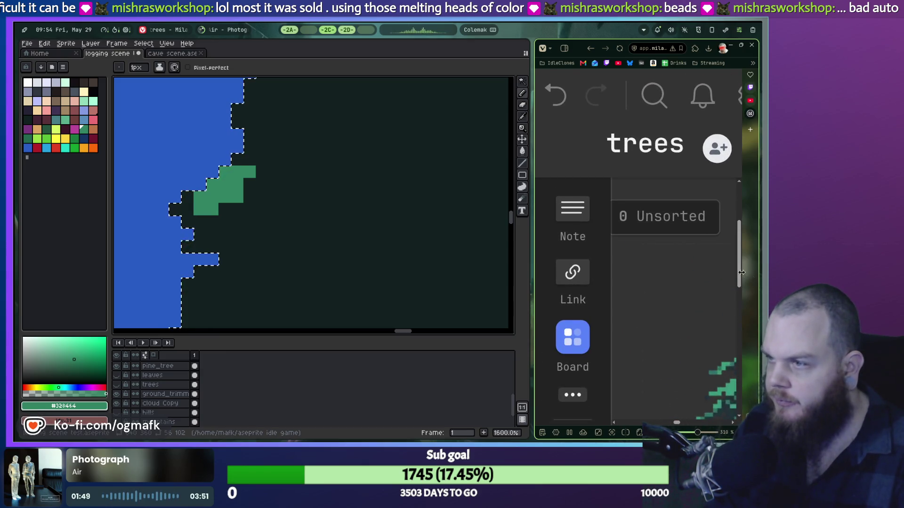
{"action": "left_click_drag", "start_coordinate": [740, 286], "coordinate": [740, 307]}
{"action": "left_click_drag", "start_coordinate": [674, 422], "coordinate": [681, 426]}
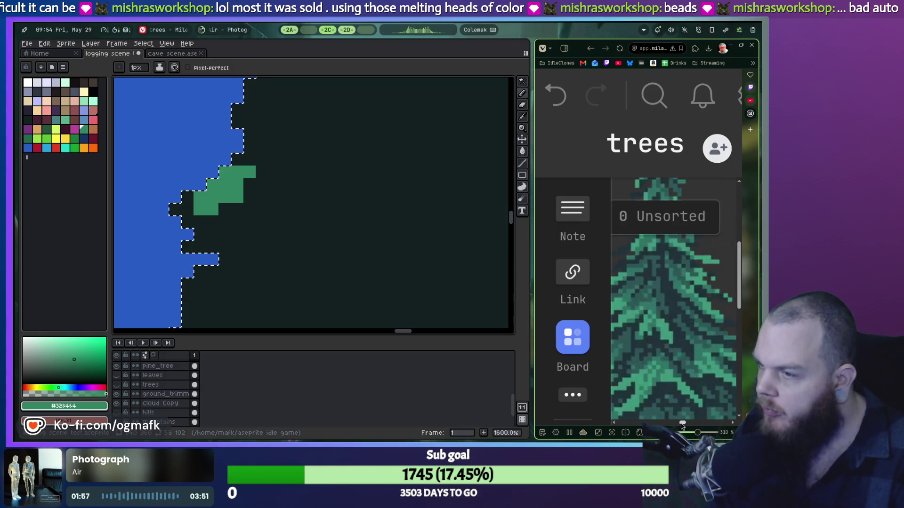
Step: Paint another green #328464 branch along the tree's edge
{"action": "scroll", "coordinate": [678, 393], "scroll_direction": "down", "scroll_amount": 2}
{"action": "scroll", "coordinate": [679, 398], "scroll_direction": "down", "scroll_amount": 2}
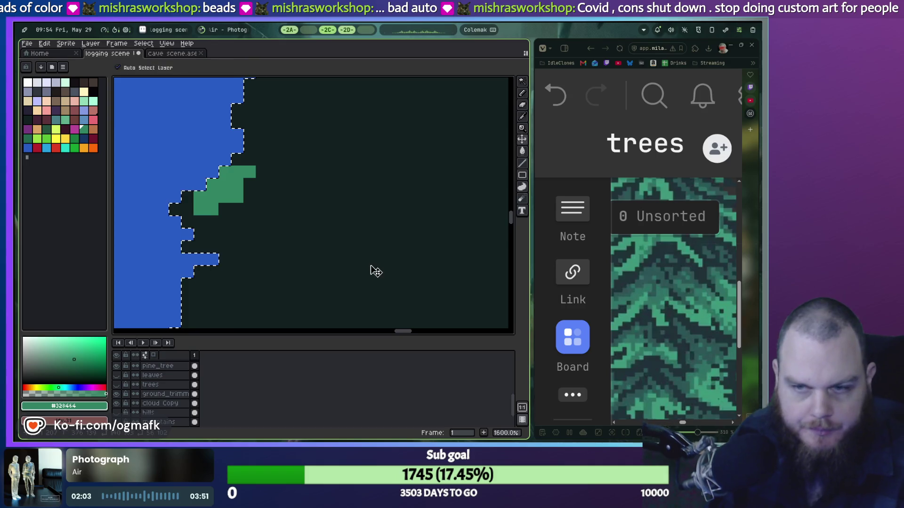
{"action": "scroll", "coordinate": [324, 233], "scroll_direction": "down", "scroll_amount": 1}
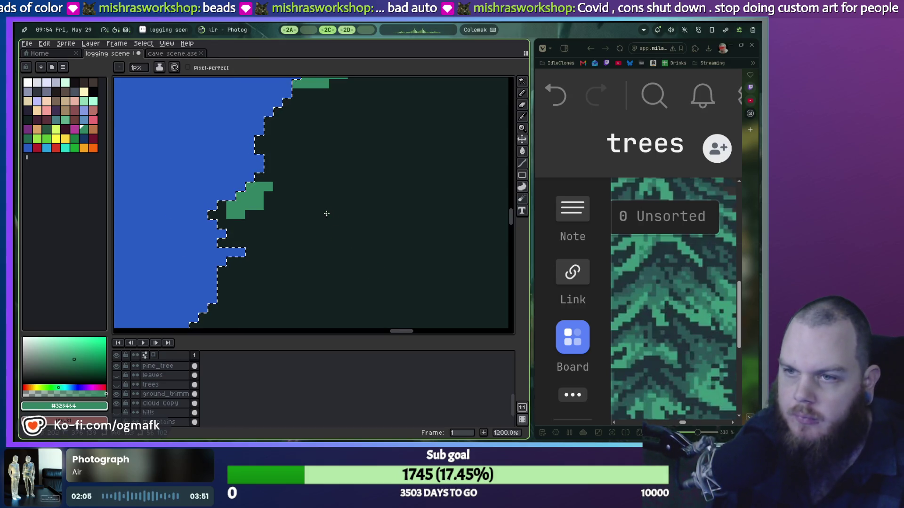
{"action": "scroll", "coordinate": [355, 226], "scroll_direction": "down", "scroll_amount": 1}
{"action": "scroll", "coordinate": [358, 228], "scroll_direction": "down", "scroll_amount": 1}
{"action": "scroll", "coordinate": [361, 229], "scroll_direction": "up", "scroll_amount": 1}
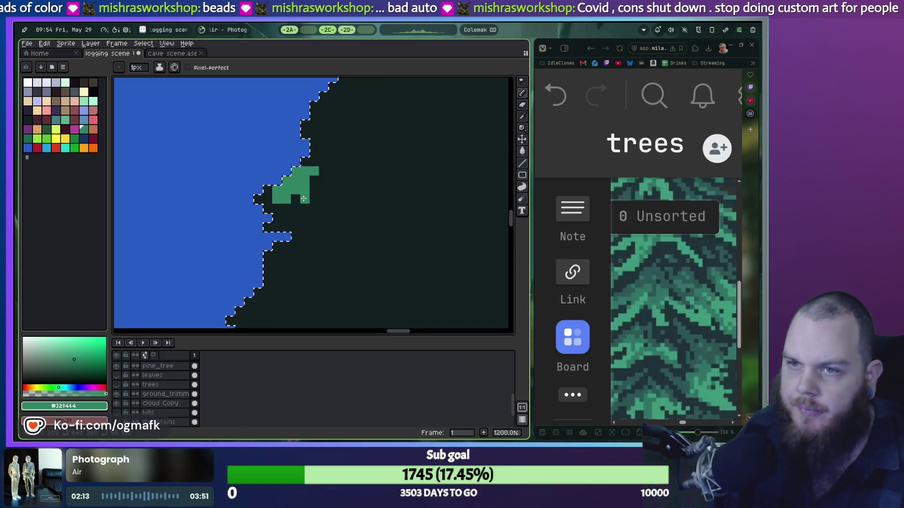
{"action": "scroll", "coordinate": [266, 250], "scroll_direction": "up", "scroll_amount": 2}
{"action": "left_click_drag", "start_coordinate": [255, 222], "coordinate": [259, 204]}
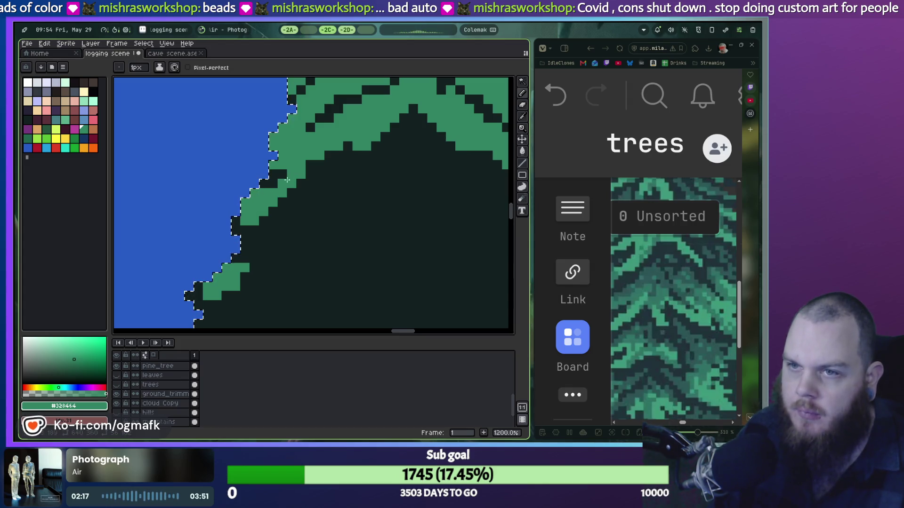
Step: Bring the pine's top into view and pick the dark needle colour #122020
{"action": "scroll", "coordinate": [307, 186], "scroll_direction": "down", "scroll_amount": 3}
{"action": "left_click_drag", "start_coordinate": [347, 150], "coordinate": [273, 253]}
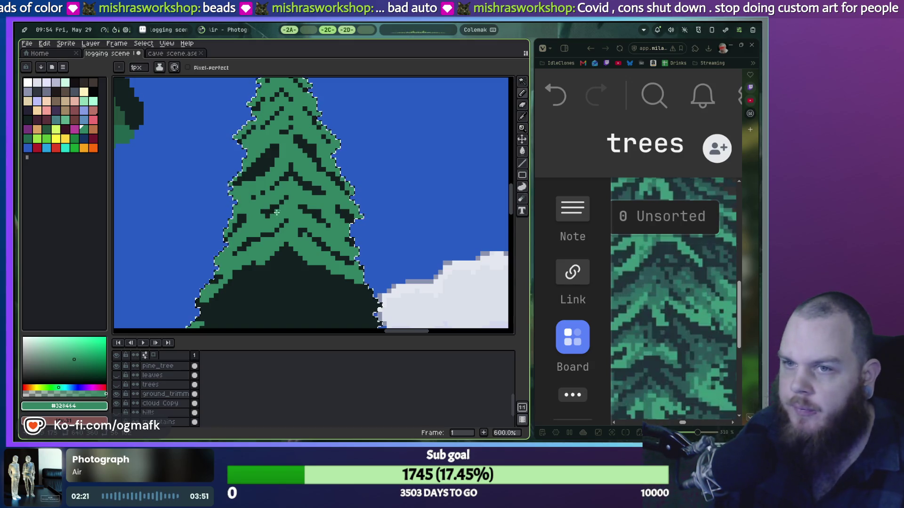
{"action": "scroll", "coordinate": [278, 212], "scroll_direction": "up", "scroll_amount": 1}
{"action": "scroll", "coordinate": [276, 211], "scroll_direction": "up", "scroll_amount": 1}
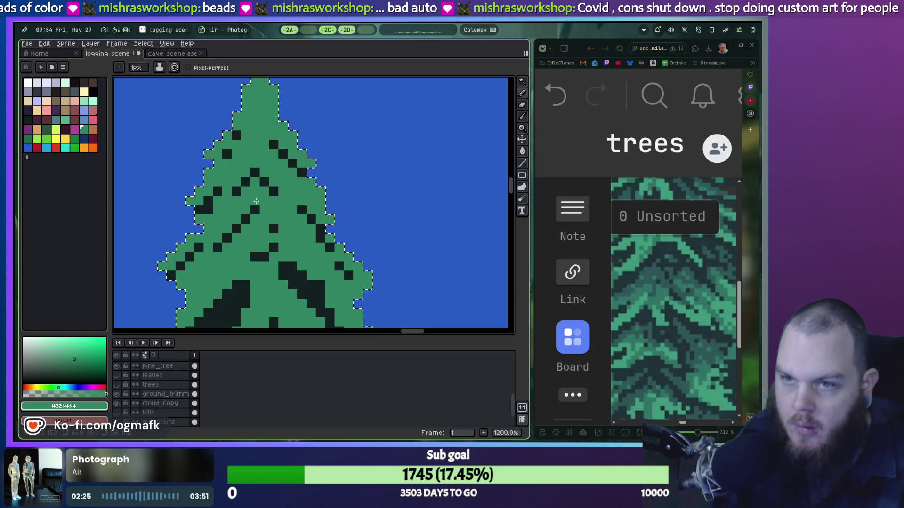
{"action": "left_click", "coordinate": [256, 174], "text": "alt"}
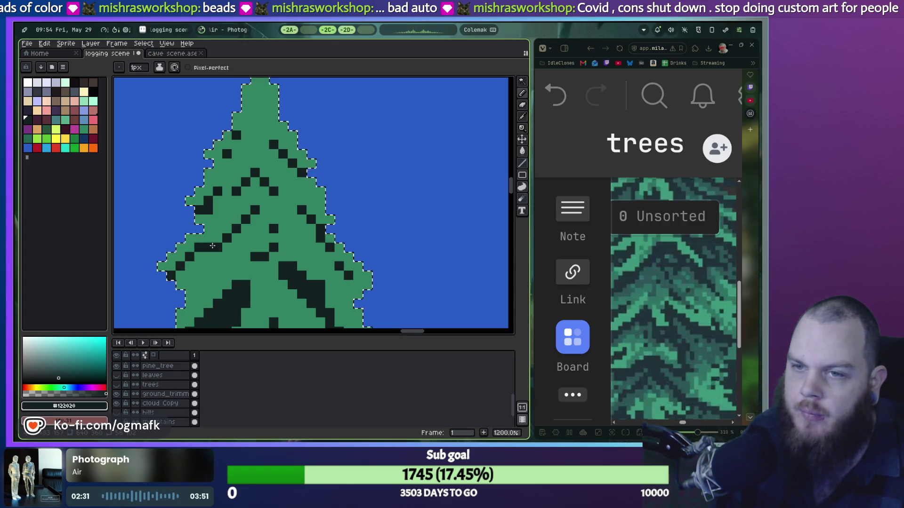
Step: Try a dark vertical stroke on the tree's left, then undo the dark strokes there
{"action": "key", "text": "ctrl+z"}
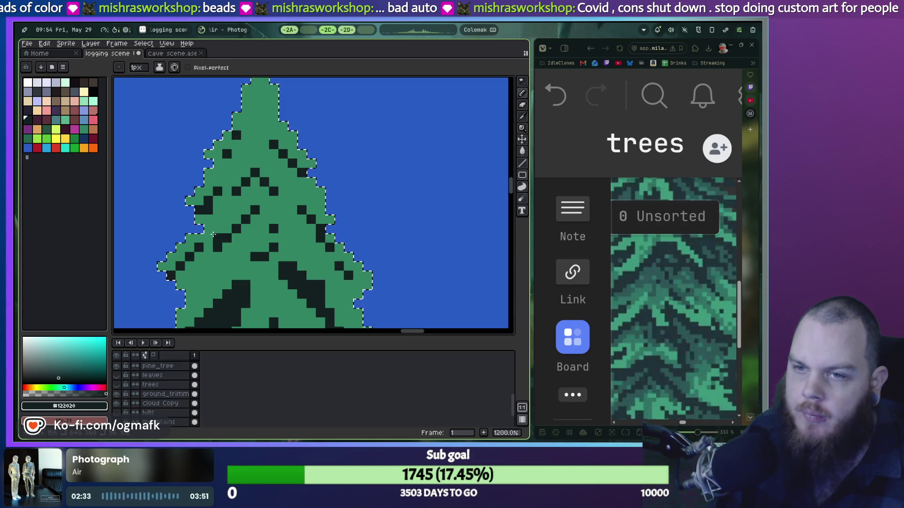
{"action": "left_click_drag", "start_coordinate": [226, 200], "coordinate": [226, 229]}
{"action": "key", "text": "ctrl+z"}
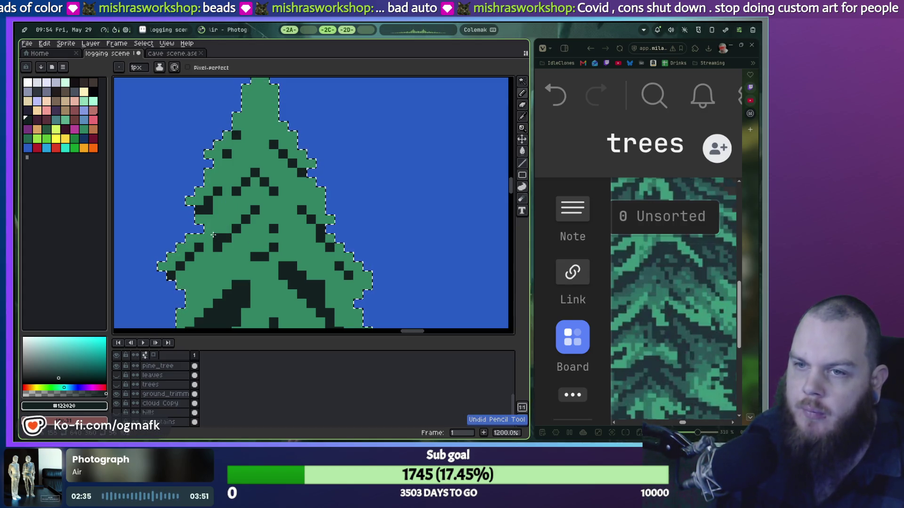
{"action": "key", "text": "ctrl+z"}
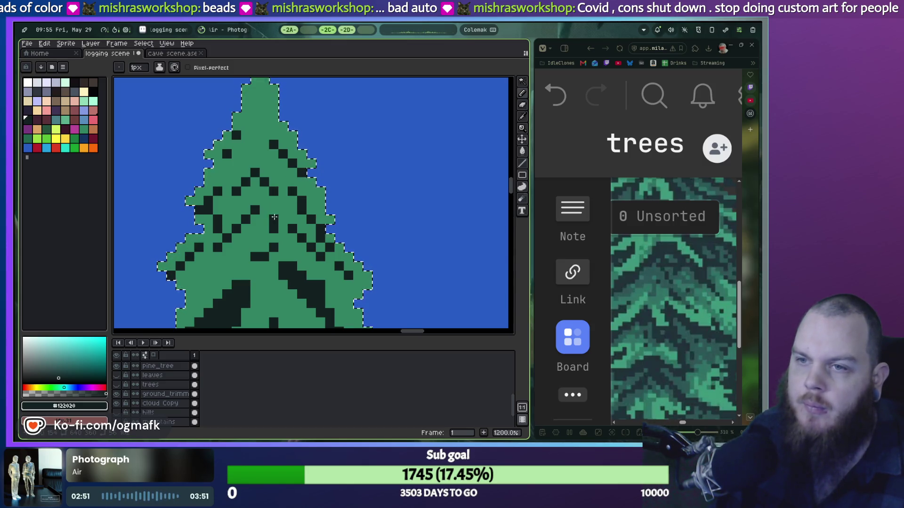
Step: Paint dark needle pixels and a short stripe on the right side, plus lower-left shading
{"action": "scroll", "coordinate": [278, 234], "scroll_direction": "up", "scroll_amount": 1}
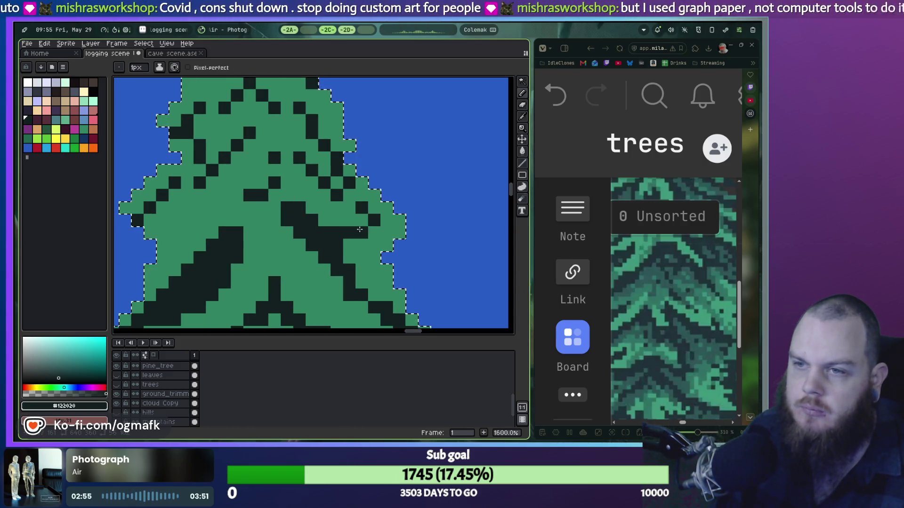
{"action": "left_click_drag", "start_coordinate": [362, 220], "coordinate": [360, 238]}
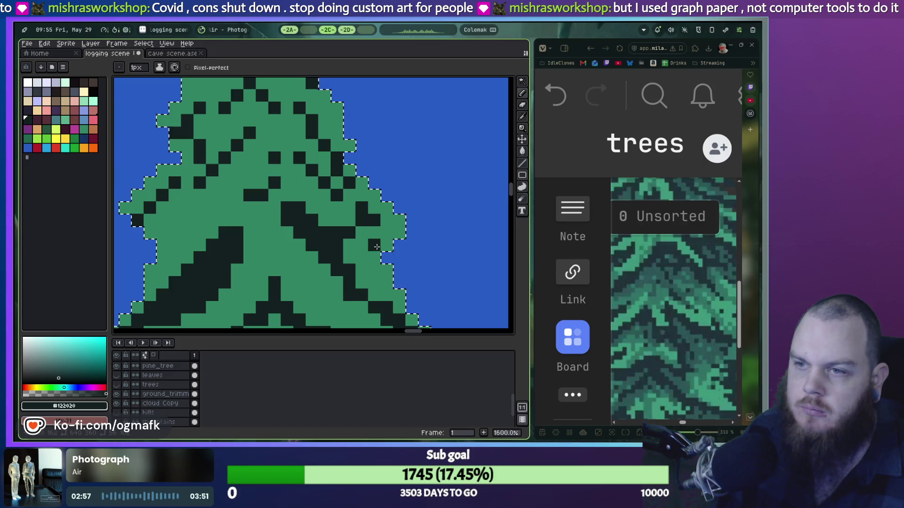
{"action": "scroll", "coordinate": [211, 245], "scroll_direction": "down", "scroll_amount": 1}
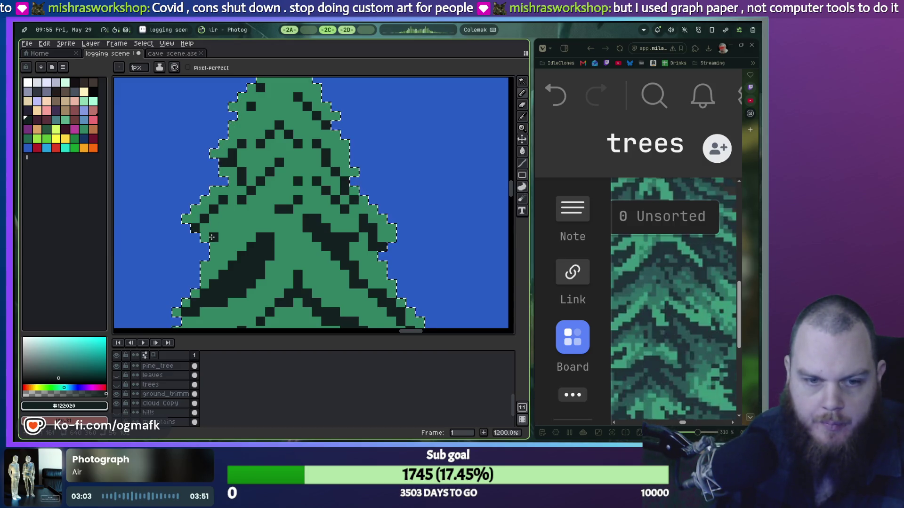
{"action": "scroll", "coordinate": [212, 237], "scroll_direction": "down", "scroll_amount": 2}
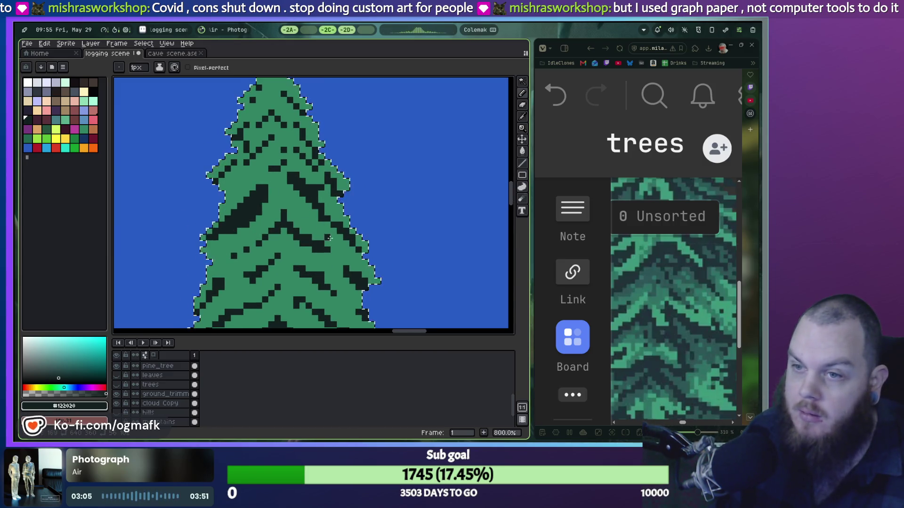
{"action": "scroll", "coordinate": [328, 238], "scroll_direction": "up", "scroll_amount": 2}
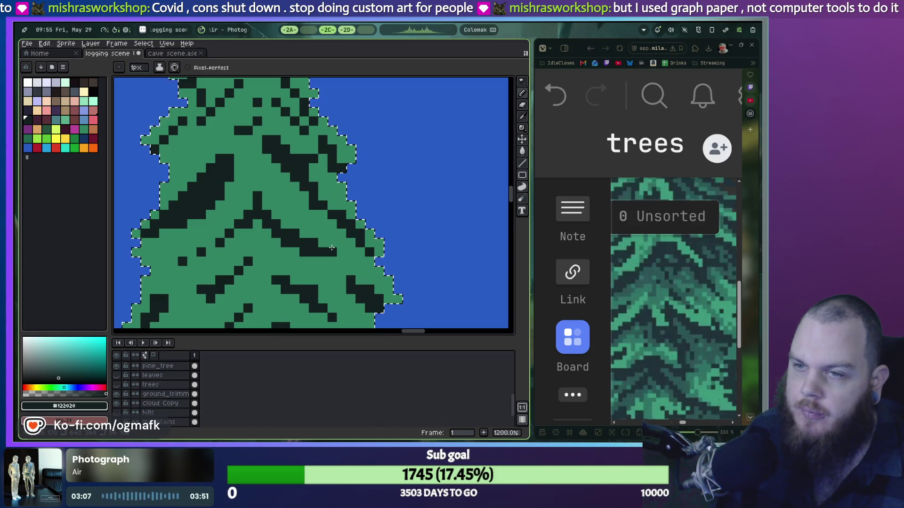
{"action": "left_click_drag", "start_coordinate": [331, 247], "coordinate": [323, 207]}
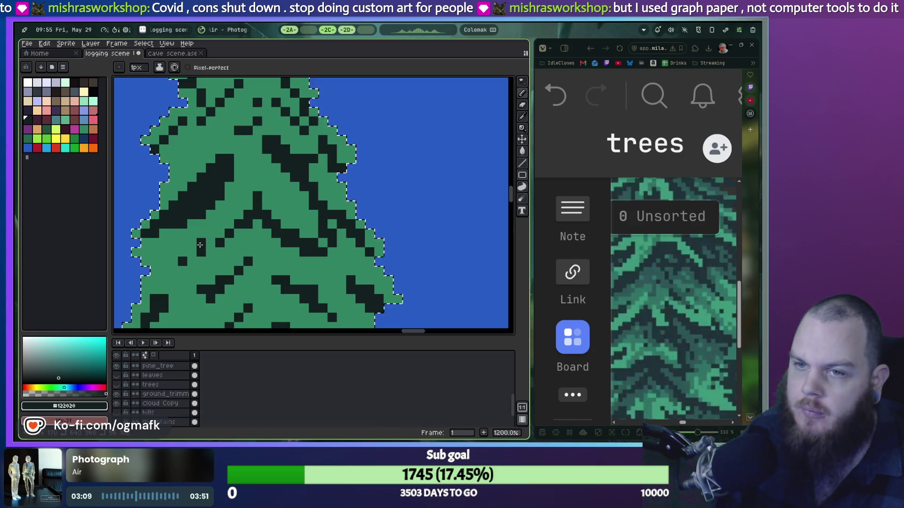
{"action": "left_click_drag", "start_coordinate": [200, 244], "coordinate": [205, 253]}
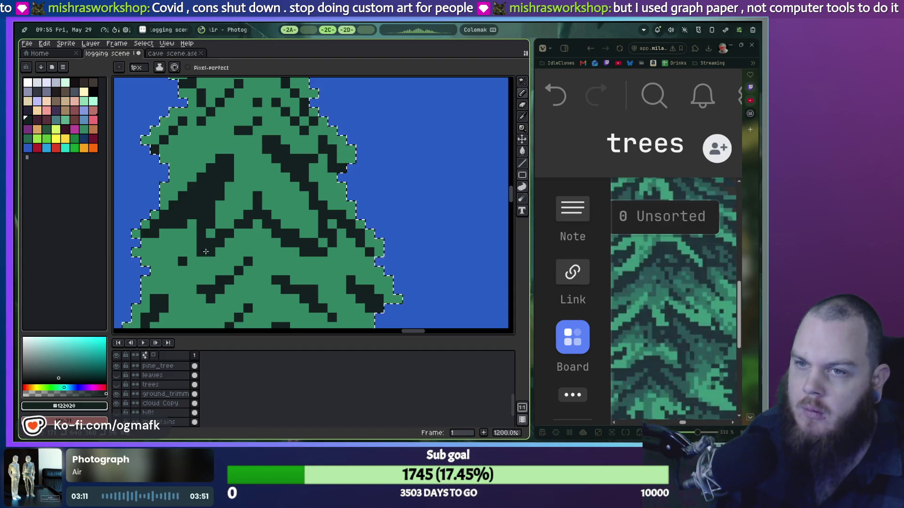
{"action": "scroll", "coordinate": [205, 253], "scroll_direction": "left", "scroll_amount": 3}
Step: Dot single dark pixels on the crown and add a dark needle stripe on the right crown
{"action": "left_click", "coordinate": [227, 226]}
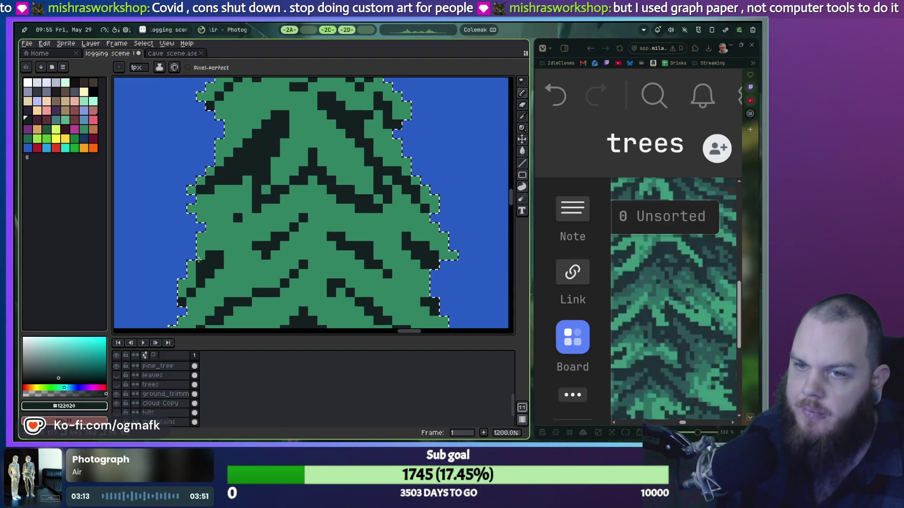
{"action": "key", "text": "ctrl+z"}
{"action": "left_click", "coordinate": [217, 230]}
{"action": "left_click", "coordinate": [224, 200]}
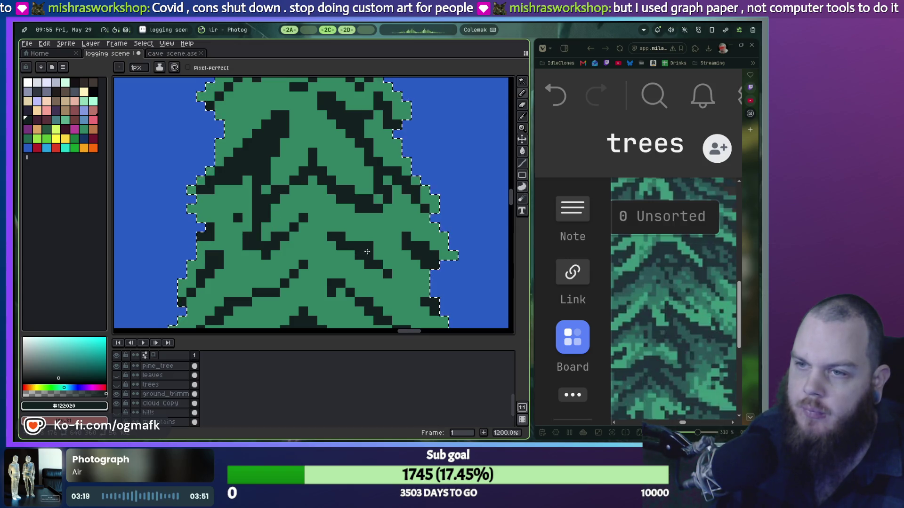
{"action": "left_click_drag", "start_coordinate": [368, 219], "coordinate": [376, 226]}
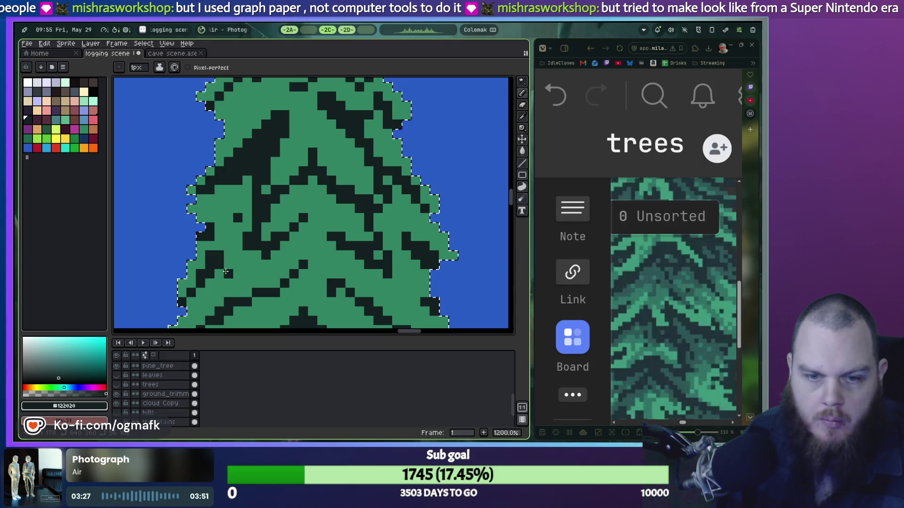
Step: Darken the green bump on the right edge and draw a dark stripe joining another
{"action": "left_click_drag", "start_coordinate": [287, 222], "coordinate": [282, 181]}
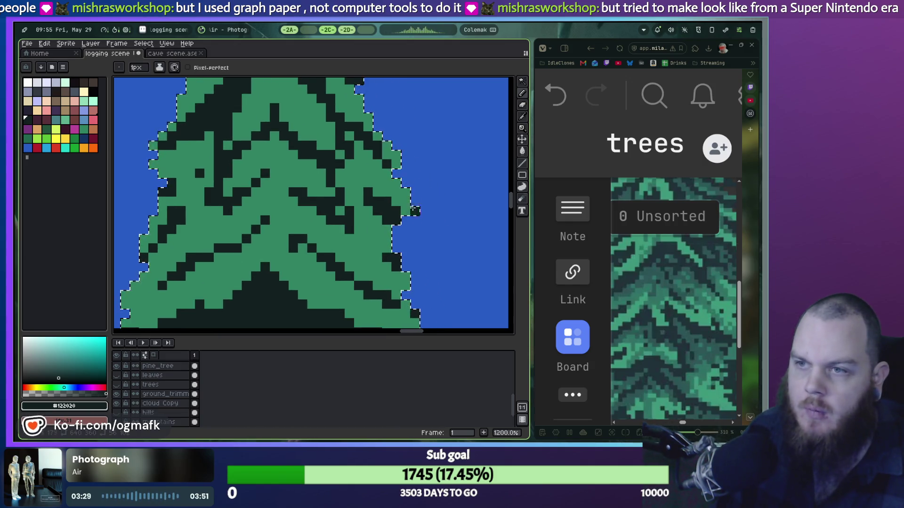
{"action": "left_click", "coordinate": [415, 211]}
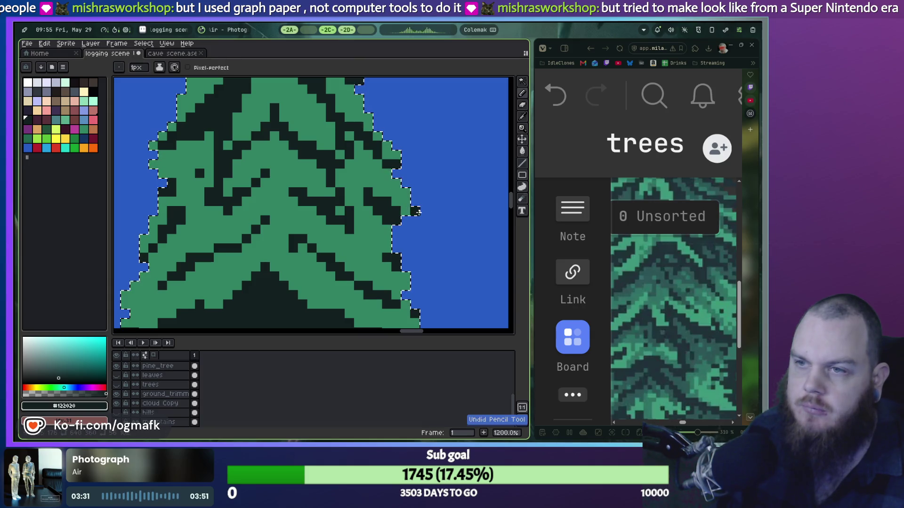
{"action": "left_click_drag", "start_coordinate": [339, 219], "coordinate": [361, 187]}
{"action": "left_click", "coordinate": [229, 206]}
{"action": "key", "text": "ctrl+z"}
{"action": "left_click", "coordinate": [289, 160]}
{"action": "left_click_drag", "start_coordinate": [289, 161], "coordinate": [310, 160]}
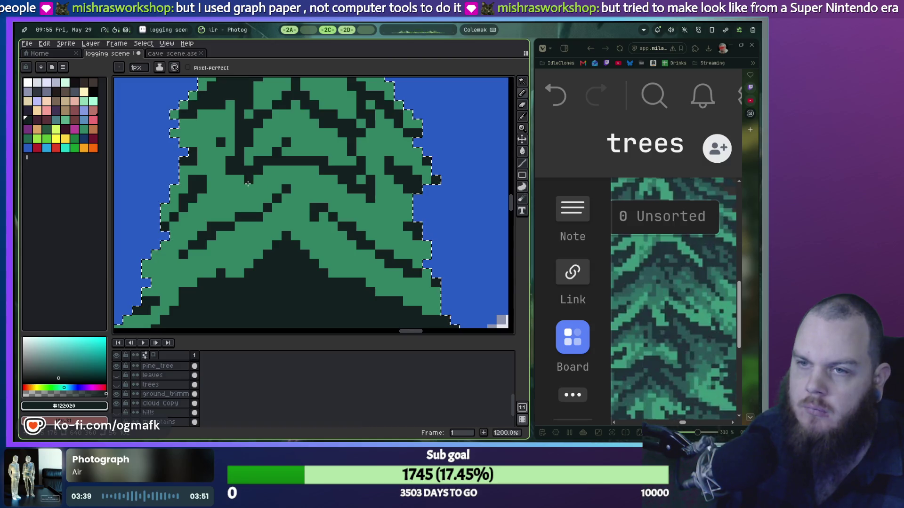
Step: Zoom and pan to recentre the pine's crown in the view
{"action": "scroll", "coordinate": [250, 257], "scroll_direction": "down", "scroll_amount": 3}
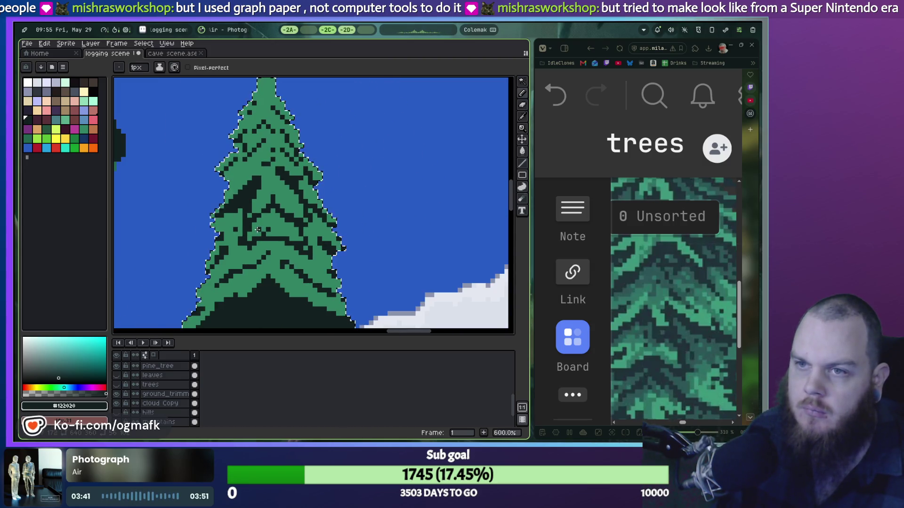
{"action": "scroll", "coordinate": [259, 229], "scroll_direction": "up", "scroll_amount": 3}
{"action": "scroll", "coordinate": [259, 229], "scroll_direction": "down", "scroll_amount": 2}
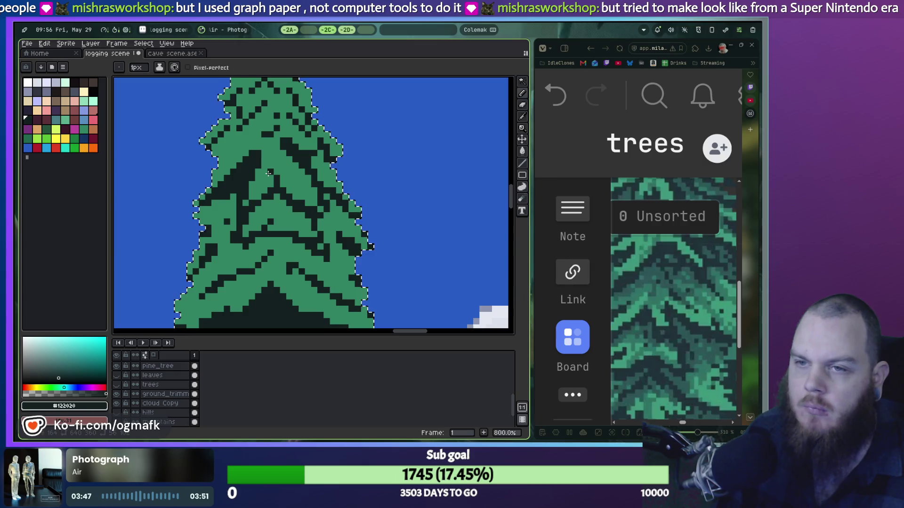
{"action": "scroll", "coordinate": [276, 164], "scroll_direction": "down", "scroll_amount": 2}
{"action": "scroll", "coordinate": [277, 164], "scroll_direction": "up", "scroll_amount": 2}
{"action": "mouse_move", "coordinate": [277, 164]}
{"action": "left_mouse_down"}
{"action": "mouse_move", "coordinate": [285, 282]}
{"action": "mouse_move", "coordinate": [299, 192]}
{"action": "left_mouse_up"}
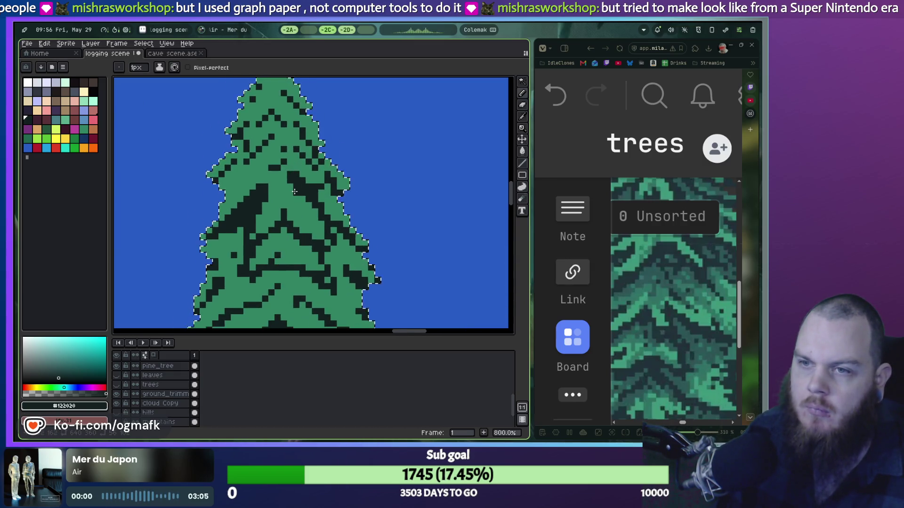
{"action": "scroll", "coordinate": [299, 192], "scroll_direction": "down", "scroll_amount": 2}
{"action": "scroll", "coordinate": [299, 192], "scroll_direction": "down", "scroll_amount": 2}
{"action": "scroll", "coordinate": [298, 191], "scroll_direction": "down", "scroll_amount": 1}
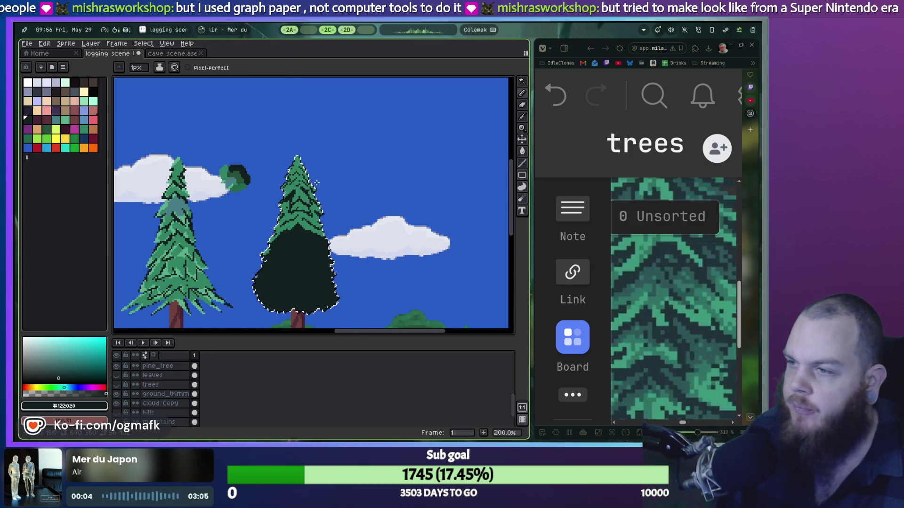
{"action": "scroll", "coordinate": [299, 192], "scroll_direction": "up", "scroll_amount": 3}
{"action": "scroll", "coordinate": [298, 192], "scroll_direction": "up", "scroll_amount": 1}
{"action": "scroll", "coordinate": [323, 236], "scroll_direction": "down", "scroll_amount": 1}
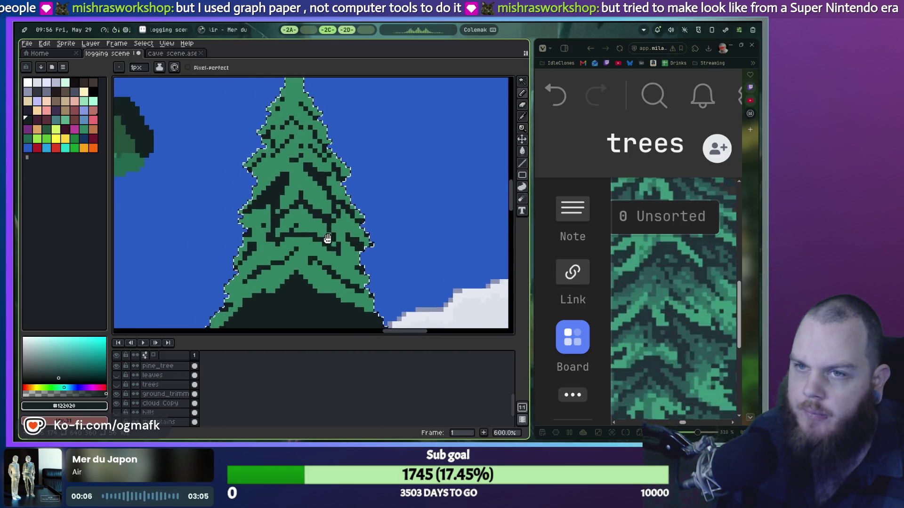
{"action": "scroll", "coordinate": [289, 235], "scroll_direction": "up", "scroll_amount": 3}
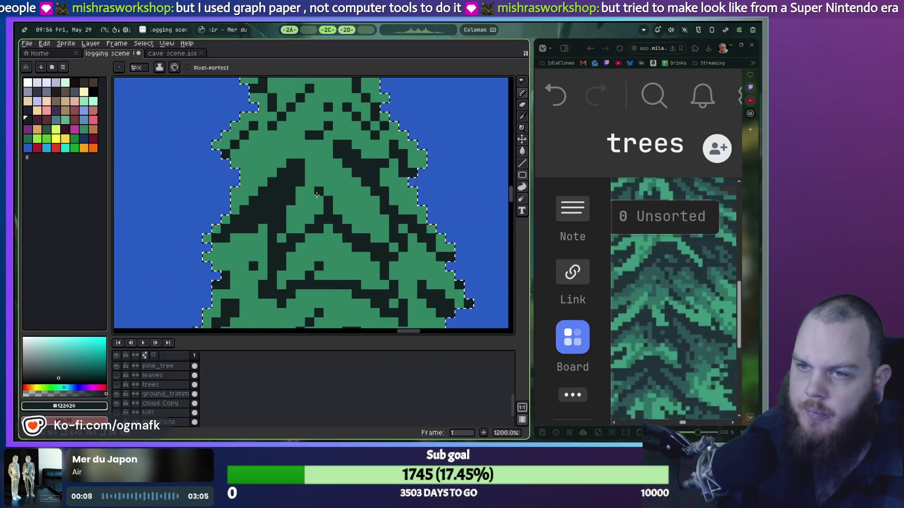
Step: Switch to green #328464, touch up the crown's left side, and undo the last stroke
{"action": "left_click", "coordinate": [315, 194], "text": "alt"}
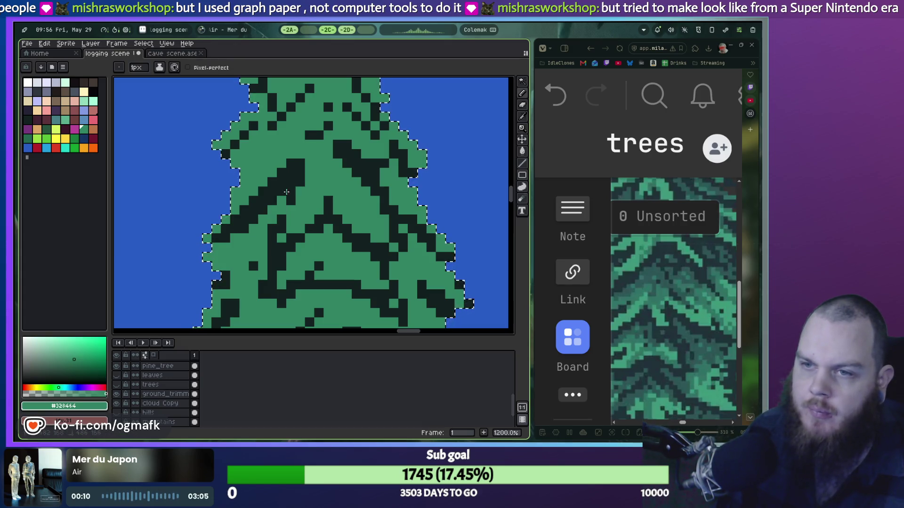
{"action": "left_click_drag", "start_coordinate": [275, 217], "coordinate": [256, 225]}
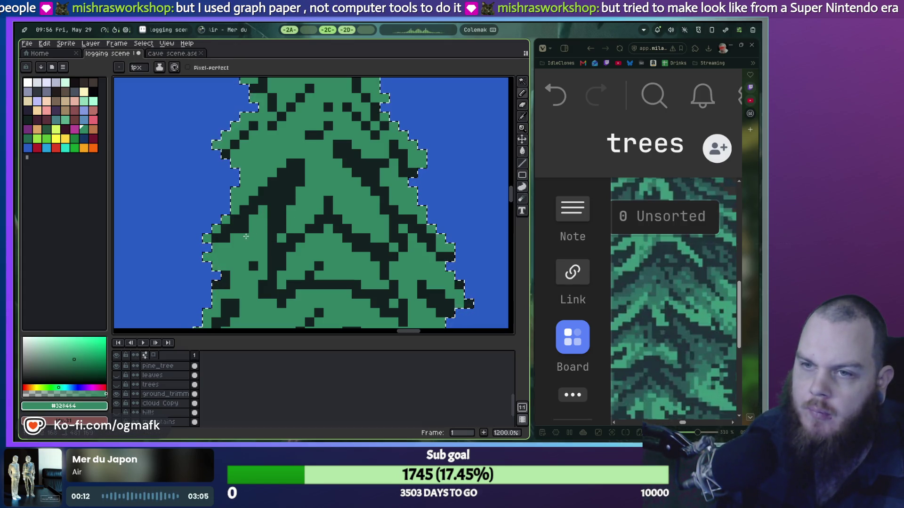
{"action": "left_click", "coordinate": [292, 181]}
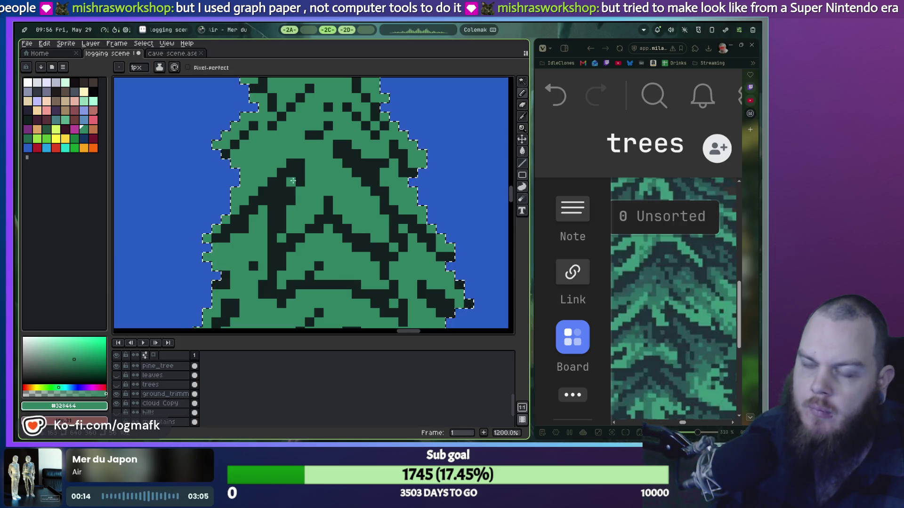
{"action": "key", "text": "v"}
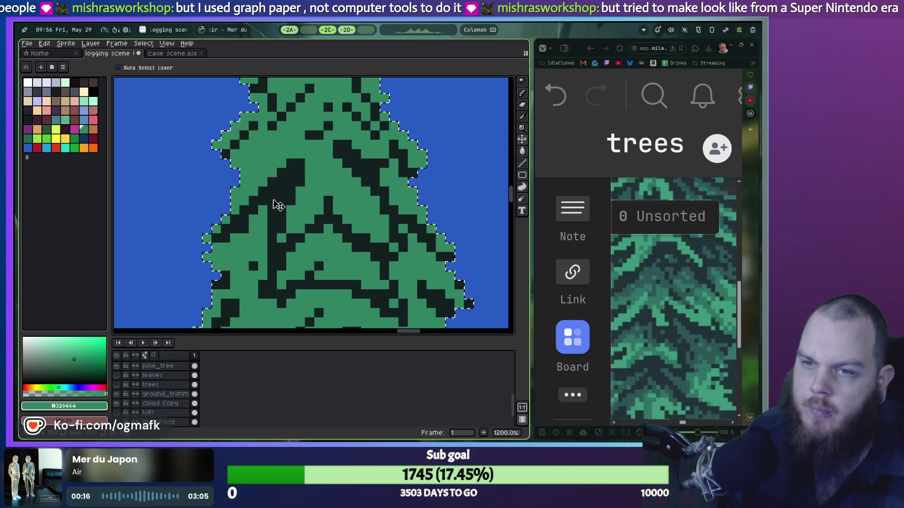
{"action": "key", "text": "b"}
{"action": "scroll", "coordinate": [325, 194], "scroll_direction": "down", "scroll_amount": 2}
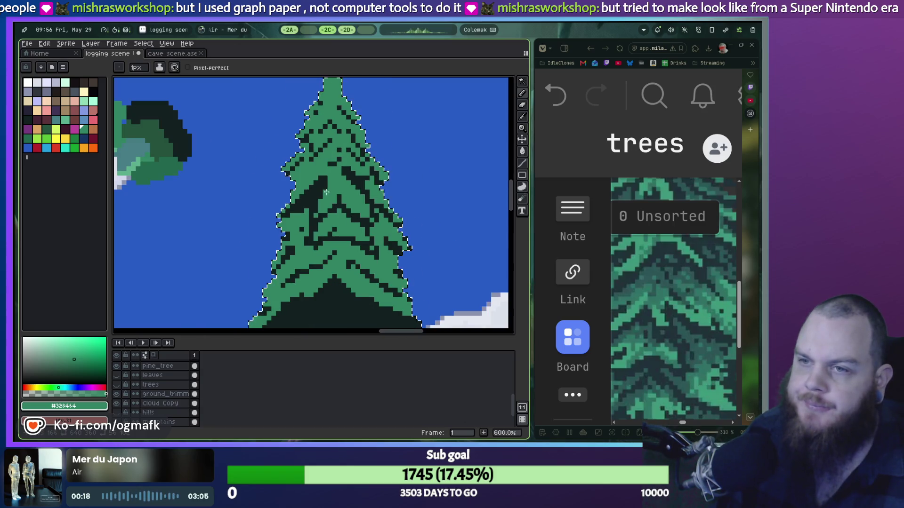
{"action": "key", "text": "ctrl+z"}
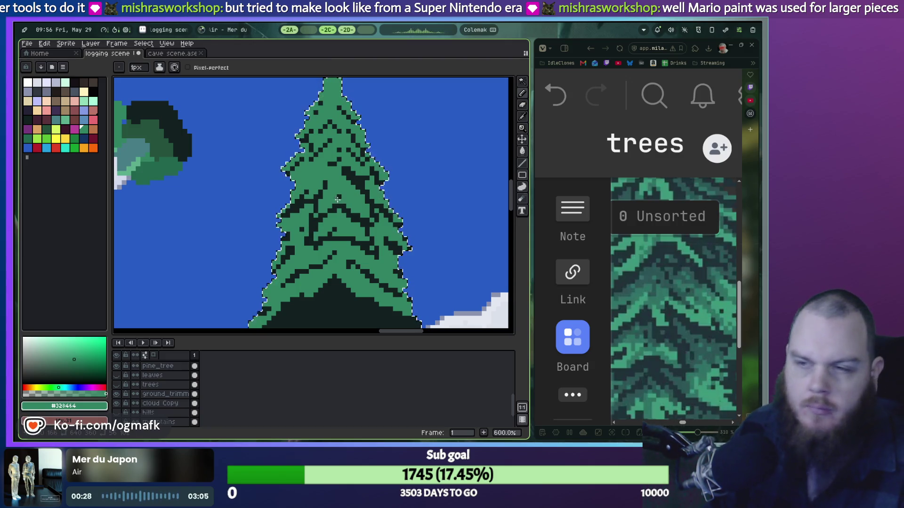
{"action": "scroll", "coordinate": [337, 198], "scroll_direction": "up", "scroll_amount": 1}
Step: Eyedrop dark #122020 and paint a dark needle stripe along the left branch
{"action": "scroll", "coordinate": [239, 208], "scroll_direction": "up", "scroll_amount": 2}
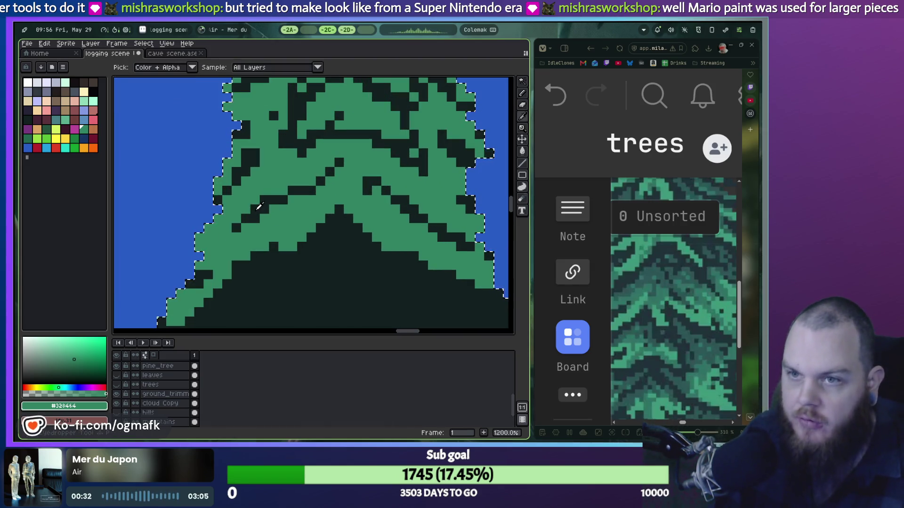
{"action": "left_click", "coordinate": [252, 204], "text": "alt"}
{"action": "left_click", "coordinate": [237, 219]}
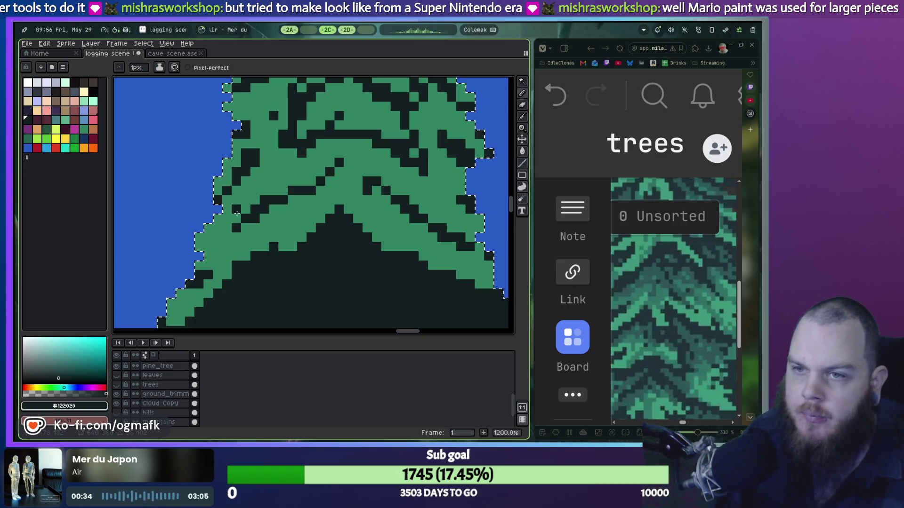
{"action": "left_click_drag", "start_coordinate": [240, 209], "coordinate": [266, 185]}
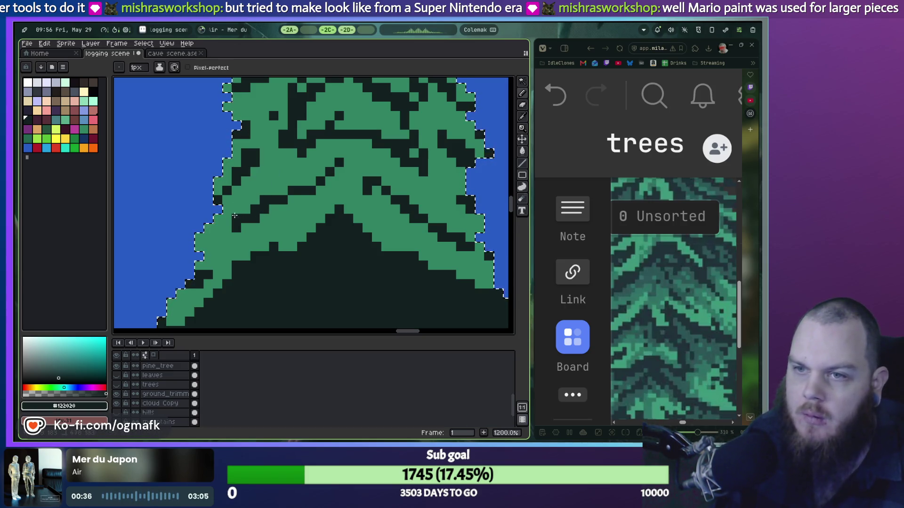
{"action": "left_click", "coordinate": [342, 180]}
Step: Draw a diagonal dark needle line on the right branch, undoing stray pixels
{"action": "left_click_drag", "start_coordinate": [463, 193], "coordinate": [452, 221]}
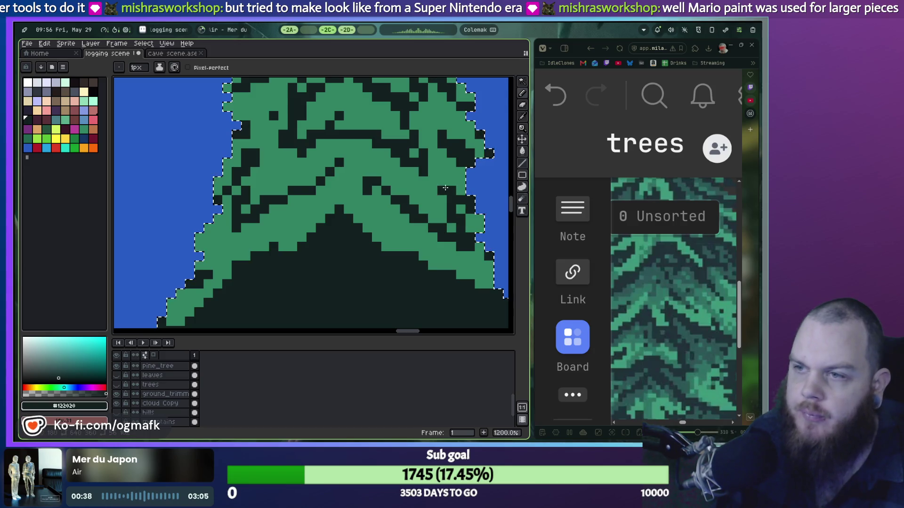
{"action": "key", "text": "ctrl+z"}
{"action": "left_click", "coordinate": [432, 208]}
{"action": "left_click", "coordinate": [431, 191]}
{"action": "key", "text": "ctrl+z"}
{"action": "left_click_drag", "start_coordinate": [430, 196], "coordinate": [444, 232]}
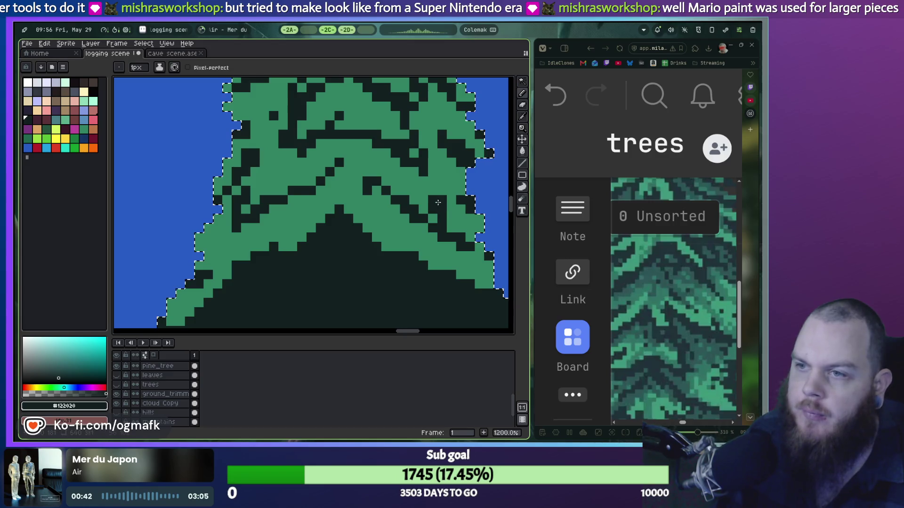
Step: Paint dark pixels on the left-centre branch, then undo the last three pencil strokes
{"action": "scroll", "coordinate": [403, 202], "scroll_direction": "up", "scroll_amount": 5}
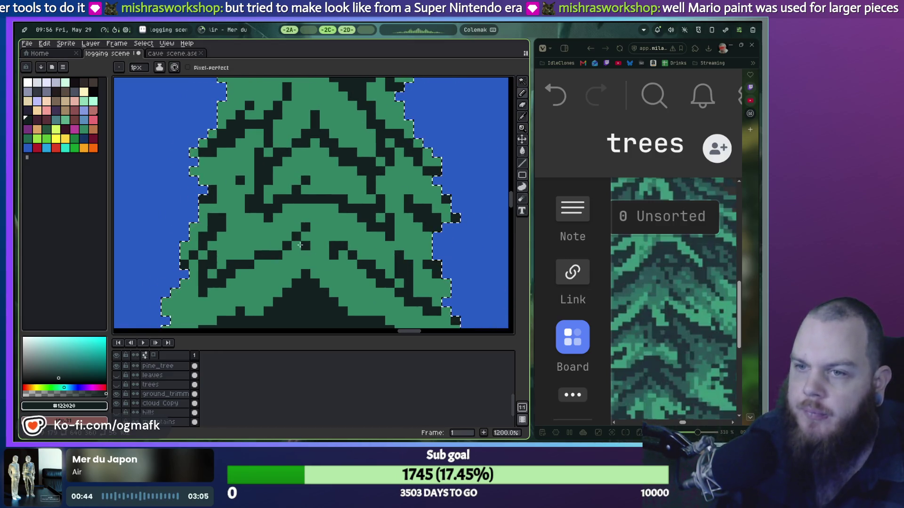
{"action": "left_click_drag", "start_coordinate": [302, 244], "coordinate": [268, 239]}
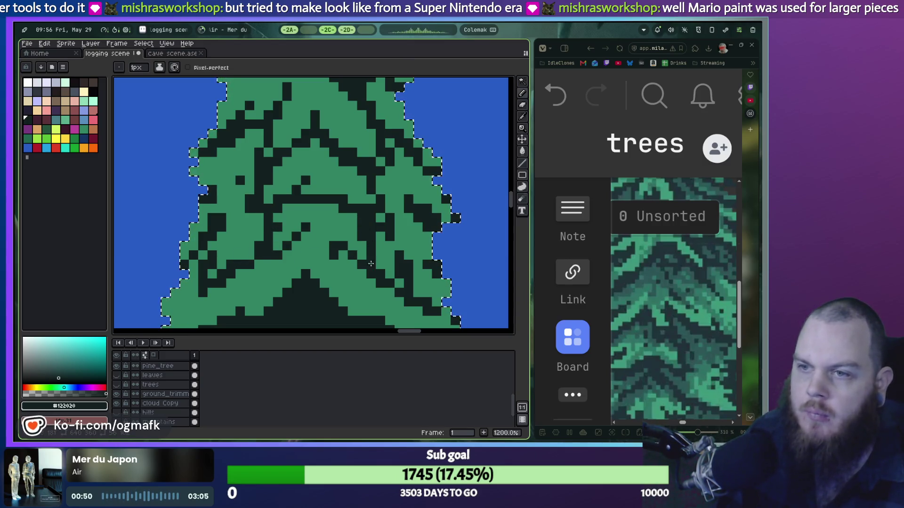
{"action": "scroll", "coordinate": [318, 265], "scroll_direction": "down", "scroll_amount": 3}
{"action": "scroll", "coordinate": [318, 265], "scroll_direction": "up", "scroll_amount": 1}
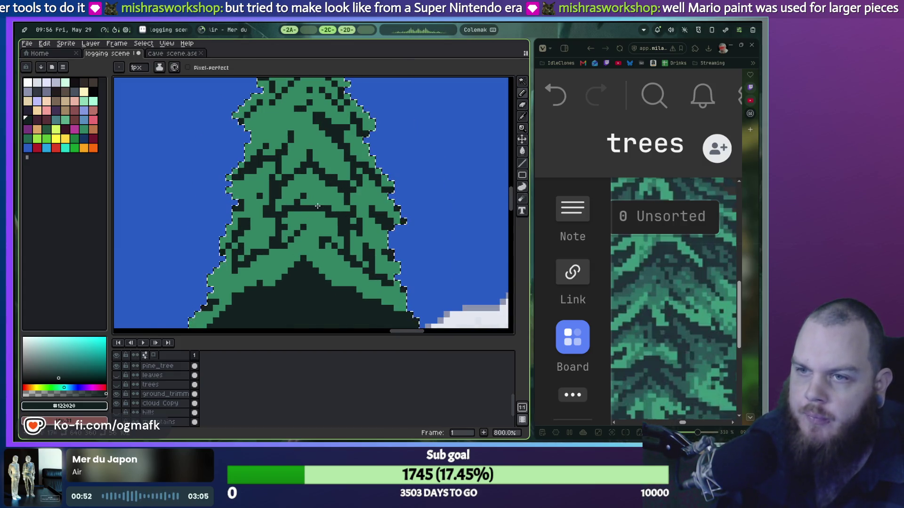
{"action": "scroll", "coordinate": [309, 209], "scroll_direction": "down", "scroll_amount": 1}
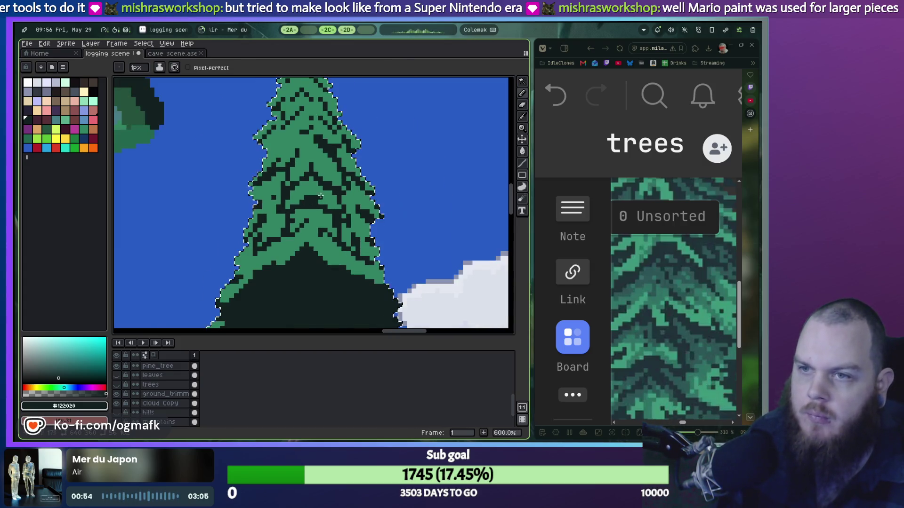
{"action": "scroll", "coordinate": [317, 203], "scroll_direction": "down", "scroll_amount": 2}
{"action": "scroll", "coordinate": [318, 203], "scroll_direction": "up", "scroll_amount": 3}
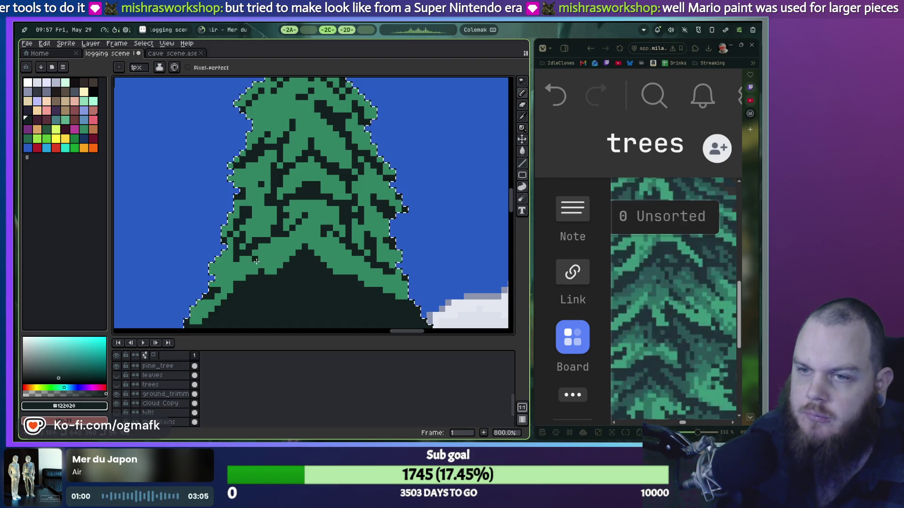
{"action": "key", "text": "ctrl+z"}
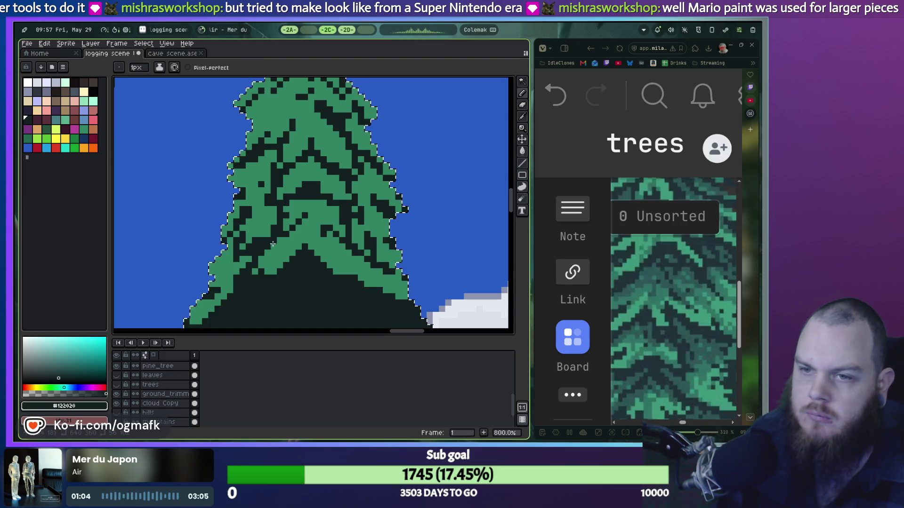
{"action": "key", "text": "ctrl+z"}
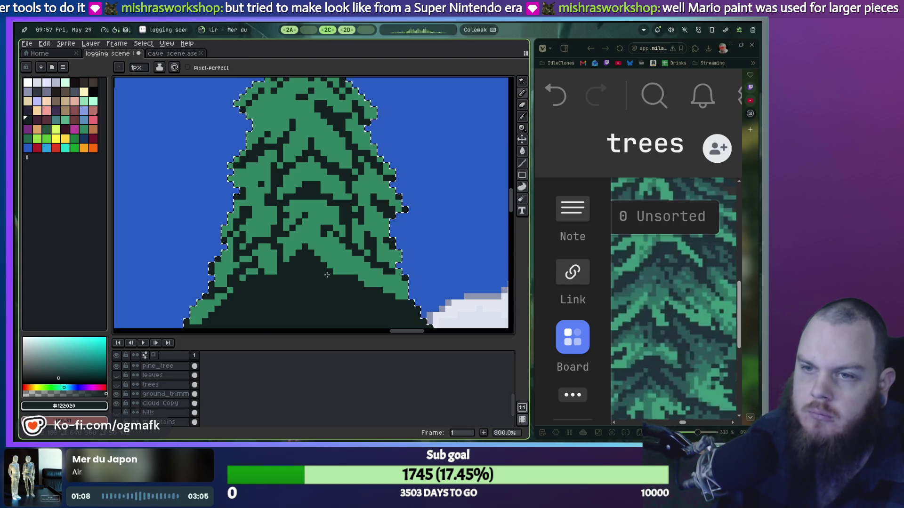
{"action": "key", "text": "ctrl+z"}
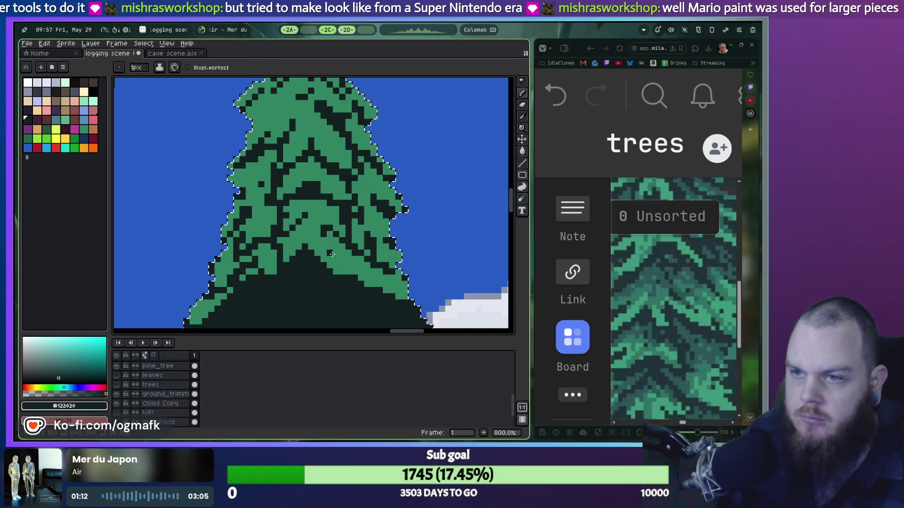
Step: Sample the tree green #328464 from the canvas
{"action": "key", "text": "i"}
{"action": "key", "text": "b"}
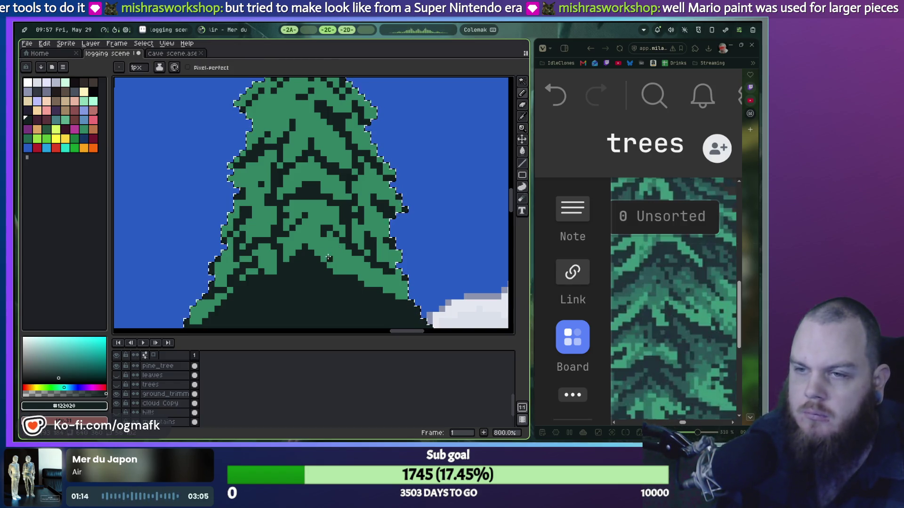
{"action": "left_click", "coordinate": [317, 265], "text": "alt"}
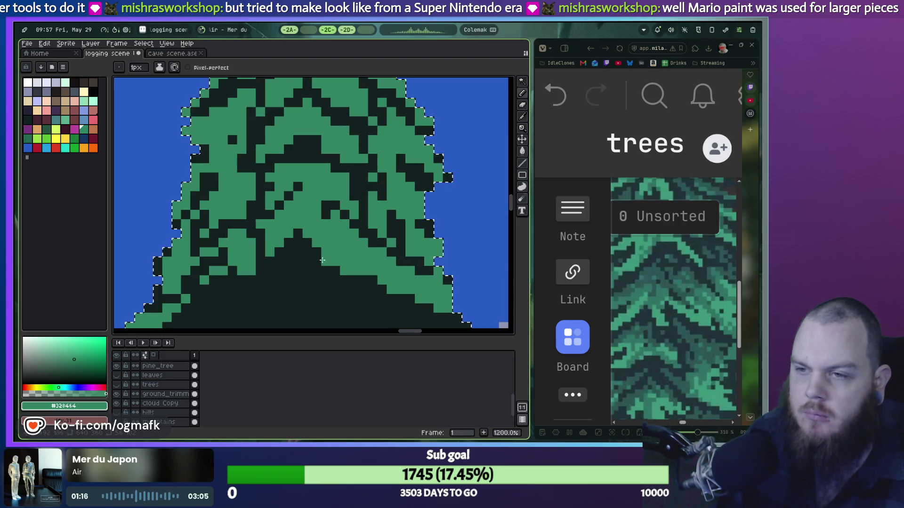
{"action": "scroll", "coordinate": [211, 250], "scroll_direction": "down", "scroll_amount": 5}
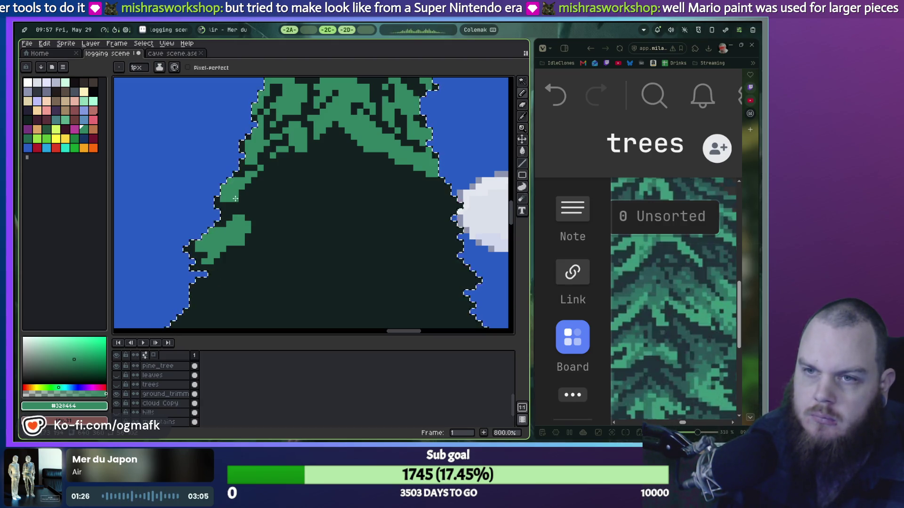
Step: Paint green pixels along both tree edges and enlarge the brush to 3 px
{"action": "left_click_drag", "start_coordinate": [235, 199], "coordinate": [246, 194]}
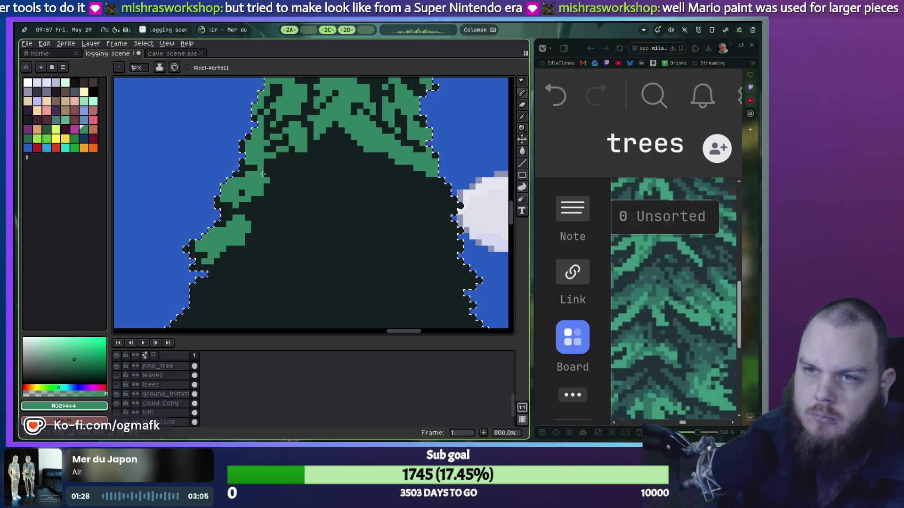
{"action": "mouse_move", "coordinate": [439, 204]}
{"action": "left_mouse_down"}
{"action": "mouse_move", "coordinate": [426, 178]}
{"action": "mouse_move", "coordinate": [426, 198]}
{"action": "left_mouse_up"}
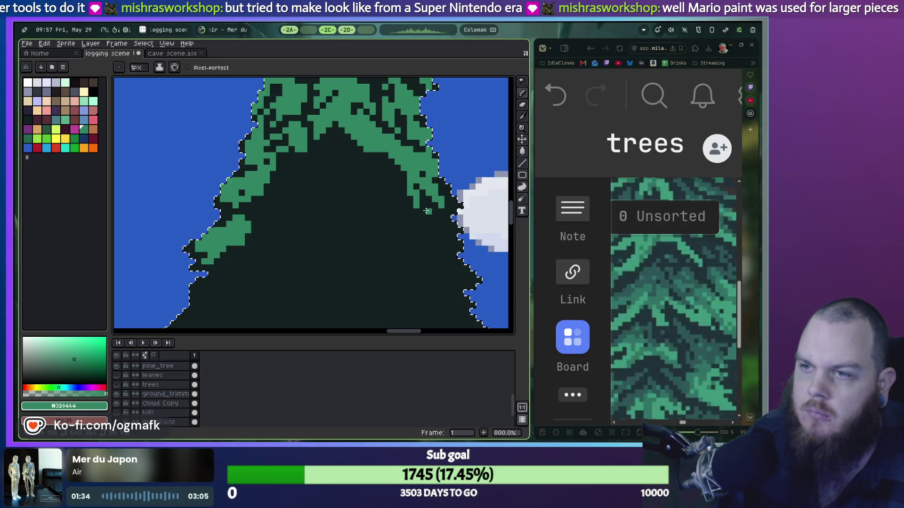
{"action": "key", "text": "ctrl+z"}
{"action": "key", "text": "plus"}
{"action": "left_click", "coordinate": [415, 206]}
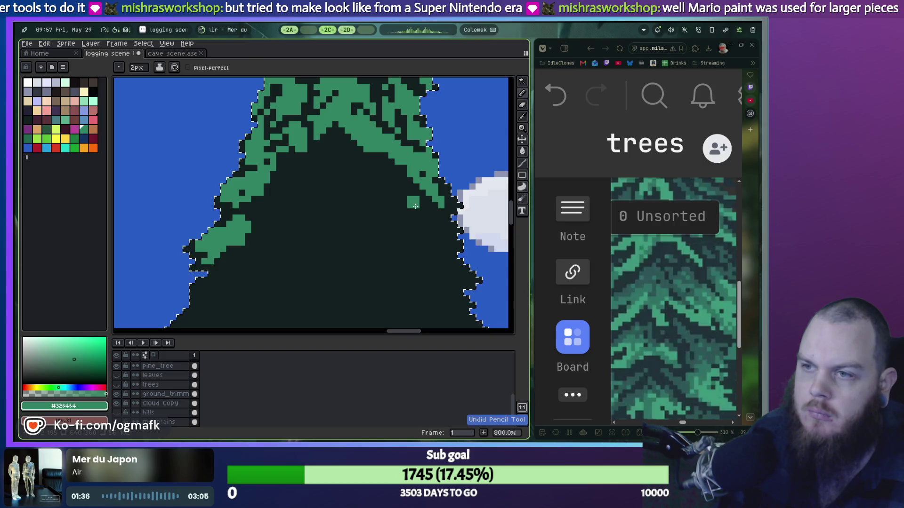
{"action": "key", "text": "plus"}
Step: Paint green along the dark wedge's inner right edge, undoing two misplaced strokes
{"action": "left_click_drag", "start_coordinate": [406, 197], "coordinate": [373, 152]}
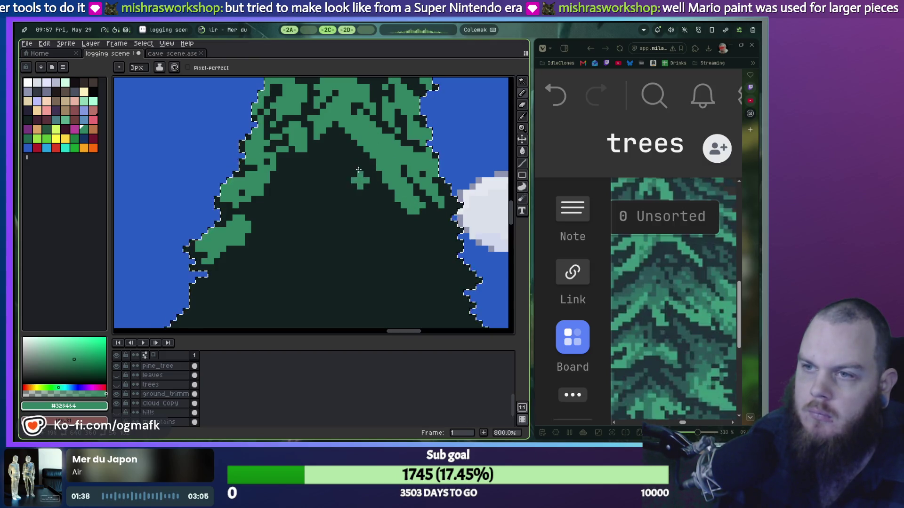
{"action": "mouse_move", "coordinate": [335, 127]}
{"action": "left_mouse_down"}
{"action": "mouse_move", "coordinate": [321, 146]}
{"action": "mouse_move", "coordinate": [390, 207]}
{"action": "left_mouse_up"}
{"action": "key", "text": "ctrl+z"}
{"action": "left_click_drag", "start_coordinate": [338, 136], "coordinate": [381, 190]}
{"action": "key", "text": "ctrl+z"}
{"action": "left_click_drag", "start_coordinate": [362, 153], "coordinate": [351, 142]}
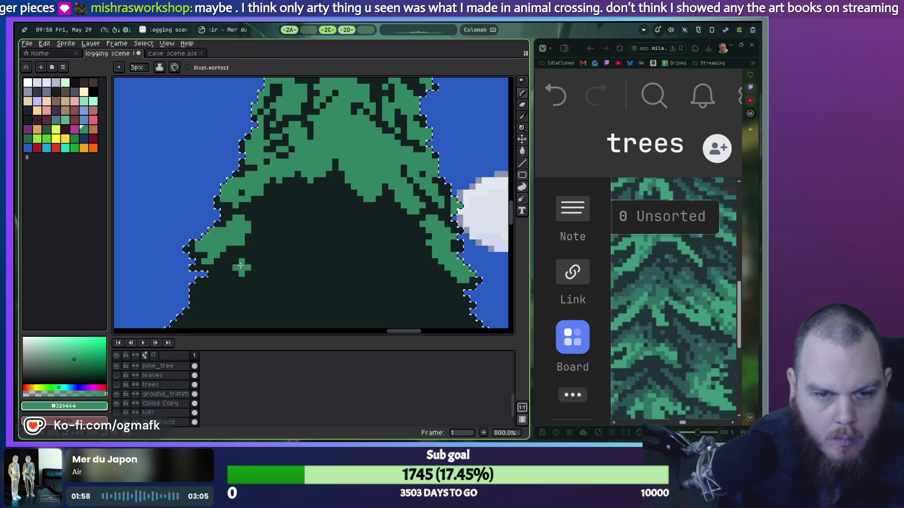
Step: Add a green patch on the tree's lower-left edge and zoom out to check
{"action": "scroll", "coordinate": [282, 249], "scroll_direction": "down", "scroll_amount": 4}
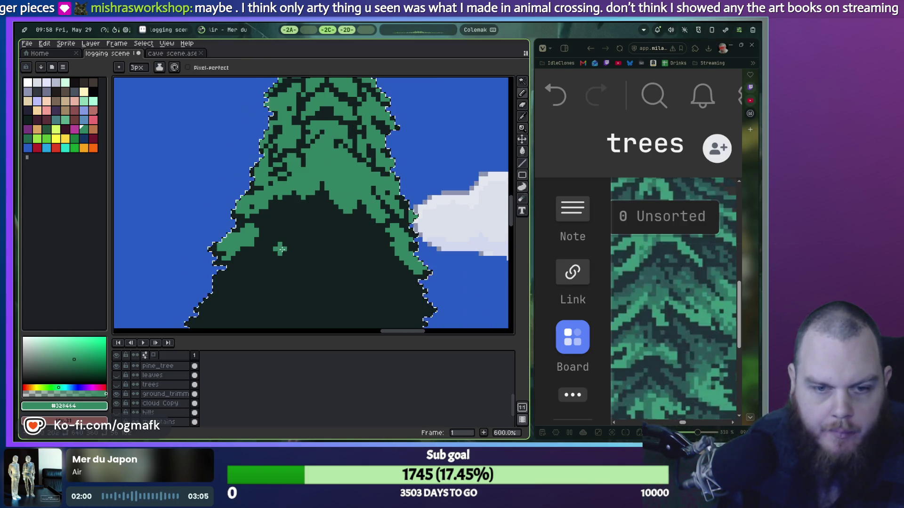
{"action": "scroll", "coordinate": [325, 207], "scroll_direction": "up", "scroll_amount": 3}
{"action": "scroll", "coordinate": [320, 204], "scroll_direction": "up", "scroll_amount": 1}
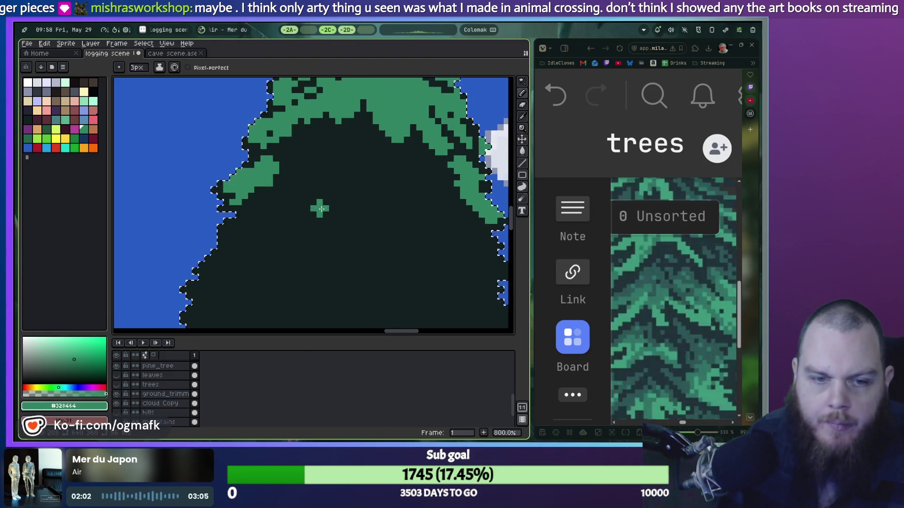
{"action": "mouse_move", "coordinate": [200, 275]}
{"action": "left_mouse_down"}
{"action": "mouse_move", "coordinate": [226, 240]}
{"action": "mouse_move", "coordinate": [222, 273]}
{"action": "mouse_move", "coordinate": [230, 229]}
{"action": "left_mouse_up"}
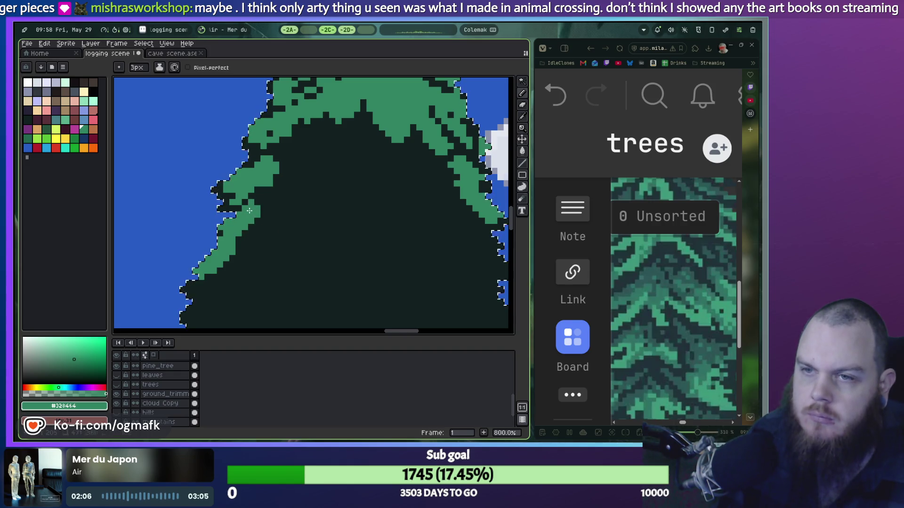
{"action": "scroll", "coordinate": [262, 233], "scroll_direction": "down", "scroll_amount": 2}
{"action": "scroll", "coordinate": [258, 226], "scroll_direction": "down", "scroll_amount": 3}
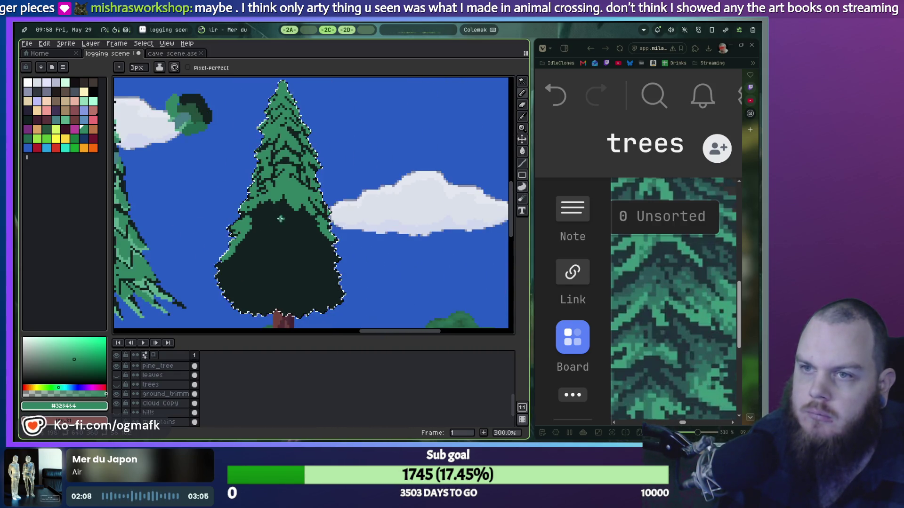
Step: Shrink the brush to 1 px and draw green chevron branches down into the dark lower crown
{"action": "scroll", "coordinate": [266, 227], "scroll_direction": "up", "scroll_amount": 3}
{"action": "key", "text": "minus"}
{"action": "key", "text": "minus"}
{"action": "scroll", "coordinate": [263, 219], "scroll_direction": "up", "scroll_amount": 2}
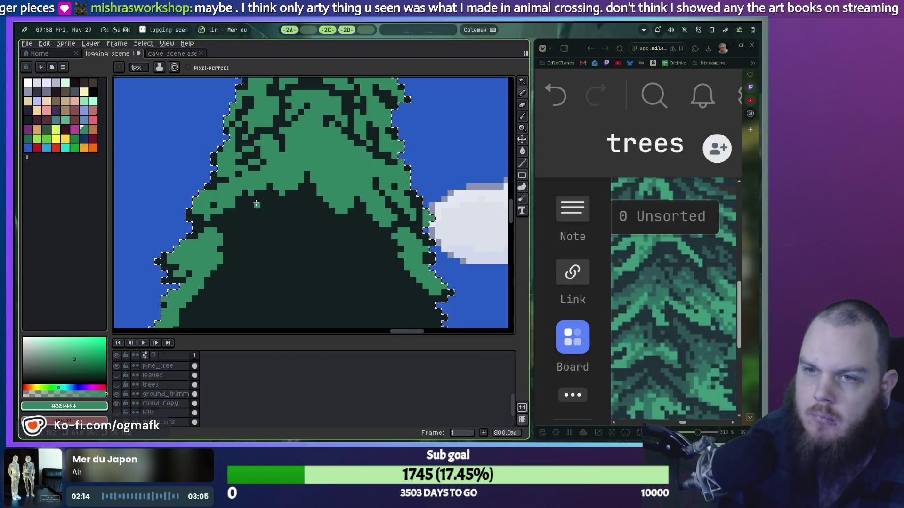
{"action": "mouse_move", "coordinate": [248, 207]}
{"action": "left_mouse_down"}
{"action": "mouse_move", "coordinate": [255, 193]}
{"action": "mouse_move", "coordinate": [283, 218]}
{"action": "left_mouse_up"}
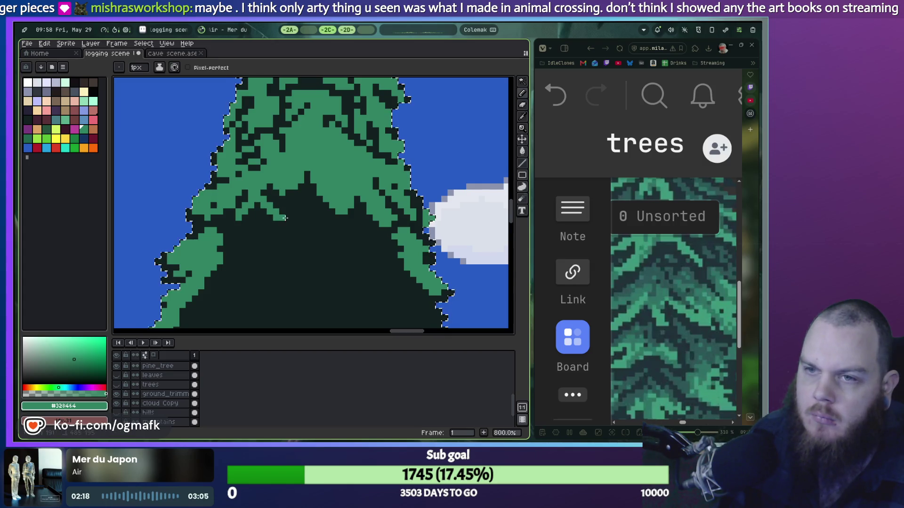
{"action": "left_click_drag", "start_coordinate": [310, 192], "coordinate": [329, 226]}
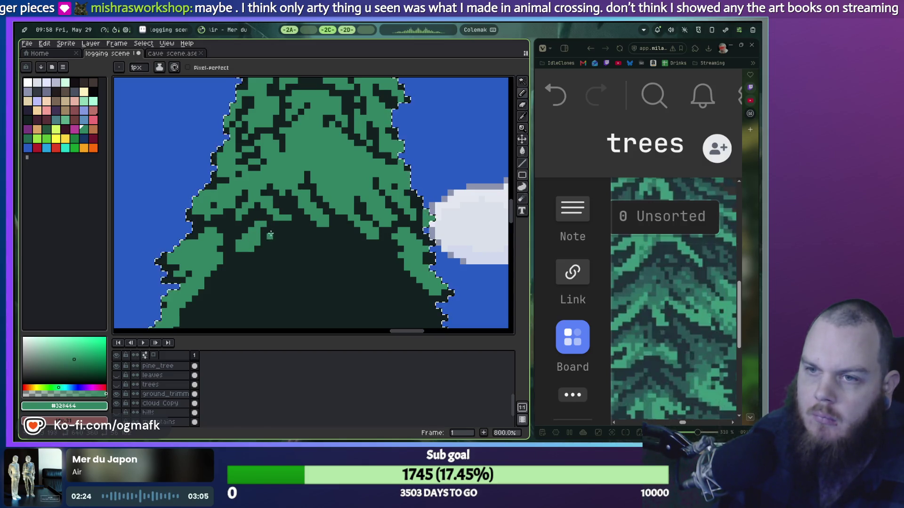
{"action": "mouse_move", "coordinate": [273, 232]}
{"action": "left_mouse_down"}
{"action": "mouse_move", "coordinate": [301, 263]}
{"action": "mouse_move", "coordinate": [282, 234]}
{"action": "left_mouse_up"}
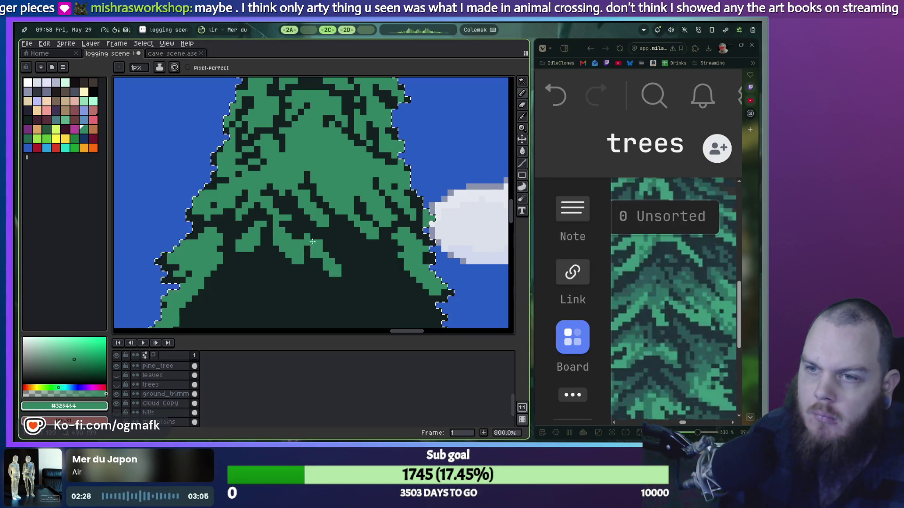
{"action": "left_click_drag", "start_coordinate": [338, 238], "coordinate": [366, 282]}
{"action": "left_click_drag", "start_coordinate": [384, 246], "coordinate": [369, 271]}
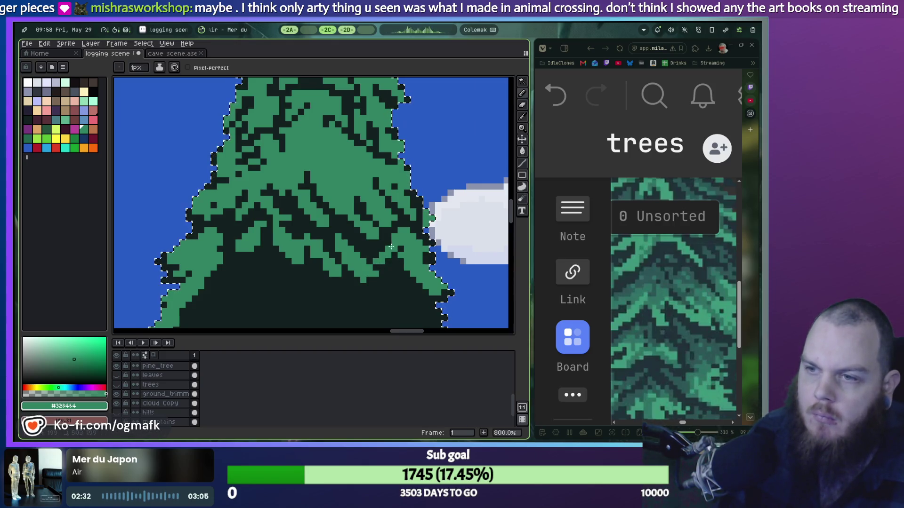
{"action": "left_click_drag", "start_coordinate": [408, 280], "coordinate": [382, 313]}
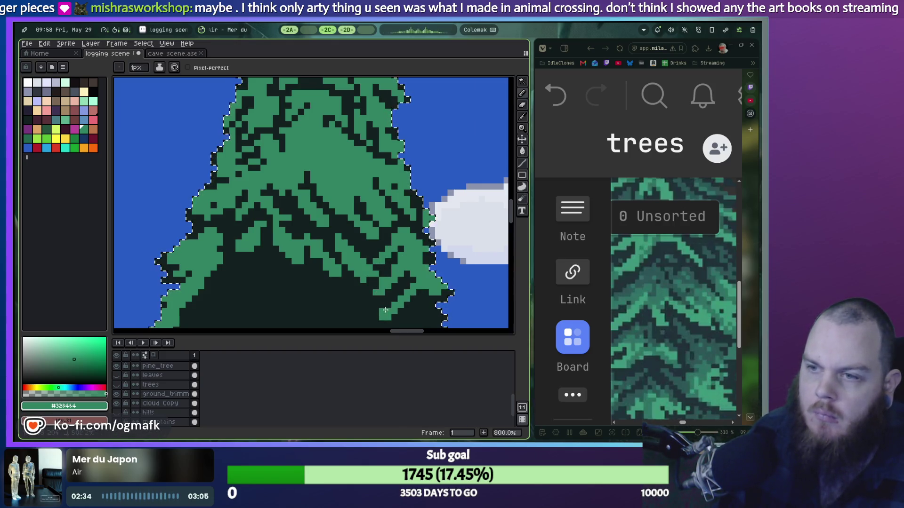
{"action": "scroll", "coordinate": [412, 275], "scroll_direction": "down", "scroll_amount": 3}
{"action": "left_click_drag", "start_coordinate": [413, 275], "coordinate": [443, 134]}
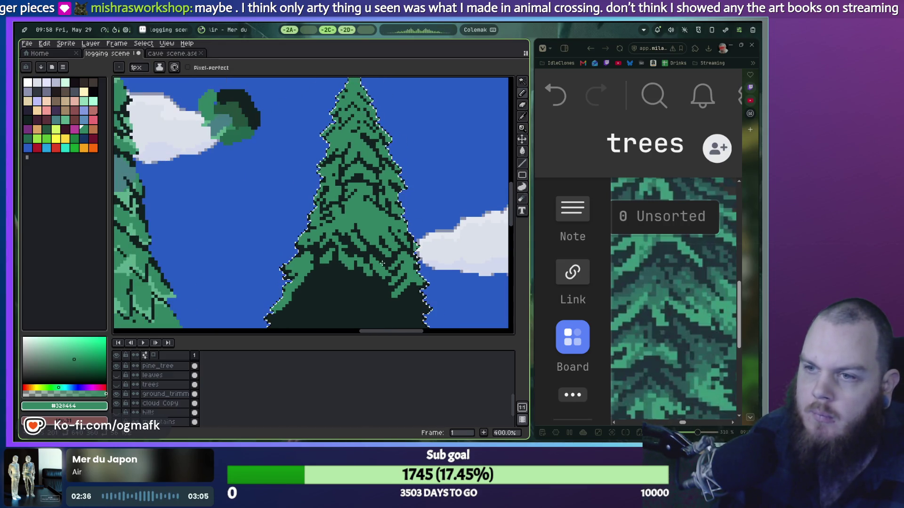
Step: Paint green branch strokes across the dark crown's middle, left side and lower left
{"action": "scroll", "coordinate": [443, 135], "scroll_direction": "up", "scroll_amount": 2}
{"action": "scroll", "coordinate": [353, 201], "scroll_direction": "down", "scroll_amount": 1}
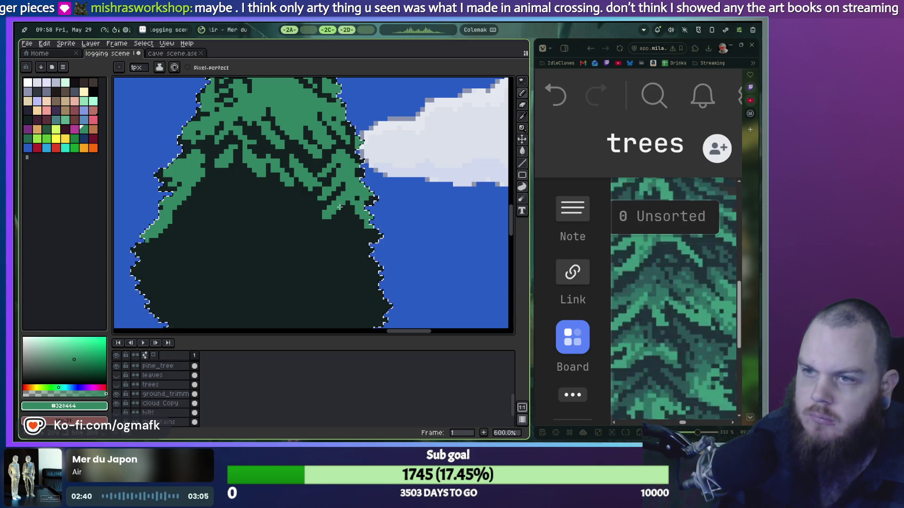
{"action": "mouse_move", "coordinate": [311, 207]}
{"action": "left_mouse_down"}
{"action": "mouse_move", "coordinate": [320, 207]}
{"action": "mouse_move", "coordinate": [281, 214]}
{"action": "left_mouse_up"}
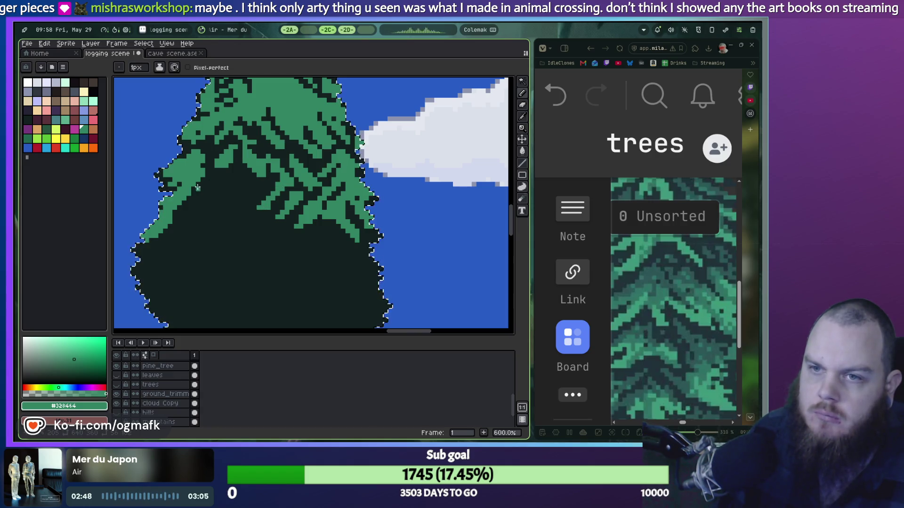
{"action": "left_click_drag", "start_coordinate": [198, 188], "coordinate": [227, 212]}
{"action": "mouse_move", "coordinate": [222, 179]}
{"action": "left_mouse_down"}
{"action": "mouse_move", "coordinate": [238, 197]}
{"action": "mouse_move", "coordinate": [231, 188]}
{"action": "left_mouse_up"}
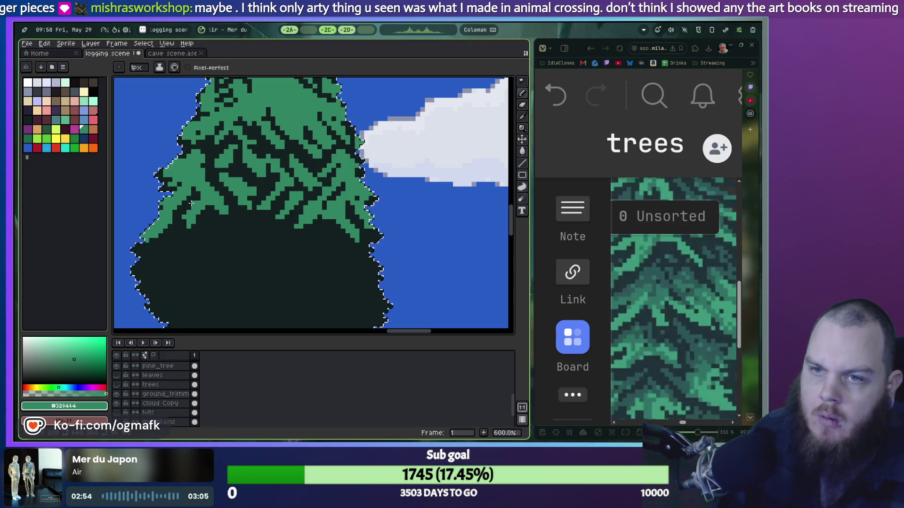
{"action": "mouse_move", "coordinate": [179, 239]}
{"action": "left_mouse_down"}
{"action": "mouse_move", "coordinate": [174, 232]}
{"action": "mouse_move", "coordinate": [169, 259]}
{"action": "left_mouse_up"}
{"action": "mouse_move", "coordinate": [197, 221]}
{"action": "left_mouse_down"}
{"action": "mouse_move", "coordinate": [225, 256]}
{"action": "mouse_move", "coordinate": [242, 250]}
{"action": "left_mouse_up"}
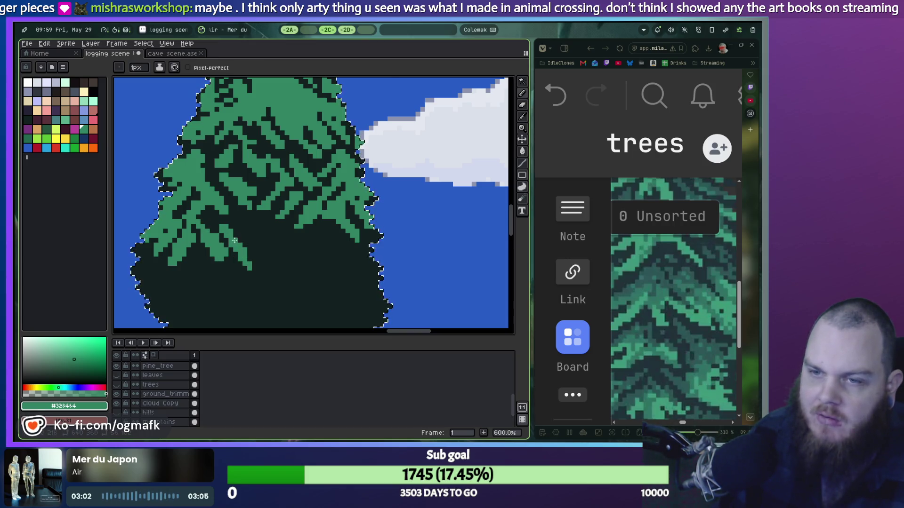
Step: Enlarge the brush, try a wider down-right green branch, then undo the strokes that didn't fit
{"action": "key", "text": "ctrl+z"}
{"action": "key", "text": "plus"}
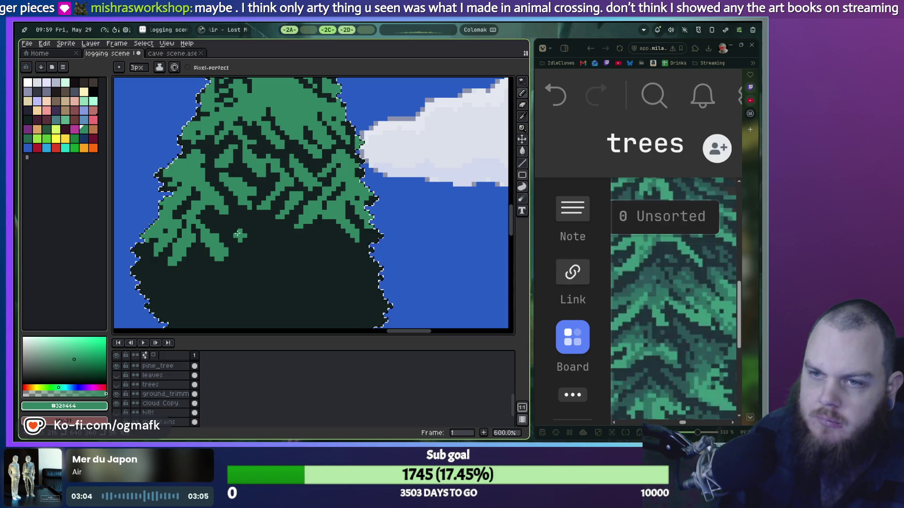
{"action": "mouse_move", "coordinate": [224, 221]}
{"action": "left_mouse_down"}
{"action": "mouse_move", "coordinate": [311, 256]}
{"action": "mouse_move", "coordinate": [282, 233]}
{"action": "left_mouse_up"}
{"action": "key", "text": "ctrl+z"}
{"action": "key", "text": "ctrl+z"}
{"action": "key", "text": "ctrl+z"}
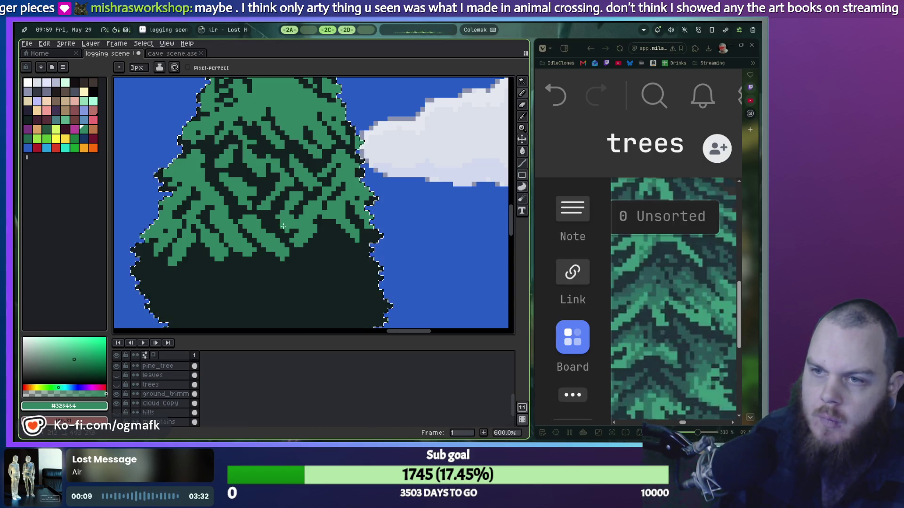
{"action": "key", "text": "ctrl+z"}
{"action": "left_click", "coordinate": [349, 254]}
{"action": "key", "text": "ctrl+z"}
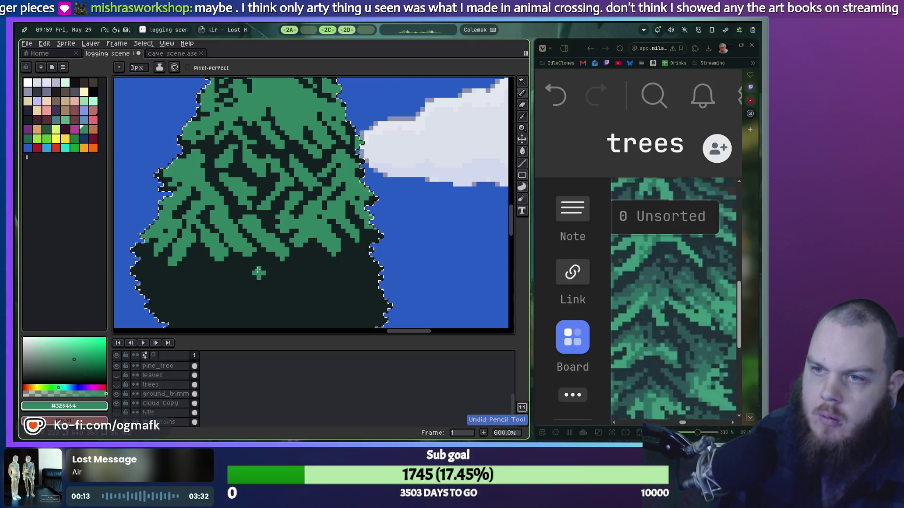
{"action": "scroll", "coordinate": [258, 272], "scroll_direction": "up", "scroll_amount": 1}
{"action": "scroll", "coordinate": [262, 262], "scroll_direction": "down", "scroll_amount": 3}
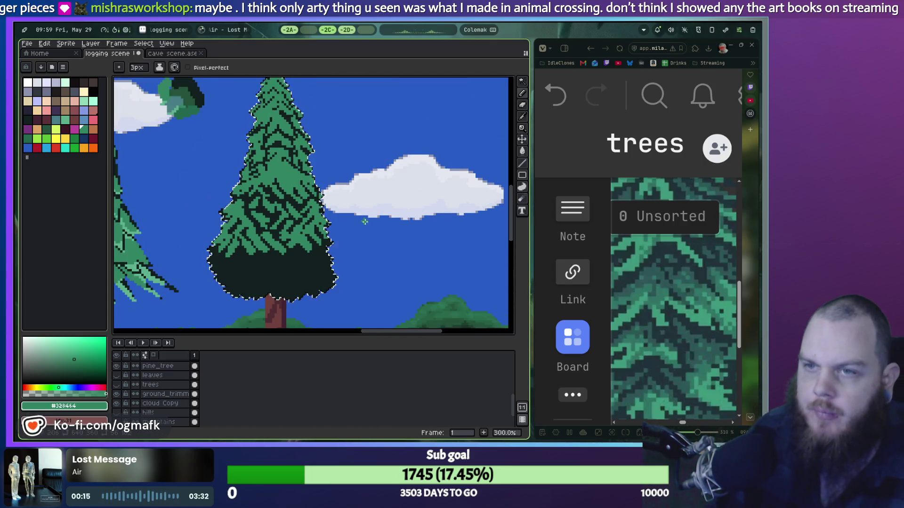
Step: Paint green branch pixels along the tree's left edge and lower-left crown
{"action": "scroll", "coordinate": [301, 230], "scroll_direction": "down", "scroll_amount": 1}
{"action": "scroll", "coordinate": [245, 240], "scroll_direction": "up", "scroll_amount": 2}
{"action": "scroll", "coordinate": [240, 242], "scroll_direction": "up", "scroll_amount": 1}
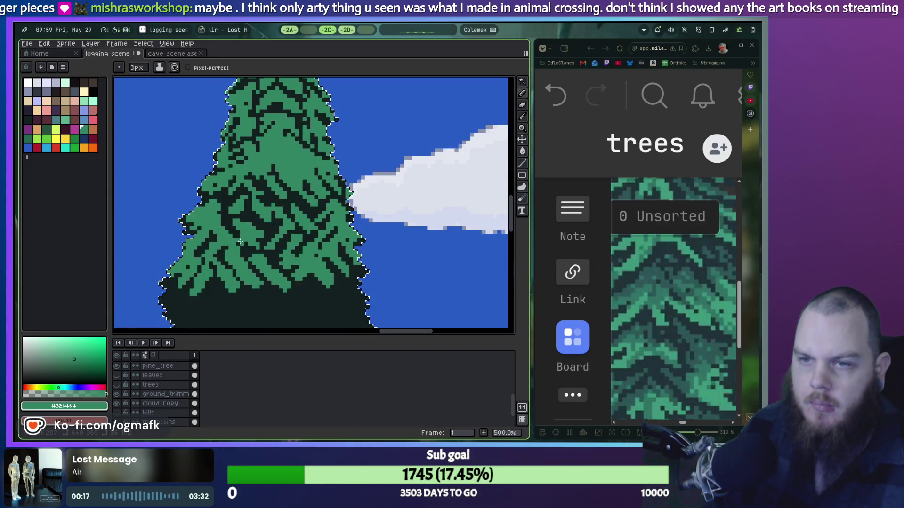
{"action": "scroll", "coordinate": [233, 165], "scroll_direction": "down", "scroll_amount": 2}
{"action": "scroll", "coordinate": [262, 226], "scroll_direction": "up", "scroll_amount": 3}
{"action": "scroll", "coordinate": [200, 216], "scroll_direction": "up", "scroll_amount": 1}
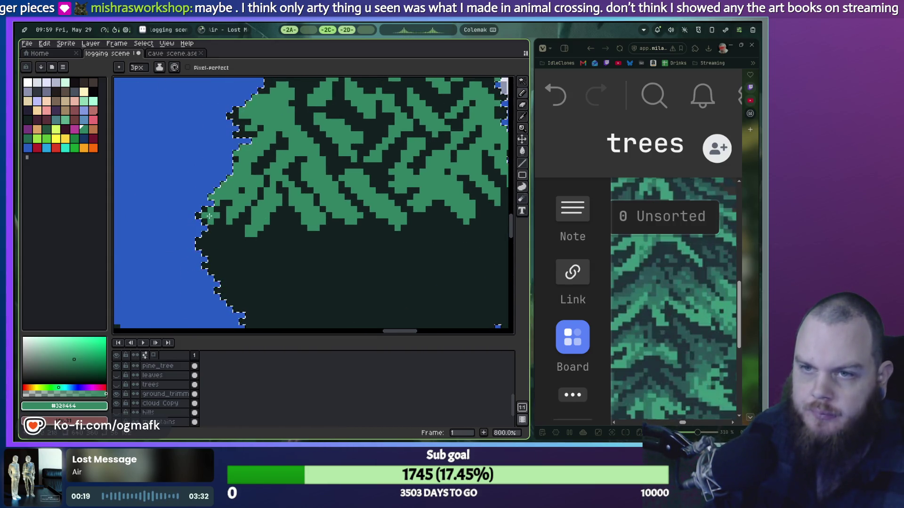
{"action": "mouse_move", "coordinate": [209, 227]}
{"action": "left_mouse_down"}
{"action": "mouse_move", "coordinate": [229, 238]}
{"action": "mouse_move", "coordinate": [241, 232]}
{"action": "left_mouse_up"}
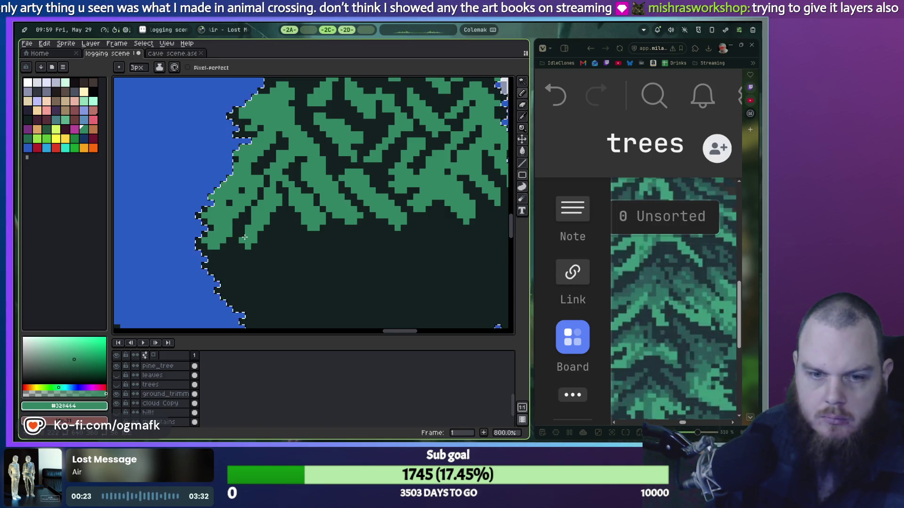
{"action": "mouse_move", "coordinate": [249, 250]}
{"action": "left_mouse_down"}
{"action": "mouse_move", "coordinate": [246, 237]}
{"action": "mouse_move", "coordinate": [220, 261]}
{"action": "mouse_move", "coordinate": [288, 229]}
{"action": "mouse_move", "coordinate": [268, 249]}
{"action": "mouse_move", "coordinate": [287, 257]}
{"action": "mouse_move", "coordinate": [230, 285]}
{"action": "mouse_move", "coordinate": [273, 287]}
{"action": "left_mouse_up"}
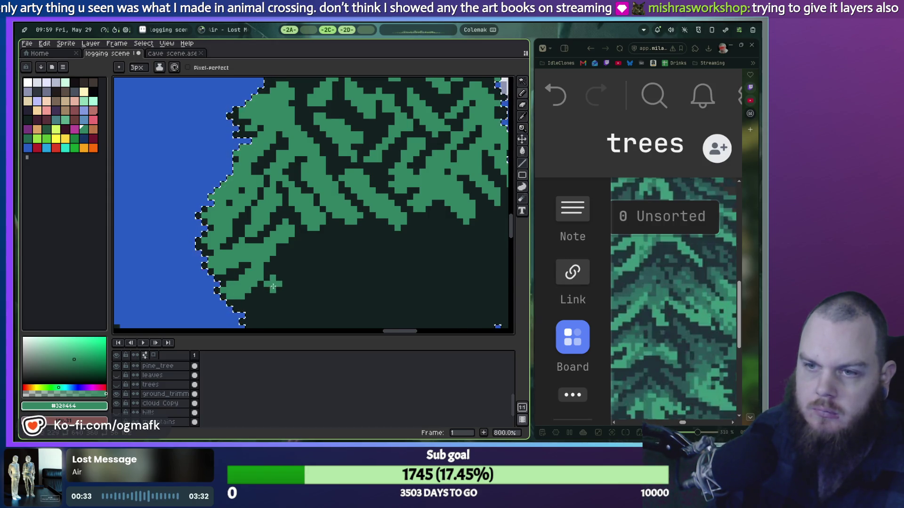
Step: Extend green branch strokes across the lower crown toward the right, undoing misplaced ones
{"action": "scroll", "coordinate": [273, 287], "scroll_direction": "right", "scroll_amount": 1}
{"action": "left_click_drag", "start_coordinate": [280, 249], "coordinate": [249, 292]}
{"action": "mouse_move", "coordinate": [289, 252]}
{"action": "left_mouse_down"}
{"action": "mouse_move", "coordinate": [301, 243]}
{"action": "mouse_move", "coordinate": [315, 283]}
{"action": "mouse_move", "coordinate": [319, 251]}
{"action": "mouse_move", "coordinate": [348, 275]}
{"action": "left_mouse_up"}
{"action": "mouse_move", "coordinate": [306, 233]}
{"action": "left_mouse_down"}
{"action": "mouse_move", "coordinate": [313, 252]}
{"action": "mouse_move", "coordinate": [352, 236]}
{"action": "mouse_move", "coordinate": [386, 257]}
{"action": "left_mouse_up"}
{"action": "key", "text": "ctrl+z"}
{"action": "left_click_drag", "start_coordinate": [377, 226], "coordinate": [357, 244]}
{"action": "mouse_move", "coordinate": [407, 228]}
{"action": "left_mouse_down"}
{"action": "mouse_move", "coordinate": [361, 275]}
{"action": "mouse_move", "coordinate": [386, 236]}
{"action": "mouse_move", "coordinate": [397, 271]}
{"action": "mouse_move", "coordinate": [383, 254]}
{"action": "left_mouse_up"}
{"action": "key", "text": "ctrl+z"}
Step: Add green branch tips down the lower right edge and darken stray green pixels there
{"action": "left_click", "coordinate": [431, 253]}
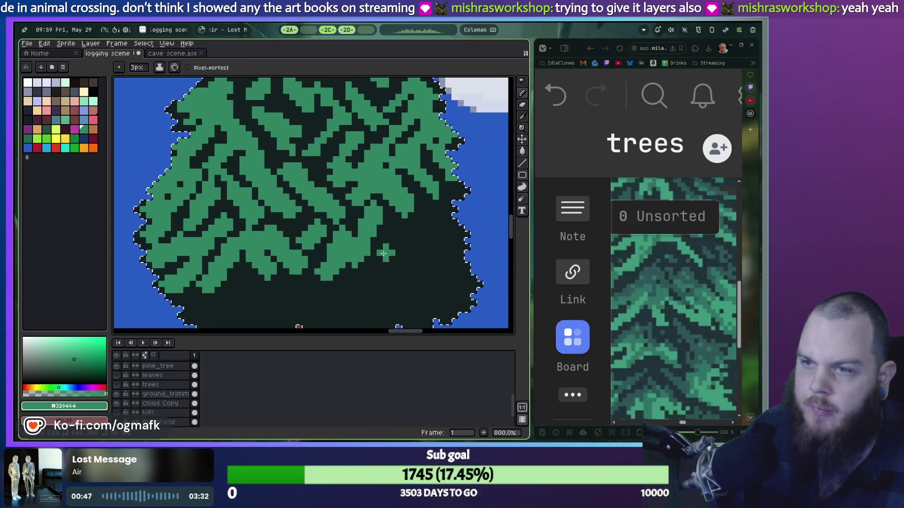
{"action": "left_click", "coordinate": [357, 284]}
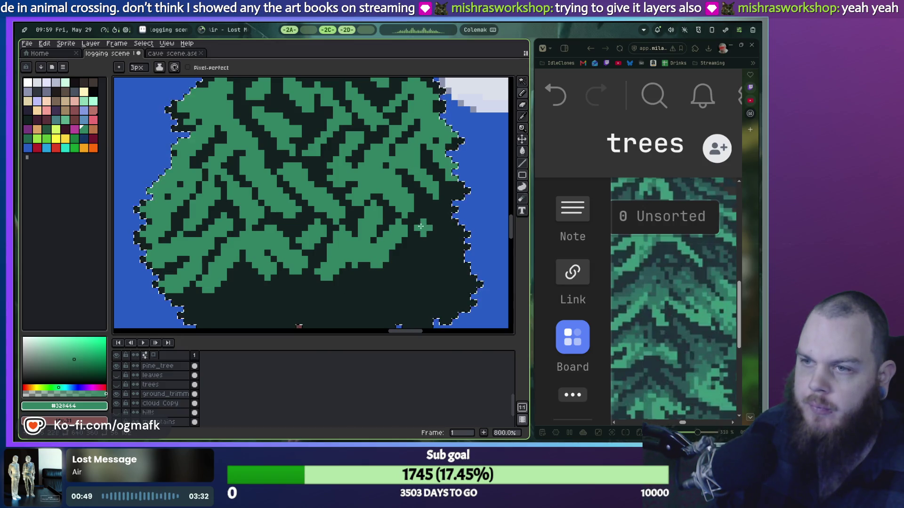
{"action": "left_click_drag", "start_coordinate": [420, 228], "coordinate": [432, 251]}
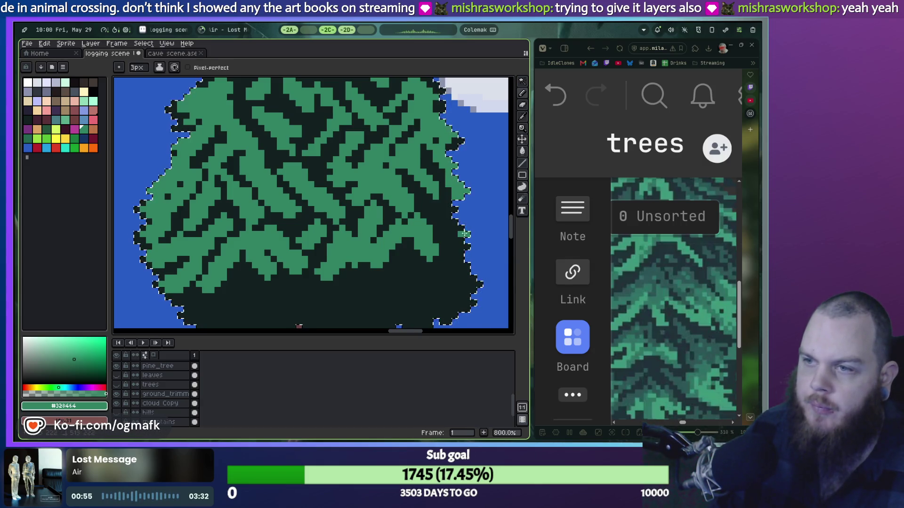
{"action": "left_click", "coordinate": [460, 278]}
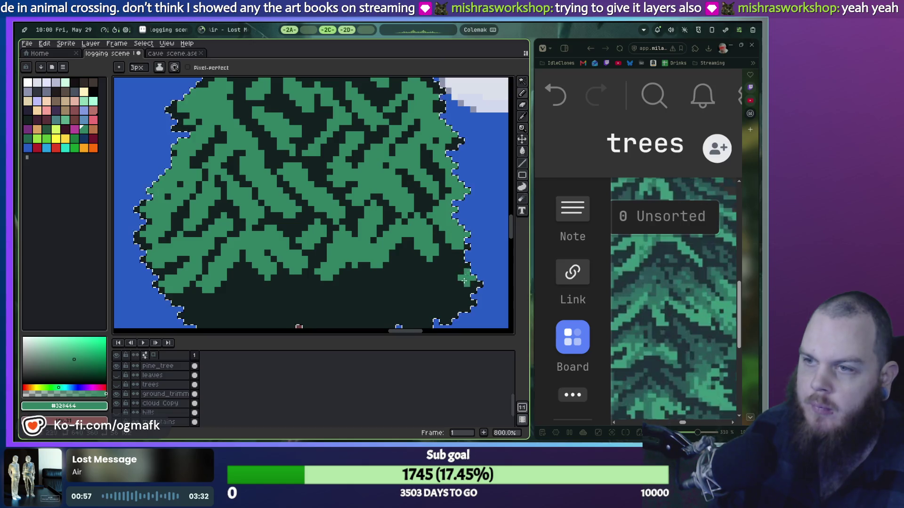
{"action": "left_click_drag", "start_coordinate": [461, 283], "coordinate": [462, 272]}
{"action": "mouse_move", "coordinate": [466, 304]}
{"action": "left_mouse_down"}
{"action": "mouse_move", "coordinate": [474, 287]}
{"action": "mouse_move", "coordinate": [422, 256]}
{"action": "left_mouse_up"}
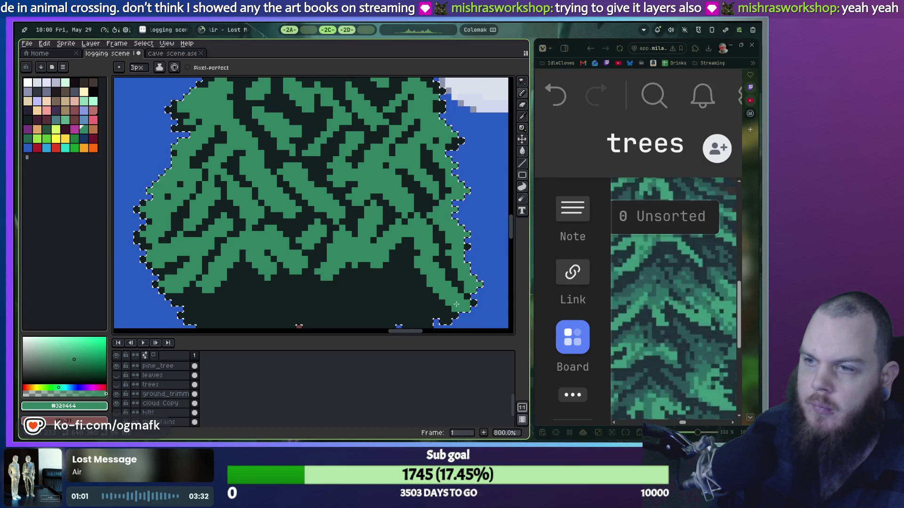
{"action": "mouse_move", "coordinate": [446, 311]}
{"action": "left_mouse_down"}
{"action": "mouse_move", "coordinate": [406, 258]}
{"action": "mouse_move", "coordinate": [417, 298]}
{"action": "left_mouse_up"}
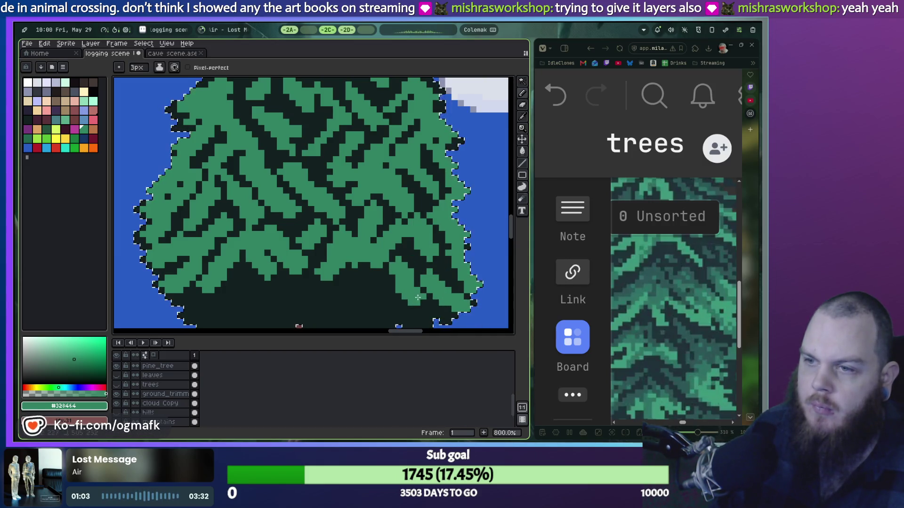
{"action": "scroll", "coordinate": [306, 282], "scroll_direction": "down", "scroll_amount": 3}
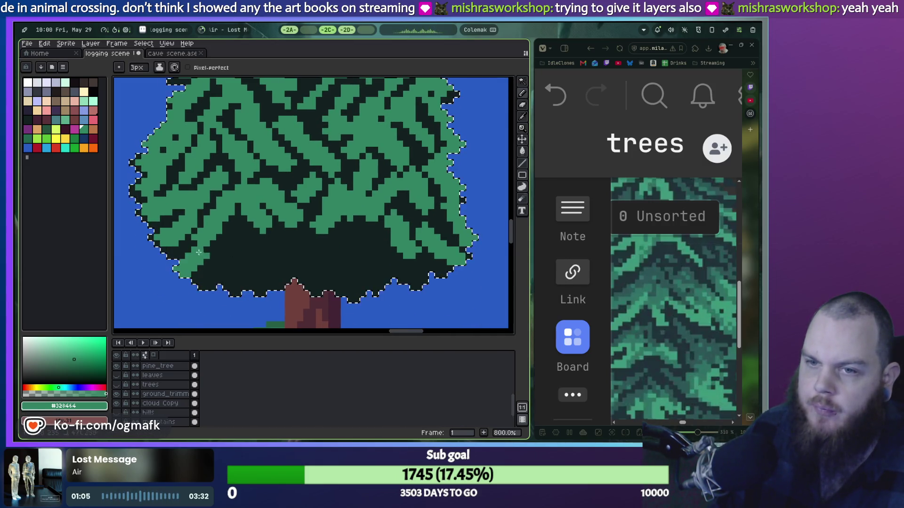
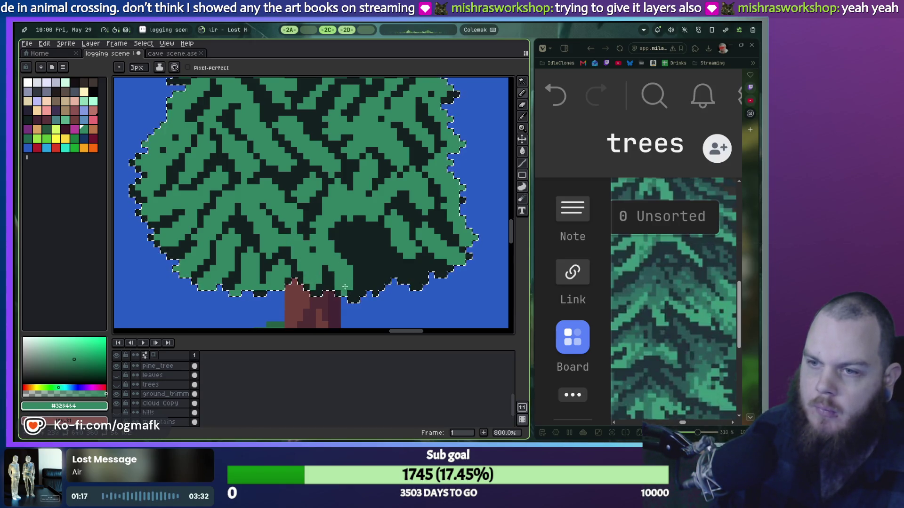
Step: Paint light-green leaf strokes into the dark underside of the round tree's canopy, redoing two strokes
{"action": "left_click_drag", "start_coordinate": [353, 243], "coordinate": [357, 240]}
{"action": "key", "text": "ctrl+z"}
{"action": "key", "text": "ctrl+z"}
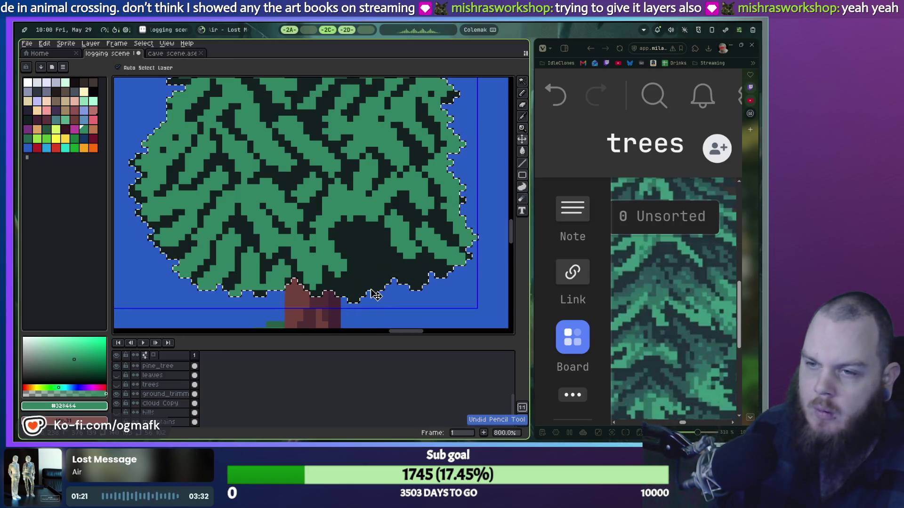
{"action": "key", "text": "ctrl+z"}
{"action": "mouse_move", "coordinate": [424, 284]}
{"action": "left_mouse_down"}
{"action": "mouse_move", "coordinate": [428, 277]}
{"action": "mouse_move", "coordinate": [388, 247]}
{"action": "left_mouse_up"}
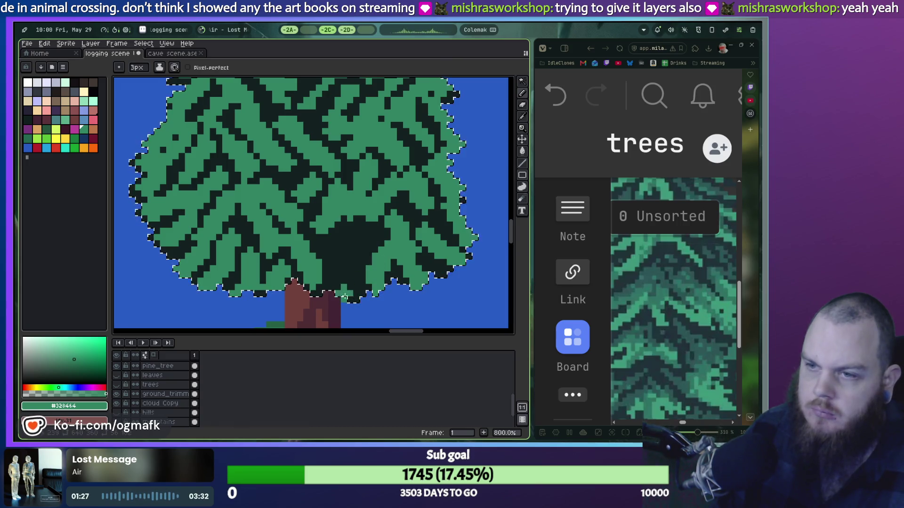
{"action": "left_click_drag", "start_coordinate": [351, 288], "coordinate": [356, 258]}
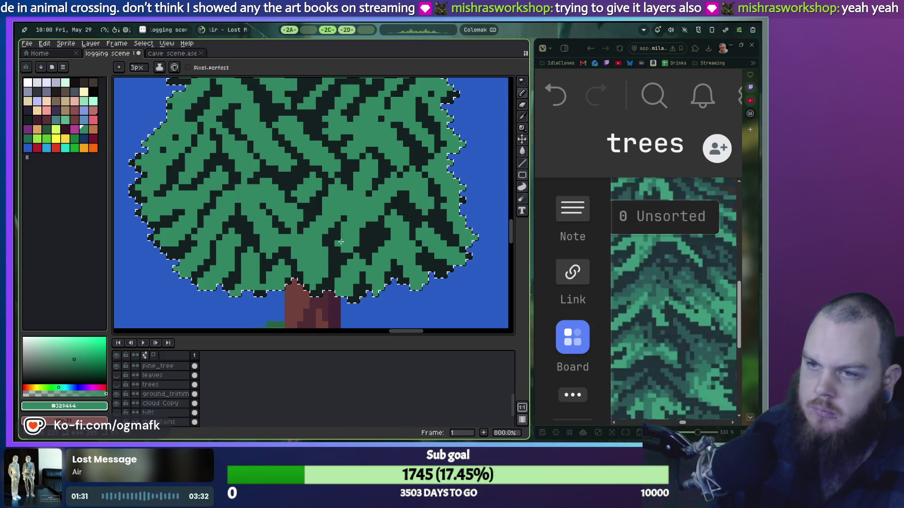
{"action": "scroll", "coordinate": [403, 212], "scroll_direction": "down", "scroll_amount": 2}
{"action": "scroll", "coordinate": [403, 212], "scroll_direction": "down", "scroll_amount": 2}
{"action": "scroll", "coordinate": [415, 170], "scroll_direction": "down", "scroll_amount": 1}
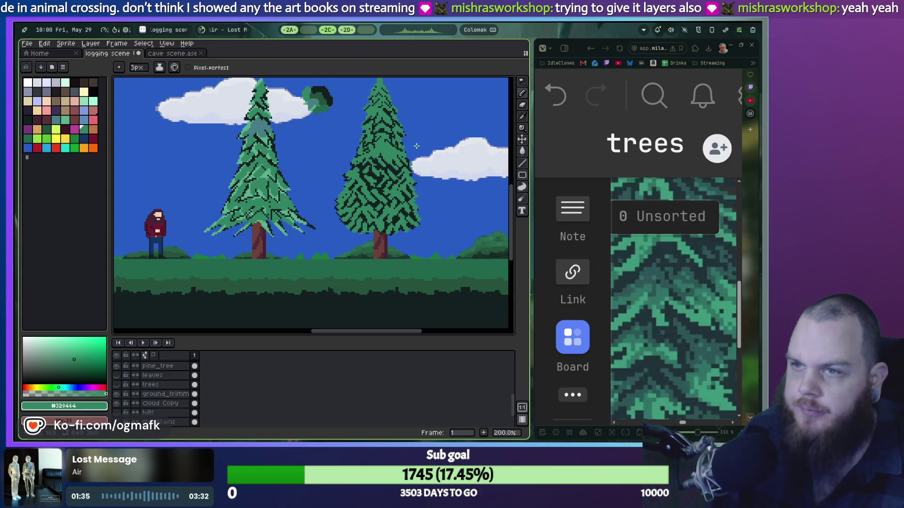
Step: Frame the right pine's top and eyedrop the dark green from the artwork
{"action": "scroll", "coordinate": [377, 221], "scroll_direction": "up", "scroll_amount": 3}
{"action": "left_click_drag", "start_coordinate": [369, 148], "coordinate": [389, 255]}
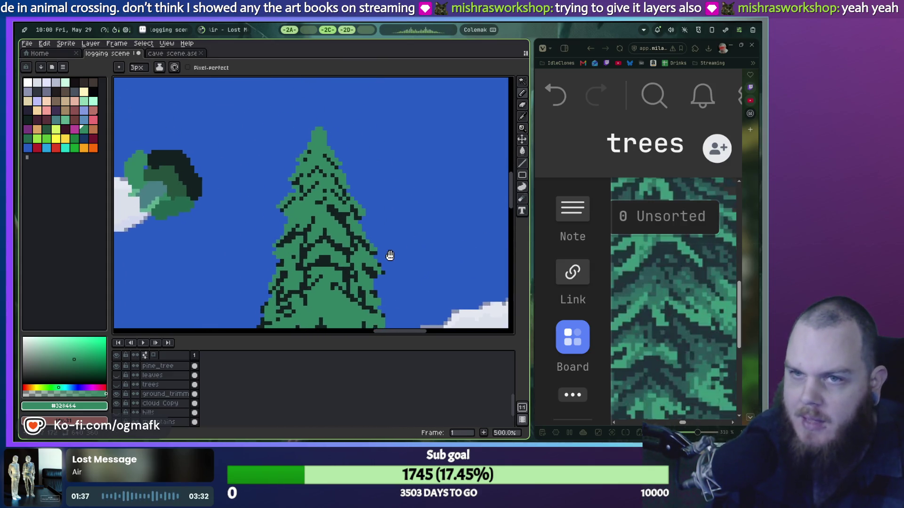
{"action": "left_click_drag", "start_coordinate": [305, 161], "coordinate": [333, 189]}
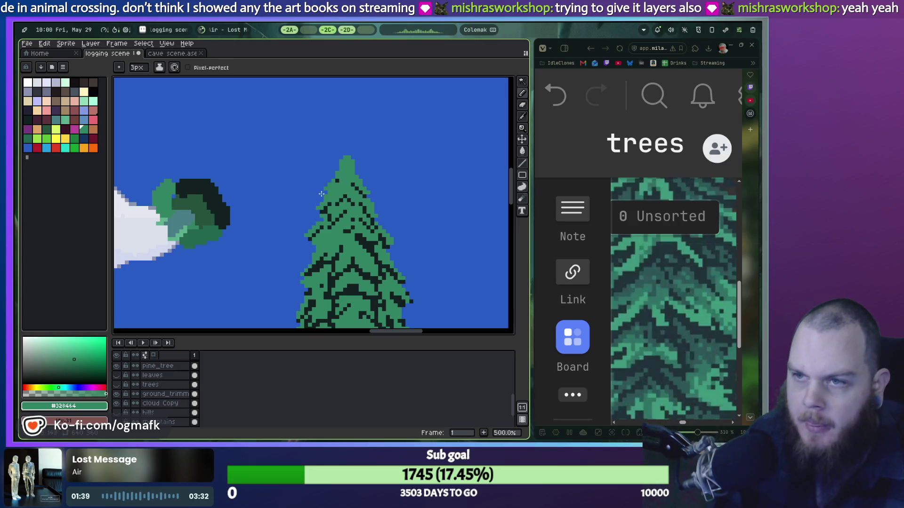
{"action": "scroll", "coordinate": [168, 199], "scroll_direction": "up", "scroll_amount": 1}
{"action": "scroll", "coordinate": [168, 199], "scroll_direction": "up", "scroll_amount": 1}
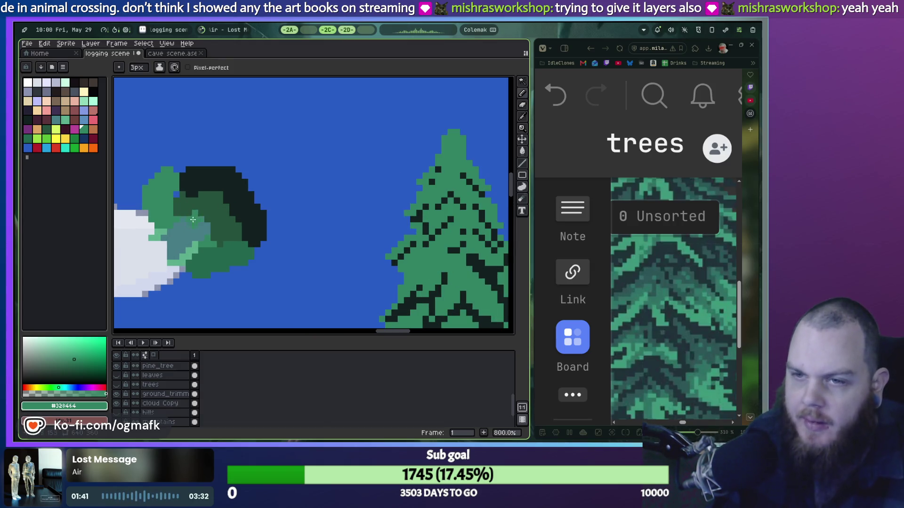
{"action": "key", "text": "i"}
{"action": "left_click", "coordinate": [227, 230]}
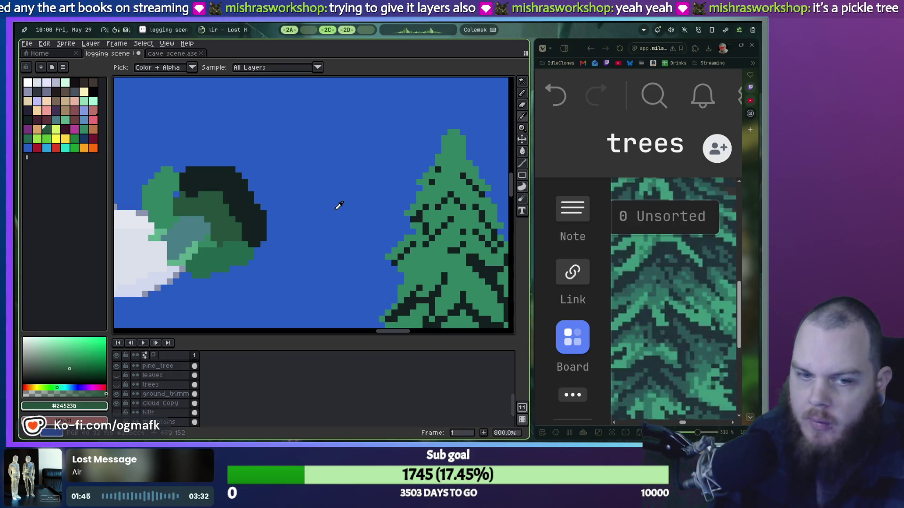
Step: Magic-wand select the pine's light-green foliage, including its lower green areas
{"action": "key", "text": "w"}
{"action": "left_click", "coordinate": [451, 178]}
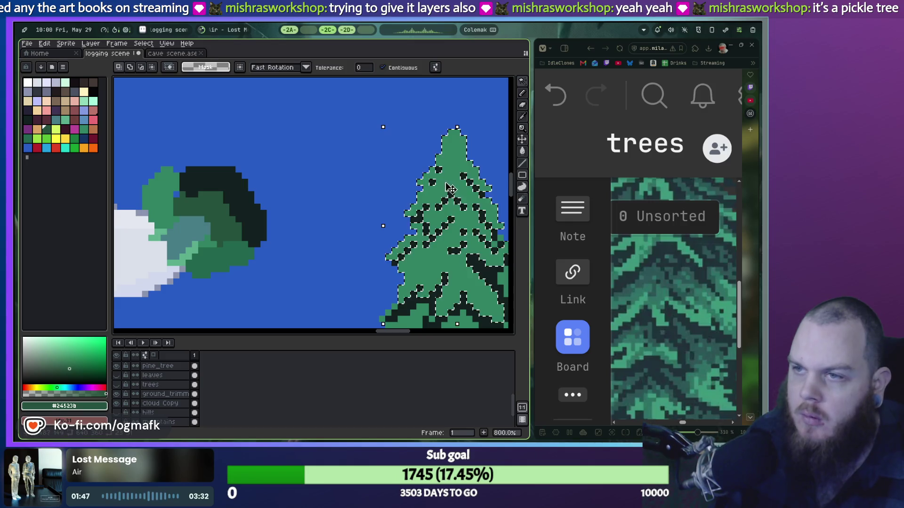
{"action": "scroll", "coordinate": [451, 179], "scroll_direction": "down", "scroll_amount": 3}
{"action": "scroll", "coordinate": [377, 181], "scroll_direction": "right", "scroll_amount": 3}
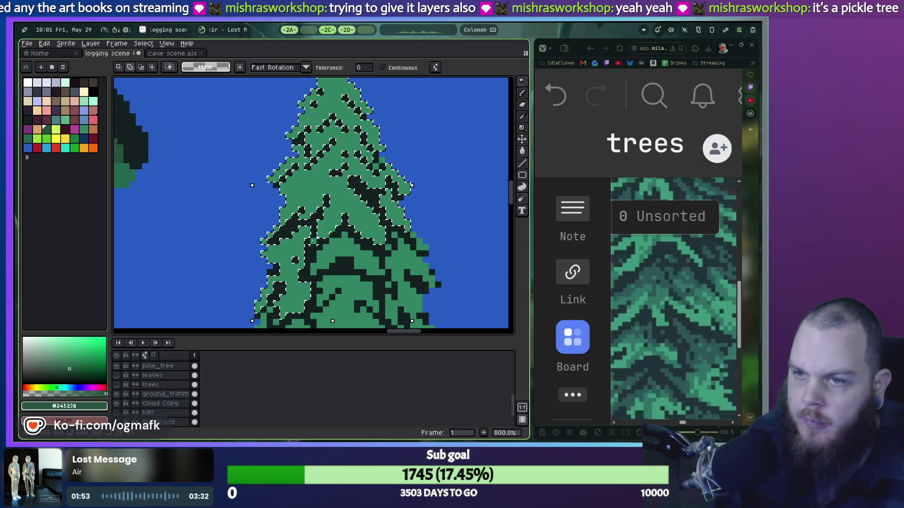
{"action": "left_click", "coordinate": [334, 248], "text": "shift"}
{"action": "left_click", "coordinate": [405, 292], "text": "shift"}
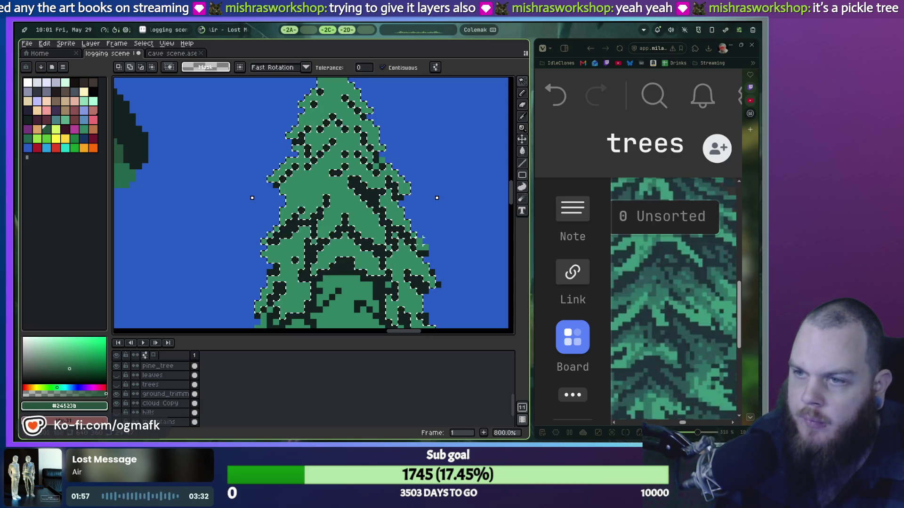
{"action": "left_click_drag", "start_coordinate": [408, 258], "coordinate": [405, 173]}
{"action": "left_click", "coordinate": [325, 255], "text": "shift"}
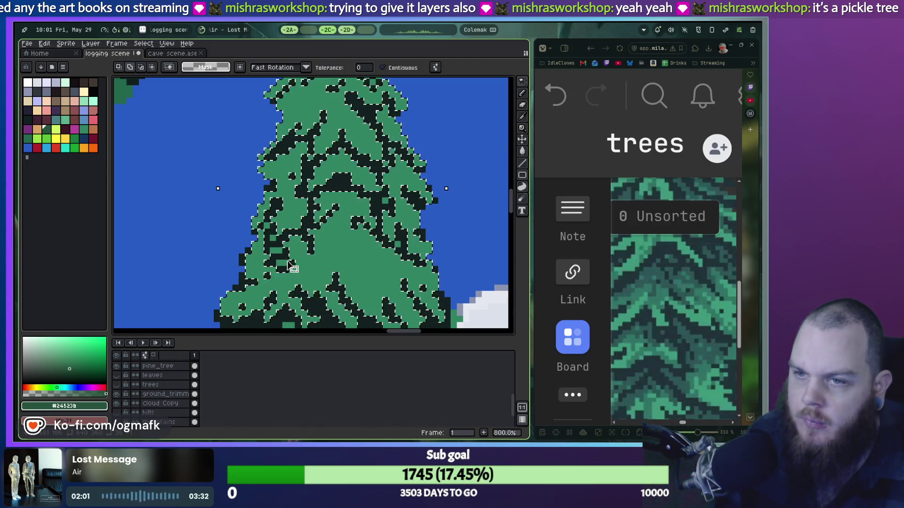
Step: Add the upper, right, left and lower-right green patches to the selection
{"action": "left_click", "coordinate": [334, 141], "text": "shift"}
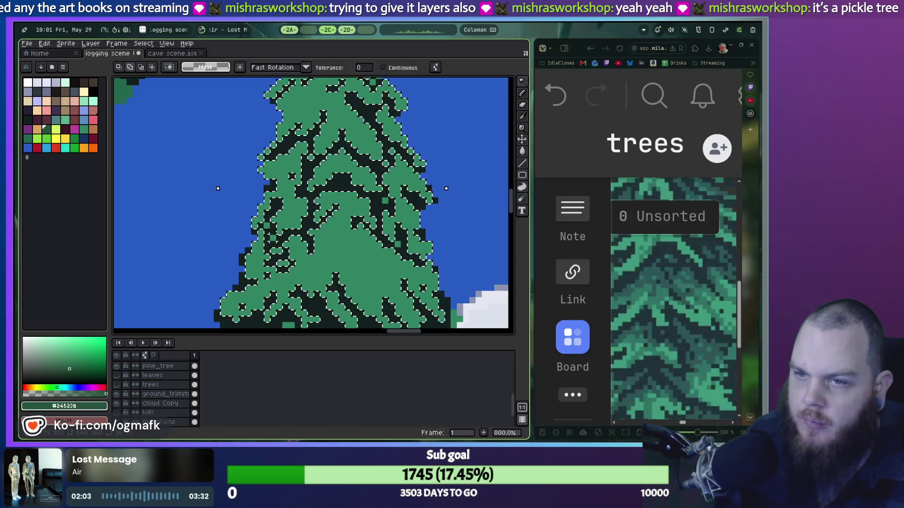
{"action": "left_click", "coordinate": [395, 252], "text": "shift"}
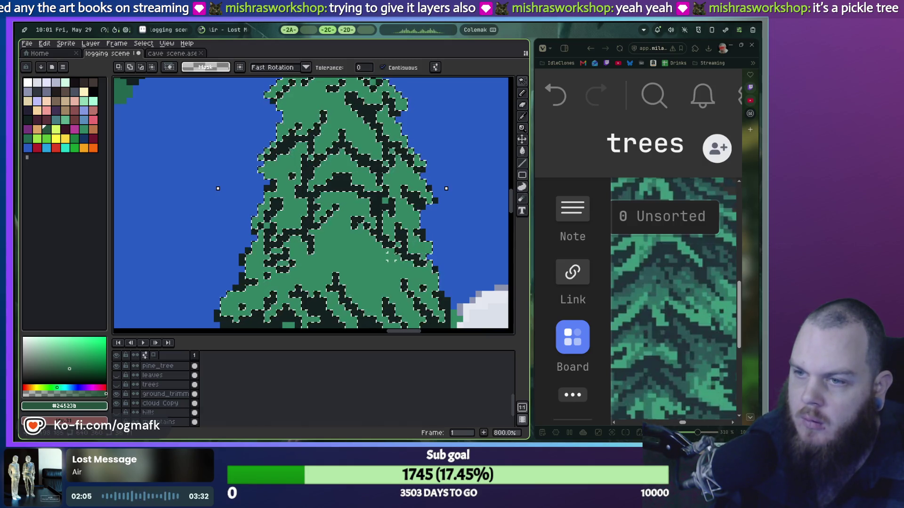
{"action": "scroll", "coordinate": [391, 257], "scroll_direction": "down", "scroll_amount": 5}
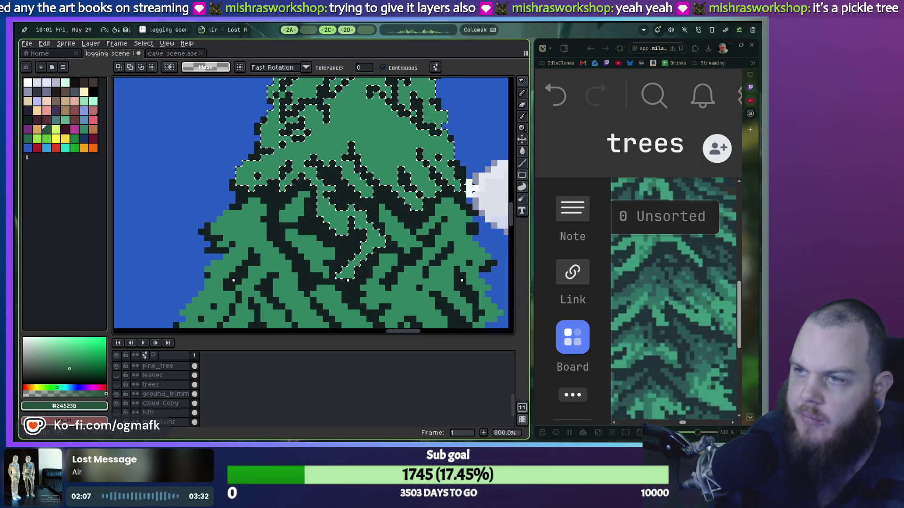
{"action": "left_click", "coordinate": [372, 245], "text": "shift"}
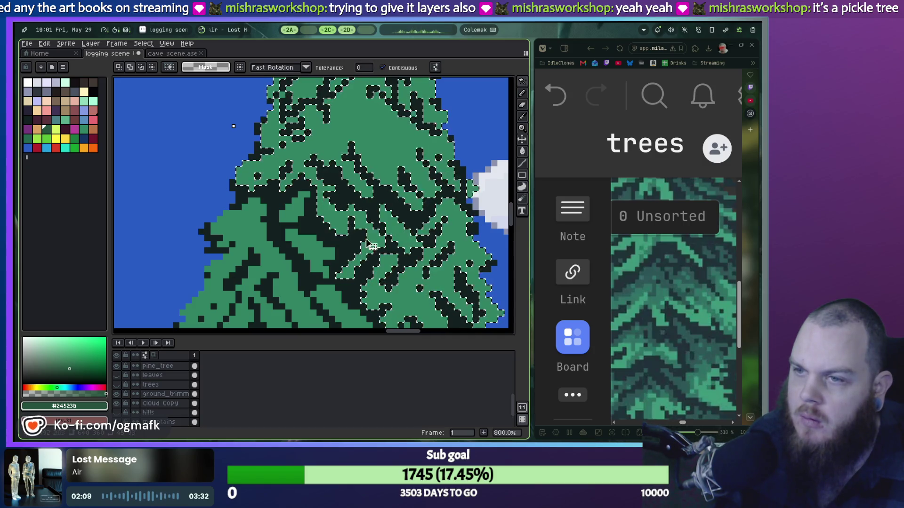
{"action": "left_click", "coordinate": [258, 237], "text": "shift"}
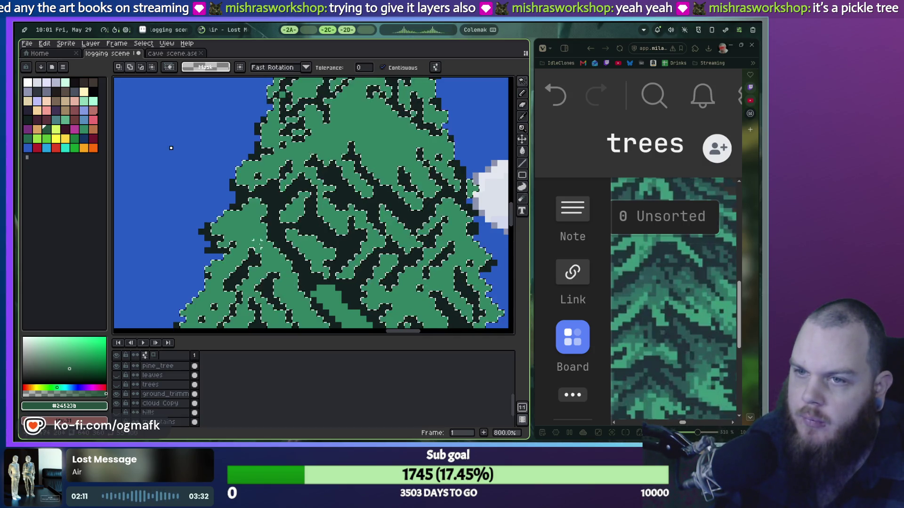
{"action": "scroll", "coordinate": [330, 249], "scroll_direction": "down", "scroll_amount": 3}
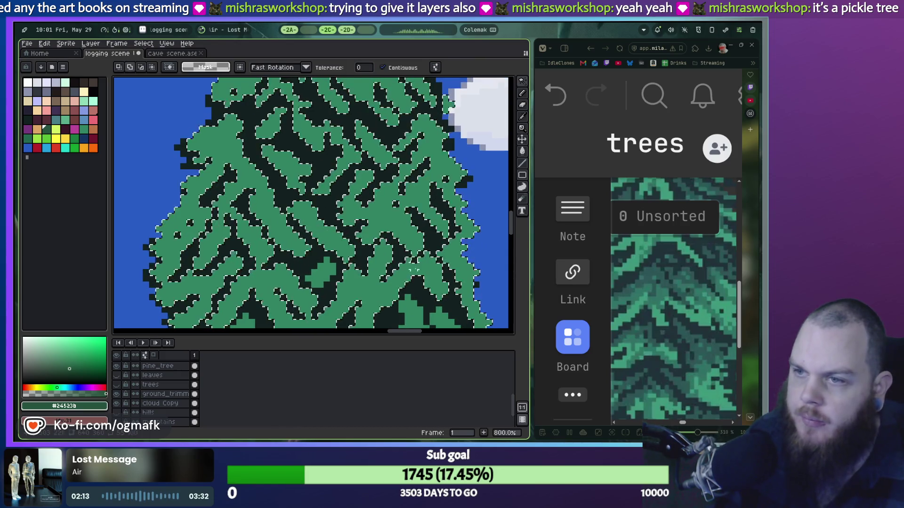
{"action": "scroll", "coordinate": [384, 262], "scroll_direction": "down", "scroll_amount": 3}
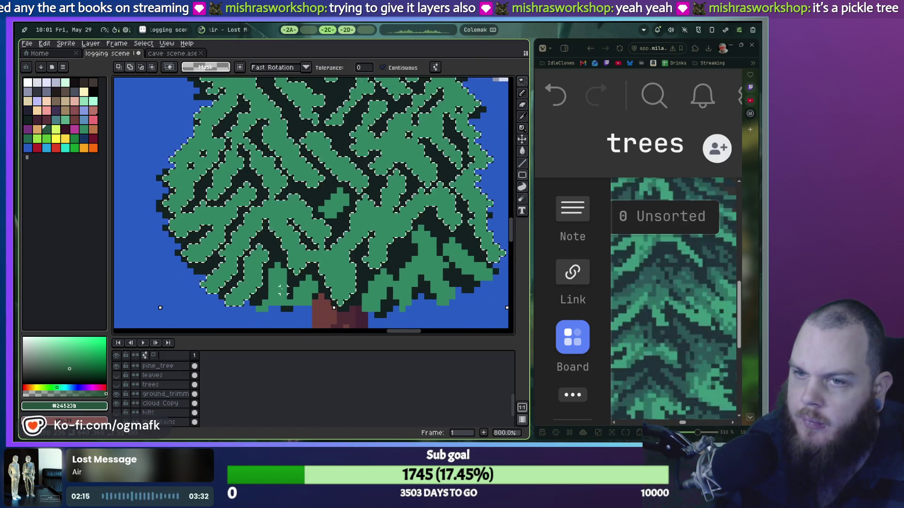
{"action": "left_click", "coordinate": [405, 282], "text": "shift"}
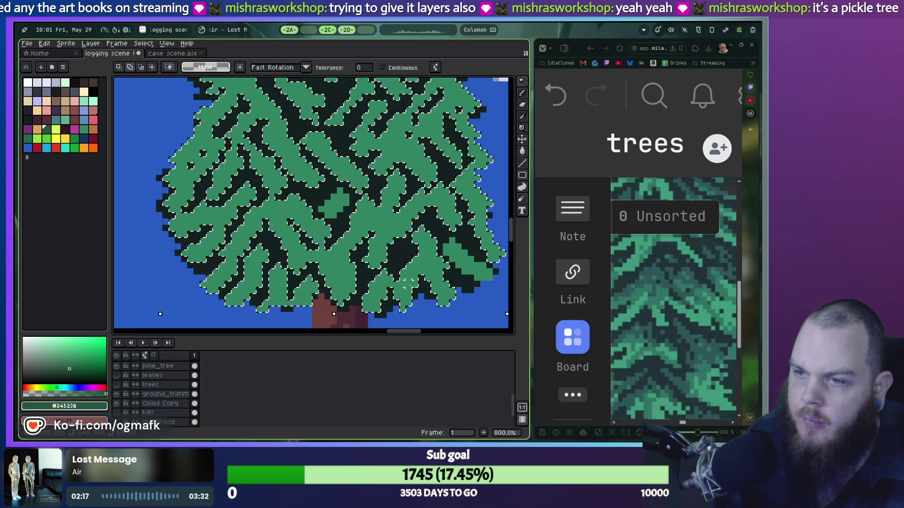
{"action": "scroll", "coordinate": [400, 249], "scroll_direction": "up", "scroll_amount": 4}
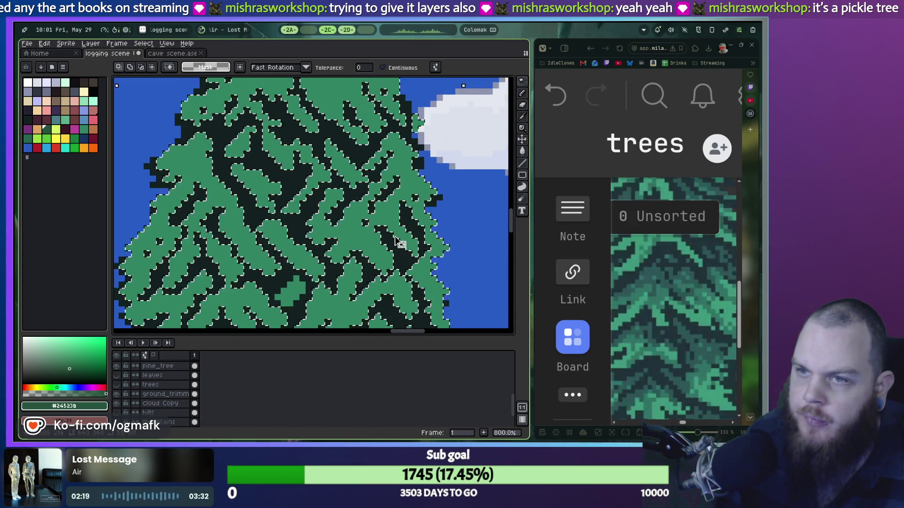
{"action": "left_click_drag", "start_coordinate": [372, 186], "coordinate": [421, 301]}
{"action": "scroll", "coordinate": [338, 257], "scroll_direction": "up", "scroll_amount": 3}
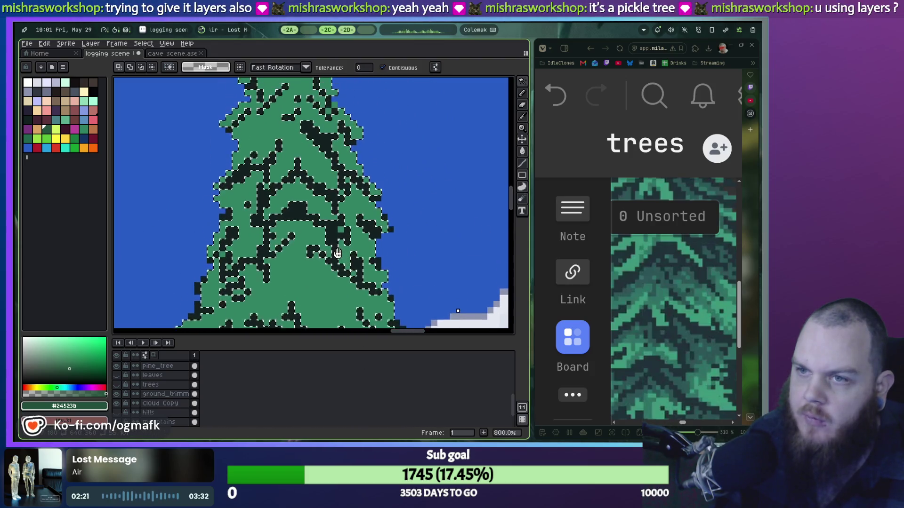
Step: Drag the selected foliage up-left so the dark shading shows in new places
{"action": "mouse_move", "coordinate": [342, 240]}
{"action": "left_mouse_down"}
{"action": "mouse_move", "coordinate": [291, 214]}
{"action": "mouse_move", "coordinate": [349, 137]}
{"action": "mouse_move", "coordinate": [384, 226]}
{"action": "mouse_move", "coordinate": [381, 190]}
{"action": "mouse_move", "coordinate": [303, 134]}
{"action": "left_mouse_up"}
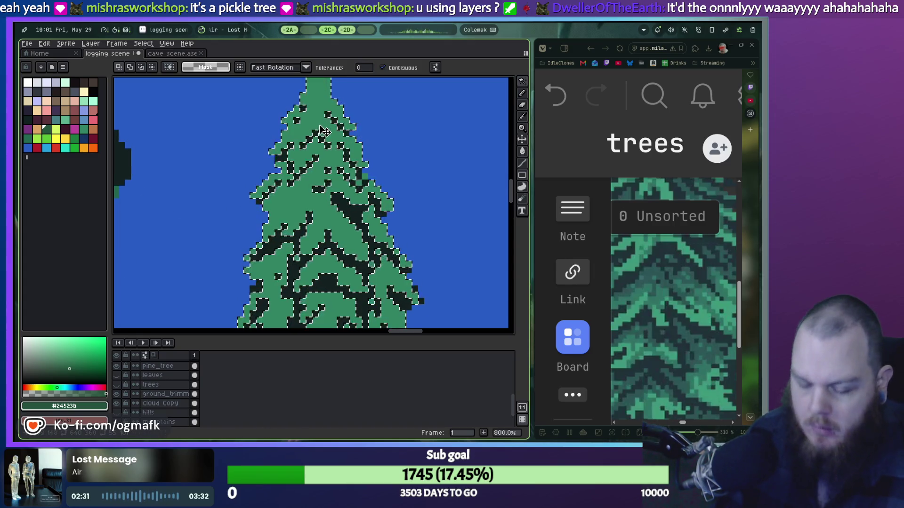
{"action": "key", "text": "b"}
{"action": "scroll", "coordinate": [324, 152], "scroll_direction": "up", "scroll_amount": 3}
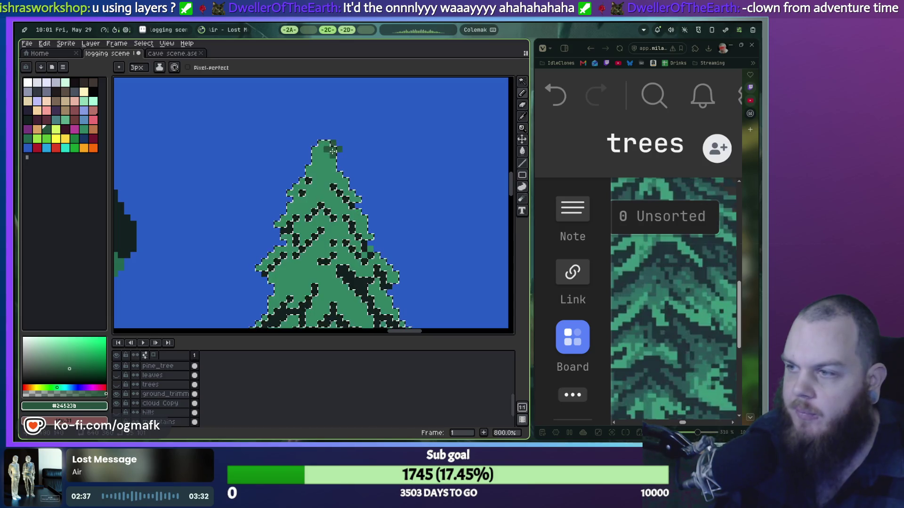
{"action": "scroll", "coordinate": [645, 289], "scroll_direction": "down", "scroll_amount": 2}
{"action": "scroll", "coordinate": [645, 289], "scroll_direction": "down", "scroll_amount": 3}
Step: Zoom the Milanote board from 310% to 205% to show the whole reference pine with trunk
{"action": "scroll", "coordinate": [648, 352], "scroll_direction": "down", "scroll_amount": 2}
{"action": "scroll", "coordinate": [680, 425], "scroll_direction": "left", "scroll_amount": 2}
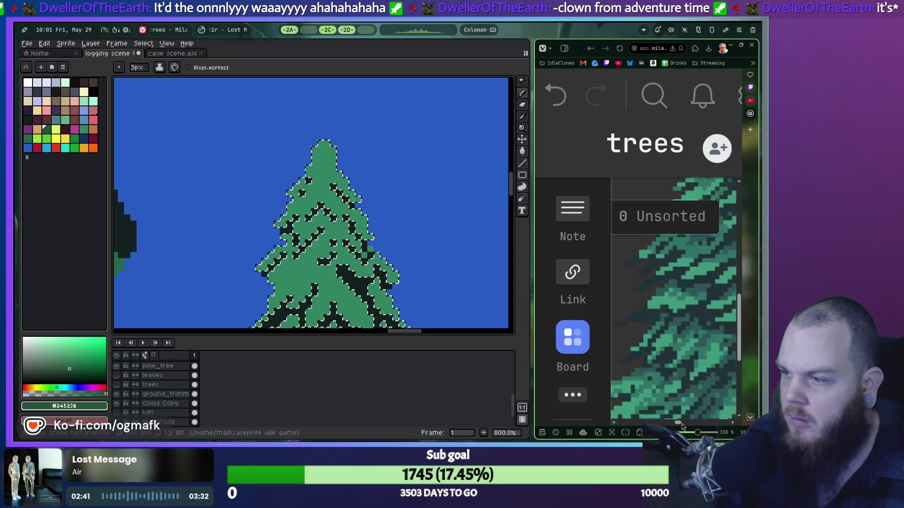
{"action": "left_click_drag", "start_coordinate": [697, 433], "coordinate": [688, 432]}
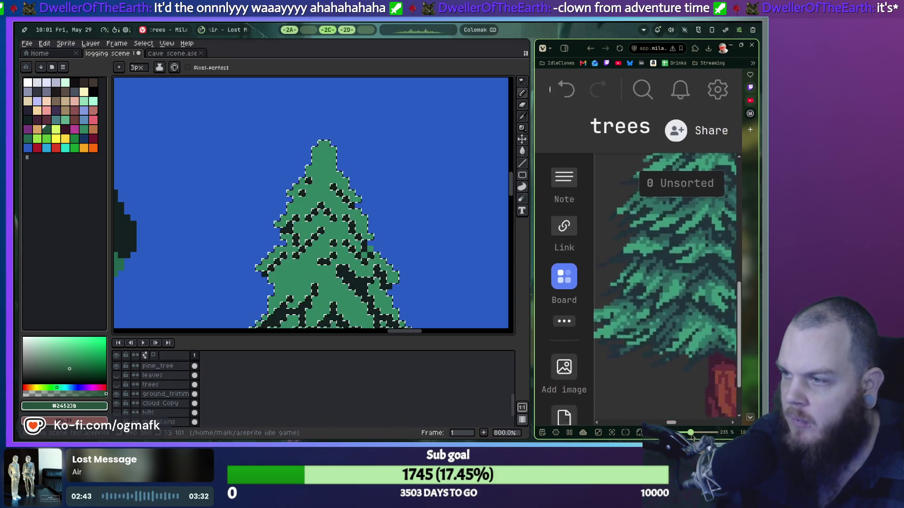
{"action": "scroll", "coordinate": [674, 424], "scroll_direction": "right", "scroll_amount": 2}
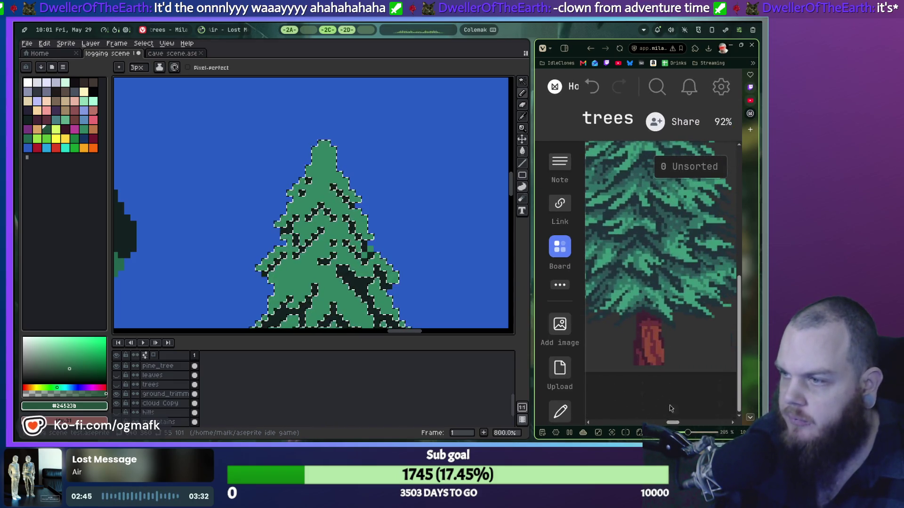
{"action": "scroll", "coordinate": [671, 414], "scroll_direction": "up", "scroll_amount": 5}
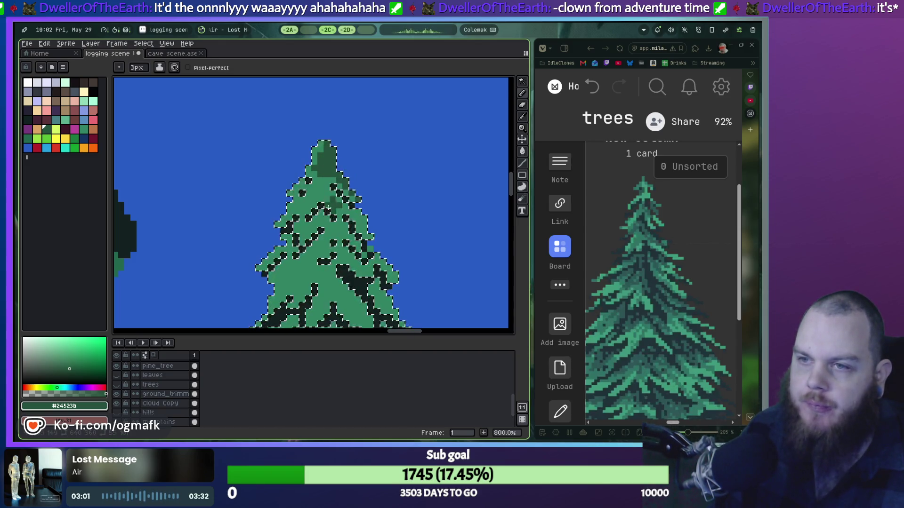
Step: With a 3px pencil, paint darker-green strokes over the pine's upper right and left branches
{"action": "key", "text": "plus"}
{"action": "key", "text": "plus"}
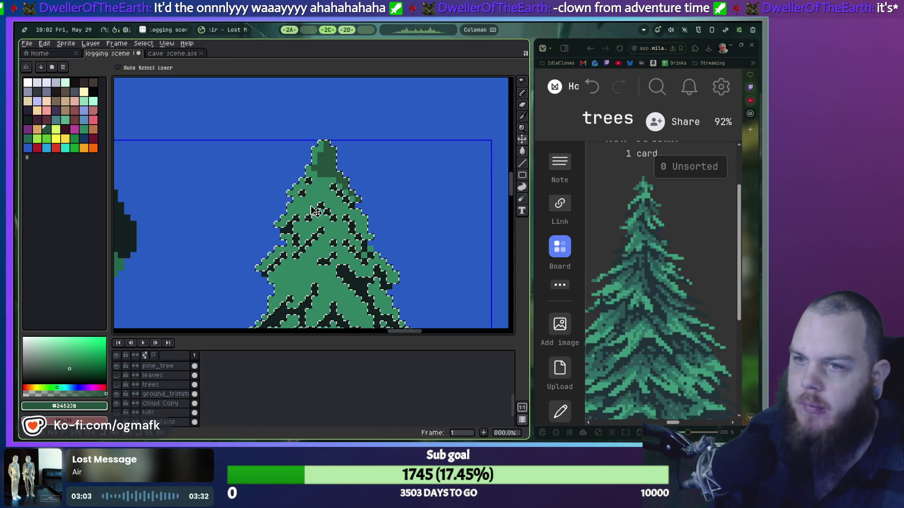
{"action": "key", "text": "plus"}
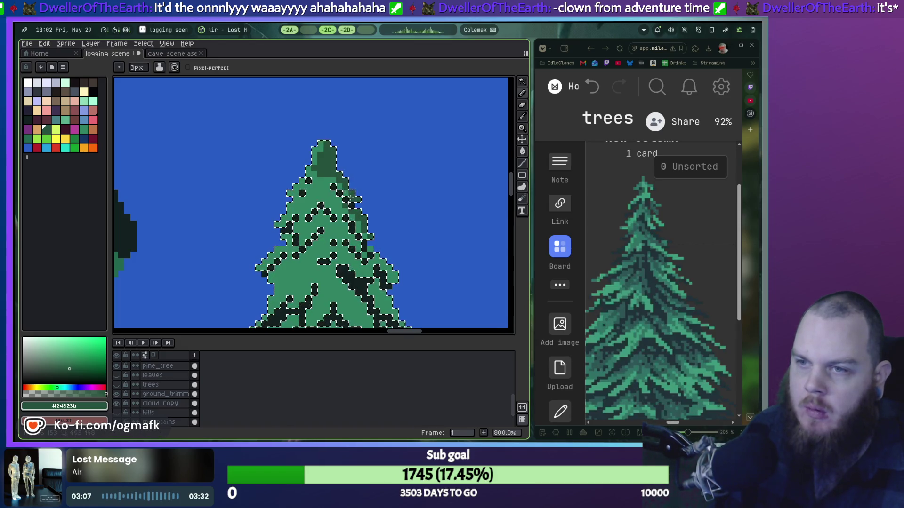
{"action": "left_click_drag", "start_coordinate": [336, 192], "coordinate": [327, 184]}
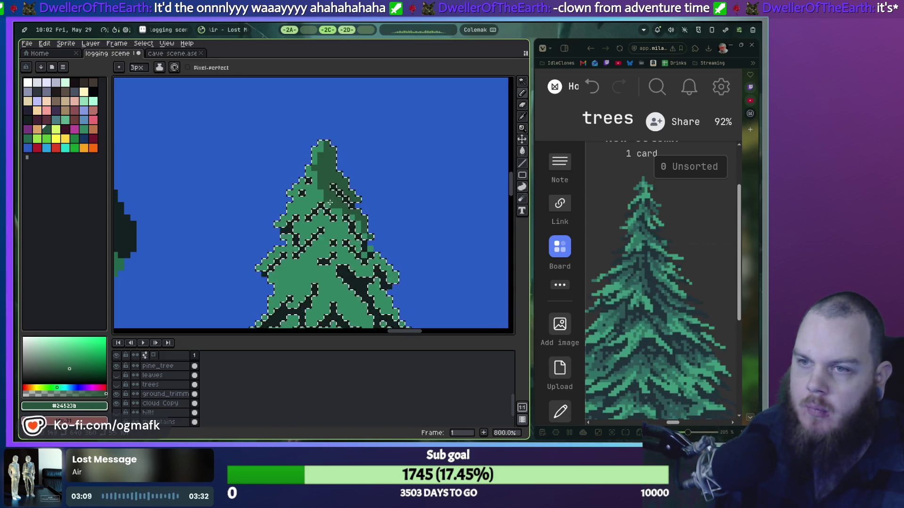
{"action": "left_click_drag", "start_coordinate": [314, 190], "coordinate": [295, 218]}
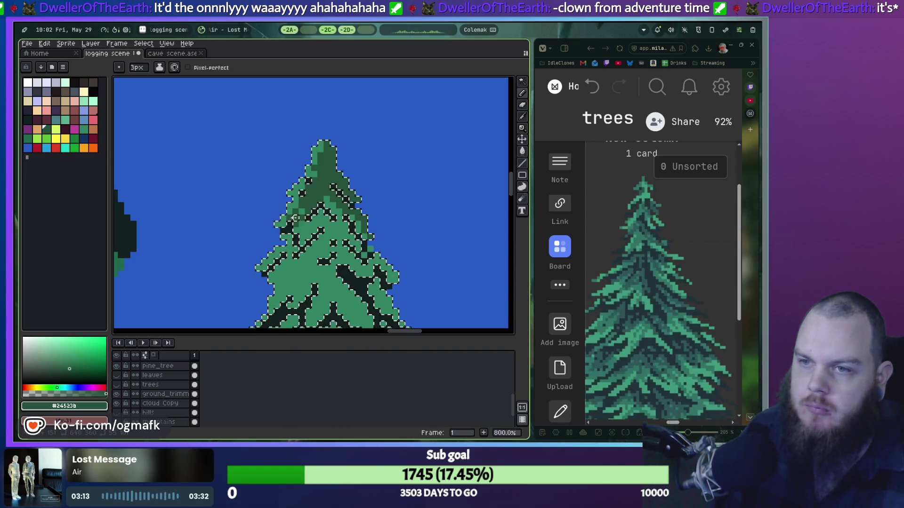
{"action": "mouse_move", "coordinate": [296, 218]}
{"action": "left_mouse_down"}
{"action": "mouse_move", "coordinate": [305, 241]}
{"action": "mouse_move", "coordinate": [348, 249]}
{"action": "mouse_move", "coordinate": [311, 240]}
{"action": "mouse_move", "coordinate": [281, 288]}
{"action": "left_mouse_up"}
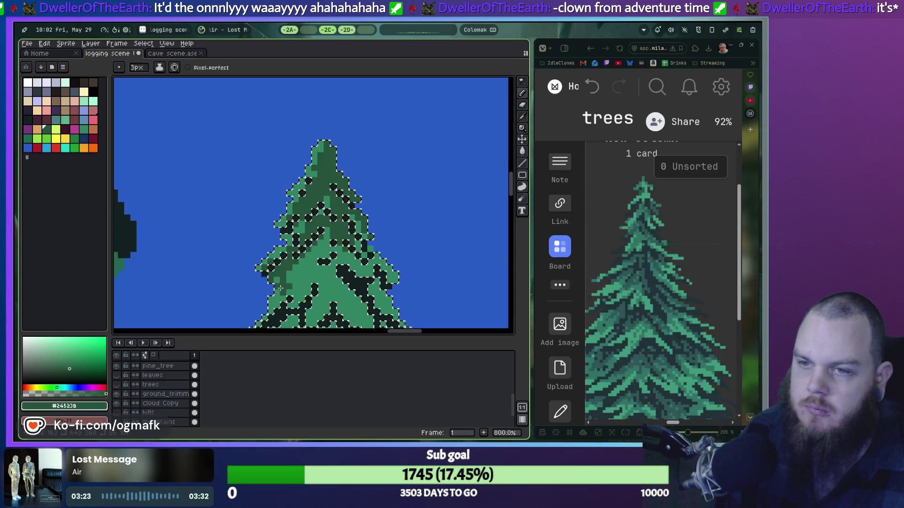
{"action": "key", "text": "ctrl+x"}
{"action": "key", "text": "ctrl+z"}
{"action": "key", "text": "b"}
{"action": "scroll", "coordinate": [282, 278], "scroll_direction": "up", "scroll_amount": 5}
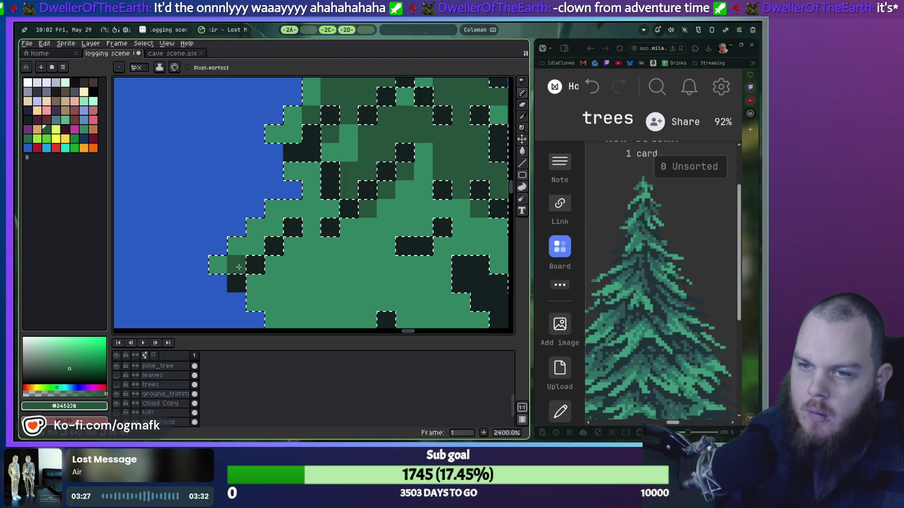
Step: Try dark-green patches at 5px and 3px brush sizes, undoing them and keeping a 3px brush
{"action": "left_click_drag", "start_coordinate": [239, 266], "coordinate": [275, 227]}
{"action": "key", "text": "ctrl+z"}
{"action": "key", "text": "plus"}
{"action": "key", "text": "plus"}
{"action": "key", "text": "plus"}
{"action": "left_click_drag", "start_coordinate": [323, 287], "coordinate": [337, 290]}
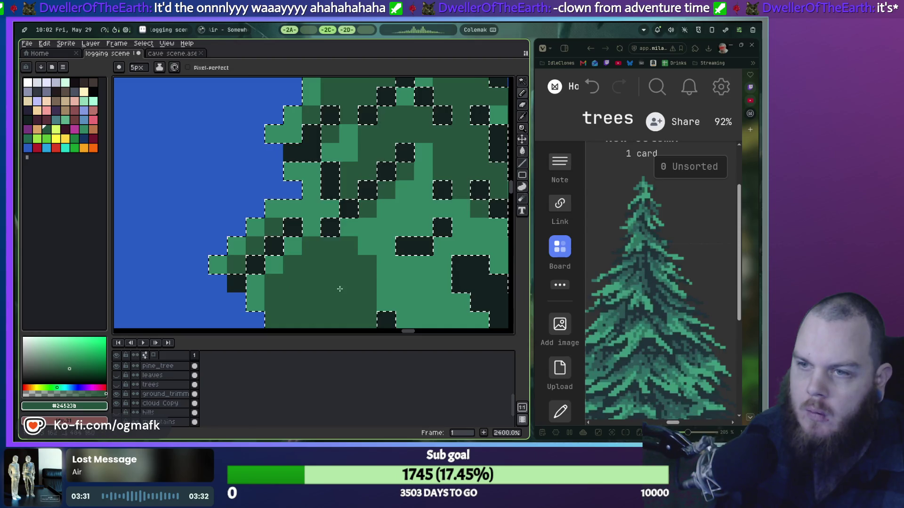
{"action": "scroll", "coordinate": [337, 291], "scroll_direction": "down", "scroll_amount": 2}
{"action": "scroll", "coordinate": [334, 289], "scroll_direction": "down", "scroll_amount": 1}
{"action": "key", "text": "ctrl+z"}
{"action": "key", "text": "minus"}
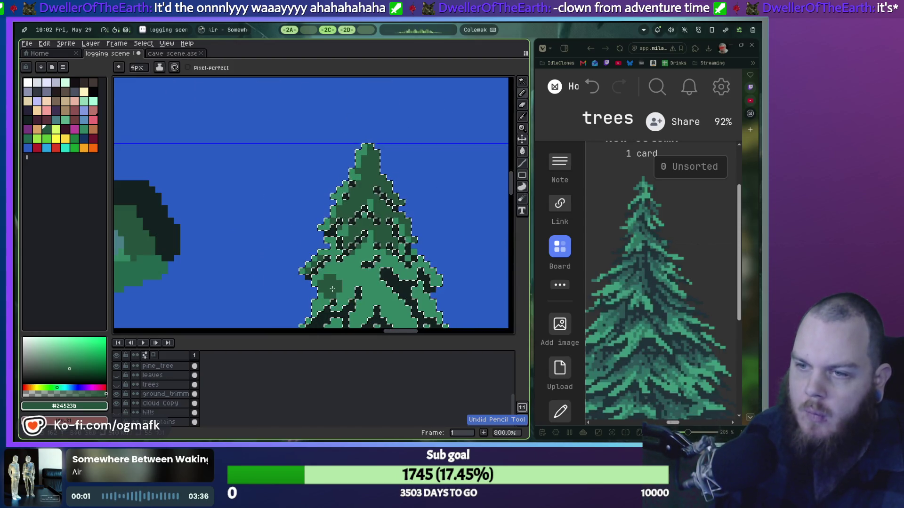
{"action": "scroll", "coordinate": [332, 288], "scroll_direction": "up", "scroll_amount": 3}
{"action": "key", "text": "v"}
{"action": "key", "text": "b"}
{"action": "key", "text": "minus"}
{"action": "mouse_move", "coordinate": [323, 287]}
{"action": "left_mouse_down"}
{"action": "mouse_move", "coordinate": [317, 295]}
{"action": "mouse_move", "coordinate": [292, 191]}
{"action": "mouse_move", "coordinate": [224, 245]}
{"action": "left_mouse_up"}
{"action": "key", "text": "ctrl+z"}
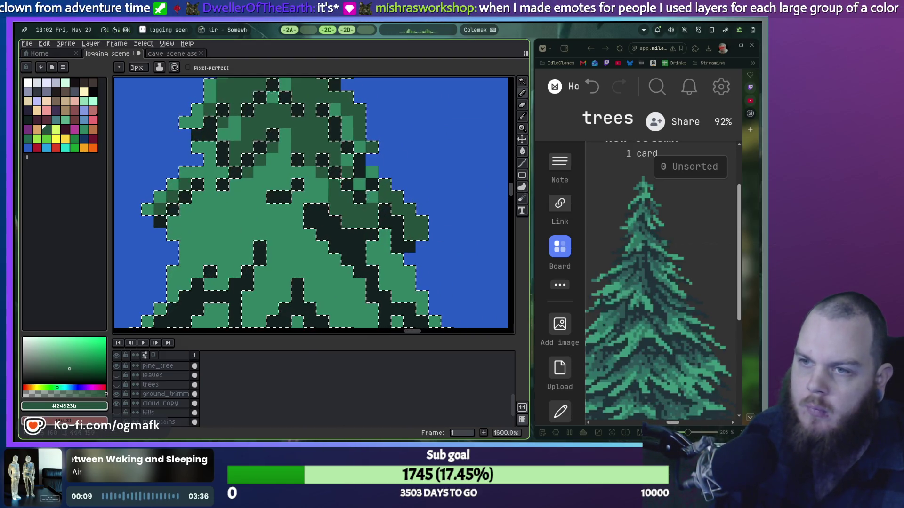
Step: Repaint near-black branch pixels dark green along the tree's right edge and a diagonal
{"action": "left_click_drag", "start_coordinate": [356, 194], "coordinate": [359, 208]}
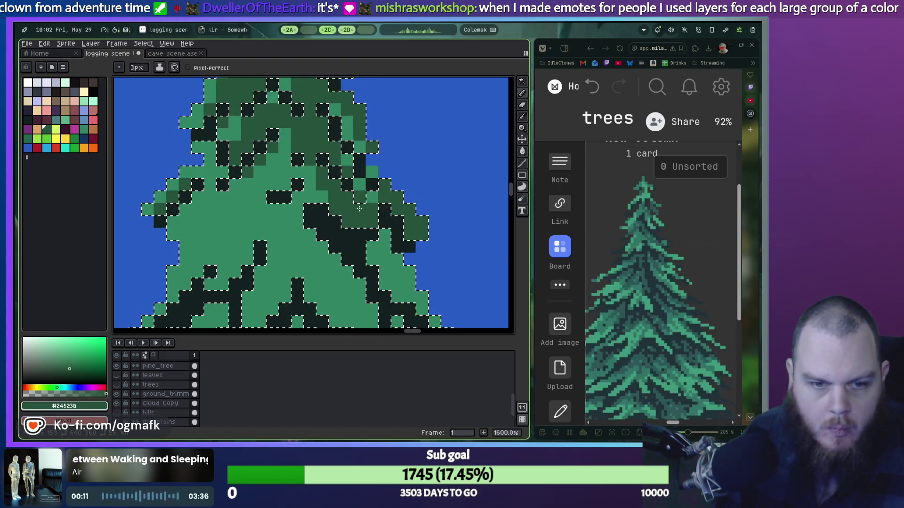
{"action": "left_click", "coordinate": [335, 272]}
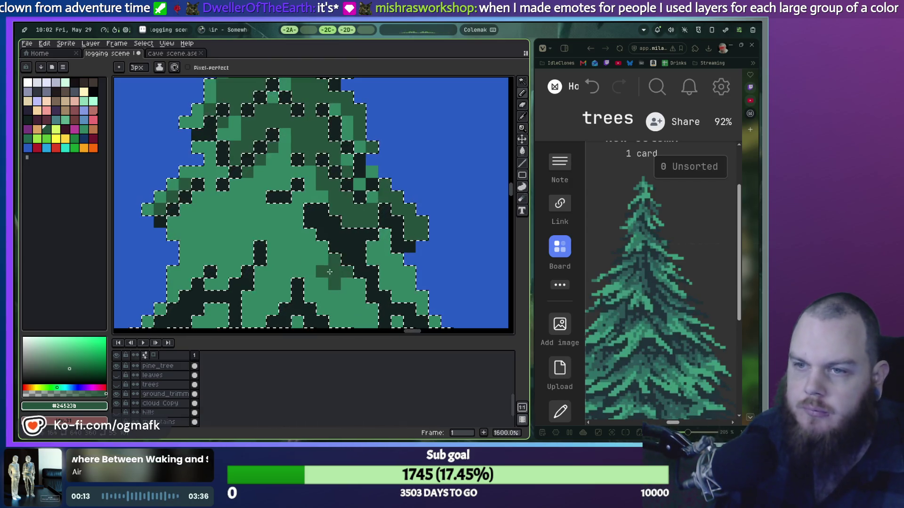
{"action": "left_click_drag", "start_coordinate": [335, 273], "coordinate": [301, 219]}
{"action": "mouse_move", "coordinate": [430, 283]}
{"action": "left_mouse_down"}
{"action": "mouse_move", "coordinate": [340, 188]}
{"action": "mouse_move", "coordinate": [362, 205]}
{"action": "mouse_move", "coordinate": [306, 198]}
{"action": "left_mouse_up"}
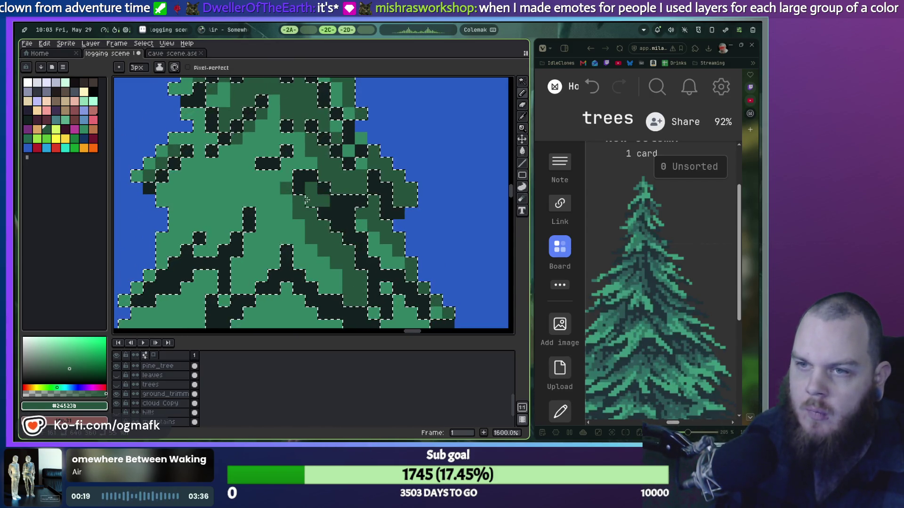
{"action": "scroll", "coordinate": [306, 198], "scroll_direction": "down", "scroll_amount": 1}
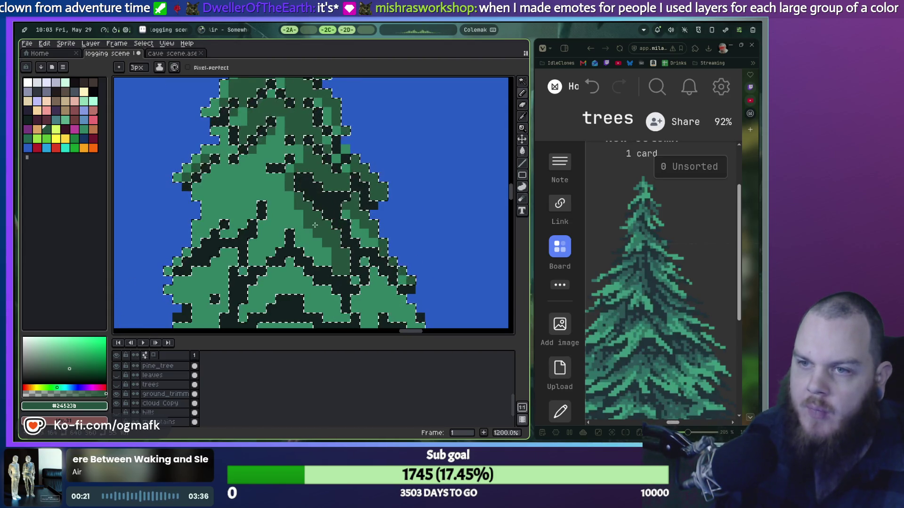
{"action": "left_click_drag", "start_coordinate": [316, 224], "coordinate": [293, 200]}
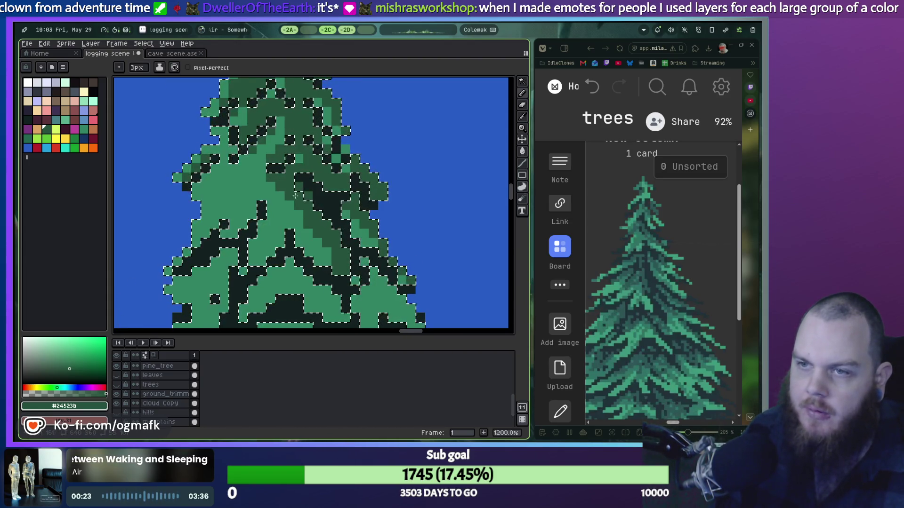
{"action": "scroll", "coordinate": [295, 193], "scroll_direction": "down", "scroll_amount": 2}
{"action": "scroll", "coordinate": [296, 211], "scroll_direction": "up", "scroll_amount": 2}
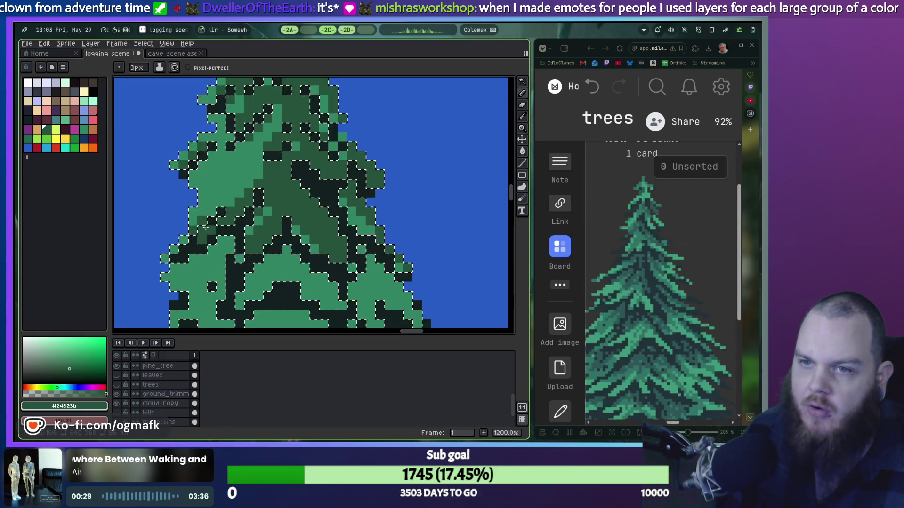
Step: Darken light- and mid-green pixels on the tree's left side, then magic-wand the dark-green patches
{"action": "left_click_drag", "start_coordinate": [206, 227], "coordinate": [256, 168]}
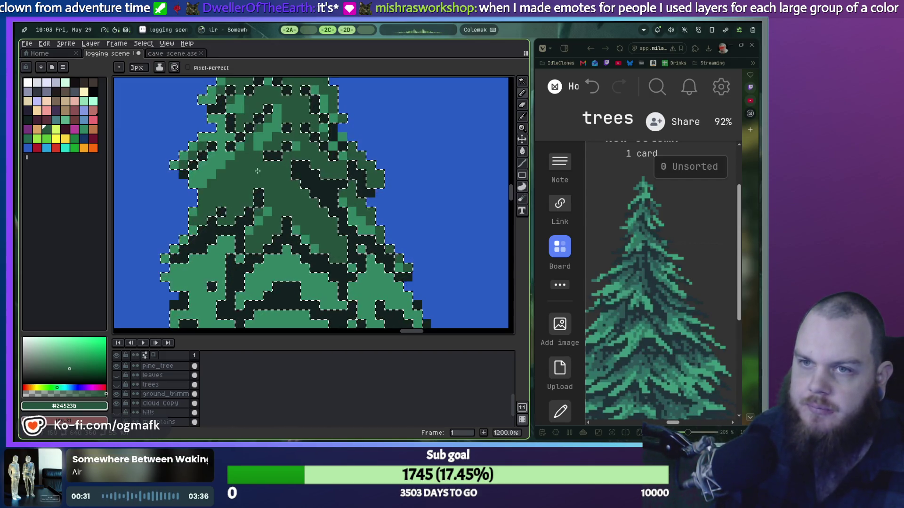
{"action": "scroll", "coordinate": [256, 169], "scroll_direction": "down", "scroll_amount": 3}
{"action": "scroll", "coordinate": [260, 182], "scroll_direction": "up", "scroll_amount": 1}
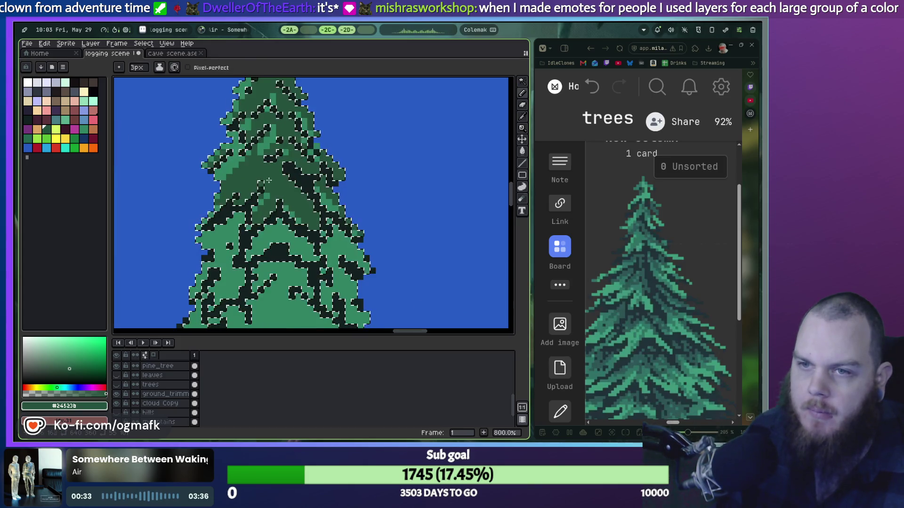
{"action": "mouse_move", "coordinate": [232, 260]}
{"action": "left_mouse_down"}
{"action": "mouse_move", "coordinate": [241, 273]}
{"action": "mouse_move", "coordinate": [212, 300]}
{"action": "left_mouse_up"}
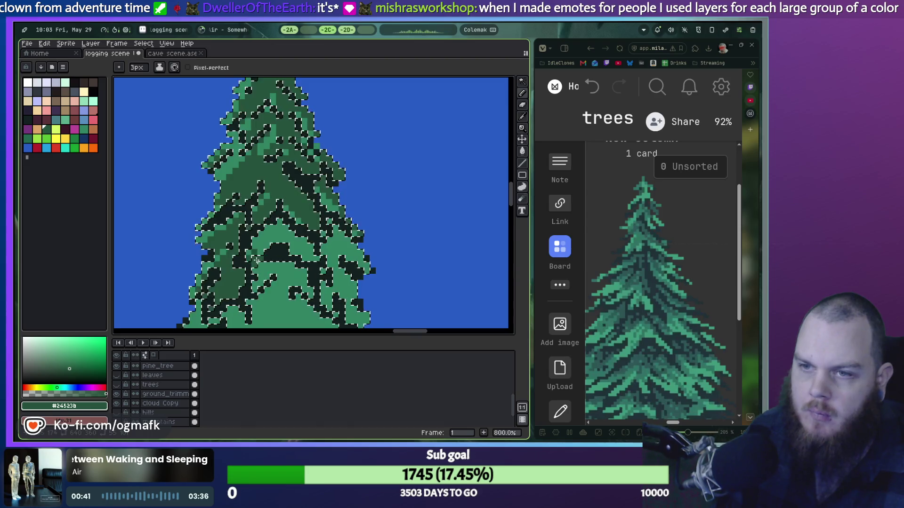
{"action": "left_click", "coordinate": [269, 245]}
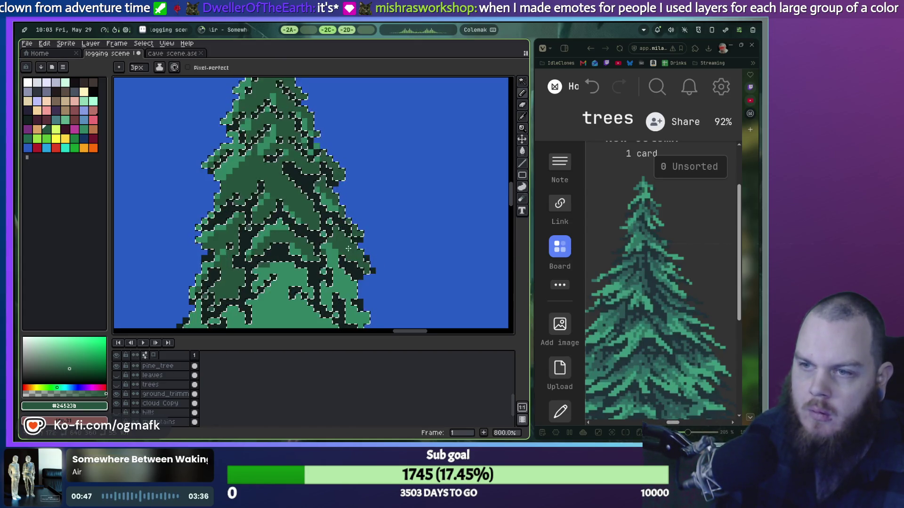
{"action": "scroll", "coordinate": [351, 246], "scroll_direction": "down", "scroll_amount": 3}
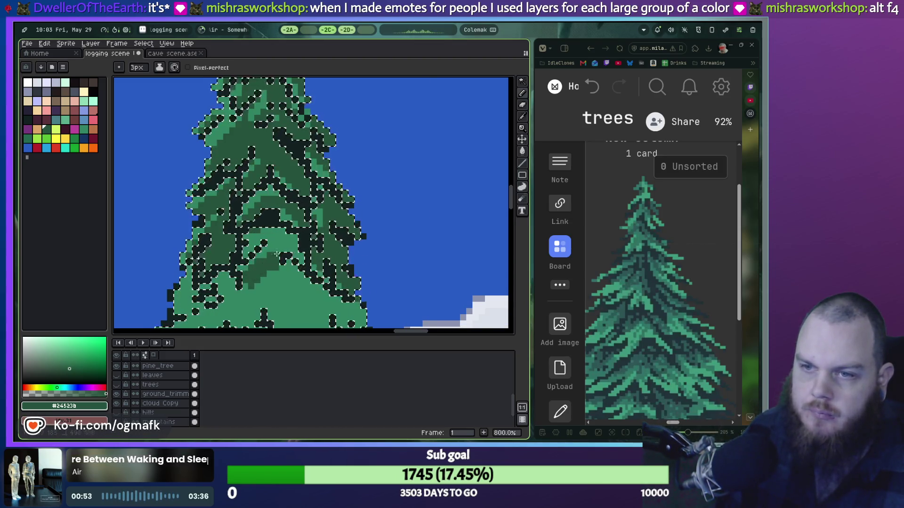
{"action": "mouse_move", "coordinate": [274, 258]}
{"action": "left_mouse_down"}
{"action": "mouse_move", "coordinate": [323, 183]}
{"action": "mouse_move", "coordinate": [317, 188]}
{"action": "left_mouse_up"}
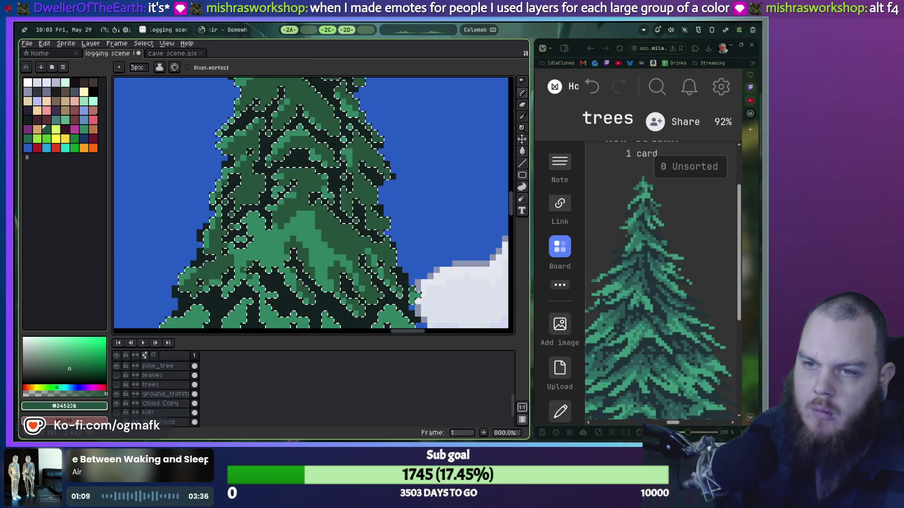
{"action": "scroll", "coordinate": [271, 268], "scroll_direction": "down", "scroll_amount": 2}
Step: Paint alternating dark- and light-green 3px strokes through the pine's middle and lower foliage
{"action": "scroll", "coordinate": [302, 228], "scroll_direction": "down", "scroll_amount": 1}
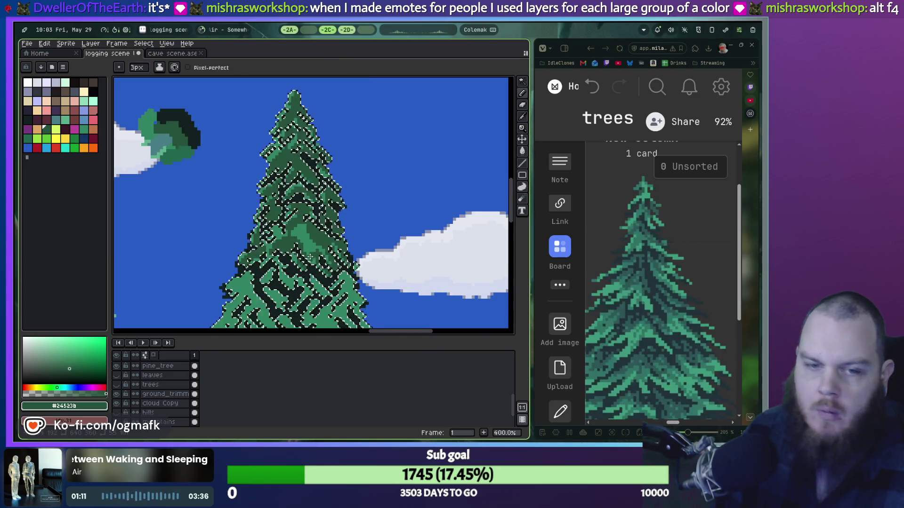
{"action": "scroll", "coordinate": [301, 226], "scroll_direction": "up", "scroll_amount": 1}
{"action": "scroll", "coordinate": [297, 219], "scroll_direction": "up", "scroll_amount": 1}
{"action": "scroll", "coordinate": [292, 211], "scroll_direction": "up", "scroll_amount": 1}
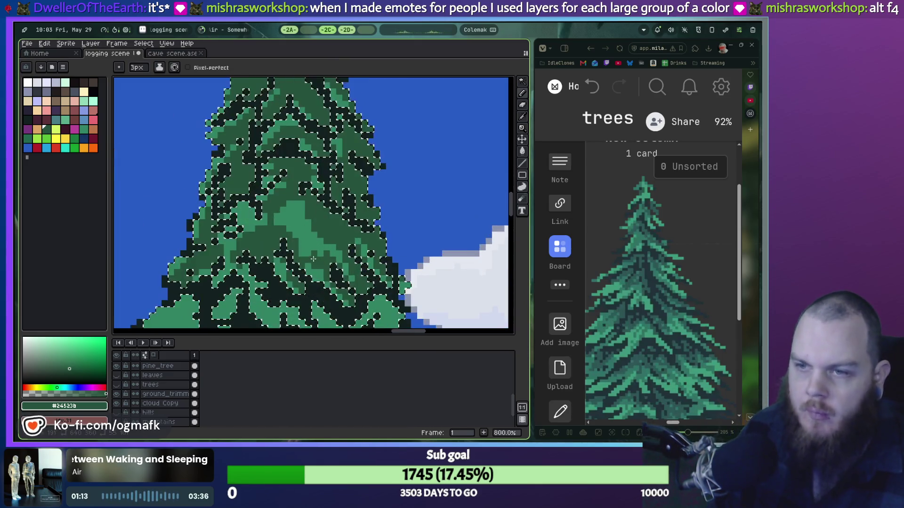
{"action": "left_click_drag", "start_coordinate": [235, 113], "coordinate": [226, 252]}
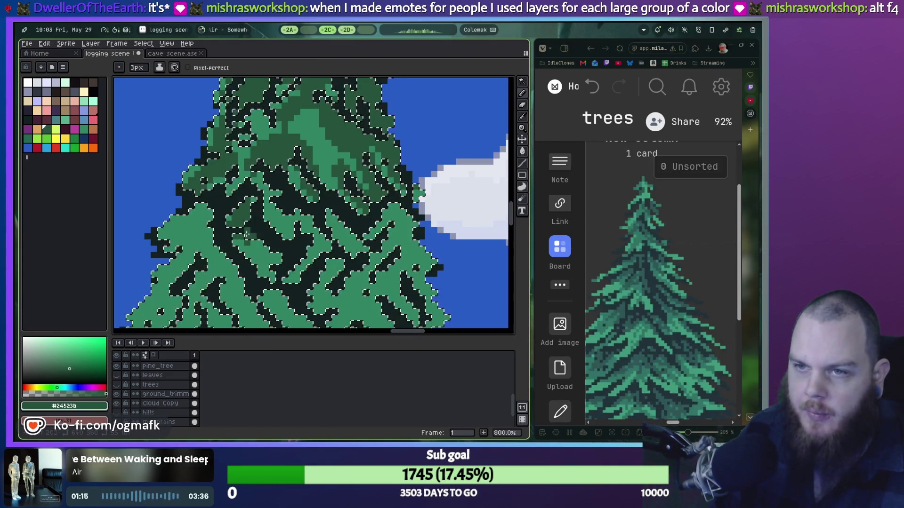
{"action": "mouse_move", "coordinate": [195, 274]}
{"action": "left_mouse_down"}
{"action": "mouse_move", "coordinate": [241, 260]}
{"action": "mouse_move", "coordinate": [260, 292]}
{"action": "left_mouse_up"}
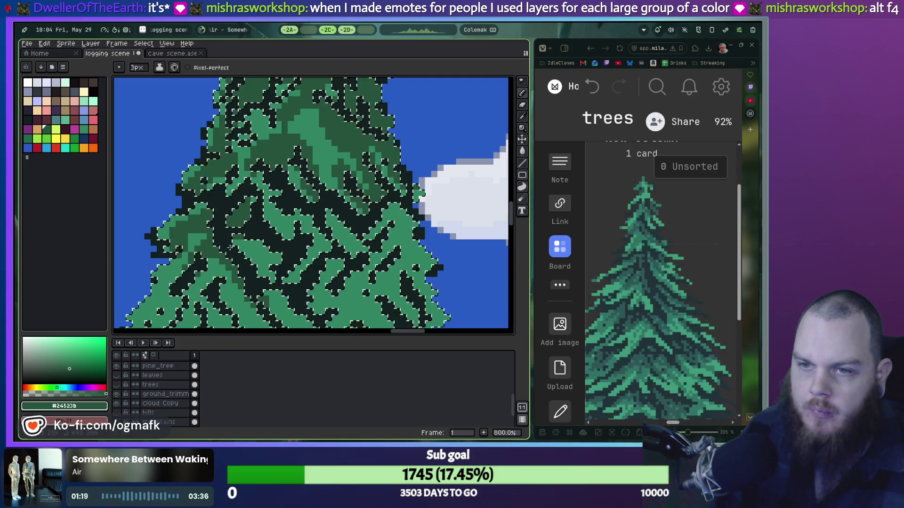
{"action": "left_click_drag", "start_coordinate": [285, 248], "coordinate": [257, 260]}
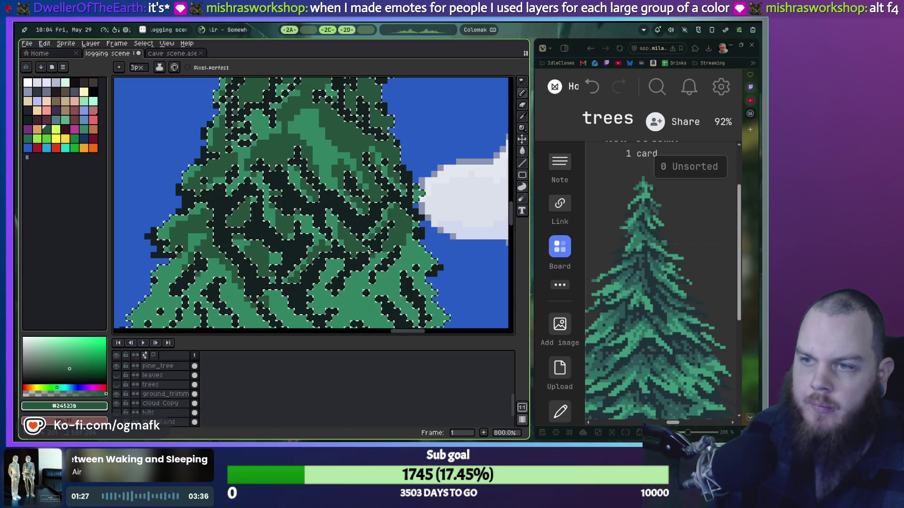
{"action": "scroll", "coordinate": [447, 269], "scroll_direction": "down", "scroll_amount": 3}
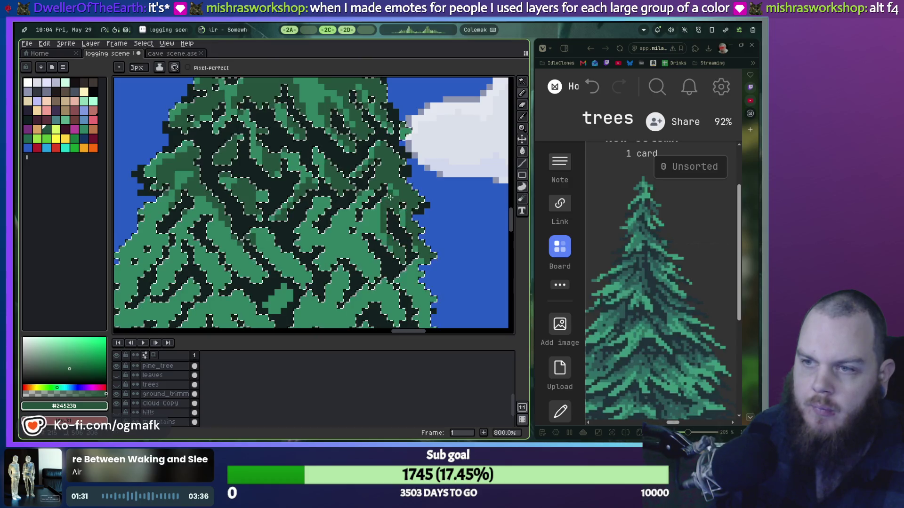
{"action": "scroll", "coordinate": [366, 242], "scroll_direction": "down", "scroll_amount": 1}
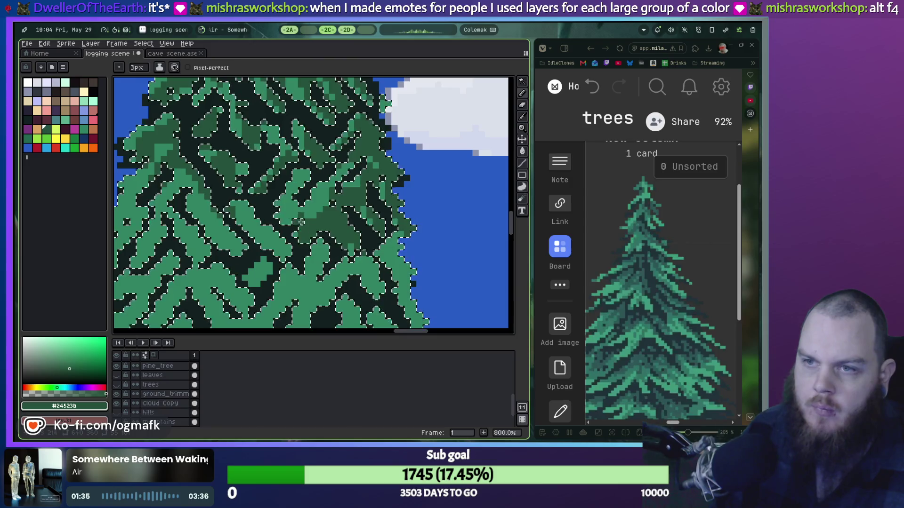
{"action": "scroll", "coordinate": [366, 232], "scroll_direction": "down", "scroll_amount": 1}
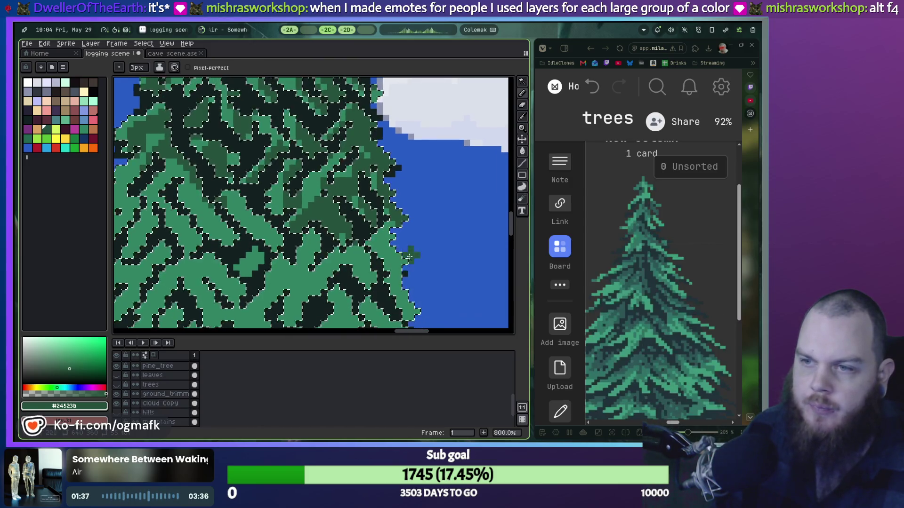
{"action": "scroll", "coordinate": [395, 244], "scroll_direction": "down", "scroll_amount": 1}
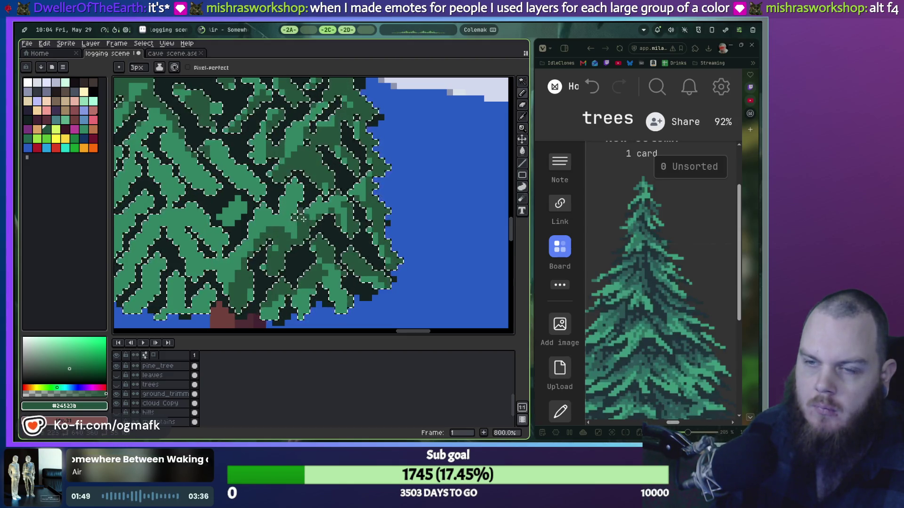
{"action": "scroll", "coordinate": [300, 187], "scroll_direction": "left", "scroll_amount": 3}
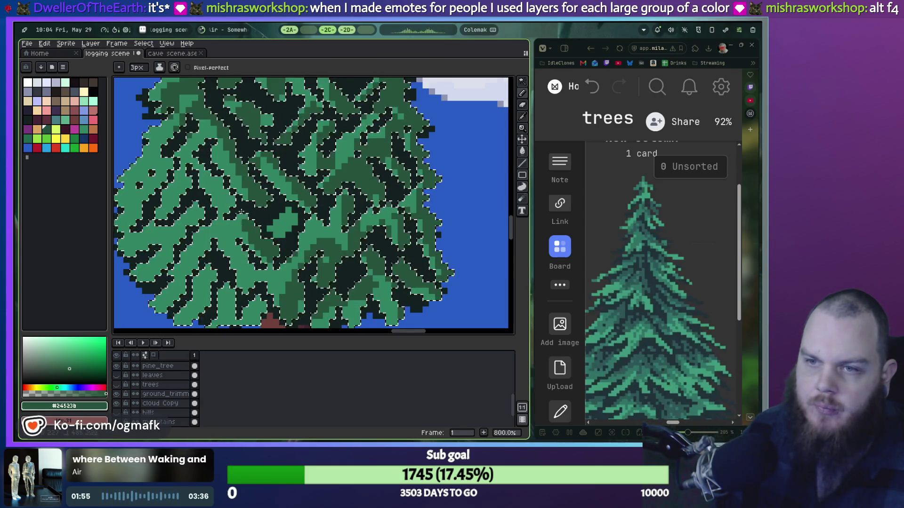
{"action": "scroll", "coordinate": [265, 163], "scroll_direction": "down", "scroll_amount": 5}
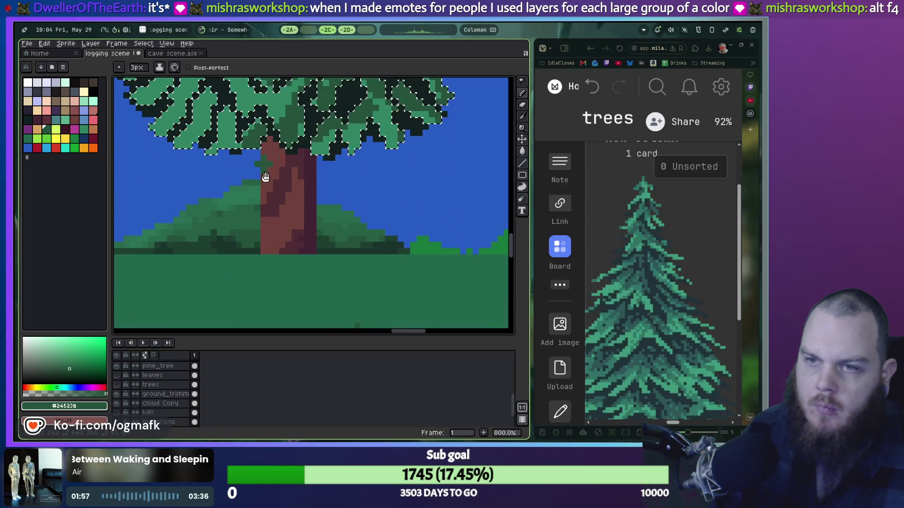
Step: Paint dark-green strands across the pine canopy, undoing one stroke, then deselect
{"action": "scroll", "coordinate": [265, 163], "scroll_direction": "up", "scroll_amount": 4}
{"action": "mouse_move", "coordinate": [245, 248]}
{"action": "left_mouse_down"}
{"action": "mouse_move", "coordinate": [207, 208]}
{"action": "mouse_move", "coordinate": [194, 243]}
{"action": "left_mouse_up"}
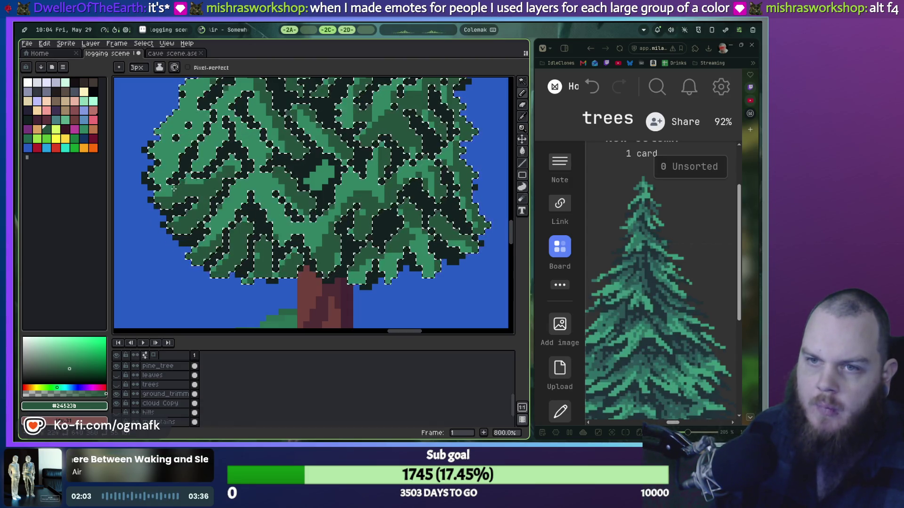
{"action": "scroll", "coordinate": [160, 214], "scroll_direction": "up", "scroll_amount": 2}
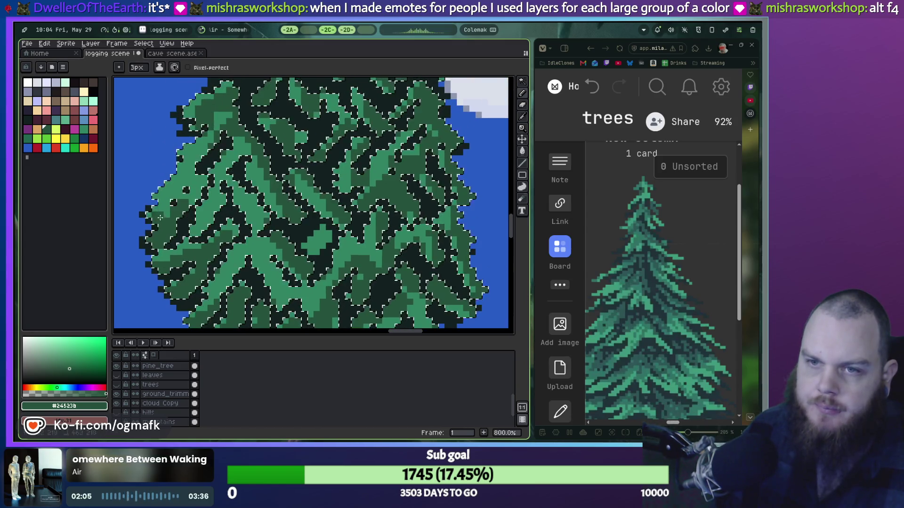
{"action": "left_click_drag", "start_coordinate": [177, 227], "coordinate": [151, 215]}
{"action": "key", "text": "ctrl+z"}
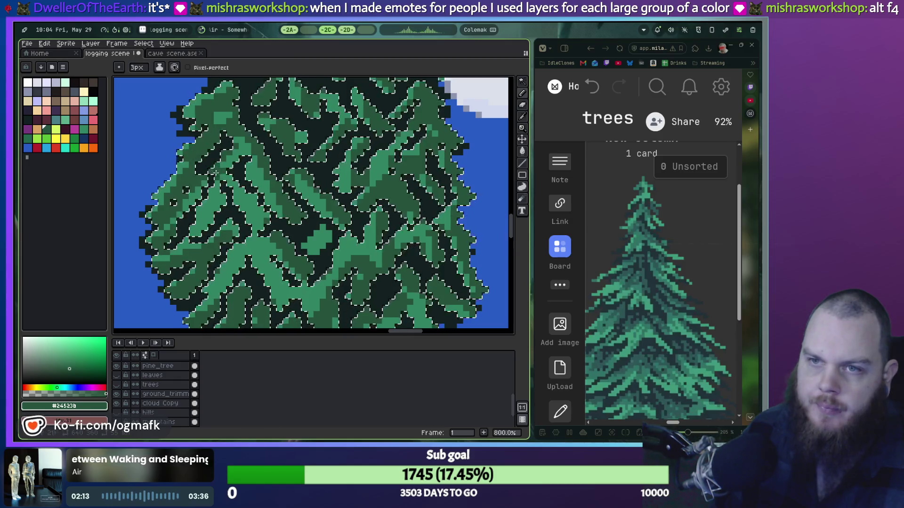
{"action": "mouse_move", "coordinate": [193, 156]}
{"action": "left_mouse_down"}
{"action": "mouse_move", "coordinate": [235, 163]}
{"action": "mouse_move", "coordinate": [246, 257]}
{"action": "mouse_move", "coordinate": [208, 160]}
{"action": "left_mouse_up"}
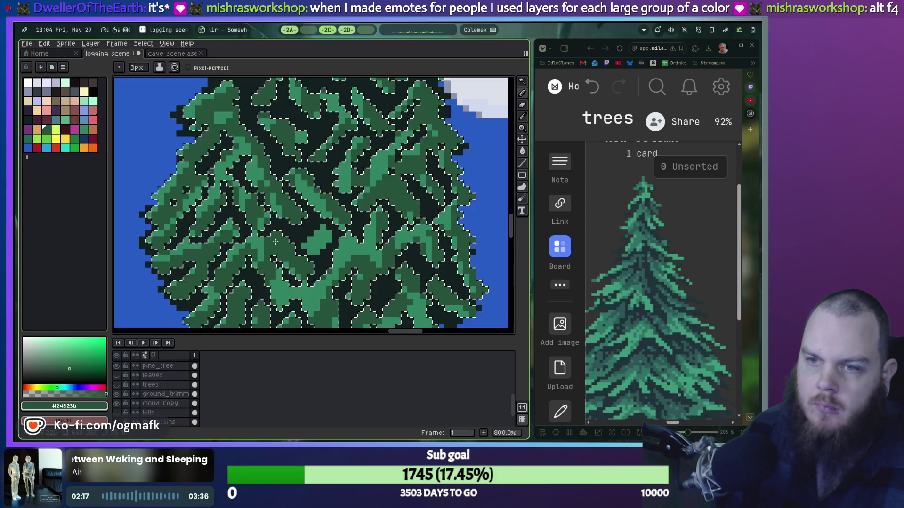
{"action": "scroll", "coordinate": [397, 196], "scroll_direction": "down", "scroll_amount": 3}
{"action": "key", "text": "ctrl+d"}
{"action": "scroll", "coordinate": [397, 197], "scroll_direction": "down", "scroll_amount": 2}
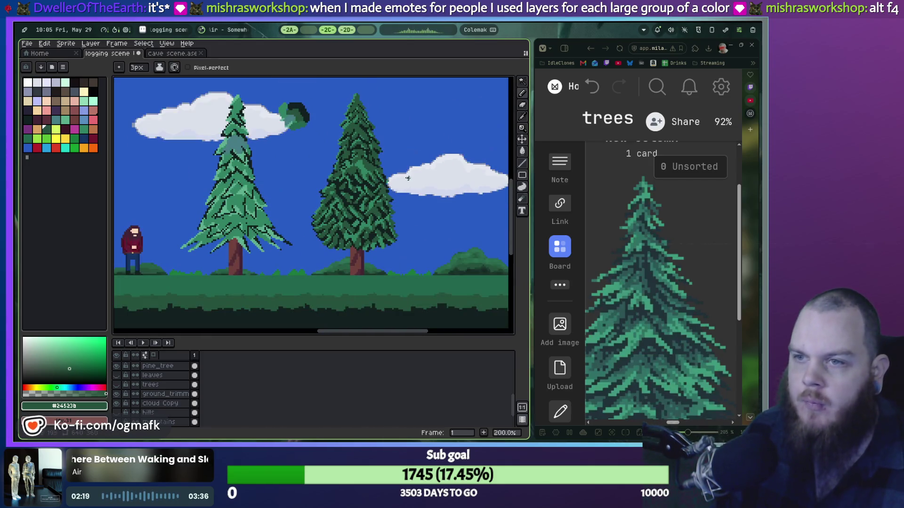
Step: Restore the pine selection and try the teal and near-black green palette swatches
{"action": "scroll", "coordinate": [406, 166], "scroll_direction": "up", "scroll_amount": 1}
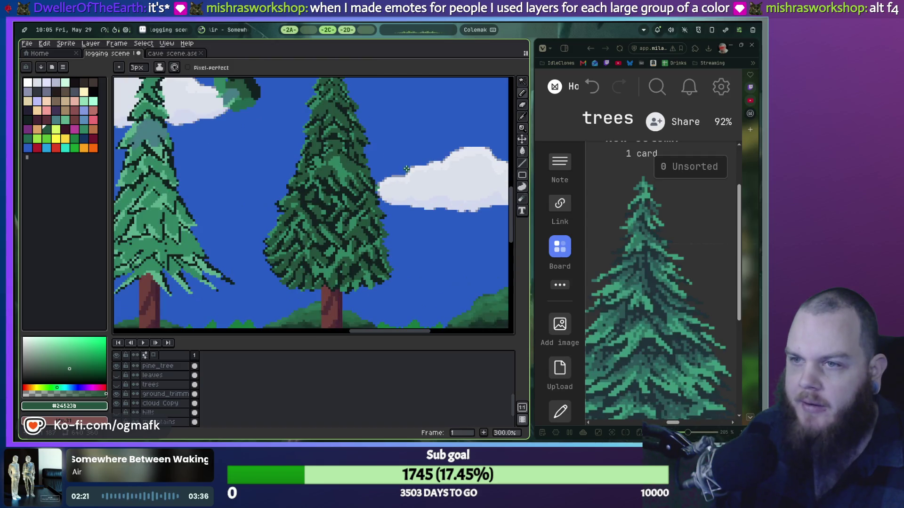
{"action": "key", "text": "ctrl+shift+d"}
{"action": "left_click_drag", "start_coordinate": [383, 198], "coordinate": [388, 274]}
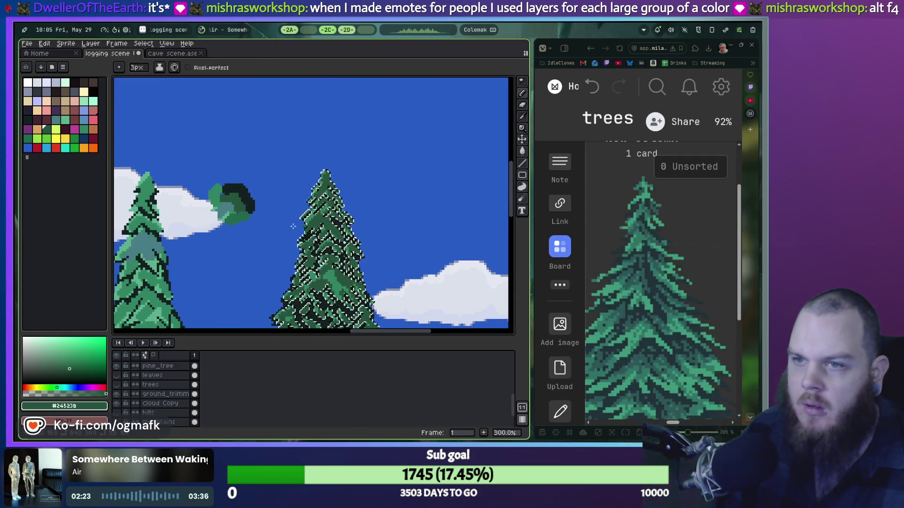
{"action": "scroll", "coordinate": [276, 230], "scroll_direction": "up", "scroll_amount": 3}
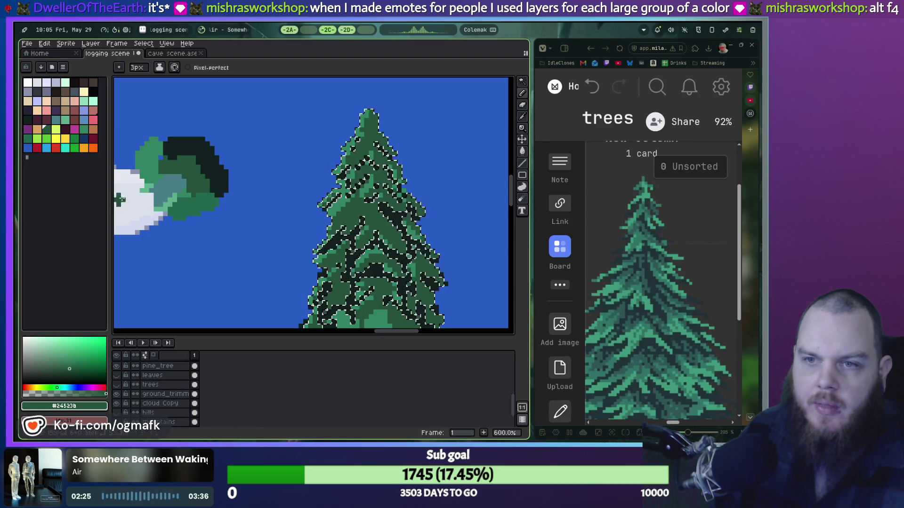
{"action": "left_click", "coordinate": [56, 120]}
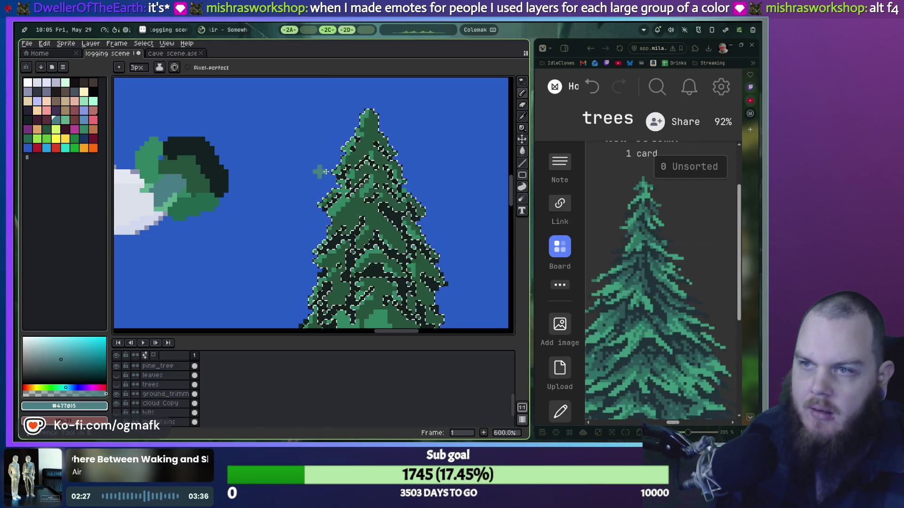
{"action": "scroll", "coordinate": [378, 166], "scroll_direction": "up", "scroll_amount": 4}
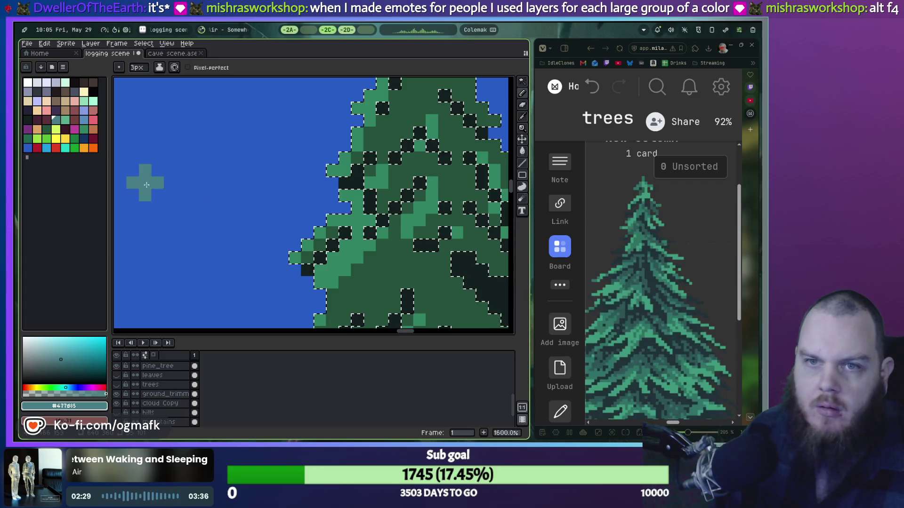
{"action": "scroll", "coordinate": [199, 179], "scroll_direction": "down", "scroll_amount": 2}
{"action": "left_click_drag", "start_coordinate": [199, 179], "coordinate": [442, 231]}
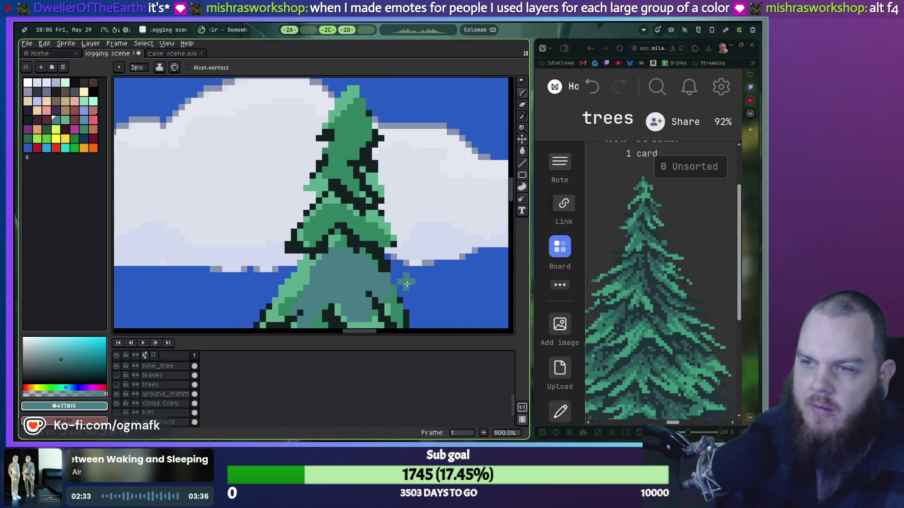
{"action": "left_click_drag", "start_coordinate": [444, 273], "coordinate": [177, 238]}
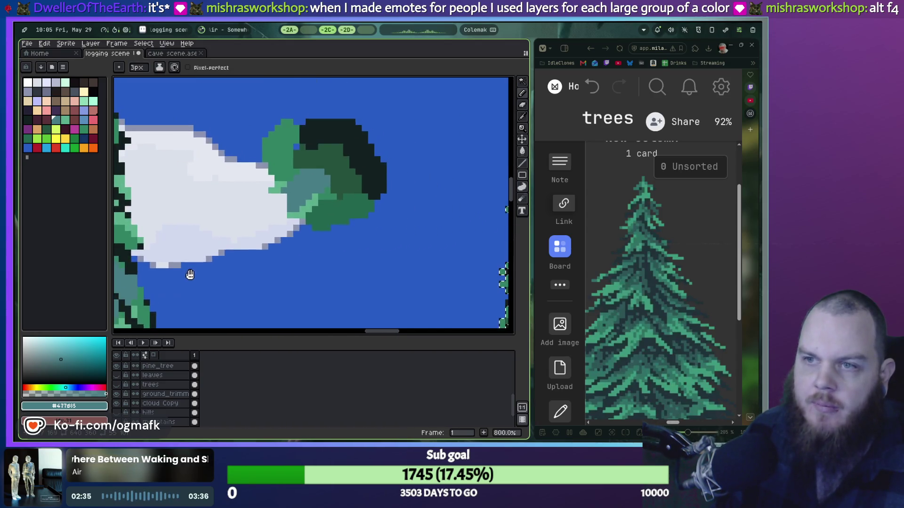
{"action": "left_click", "coordinate": [27, 121]}
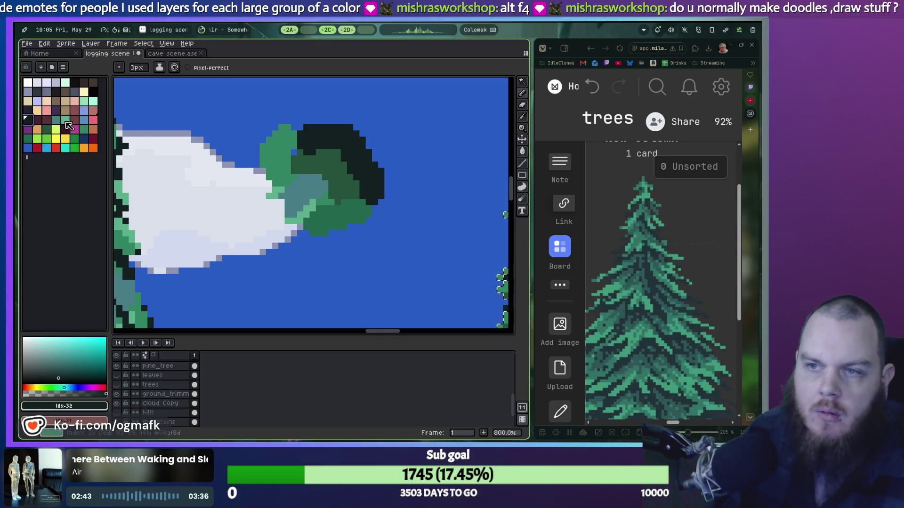
Step: Sample the teal from the round tree's leaves and use a 1px pencil
{"action": "key", "text": "i"}
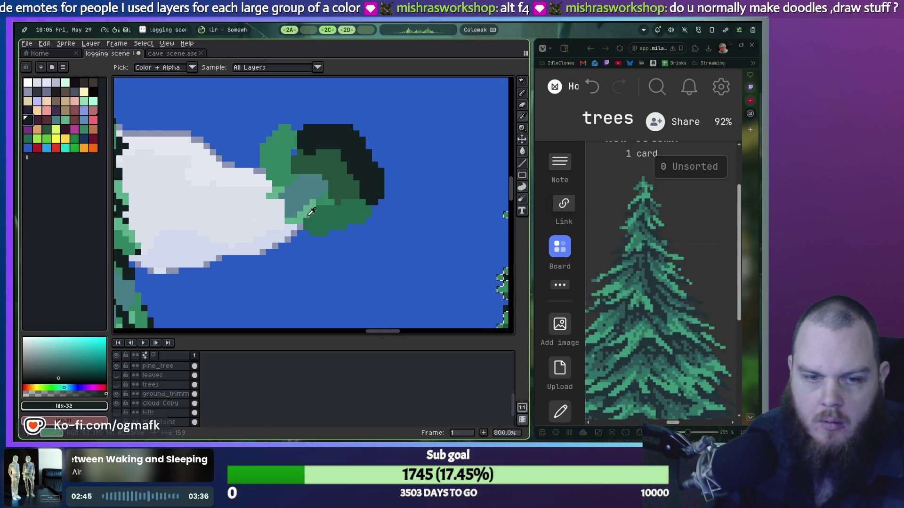
{"action": "left_click", "coordinate": [299, 183]}
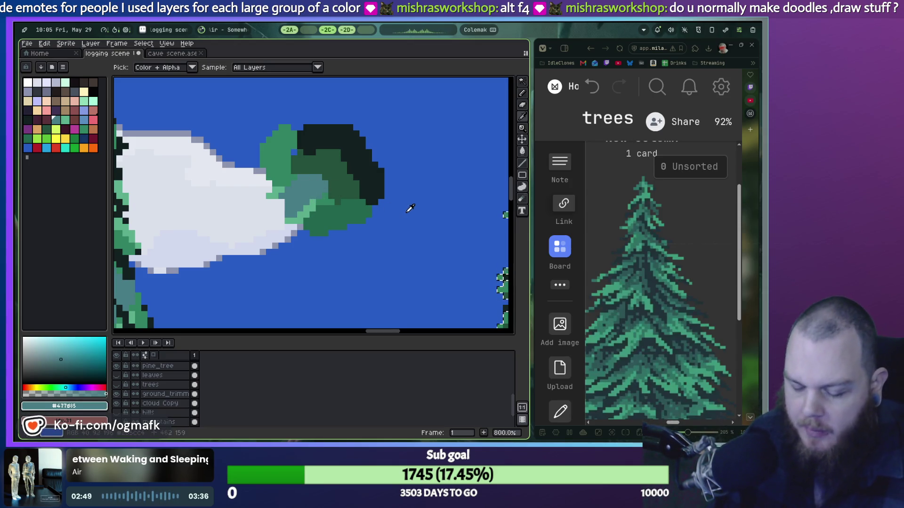
{"action": "key", "text": "b"}
{"action": "scroll", "coordinate": [397, 203], "scroll_direction": "up", "scroll_amount": 2}
{"action": "scroll", "coordinate": [400, 207], "scroll_direction": "down", "scroll_amount": 3}
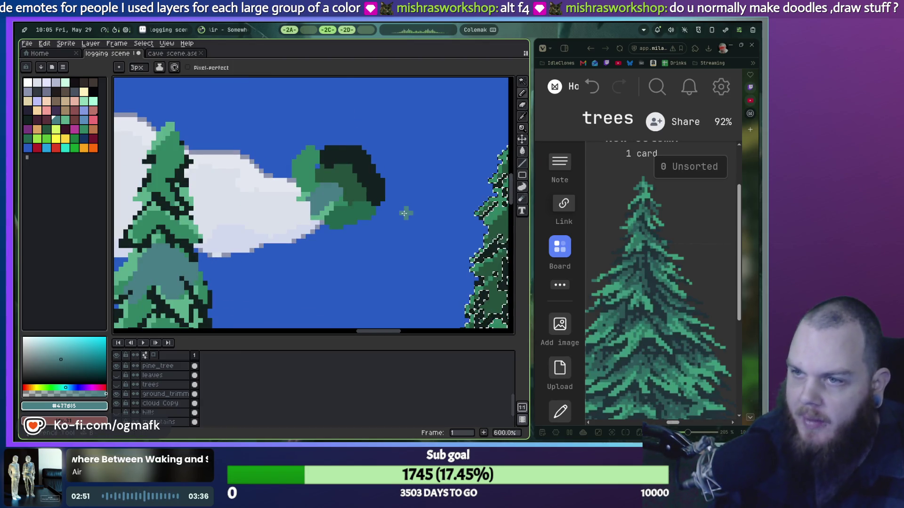
{"action": "left_click_drag", "start_coordinate": [404, 213], "coordinate": [278, 218]}
{"action": "scroll", "coordinate": [276, 220], "scroll_direction": "up", "scroll_amount": 3}
{"action": "key", "text": "minus"}
{"action": "key", "text": "minus"}
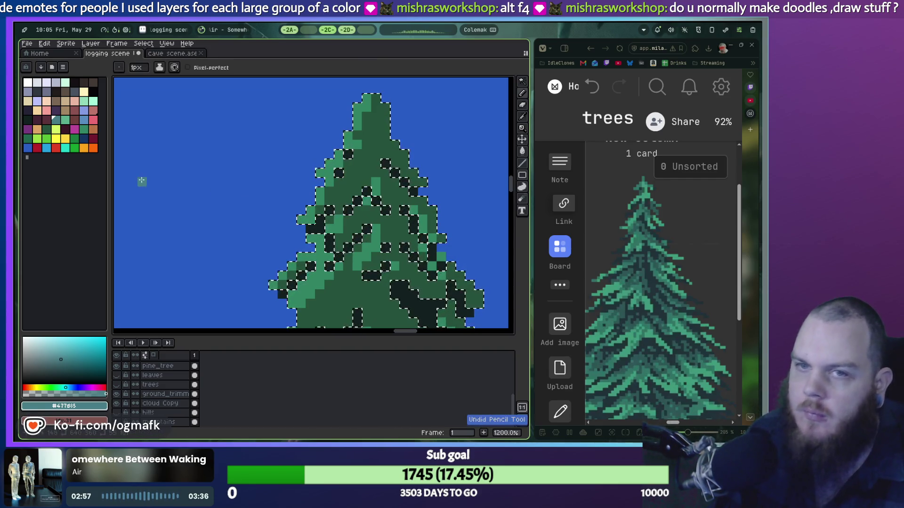
Step: Set the drawing colour to dark grey #333941 with a 3px pencil
{"action": "left_click", "coordinate": [74, 92]}
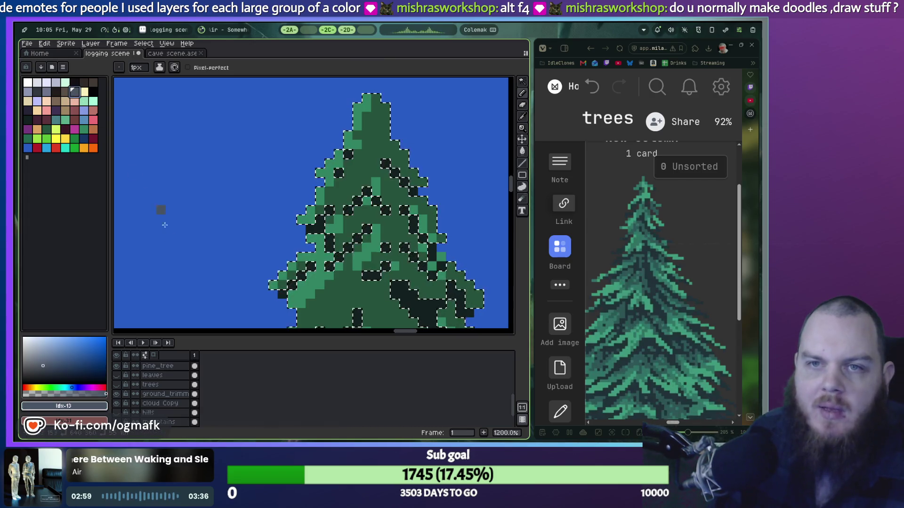
{"action": "key", "text": "plus"}
{"action": "key", "text": "plus"}
{"action": "key", "text": "plus"}
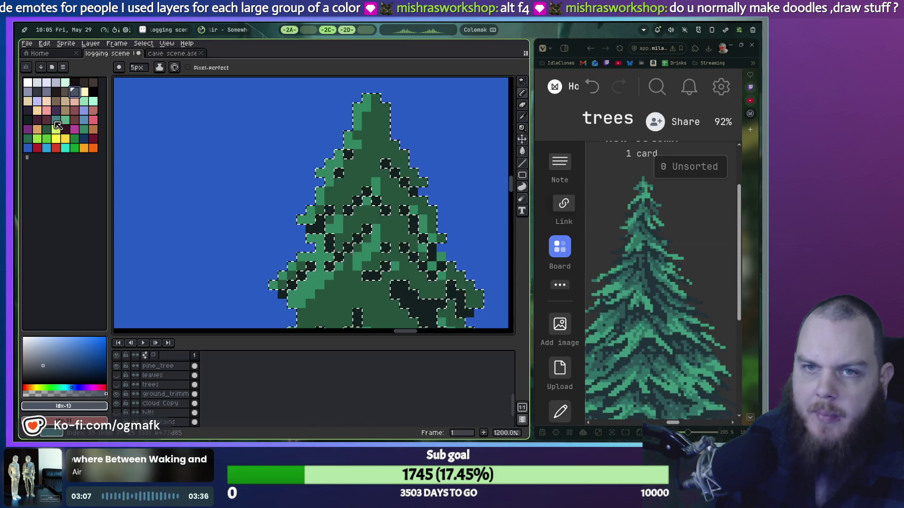
{"action": "left_click", "coordinate": [41, 91]}
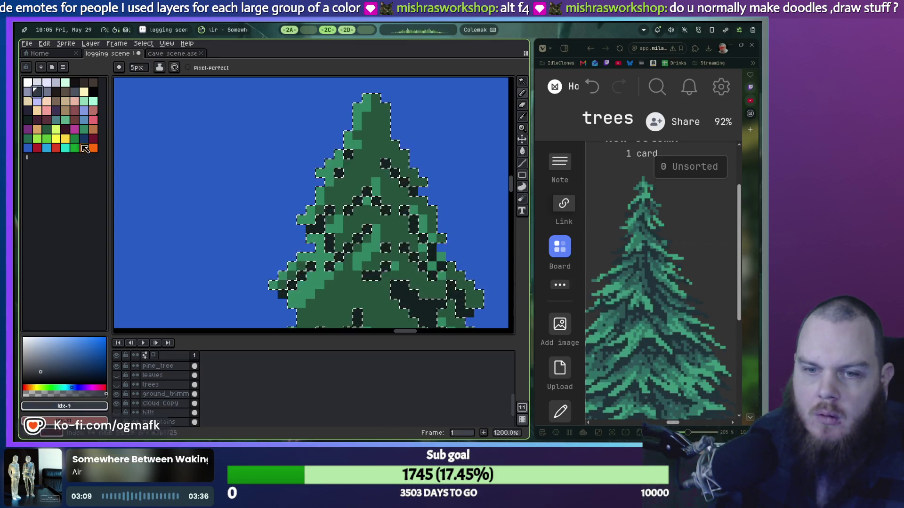
{"action": "key", "text": "minus"}
{"action": "key", "text": "minus"}
{"action": "key", "text": "minus"}
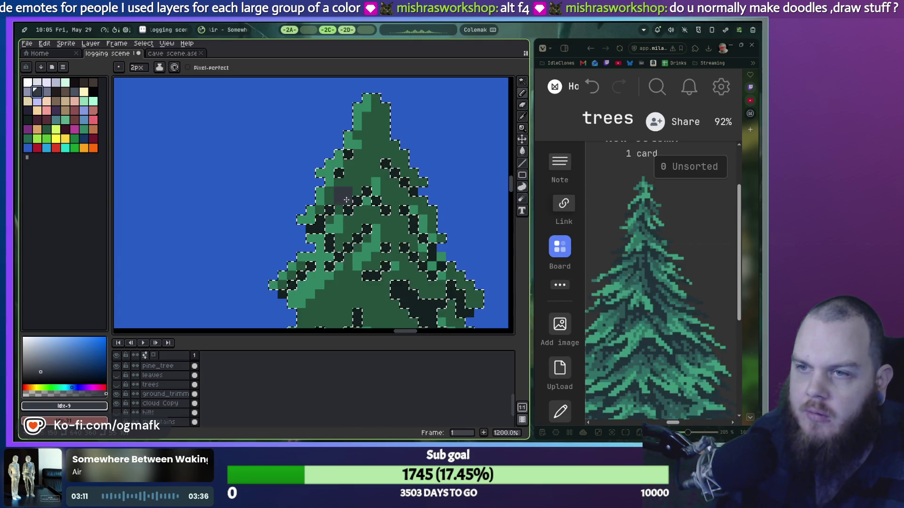
{"action": "key", "text": "minus"}
{"action": "left_click", "coordinate": [351, 184], "text": "alt"}
{"action": "key", "text": "plus"}
{"action": "key", "text": "plus"}
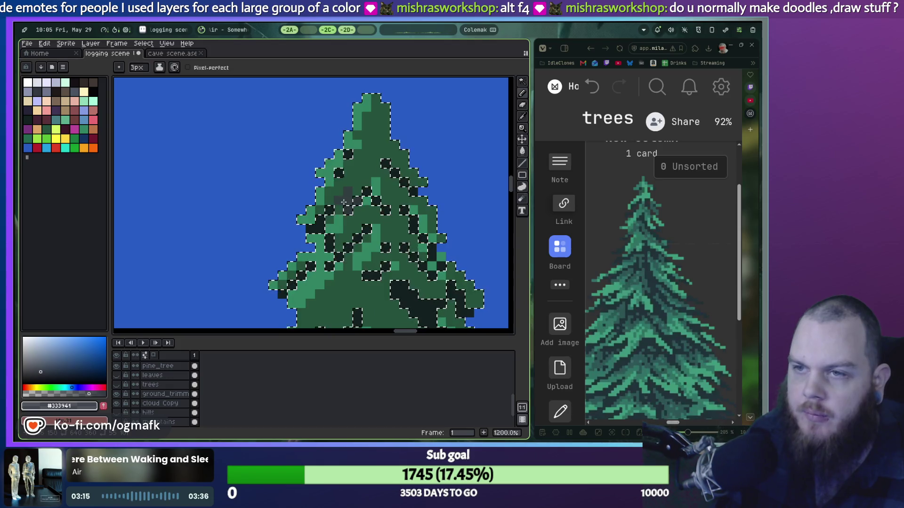
Step: Paint a line of dark grey rim pixels along the pine top's upper-right edge
{"action": "scroll", "coordinate": [322, 285], "scroll_direction": "down", "scroll_amount": 3}
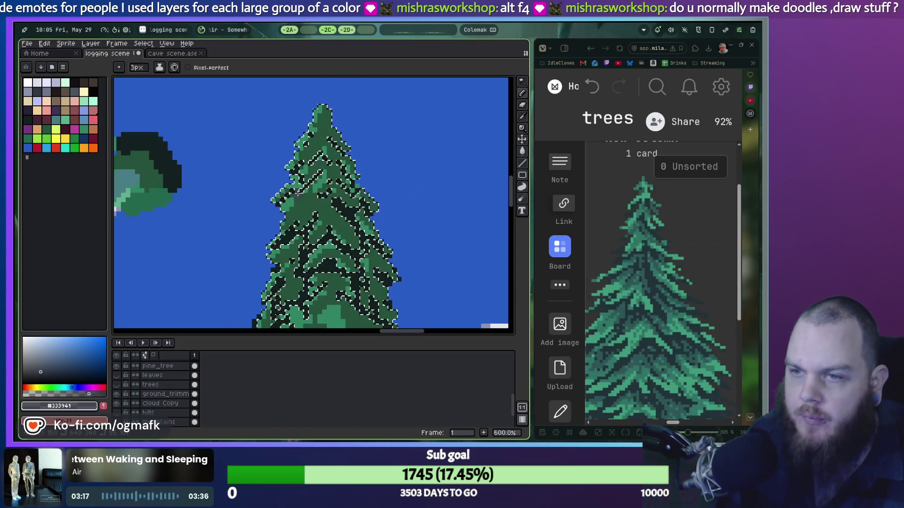
{"action": "scroll", "coordinate": [323, 175], "scroll_direction": "up", "scroll_amount": 3}
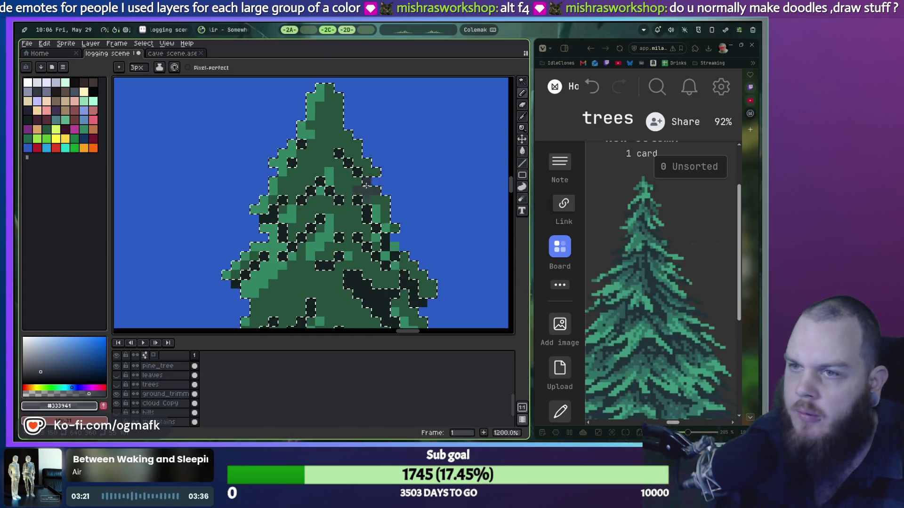
{"action": "left_click_drag", "start_coordinate": [376, 173], "coordinate": [339, 101]}
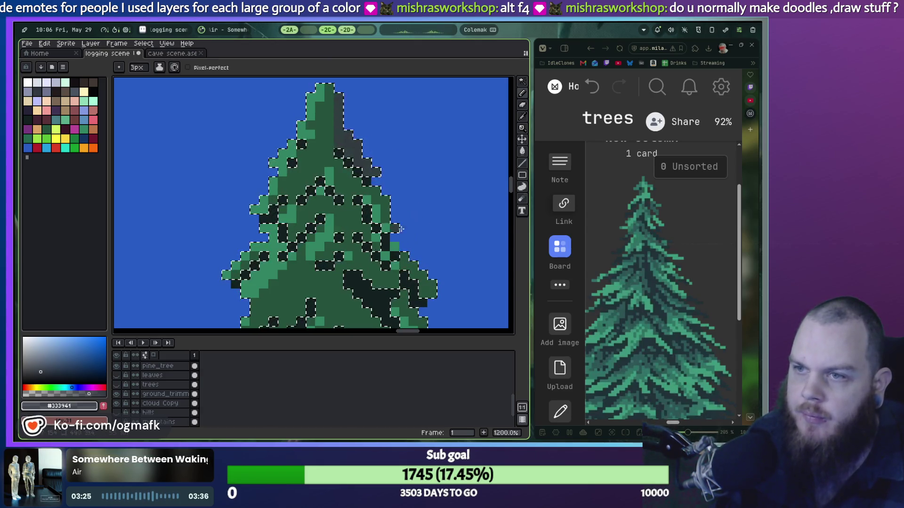
{"action": "scroll", "coordinate": [401, 230], "scroll_direction": "down", "scroll_amount": 2}
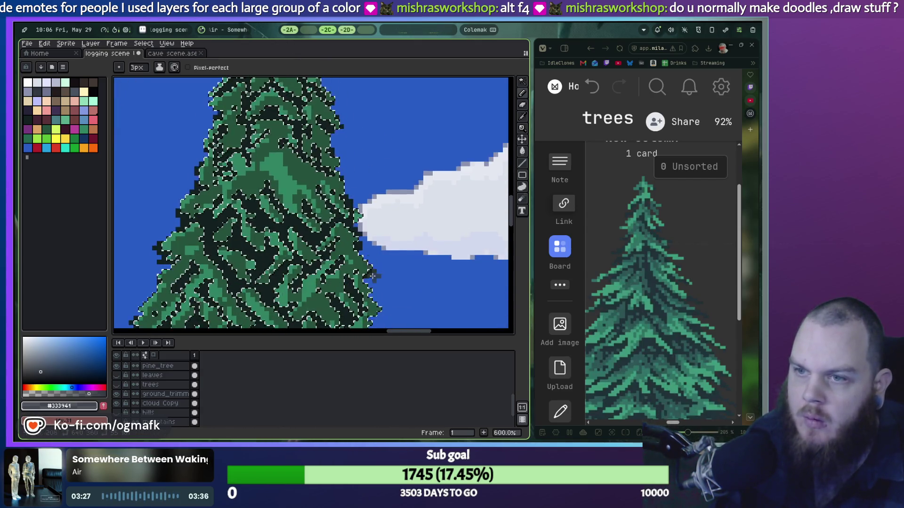
{"action": "scroll", "coordinate": [335, 256], "scroll_direction": "up", "scroll_amount": 2}
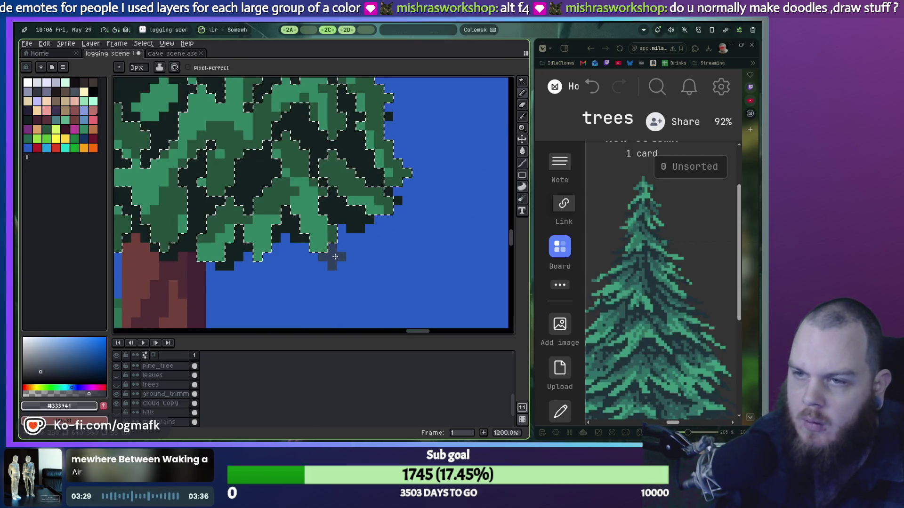
{"action": "key", "text": "v"}
{"action": "key", "text": "b"}
{"action": "scroll", "coordinate": [311, 202], "scroll_direction": "down", "scroll_amount": 4}
{"action": "scroll", "coordinate": [328, 255], "scroll_direction": "up", "scroll_amount": 2}
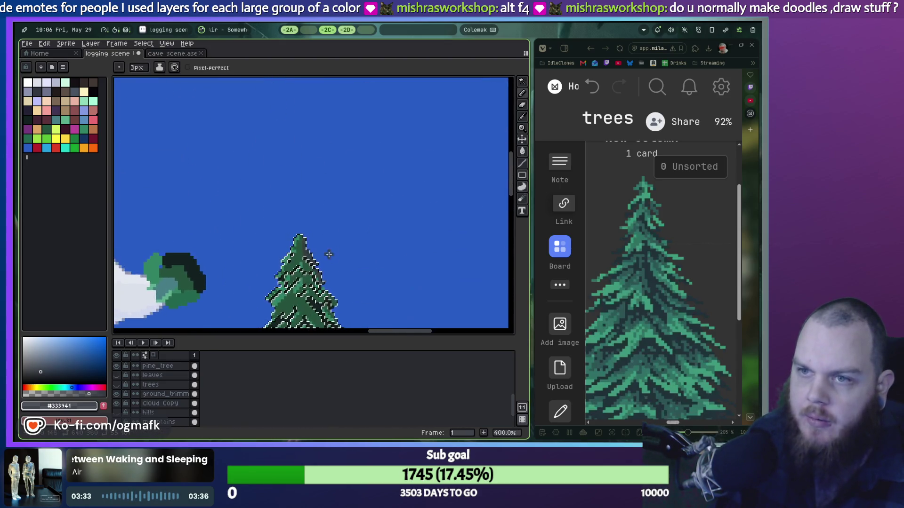
{"action": "scroll", "coordinate": [329, 255], "scroll_direction": "up", "scroll_amount": 3}
{"action": "key", "text": "v"}
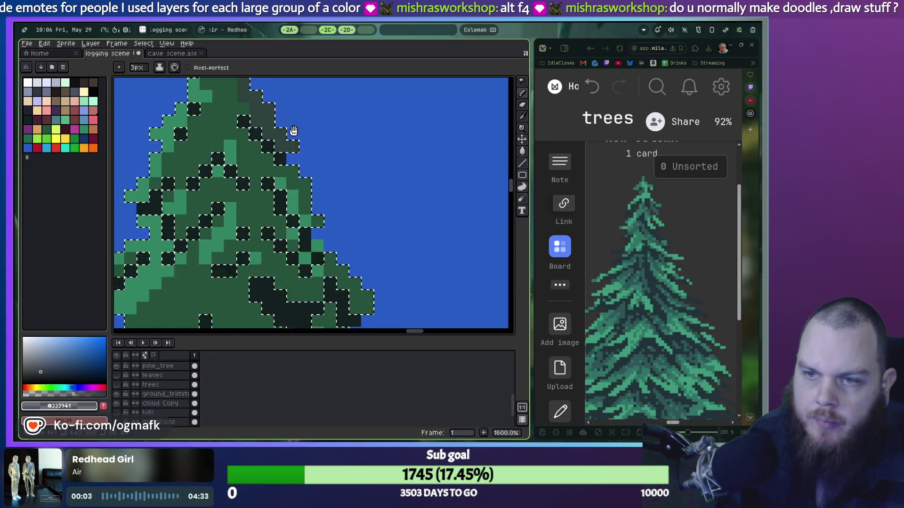
{"action": "left_click_drag", "start_coordinate": [275, 85], "coordinate": [366, 265]}
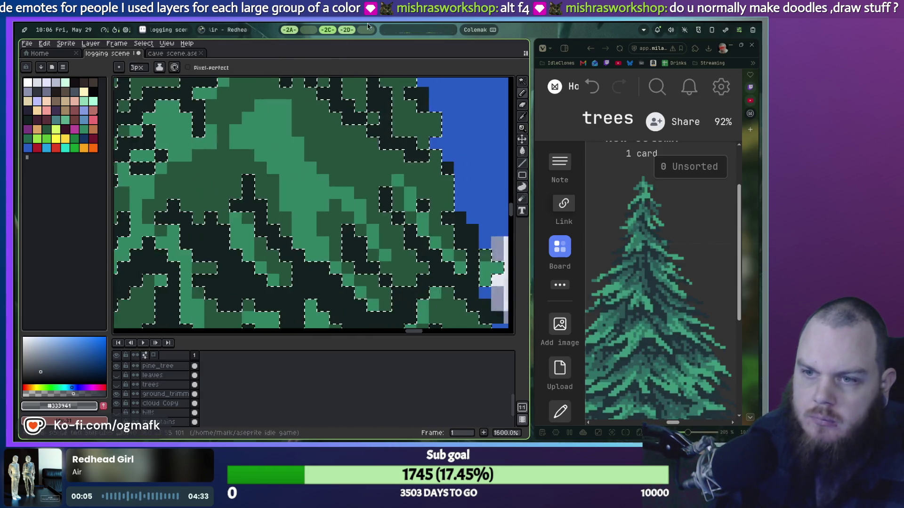
{"action": "scroll", "coordinate": [366, 265], "scroll_direction": "down", "scroll_amount": 3}
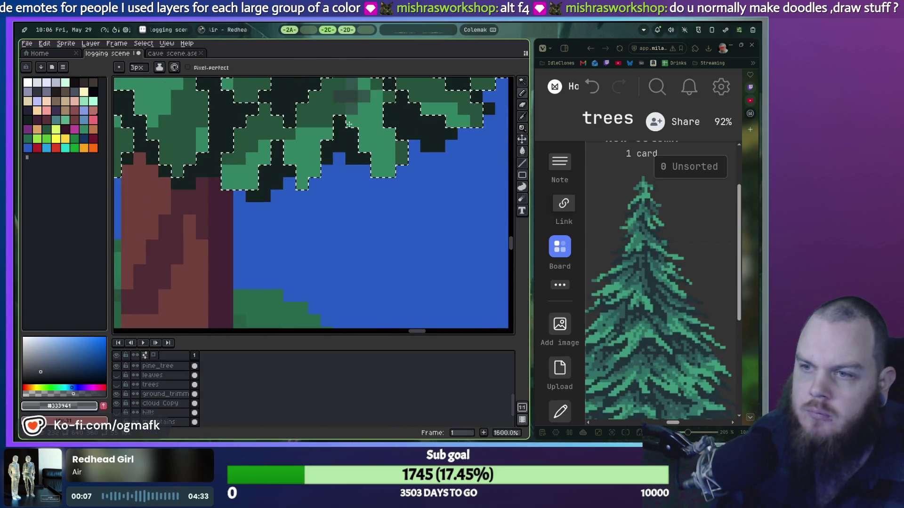
{"action": "scroll", "coordinate": [360, 312], "scroll_direction": "up", "scroll_amount": 1}
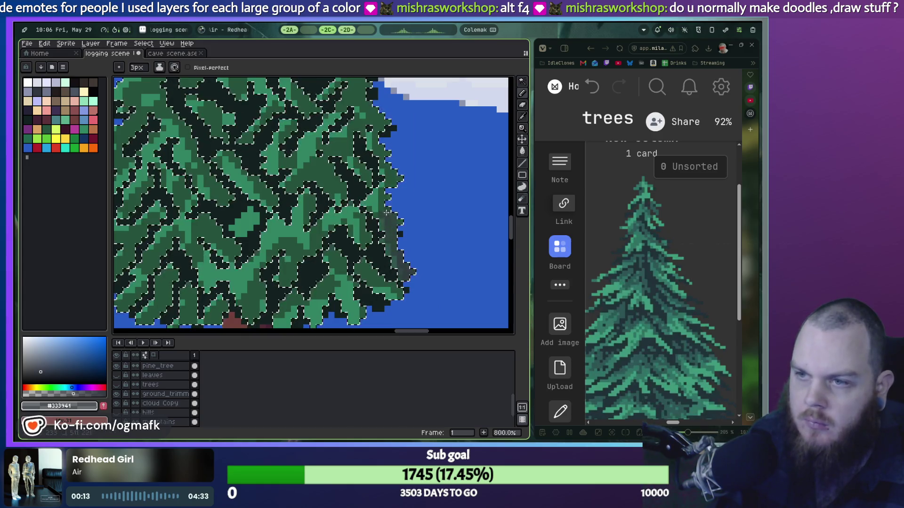
{"action": "left_click_drag", "start_coordinate": [392, 210], "coordinate": [376, 272]}
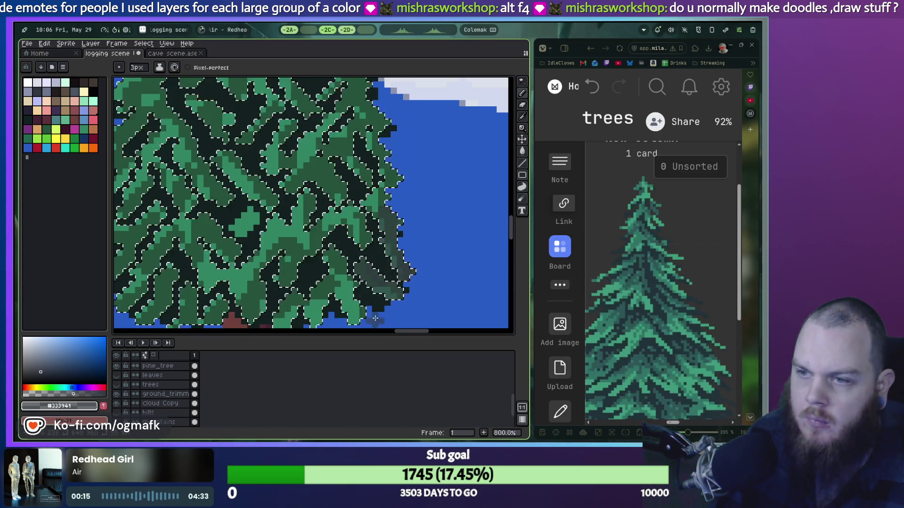
{"action": "scroll", "coordinate": [375, 319], "scroll_direction": "down", "scroll_amount": 2}
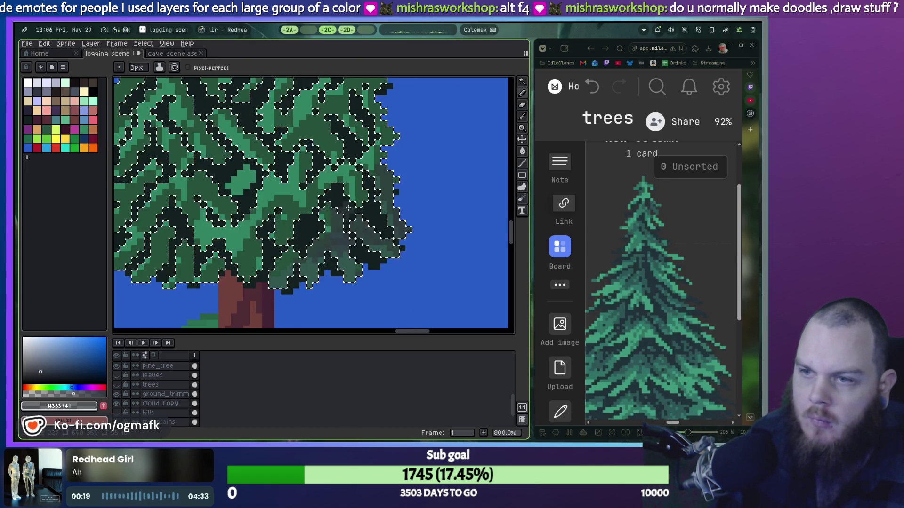
{"action": "scroll", "coordinate": [349, 207], "scroll_direction": "down", "scroll_amount": 1}
{"action": "scroll", "coordinate": [277, 262], "scroll_direction": "up", "scroll_amount": 1}
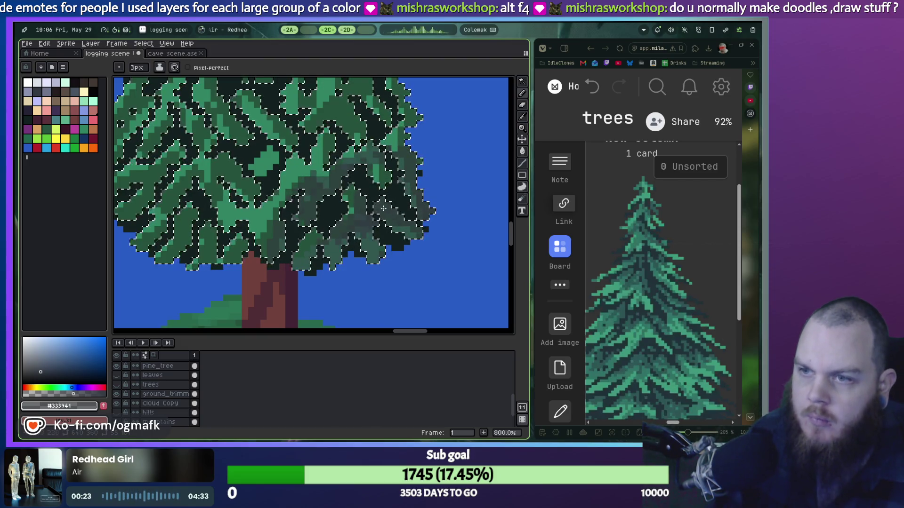
{"action": "key", "text": "ctrl+d"}
{"action": "scroll", "coordinate": [428, 205], "scroll_direction": "down", "scroll_amount": 1}
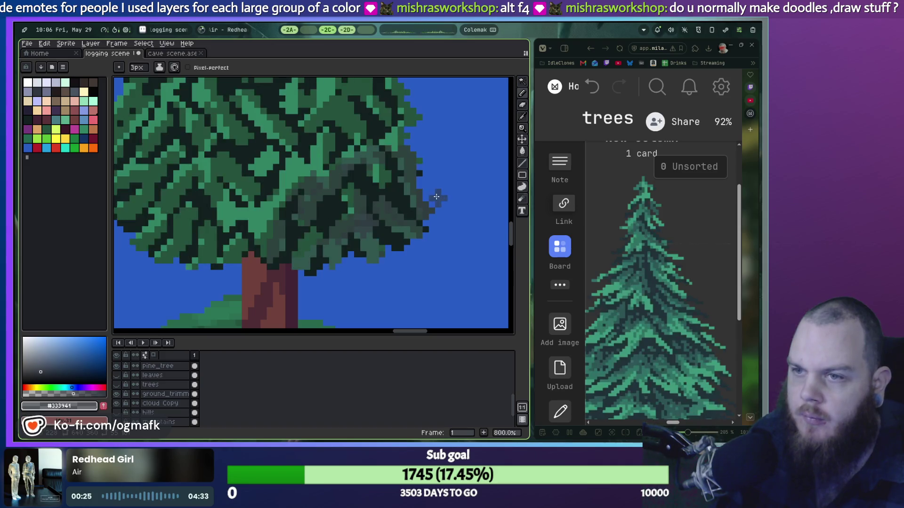
{"action": "scroll", "coordinate": [435, 205], "scroll_direction": "down", "scroll_amount": 1}
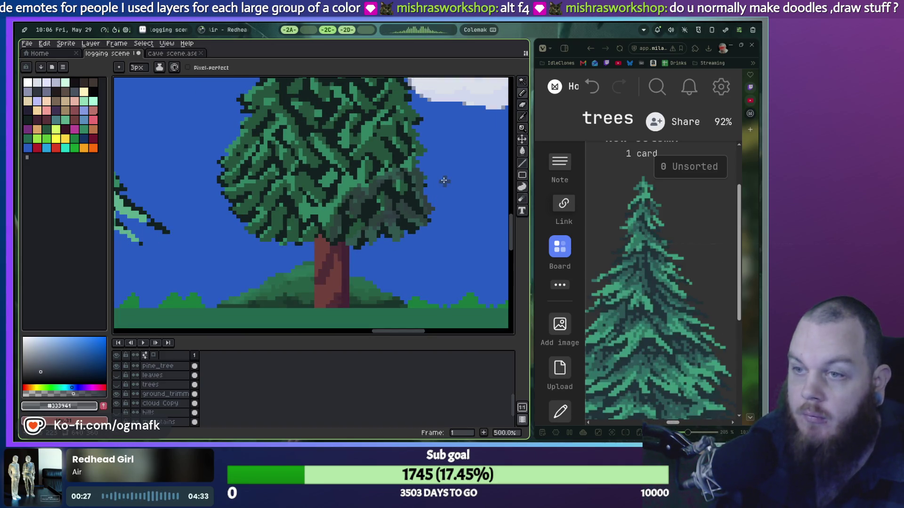
{"action": "key", "text": "ctrl+z"}
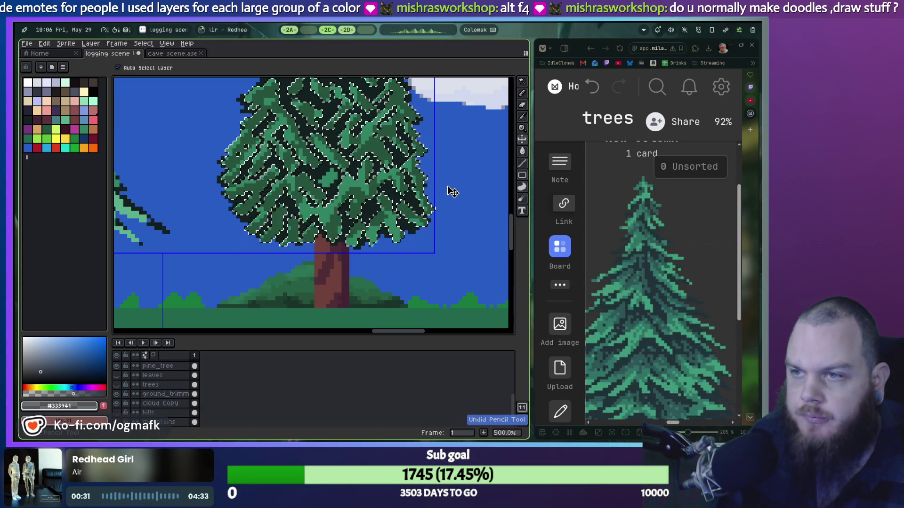
{"action": "scroll", "coordinate": [385, 252], "scroll_direction": "down", "scroll_amount": 2}
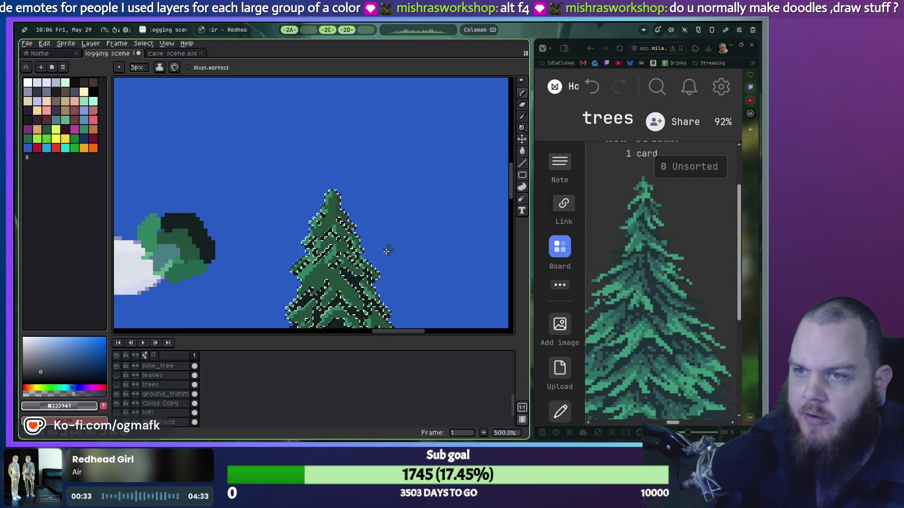
{"action": "scroll", "coordinate": [392, 258], "scroll_direction": "up", "scroll_amount": 3}
{"action": "key", "text": "b"}
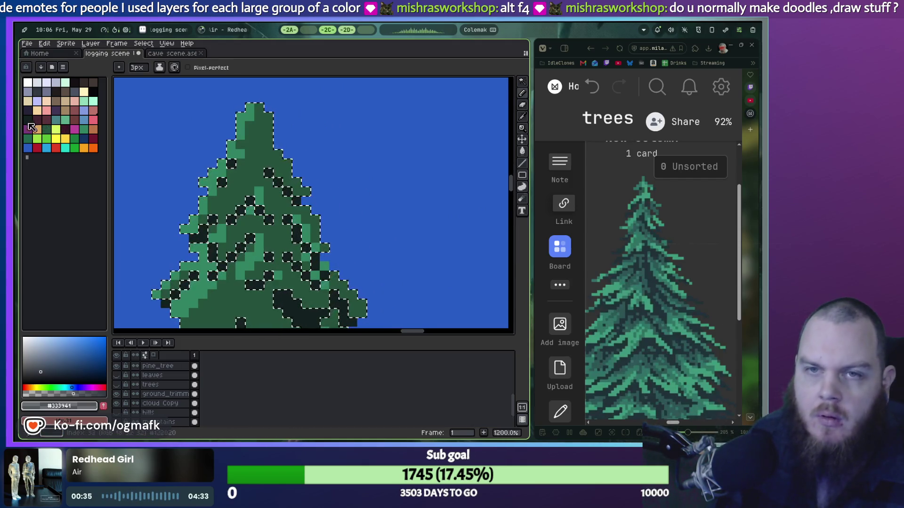
{"action": "left_click", "coordinate": [78, 93]}
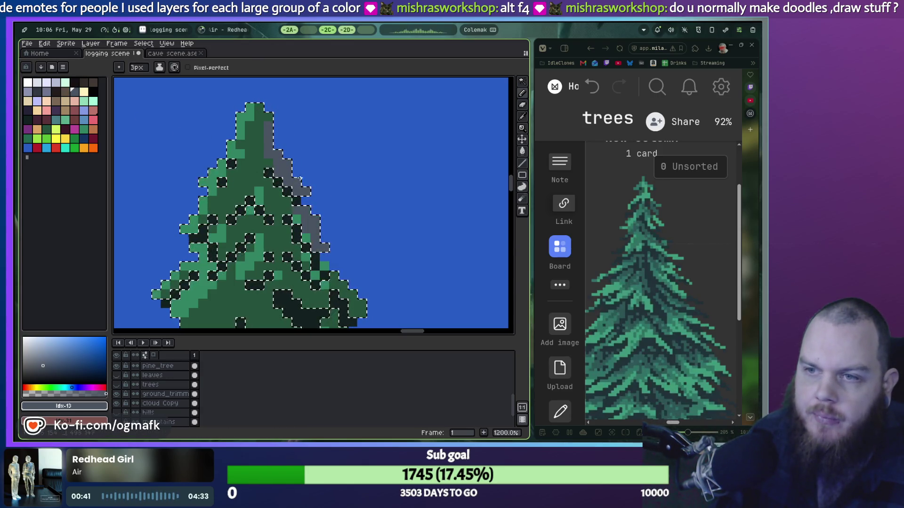
Step: Undo the latest grey edge pixels and inspect the pine's edge at different zooms
{"action": "key", "text": "v"}
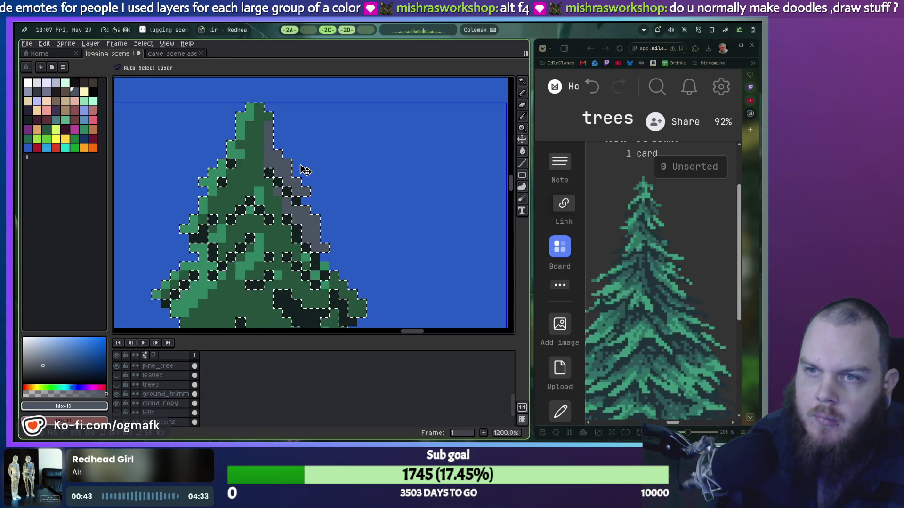
{"action": "key", "text": "ctrl+z"}
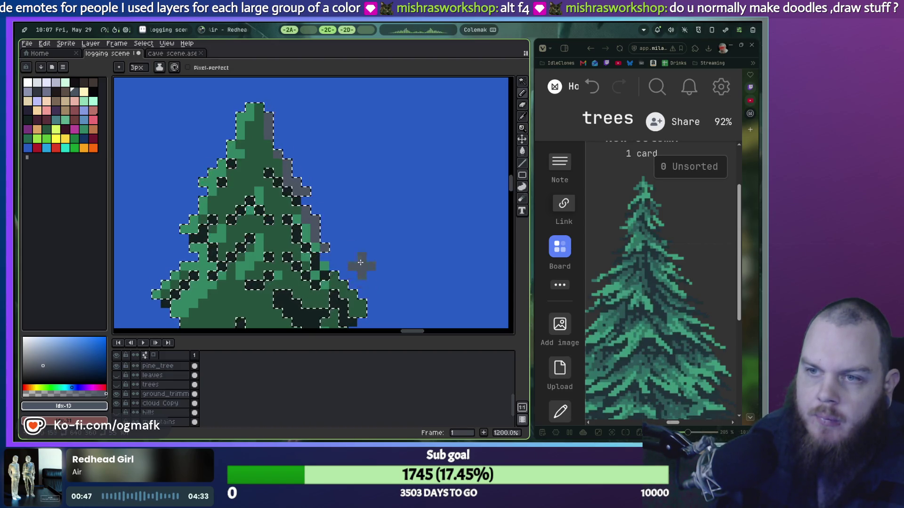
{"action": "scroll", "coordinate": [362, 270], "scroll_direction": "down", "scroll_amount": 3}
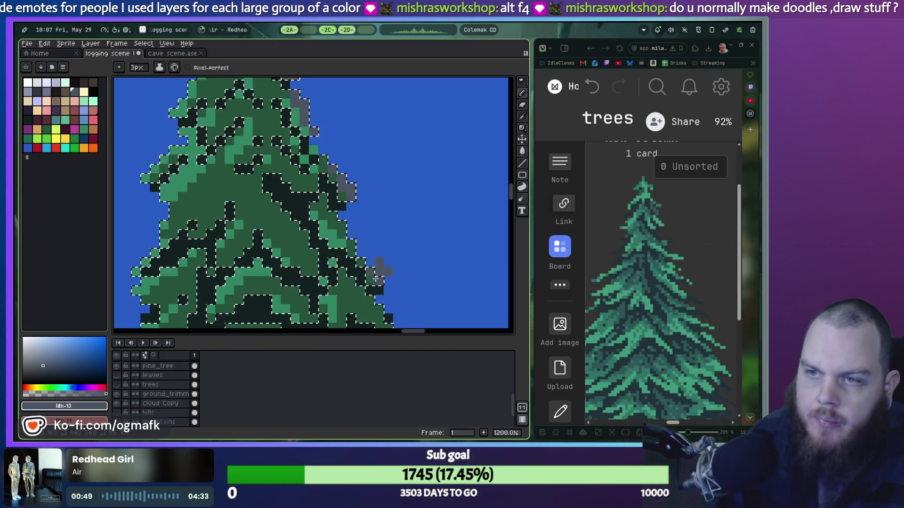
{"action": "scroll", "coordinate": [362, 271], "scroll_direction": "down", "scroll_amount": 2}
{"action": "scroll", "coordinate": [357, 268], "scroll_direction": "down", "scroll_amount": 2}
{"action": "scroll", "coordinate": [349, 264], "scroll_direction": "down", "scroll_amount": 1}
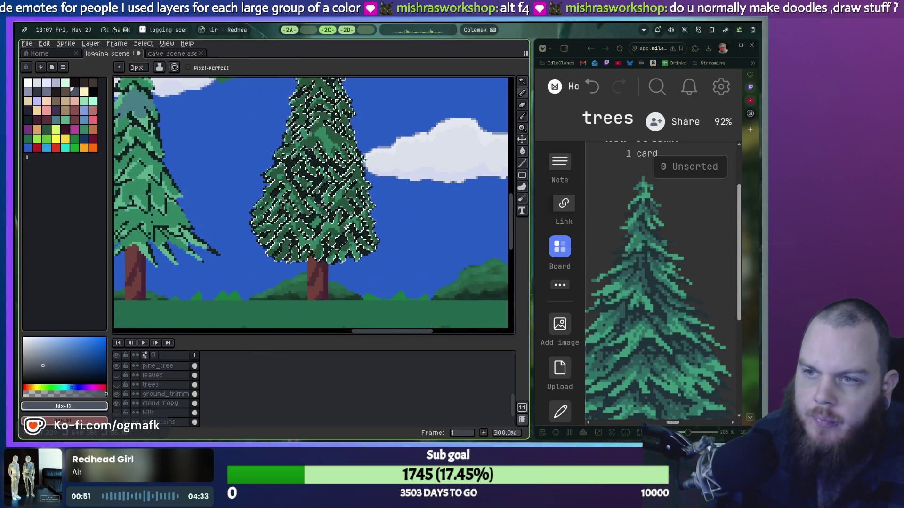
{"action": "scroll", "coordinate": [343, 219], "scroll_direction": "up", "scroll_amount": 3}
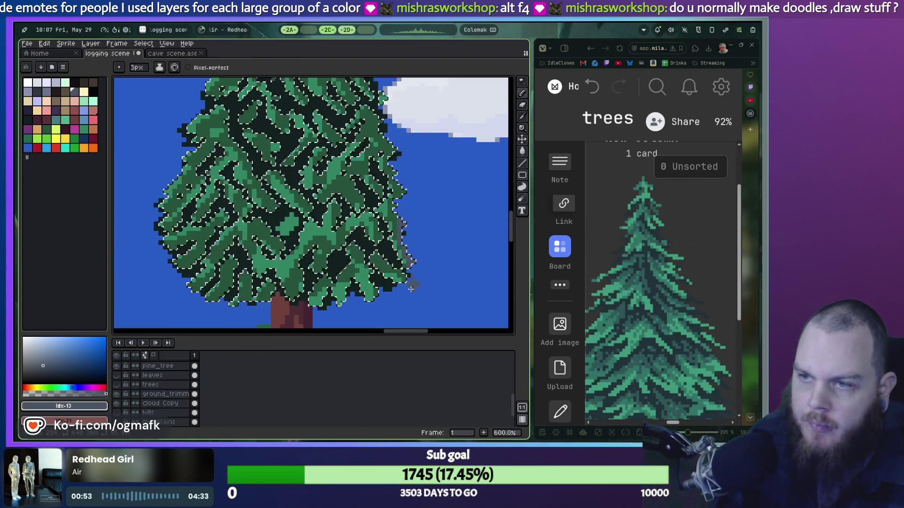
{"action": "scroll", "coordinate": [410, 286], "scroll_direction": "up", "scroll_amount": 3}
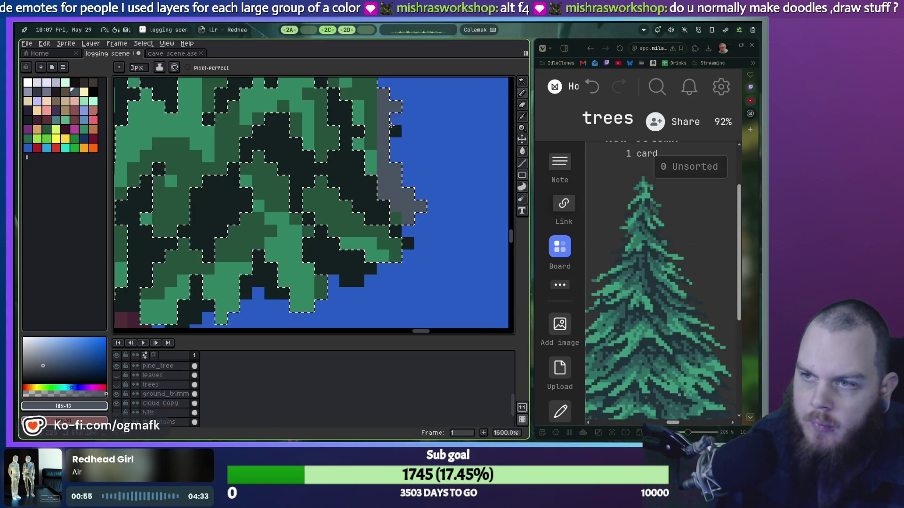
{"action": "scroll", "coordinate": [402, 204], "scroll_direction": "up", "scroll_amount": 2}
{"action": "scroll", "coordinate": [401, 205], "scroll_direction": "down", "scroll_amount": 2}
{"action": "scroll", "coordinate": [319, 260], "scroll_direction": "down", "scroll_amount": 2}
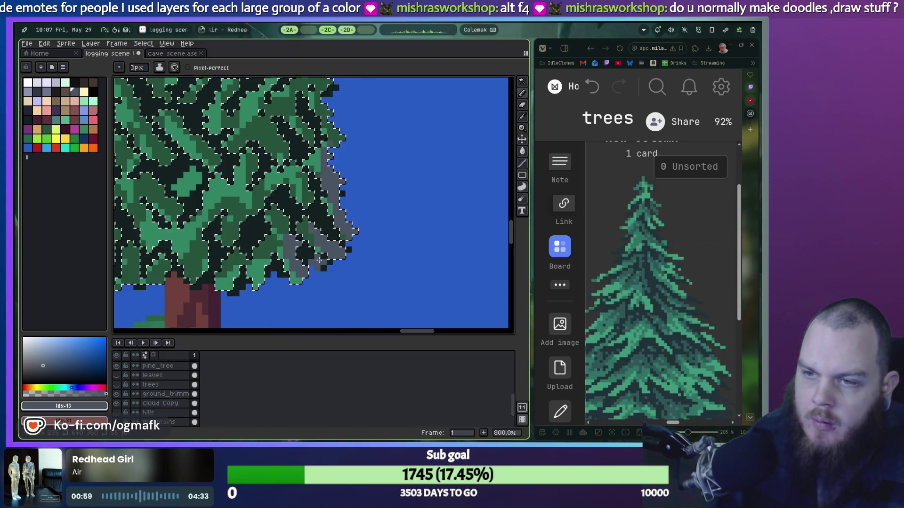
{"action": "scroll", "coordinate": [319, 259], "scroll_direction": "down", "scroll_amount": 3}
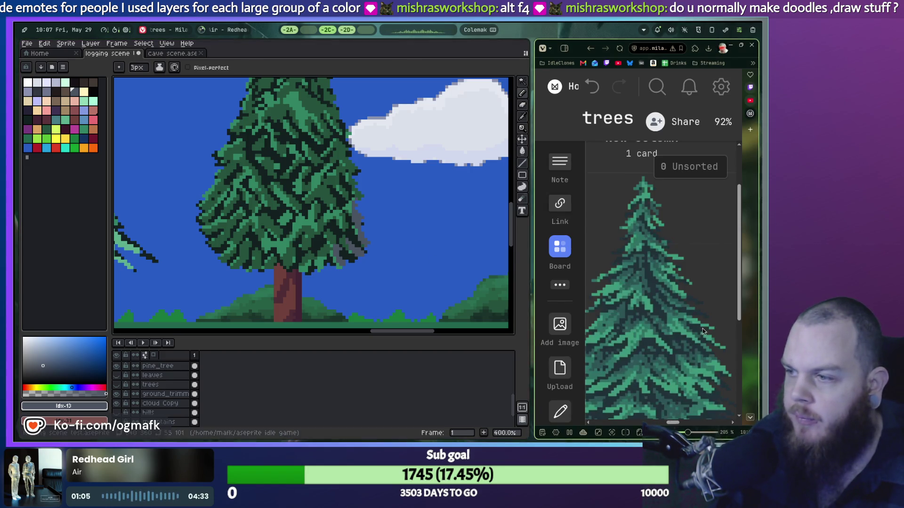
{"action": "scroll", "coordinate": [657, 306], "scroll_direction": "down", "scroll_amount": 3}
Step: Undo the remaining grey pencil strokes and bring the pine top back into view
{"action": "key", "text": "v"}
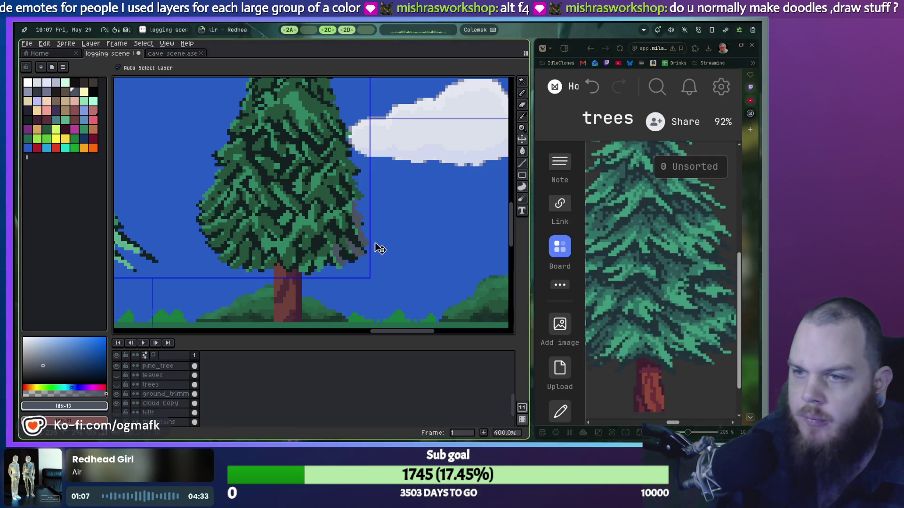
{"action": "key", "text": "ctrl+z"}
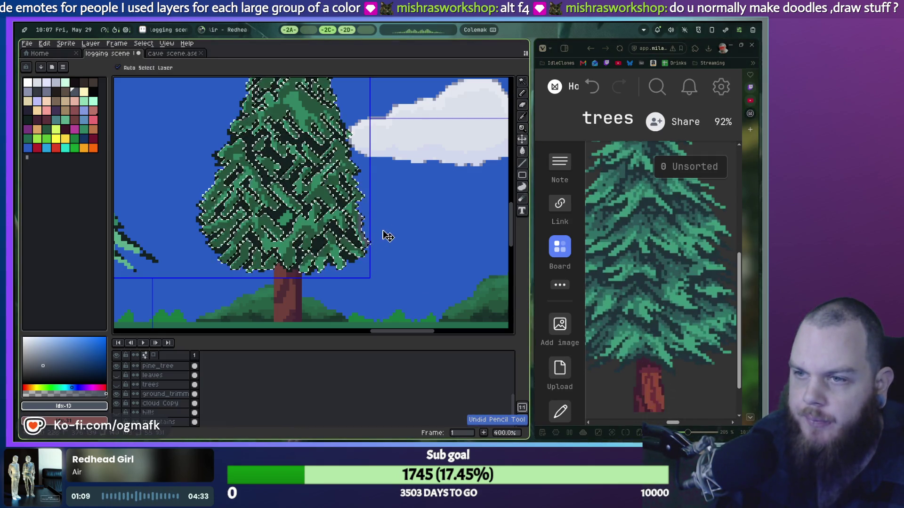
{"action": "key", "text": "b"}
{"action": "scroll", "coordinate": [356, 214], "scroll_direction": "up", "scroll_amount": 3}
{"action": "scroll", "coordinate": [355, 214], "scroll_direction": "up", "scroll_amount": 2}
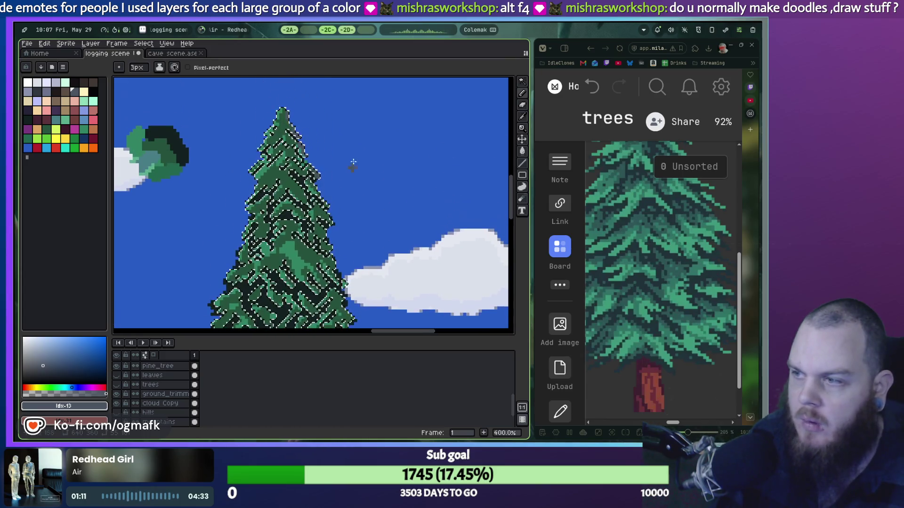
{"action": "scroll", "coordinate": [328, 189], "scroll_direction": "up", "scroll_amount": 3}
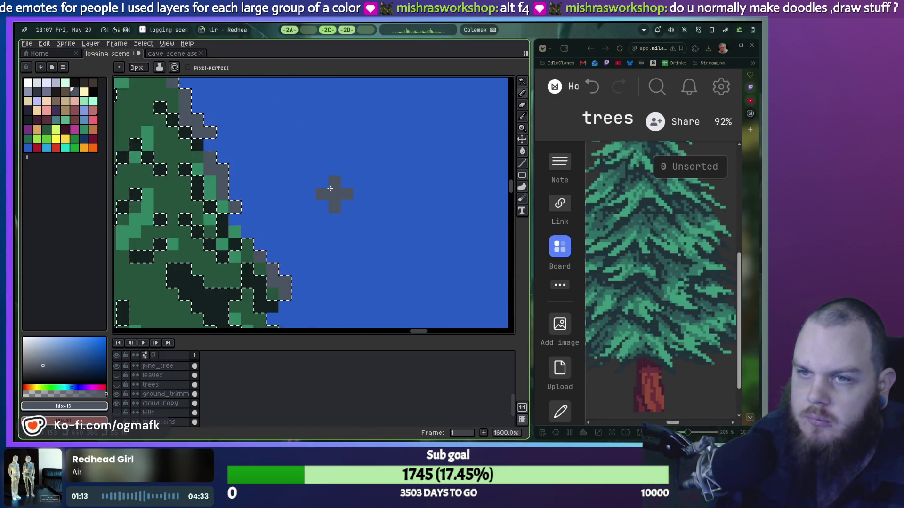
{"action": "key", "text": "v"}
{"action": "key", "text": "ctrl+z"}
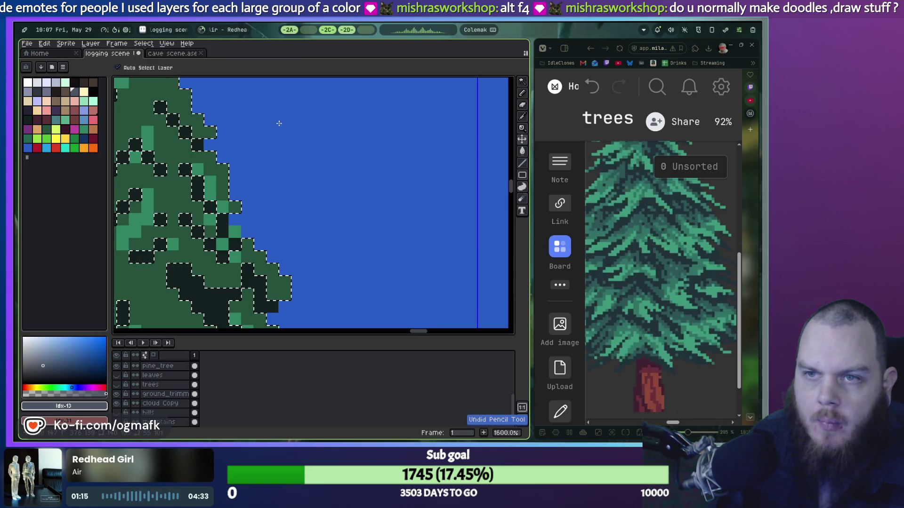
{"action": "left_click_drag", "start_coordinate": [280, 130], "coordinate": [365, 238]}
Step: Try a dark purple rim stroke along the pine's upper-right edge, then undo it
{"action": "key", "text": "b"}
{"action": "left_click", "coordinate": [43, 101]}
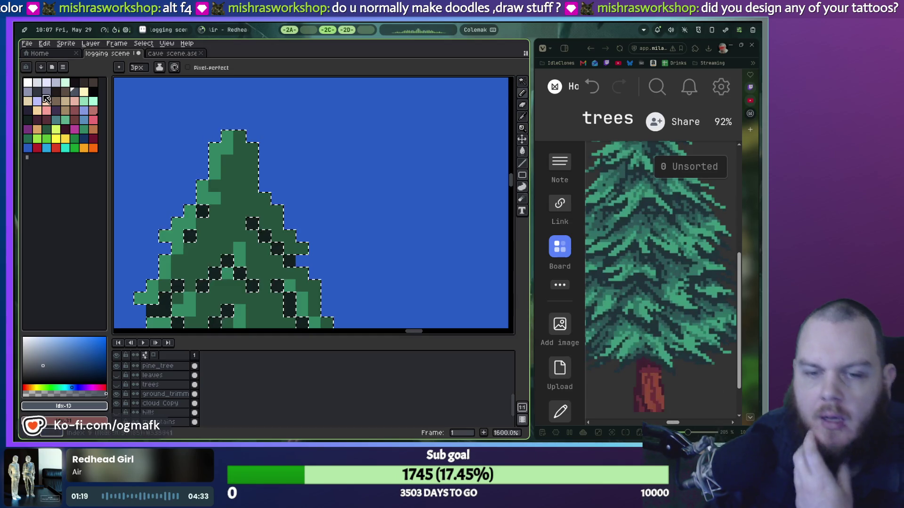
{"action": "left_click", "coordinate": [55, 110]}
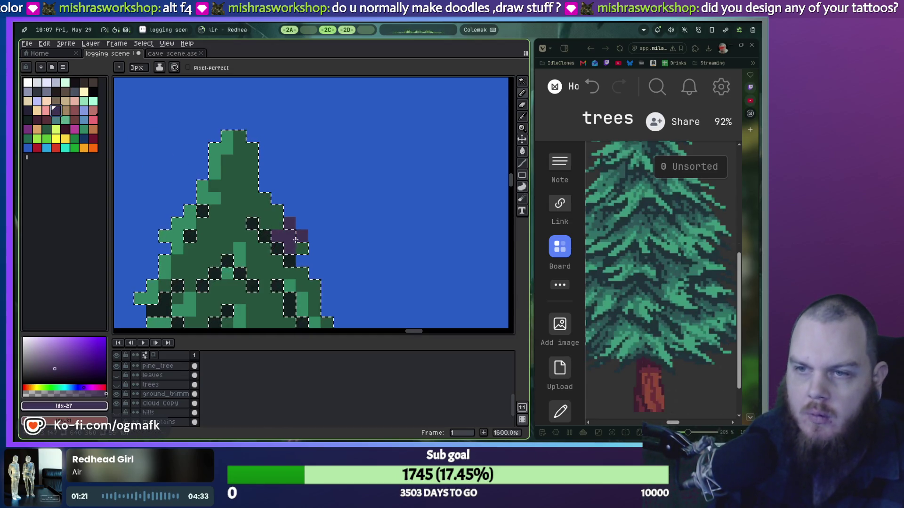
{"action": "left_click_drag", "start_coordinate": [252, 136], "coordinate": [304, 237]}
{"action": "scroll", "coordinate": [306, 237], "scroll_direction": "down", "scroll_amount": 2}
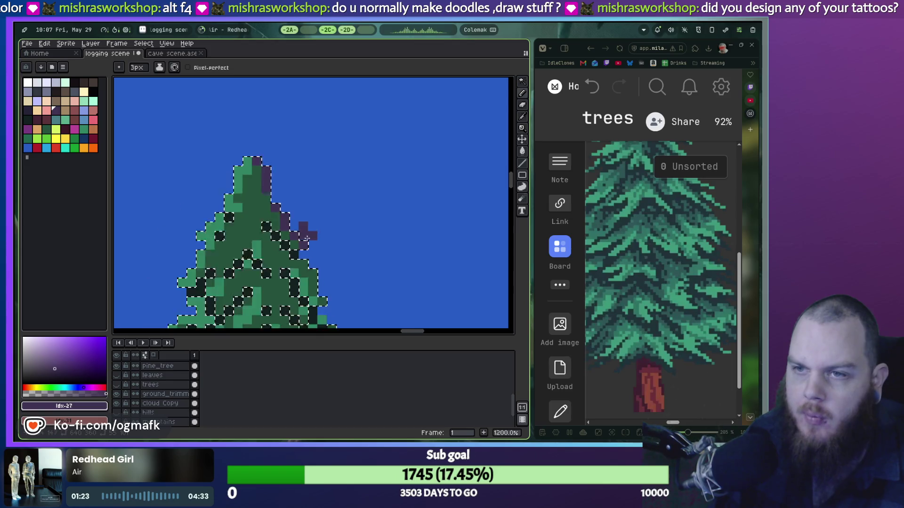
{"action": "scroll", "coordinate": [372, 197], "scroll_direction": "up", "scroll_amount": 2}
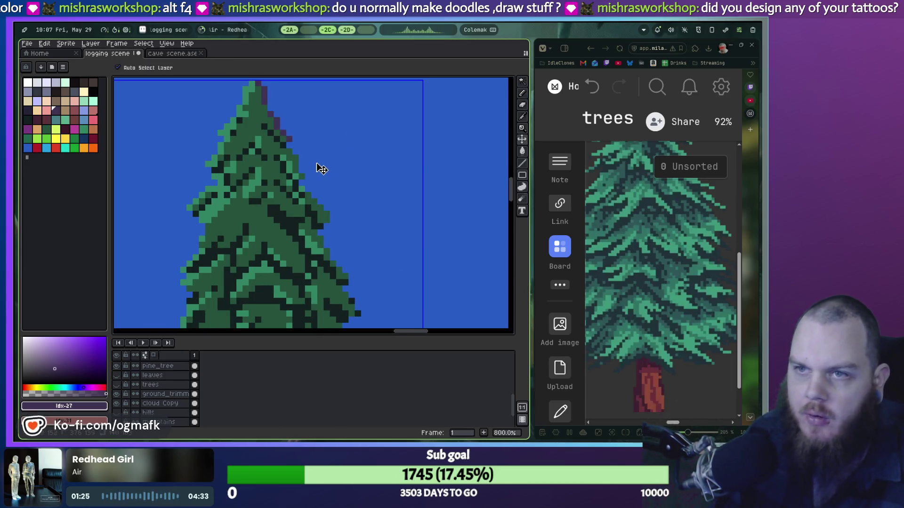
{"action": "left_click", "coordinate": [315, 133]}
{"action": "scroll", "coordinate": [334, 215], "scroll_direction": "down", "scroll_amount": 2}
{"action": "key", "text": "ctrl+z"}
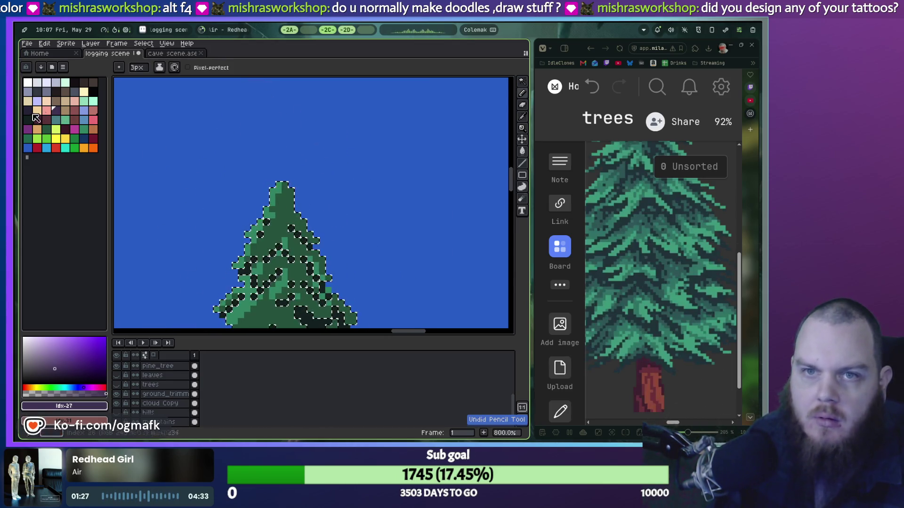
Step: Switch to a darker purple and undo the remaining purple rim strokes
{"action": "left_click", "coordinate": [28, 111]}
{"action": "scroll", "coordinate": [333, 237], "scroll_direction": "up", "scroll_amount": 2}
{"action": "scroll", "coordinate": [236, 174], "scroll_direction": "up", "scroll_amount": 6}
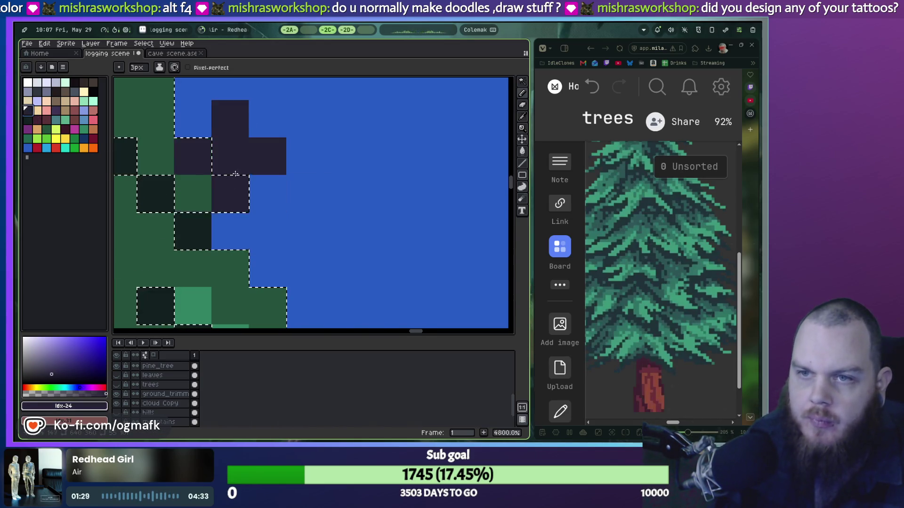
{"action": "scroll", "coordinate": [236, 174], "scroll_direction": "down", "scroll_amount": 2}
{"action": "scroll", "coordinate": [367, 264], "scroll_direction": "up", "scroll_amount": 1}
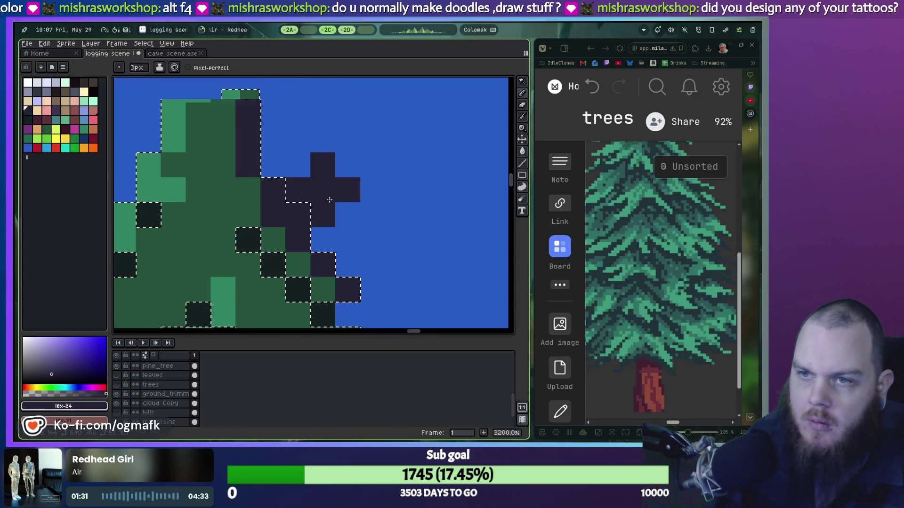
{"action": "scroll", "coordinate": [386, 231], "scroll_direction": "down", "scroll_amount": 4}
{"action": "key", "text": "ctrl+z"}
{"action": "scroll", "coordinate": [378, 236], "scroll_direction": "down", "scroll_amount": 1}
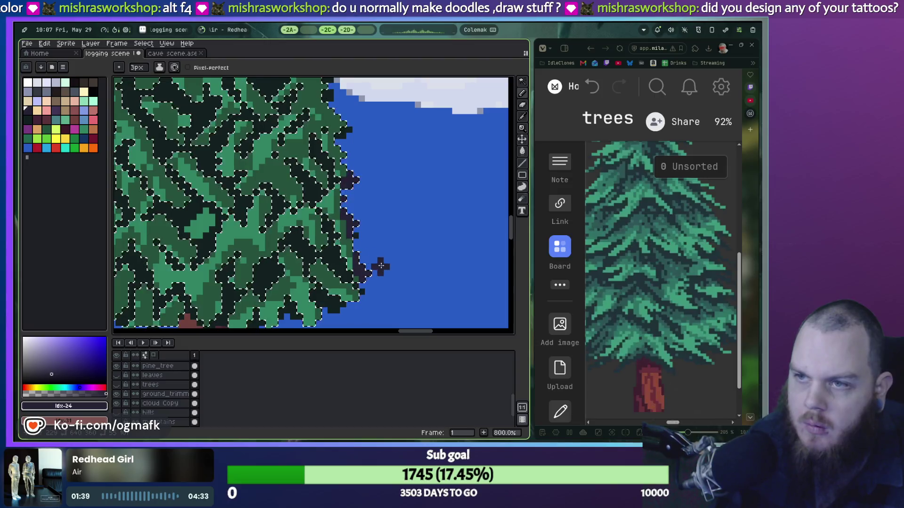
{"action": "key", "text": "ctrl+z"}
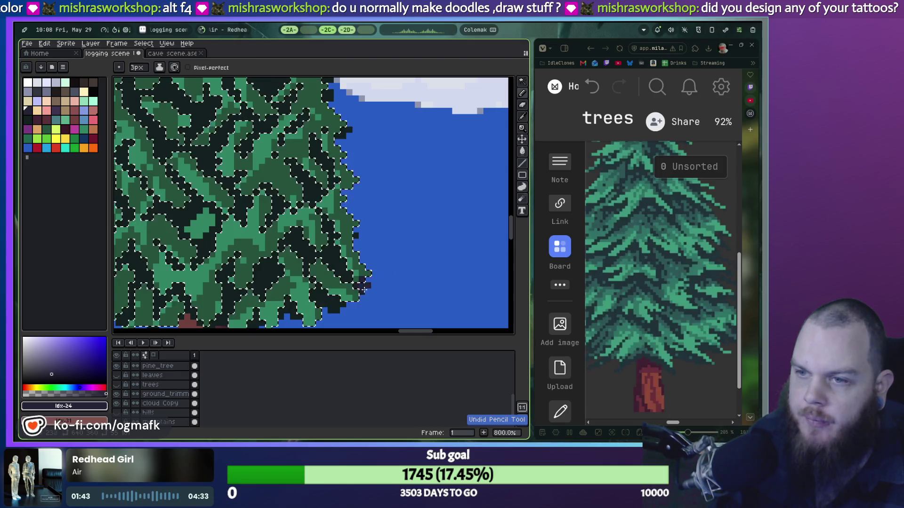
{"action": "scroll", "coordinate": [363, 292], "scroll_direction": "up", "scroll_amount": 3}
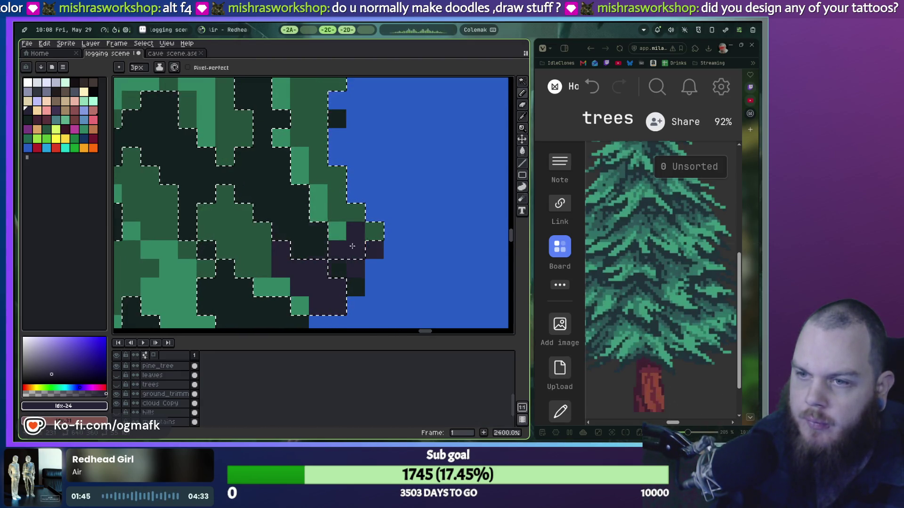
{"action": "scroll", "coordinate": [344, 245], "scroll_direction": "down", "scroll_amount": 1}
{"action": "key", "text": "ctrl+z"}
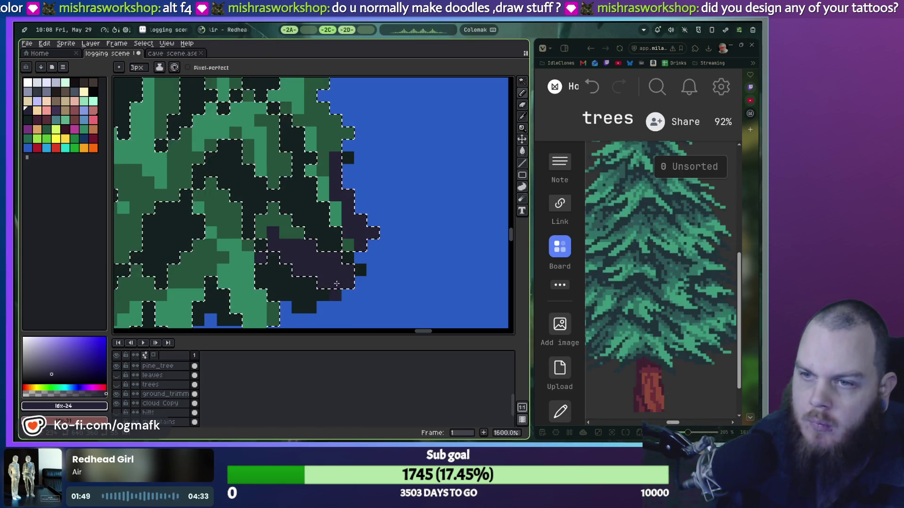
Step: Zoom out over the whole tree, undo further strokes, then redo back to the round-tree state
{"action": "mouse_move", "coordinate": [337, 284]}
{"action": "left_mouse_down"}
{"action": "mouse_move", "coordinate": [323, 156]}
{"action": "mouse_move", "coordinate": [231, 195]}
{"action": "mouse_move", "coordinate": [382, 176]}
{"action": "left_mouse_up"}
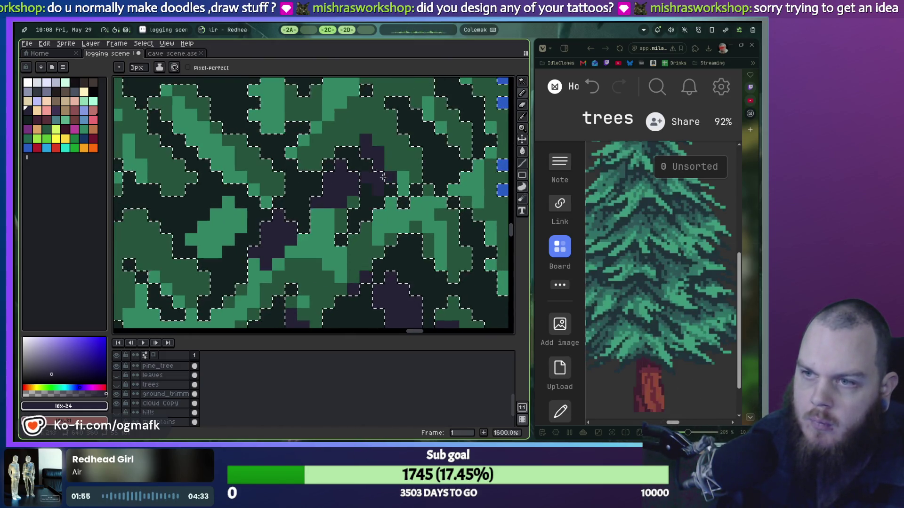
{"action": "scroll", "coordinate": [361, 205], "scroll_direction": "down", "scroll_amount": 3}
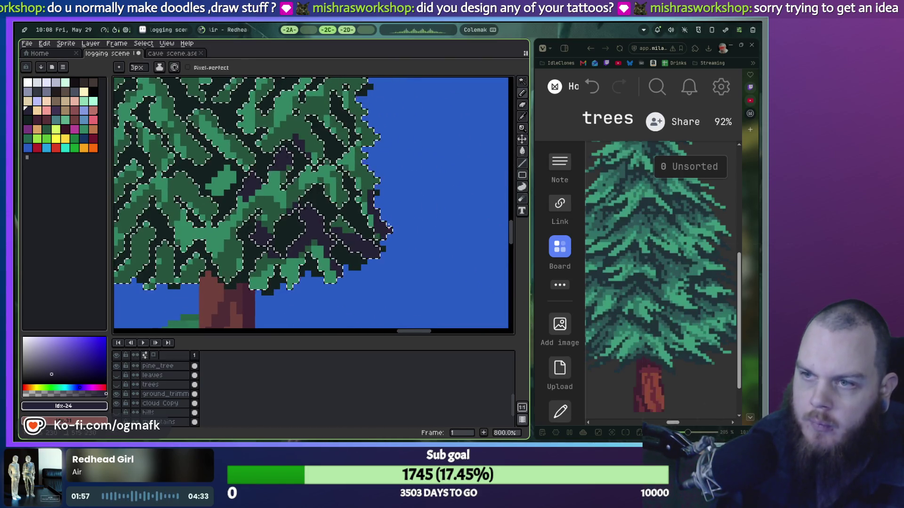
{"action": "scroll", "coordinate": [383, 186], "scroll_direction": "down", "scroll_amount": 2}
{"action": "key", "text": "ctrl+d"}
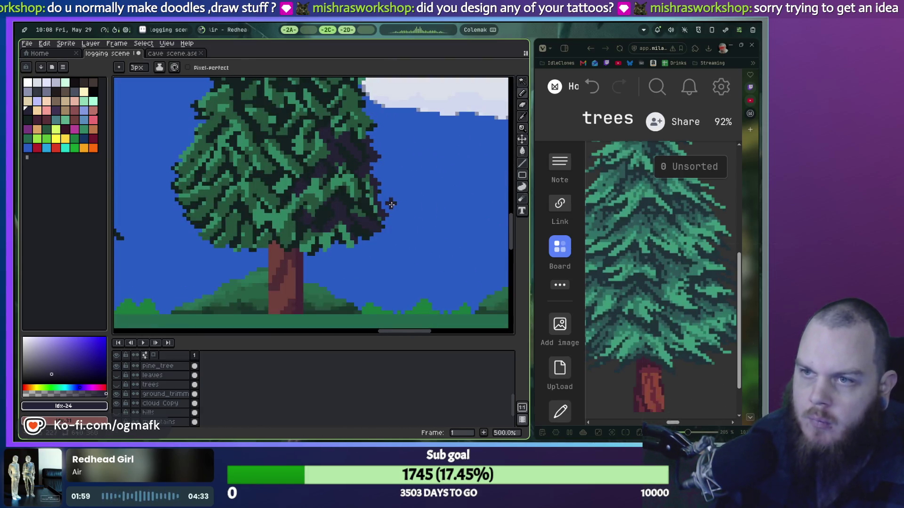
{"action": "key", "text": "ctrl+z"}
{"action": "key", "text": "ctrl+z"}
{"action": "key", "text": "ctrl+z"}
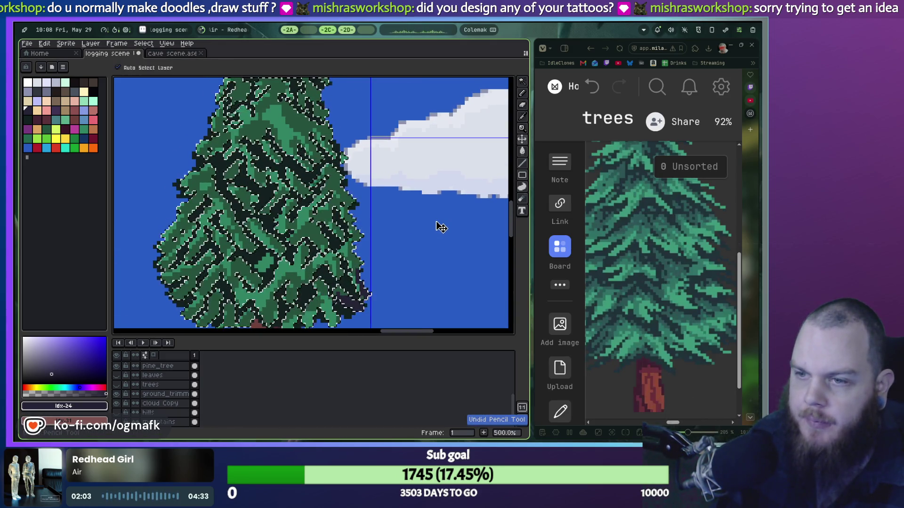
{"action": "key", "text": "b"}
{"action": "left_click_drag", "start_coordinate": [388, 171], "coordinate": [375, 276]}
{"action": "key", "text": "ctrl+y"}
{"action": "key", "text": "ctrl+y"}
{"action": "key", "text": "ctrl+y"}
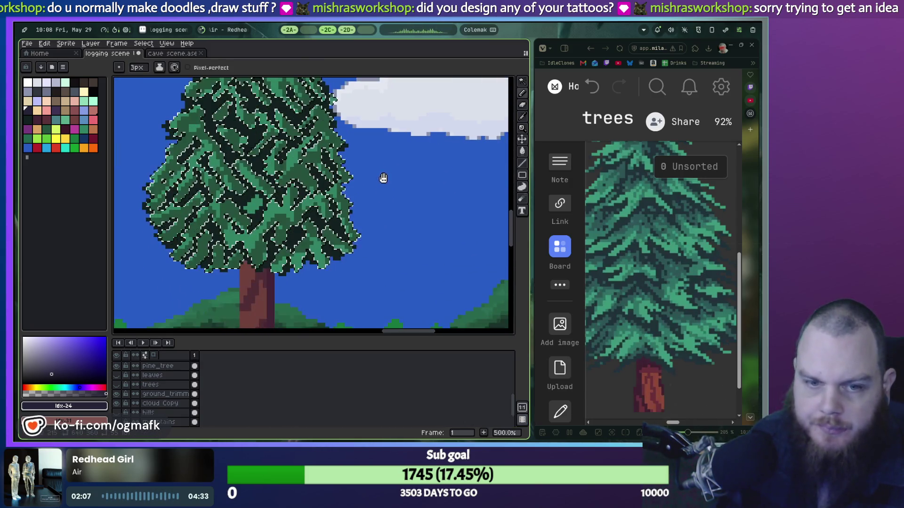
{"action": "scroll", "coordinate": [372, 224], "scroll_direction": "left", "scroll_amount": 1}
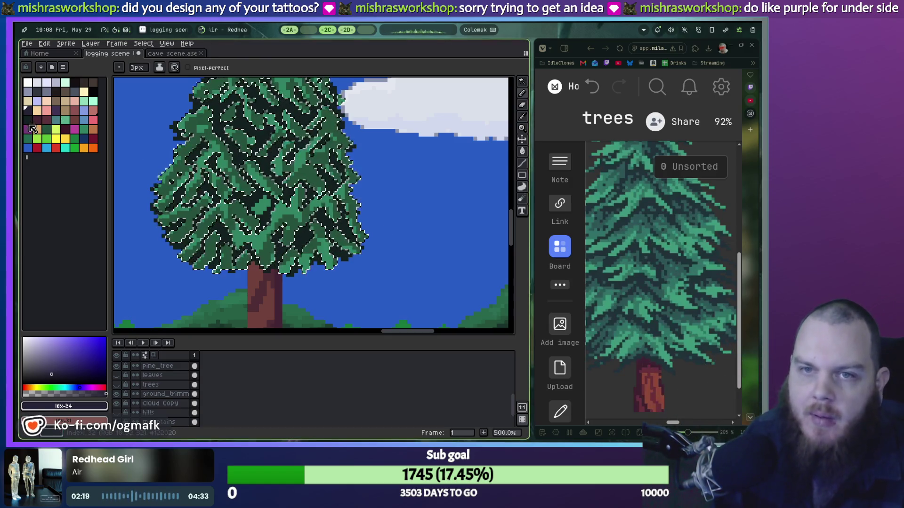
Step: Paint dark navy shading along the round tree's inner lower-right foliage
{"action": "left_click", "coordinate": [55, 120]}
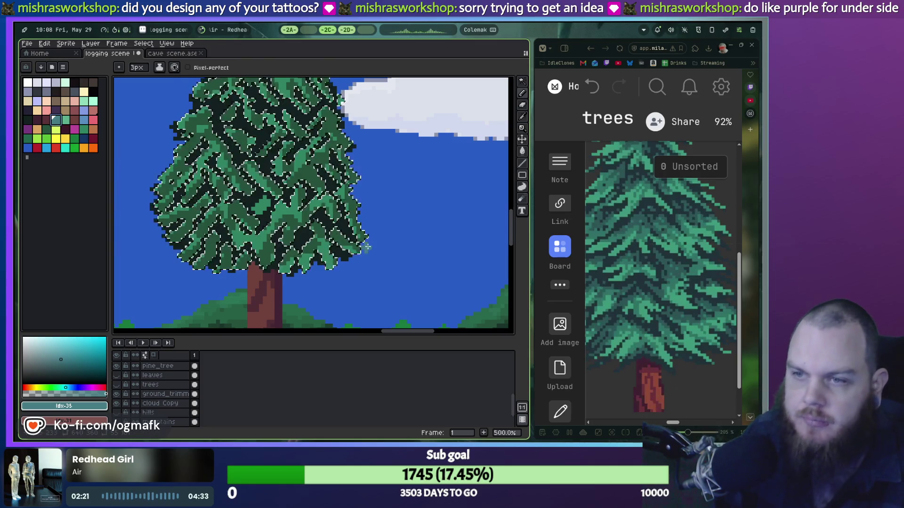
{"action": "scroll", "coordinate": [331, 243], "scroll_direction": "up", "scroll_amount": 4}
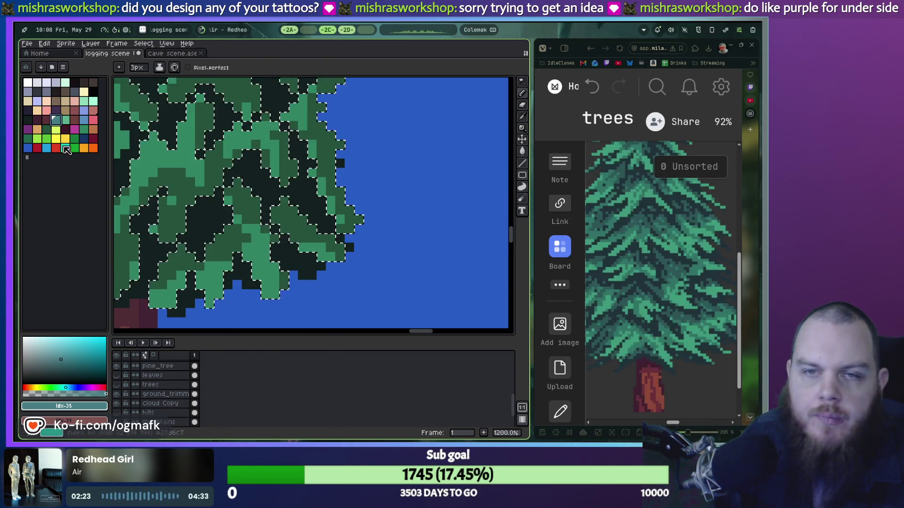
{"action": "left_click", "coordinate": [83, 138]}
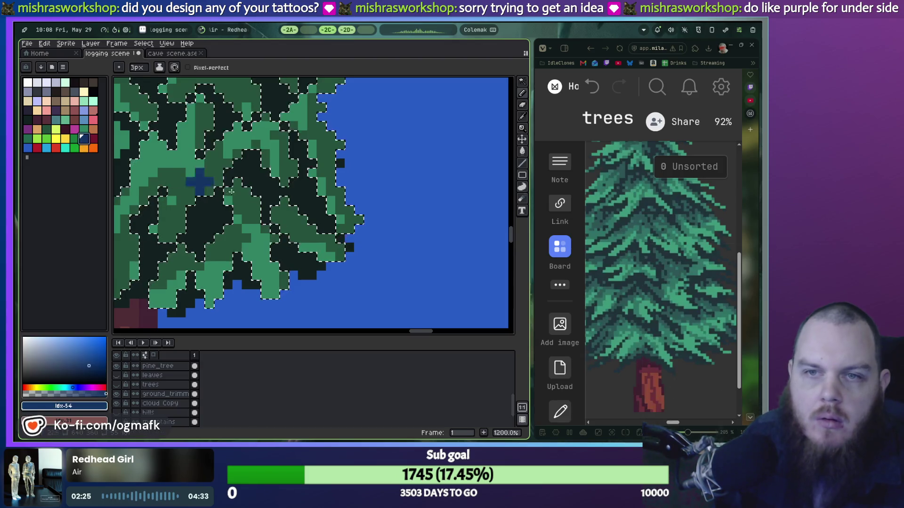
{"action": "left_click", "coordinate": [328, 248]}
{"action": "scroll", "coordinate": [328, 247], "scroll_direction": "down", "scroll_amount": 2}
{"action": "left_click_drag", "start_coordinate": [325, 235], "coordinate": [351, 258]}
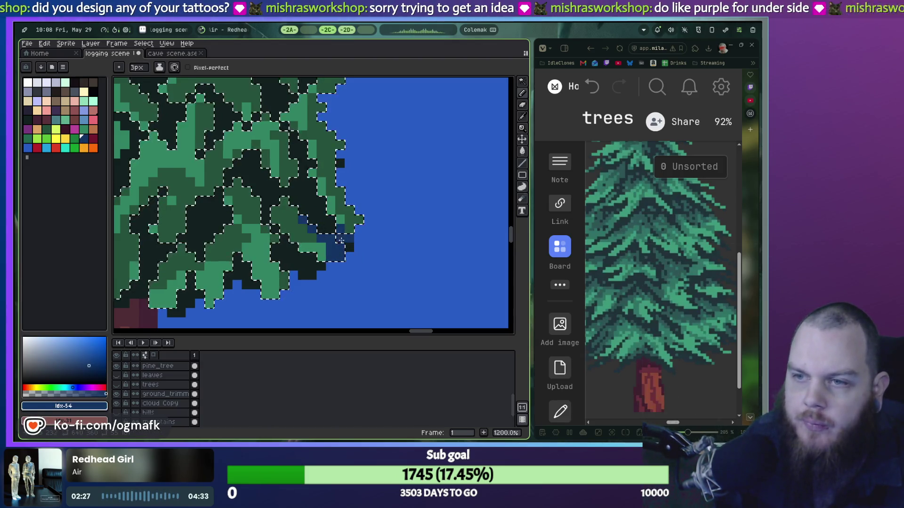
{"action": "left_click_drag", "start_coordinate": [280, 211], "coordinate": [359, 234]}
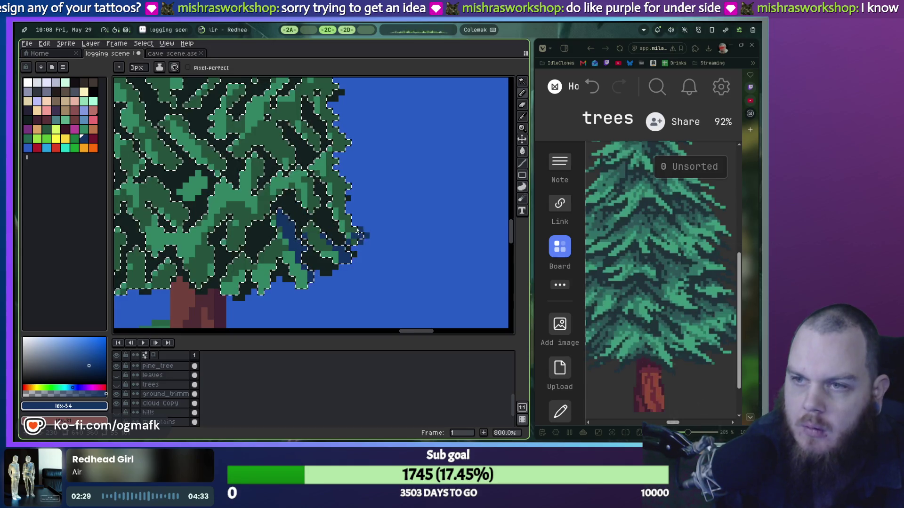
Step: Undo the trial navy shading strokes, returning to the pencil
{"action": "scroll", "coordinate": [376, 199], "scroll_direction": "down", "scroll_amount": 1}
{"action": "scroll", "coordinate": [384, 221], "scroll_direction": "down", "scroll_amount": 1}
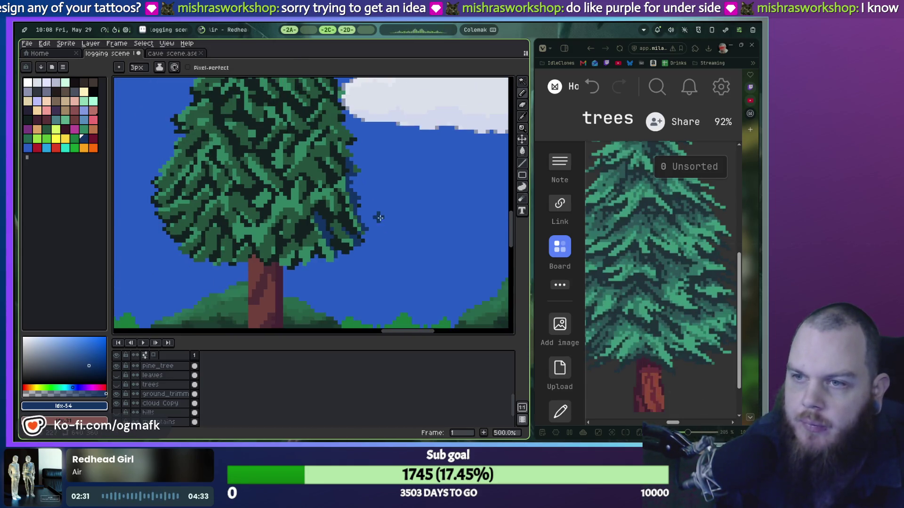
{"action": "key", "text": "v"}
{"action": "key", "text": "ctrl+z"}
{"action": "key", "text": "b"}
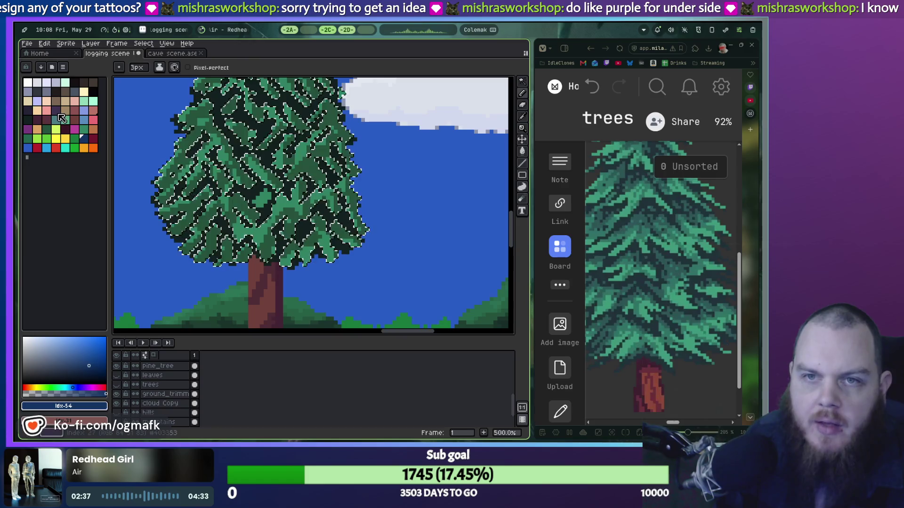
Step: Sample #242234 and paint dark rim pixels along the round tree's lower-right and right edges
{"action": "left_click", "coordinate": [31, 111]}
{"action": "scroll", "coordinate": [360, 231], "scroll_direction": "up", "scroll_amount": 4}
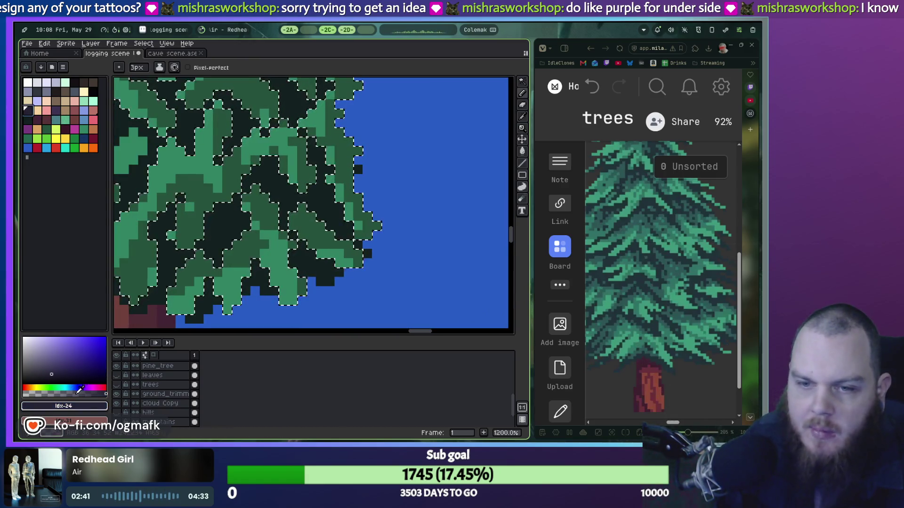
{"action": "left_click", "coordinate": [355, 259], "text": "alt"}
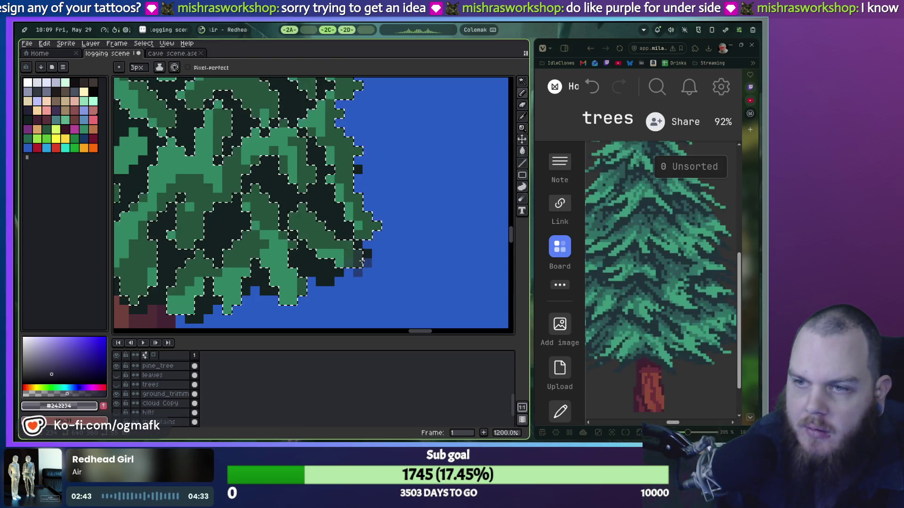
{"action": "left_click_drag", "start_coordinate": [361, 260], "coordinate": [333, 230]}
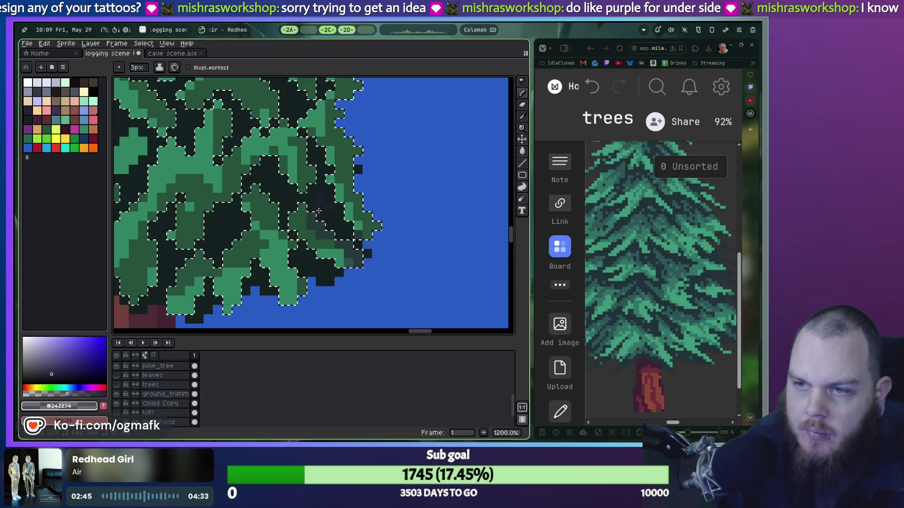
{"action": "left_click_drag", "start_coordinate": [367, 104], "coordinate": [383, 177]}
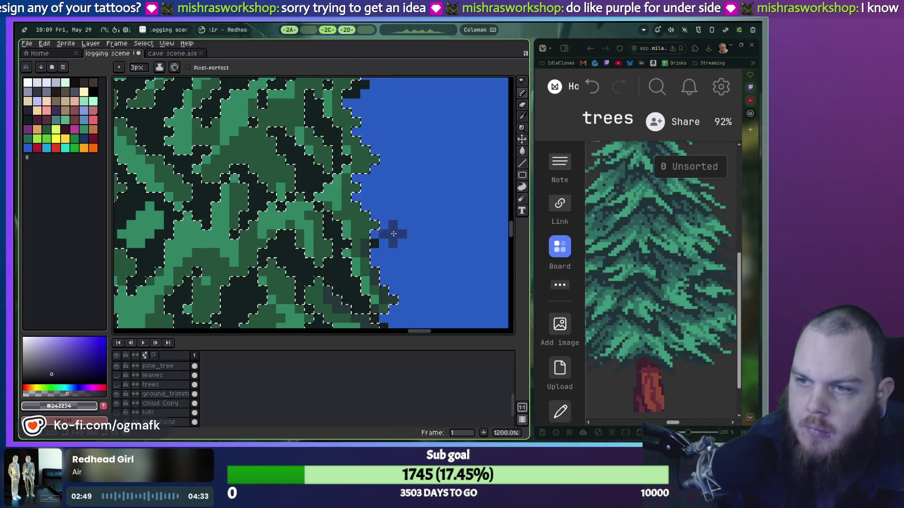
{"action": "mouse_move", "coordinate": [371, 213]}
{"action": "left_mouse_down"}
{"action": "mouse_move", "coordinate": [346, 193]}
{"action": "mouse_move", "coordinate": [361, 130]}
{"action": "mouse_move", "coordinate": [378, 224]}
{"action": "left_mouse_up"}
{"action": "left_click_drag", "start_coordinate": [359, 129], "coordinate": [375, 215]}
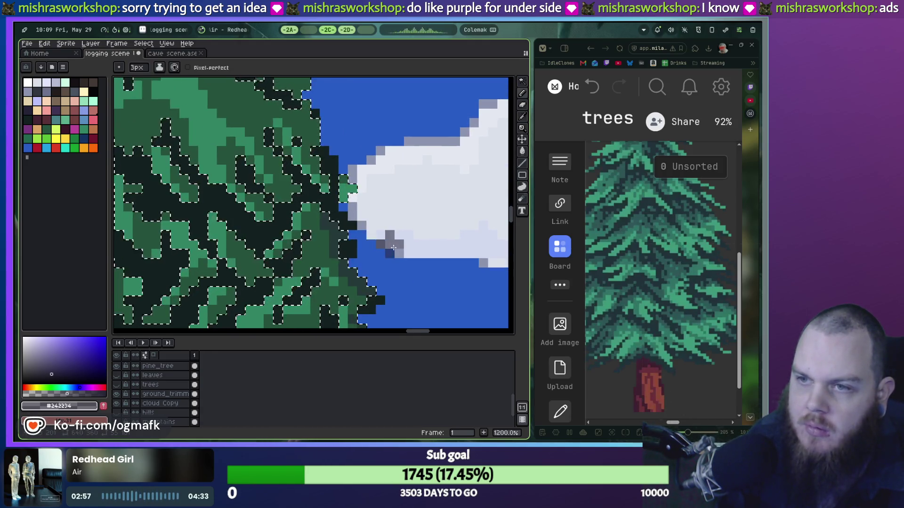
{"action": "scroll", "coordinate": [393, 247], "scroll_direction": "down", "scroll_amount": 3}
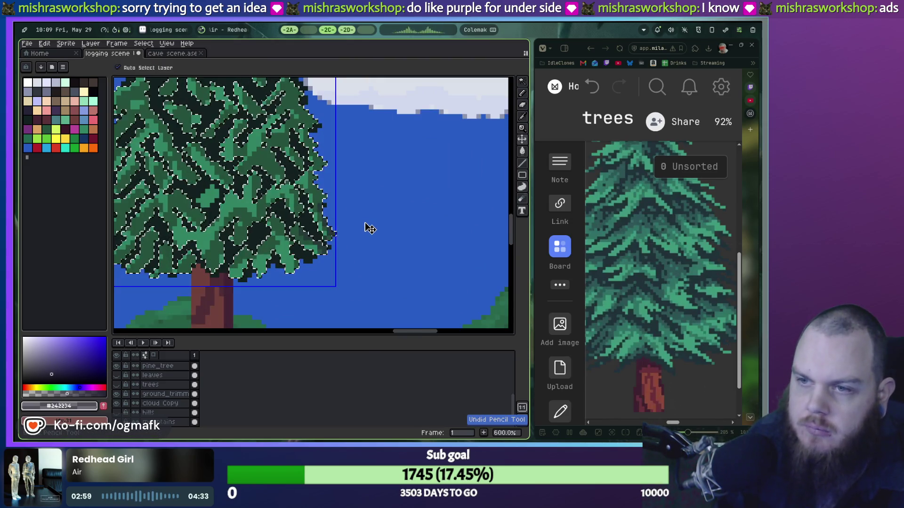
{"action": "scroll", "coordinate": [370, 229], "scroll_direction": "up", "scroll_amount": 4}
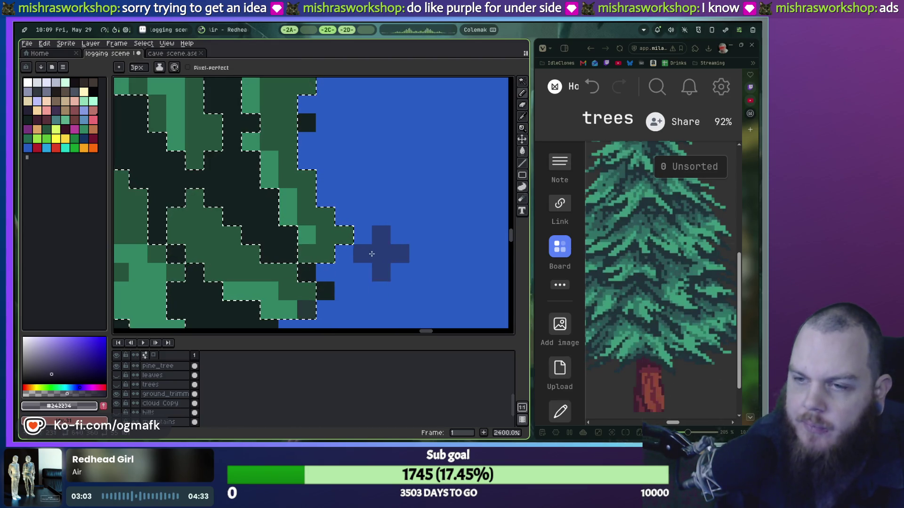
{"action": "left_click", "coordinate": [315, 306], "text": "alt"}
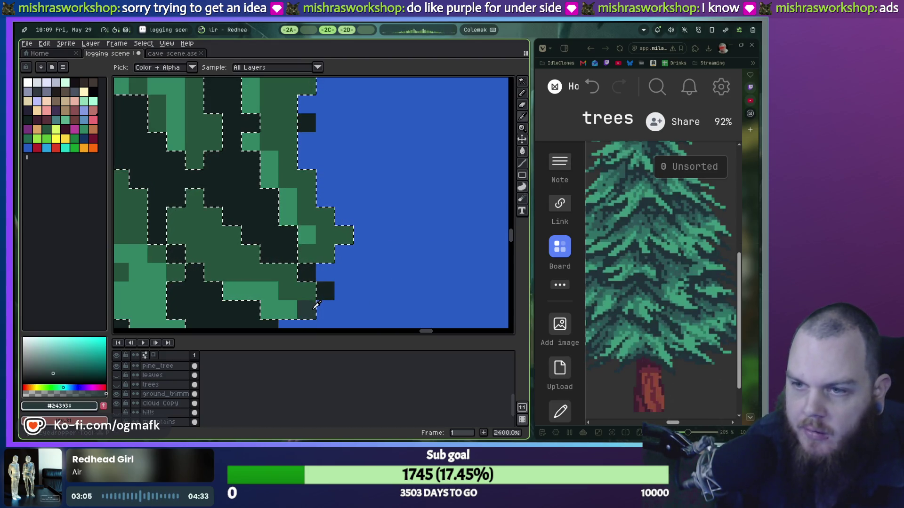
Step: Dab a small cross of dark teal pixels into the foliage, undoing a stray edge edit
{"action": "left_click", "coordinate": [308, 289]}
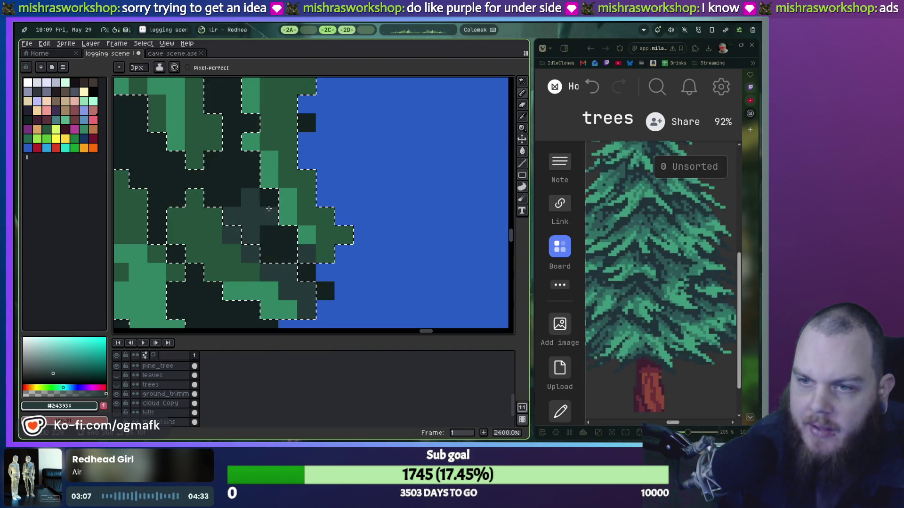
{"action": "left_click_drag", "start_coordinate": [297, 128], "coordinate": [339, 219]}
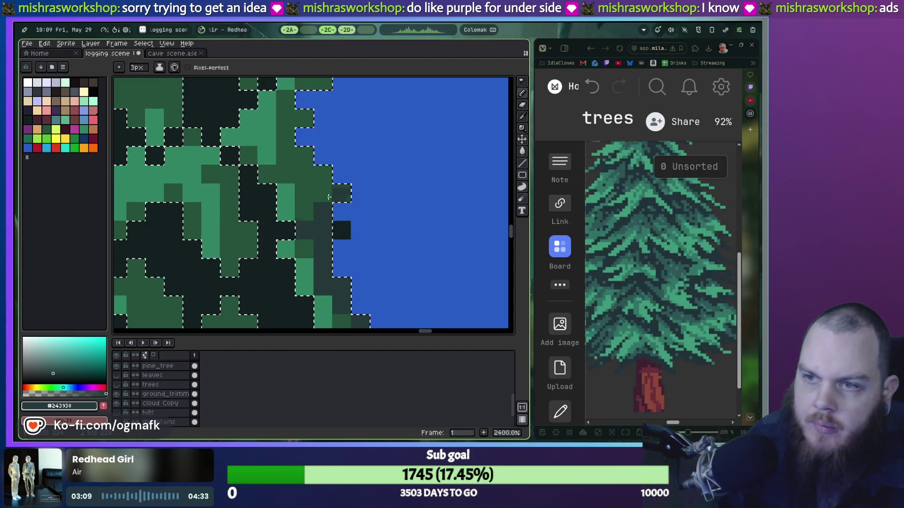
{"action": "scroll", "coordinate": [339, 220], "scroll_direction": "down", "scroll_amount": 2}
{"action": "scroll", "coordinate": [353, 235], "scroll_direction": "down", "scroll_amount": 1}
{"action": "scroll", "coordinate": [372, 259], "scroll_direction": "down", "scroll_amount": 1}
{"action": "scroll", "coordinate": [385, 274], "scroll_direction": "down", "scroll_amount": 1}
{"action": "scroll", "coordinate": [385, 274], "scroll_direction": "down", "scroll_amount": 3}
{"action": "scroll", "coordinate": [347, 214], "scroll_direction": "up", "scroll_amount": 4}
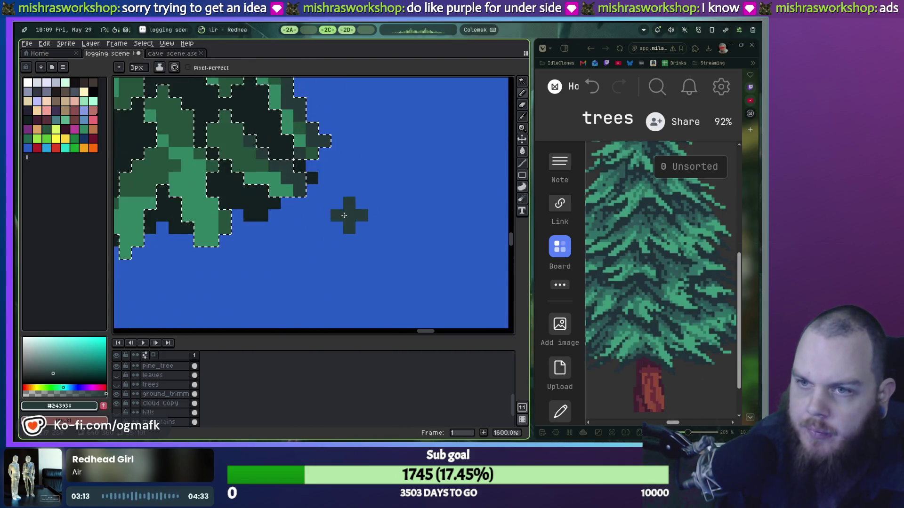
{"action": "scroll", "coordinate": [343, 217], "scroll_direction": "down", "scroll_amount": 5}
{"action": "scroll", "coordinate": [338, 190], "scroll_direction": "down", "scroll_amount": 2}
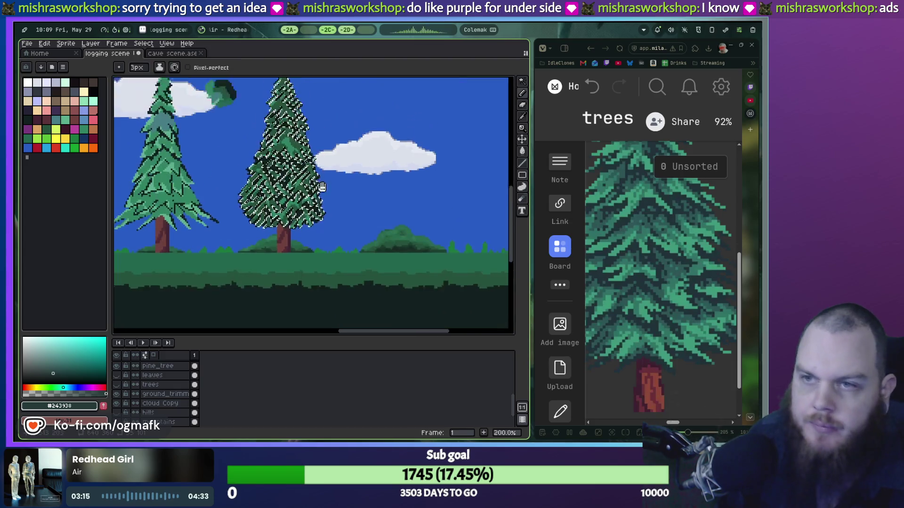
{"action": "scroll", "coordinate": [338, 197], "scroll_direction": "up", "scroll_amount": 5}
{"action": "scroll", "coordinate": [339, 195], "scroll_direction": "up", "scroll_amount": 2}
{"action": "scroll", "coordinate": [344, 191], "scroll_direction": "down", "scroll_amount": 1}
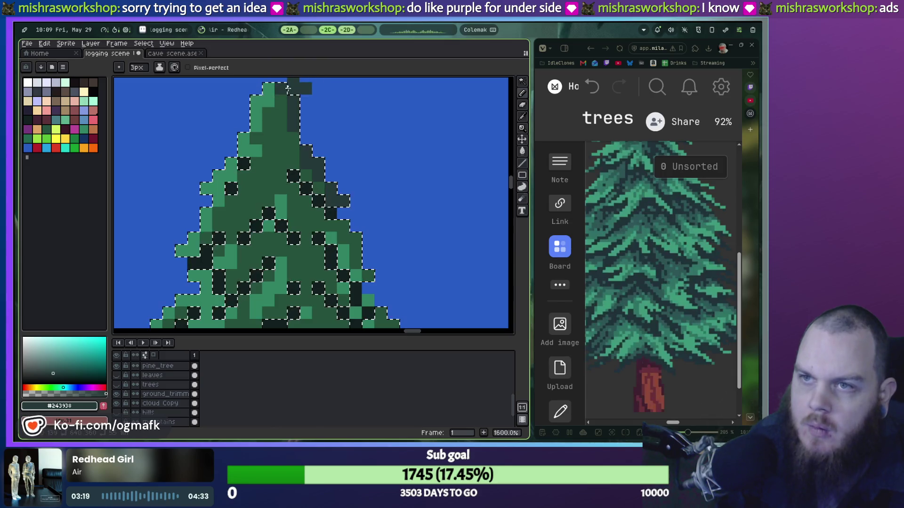
{"action": "left_click", "coordinate": [369, 220]}
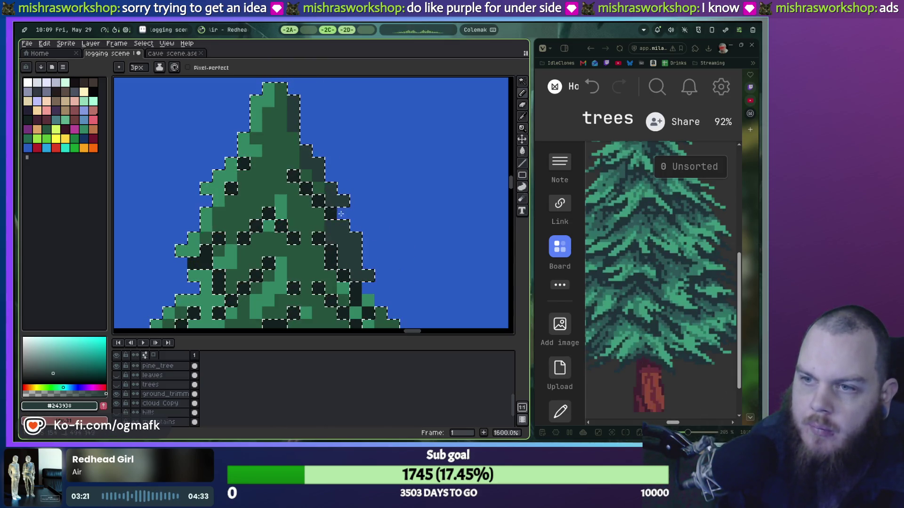
{"action": "key", "text": "ctrl+z"}
{"action": "key", "text": "ctrl+z"}
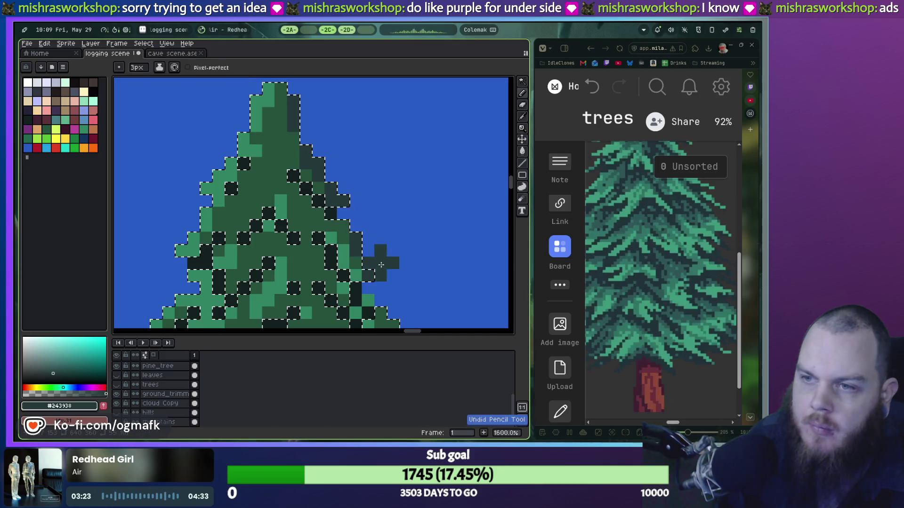
Step: Remove the stray dark grey pixels along the pine's right edge with a 1px brush
{"action": "scroll", "coordinate": [363, 196], "scroll_direction": "down", "scroll_amount": 3}
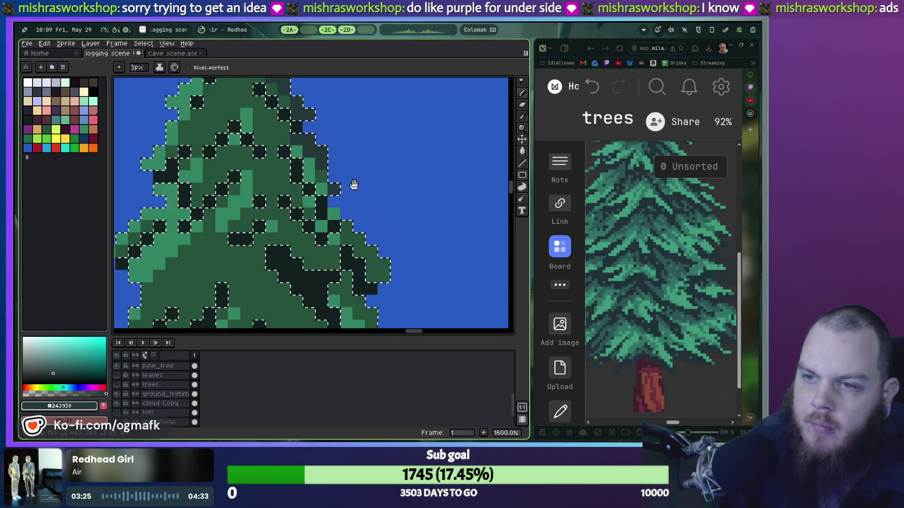
{"action": "left_click_drag", "start_coordinate": [385, 257], "coordinate": [322, 171]}
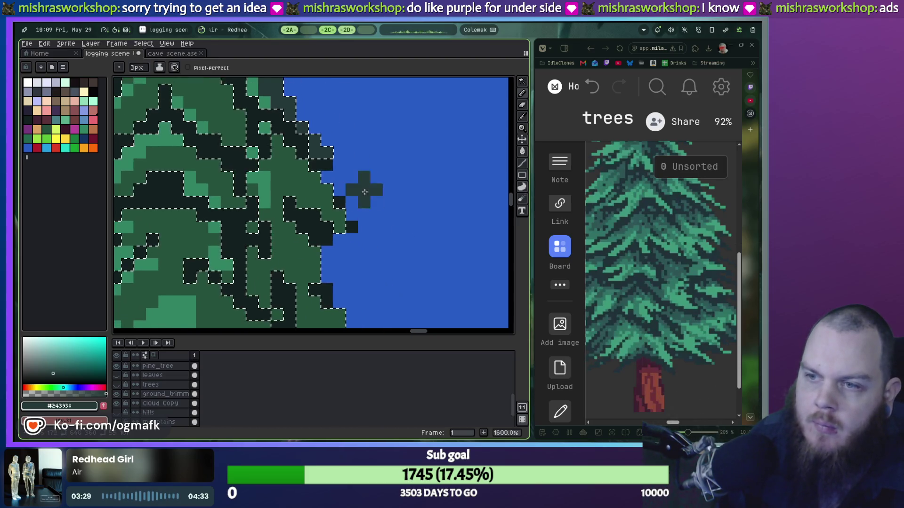
{"action": "left_click_drag", "start_coordinate": [370, 293], "coordinate": [424, 269]}
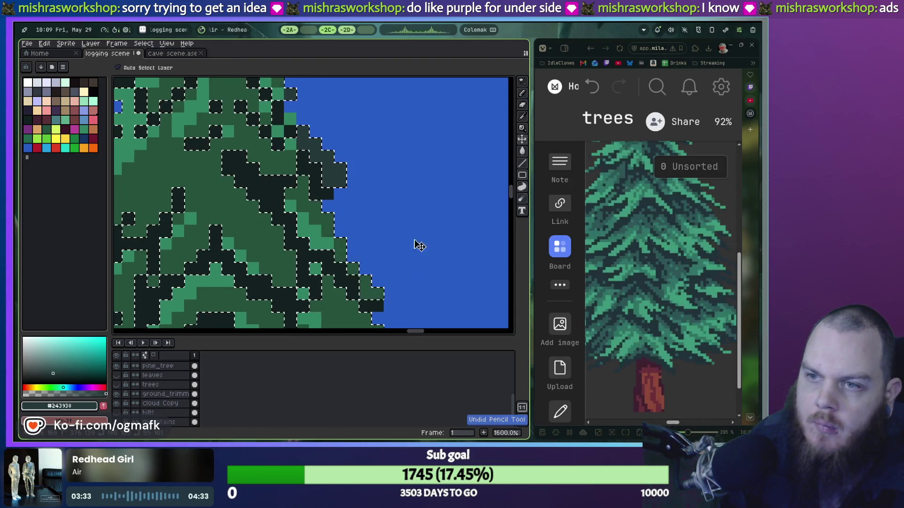
{"action": "left_click_drag", "start_coordinate": [400, 204], "coordinate": [424, 306]}
{"action": "scroll", "coordinate": [363, 195], "scroll_direction": "up", "scroll_amount": 1}
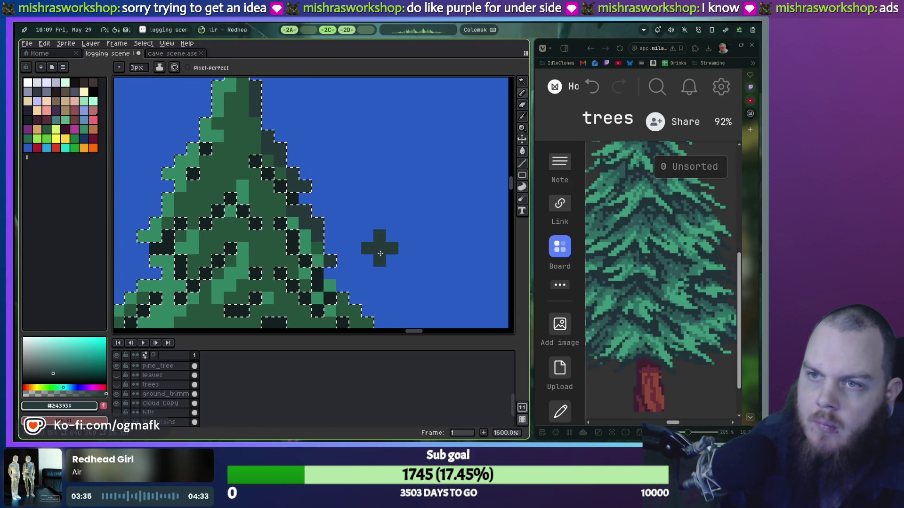
{"action": "left_click_drag", "start_coordinate": [320, 219], "coordinate": [348, 251]}
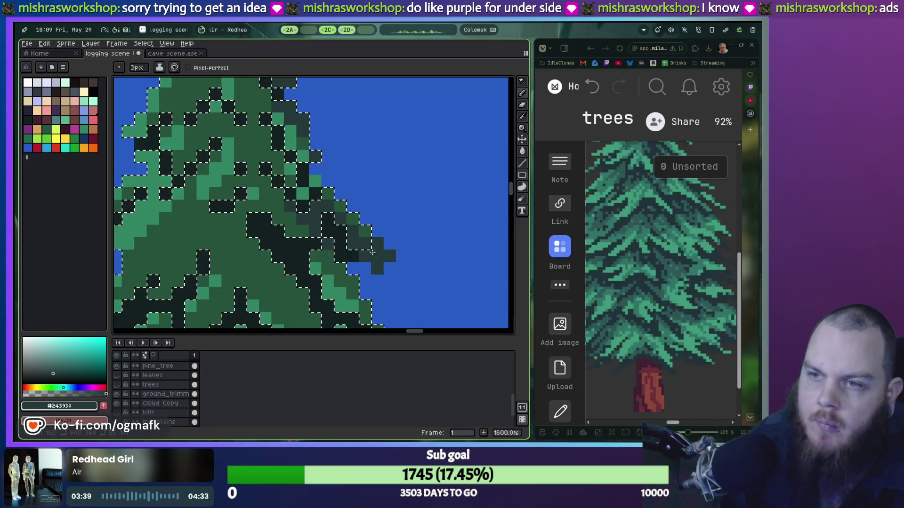
{"action": "key", "text": "ctrl+z"}
{"action": "key", "text": "minus"}
{"action": "key", "text": "minus"}
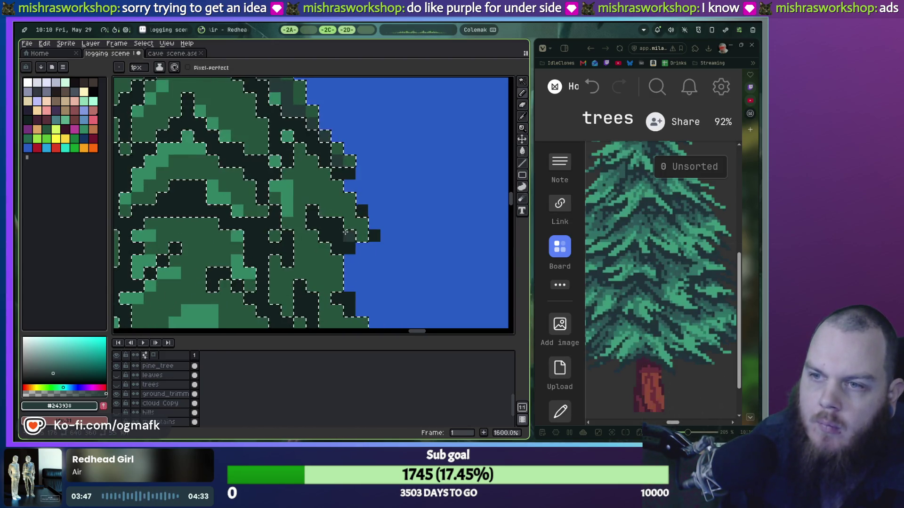
{"action": "key", "text": "ctrl+z"}
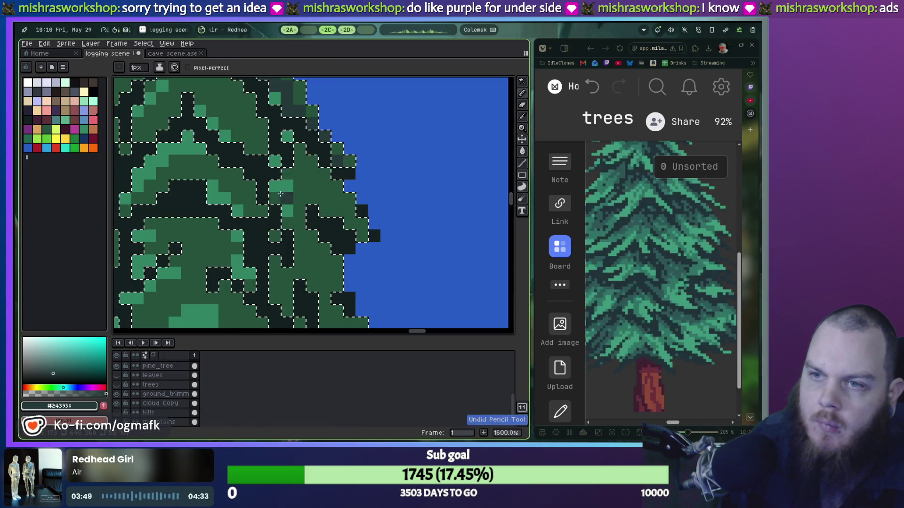
{"action": "key", "text": "ctrl+z"}
Step: Paint a dark grey-green patch in the pine foliage, then undo most of it
{"action": "scroll", "coordinate": [292, 181], "scroll_direction": "up", "scroll_amount": 2}
{"action": "key", "text": "v"}
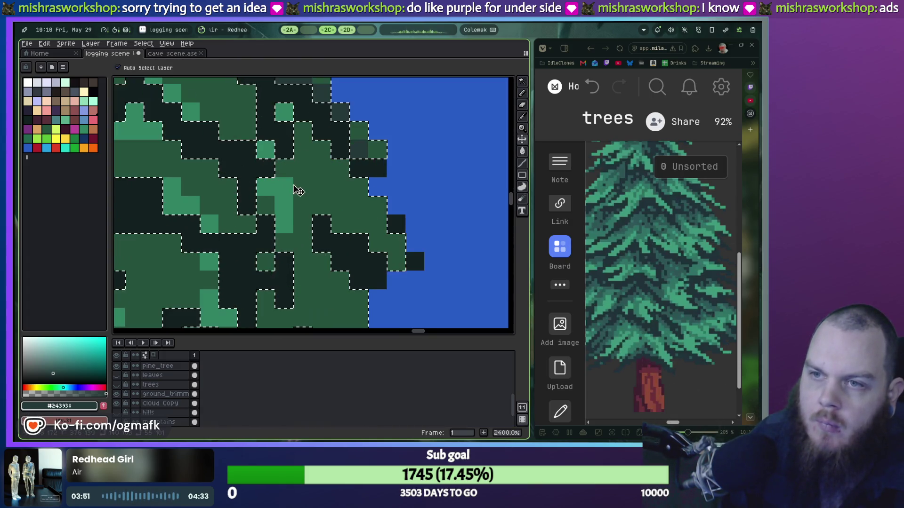
{"action": "scroll", "coordinate": [292, 188], "scroll_direction": "down", "scroll_amount": 2}
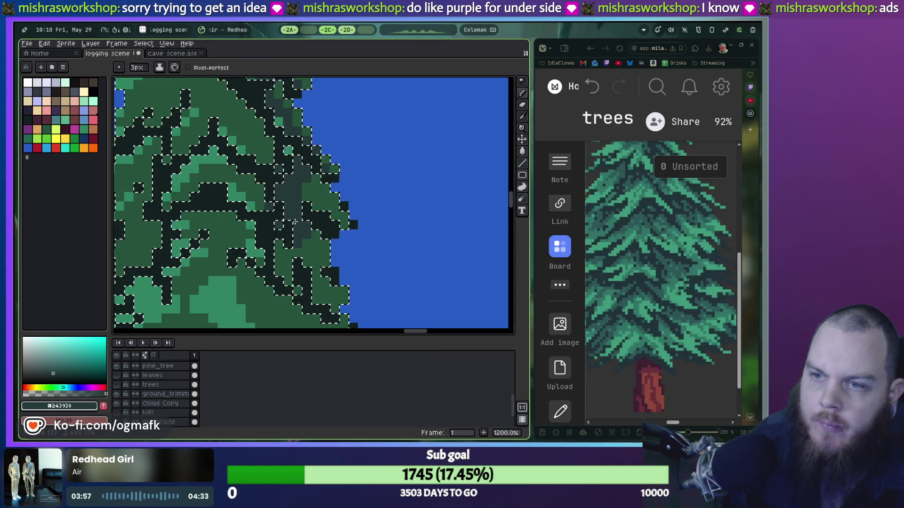
{"action": "scroll", "coordinate": [314, 249], "scroll_direction": "left", "scroll_amount": 3}
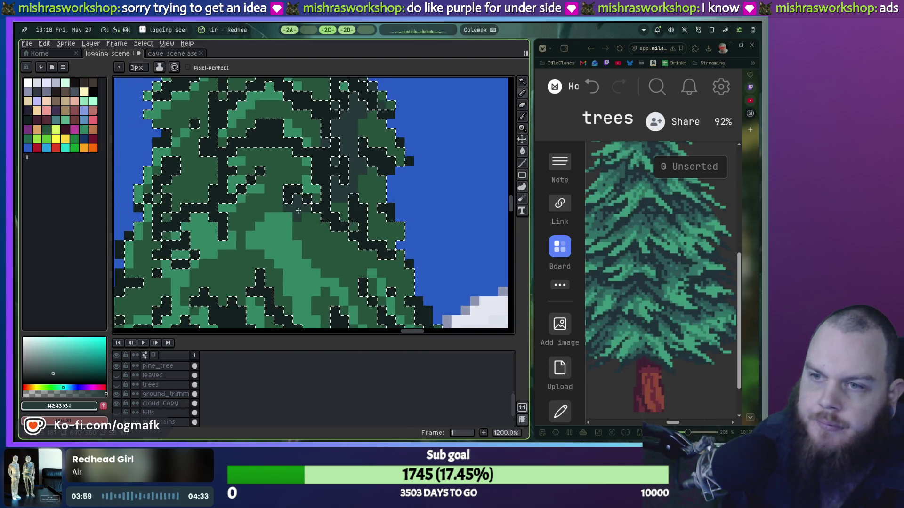
{"action": "mouse_move", "coordinate": [280, 229]}
{"action": "left_mouse_down"}
{"action": "mouse_move", "coordinate": [278, 212]}
{"action": "mouse_move", "coordinate": [276, 220]}
{"action": "left_mouse_up"}
{"action": "key", "text": "ctrl+z"}
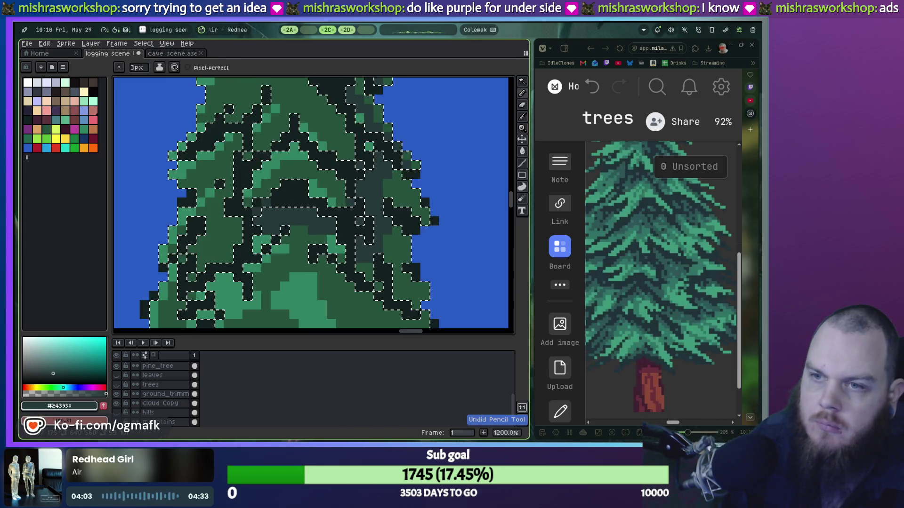
{"action": "key", "text": "ctrl+z"}
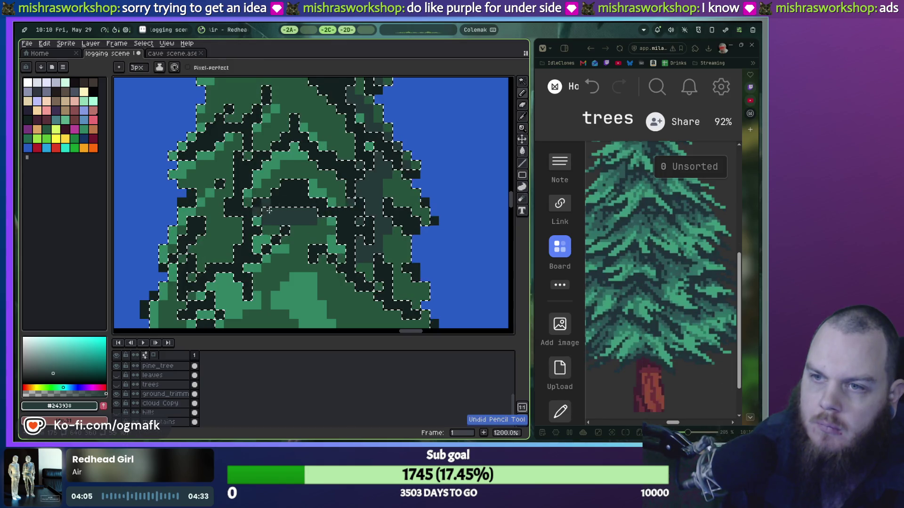
{"action": "key", "text": "ctrl+z"}
Step: Repaint grey-green shading strips through the pine's middle and upper right, then zoom out
{"action": "left_click_drag", "start_coordinate": [310, 218], "coordinate": [248, 220]}
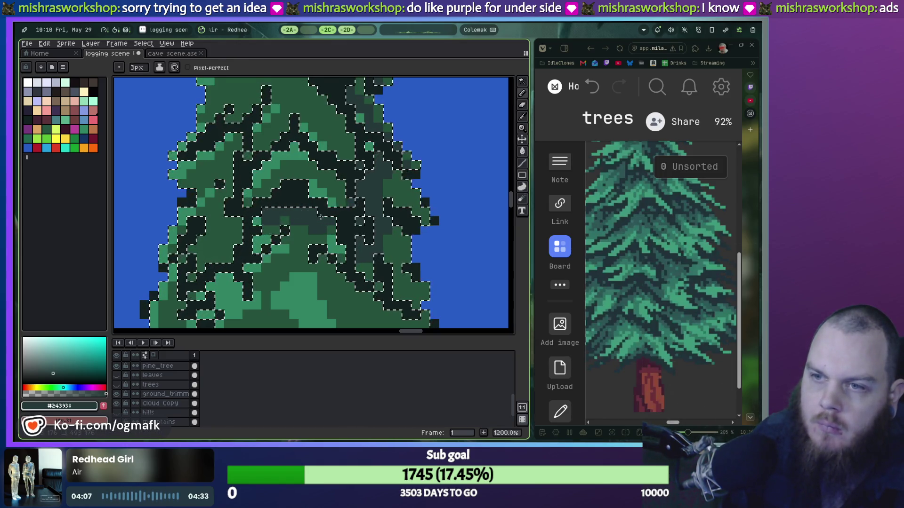
{"action": "scroll", "coordinate": [256, 204], "scroll_direction": "up", "scroll_amount": 2}
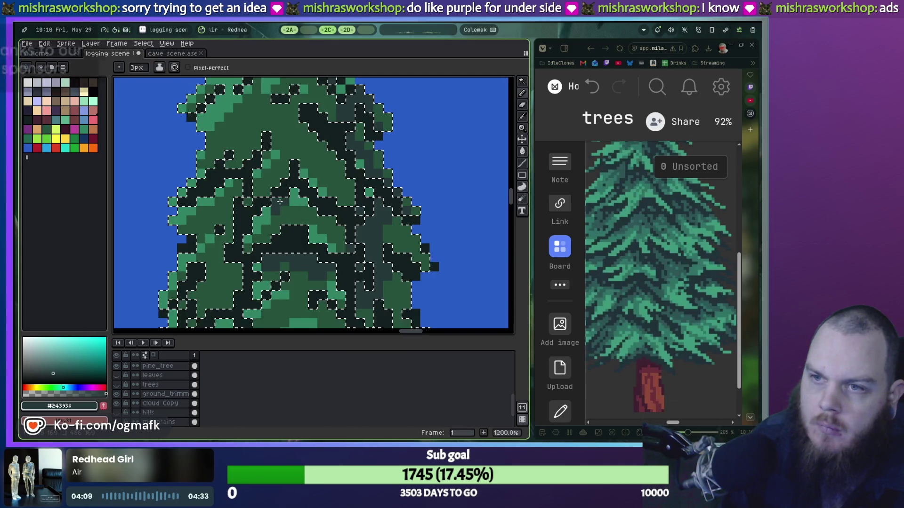
{"action": "scroll", "coordinate": [322, 210], "scroll_direction": "up", "scroll_amount": 3}
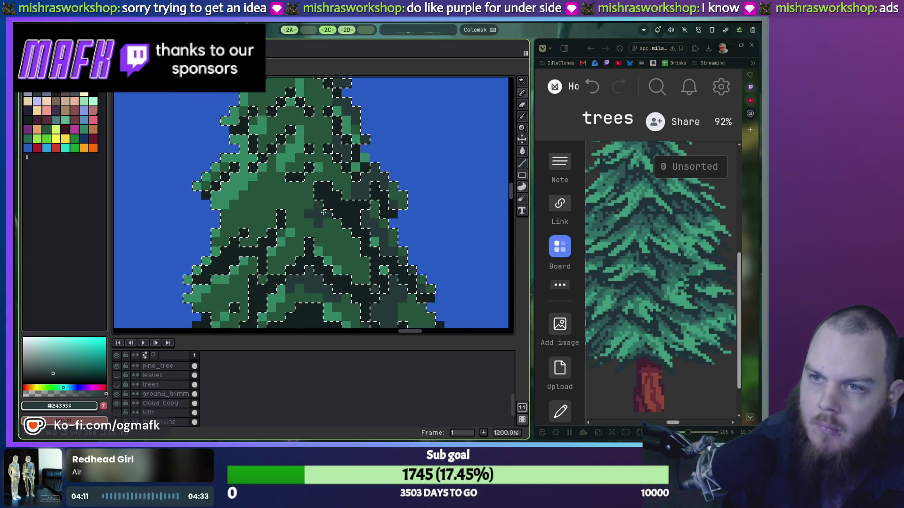
{"action": "mouse_move", "coordinate": [350, 230]}
{"action": "left_mouse_down"}
{"action": "mouse_move", "coordinate": [307, 194]}
{"action": "mouse_move", "coordinate": [278, 214]}
{"action": "left_mouse_up"}
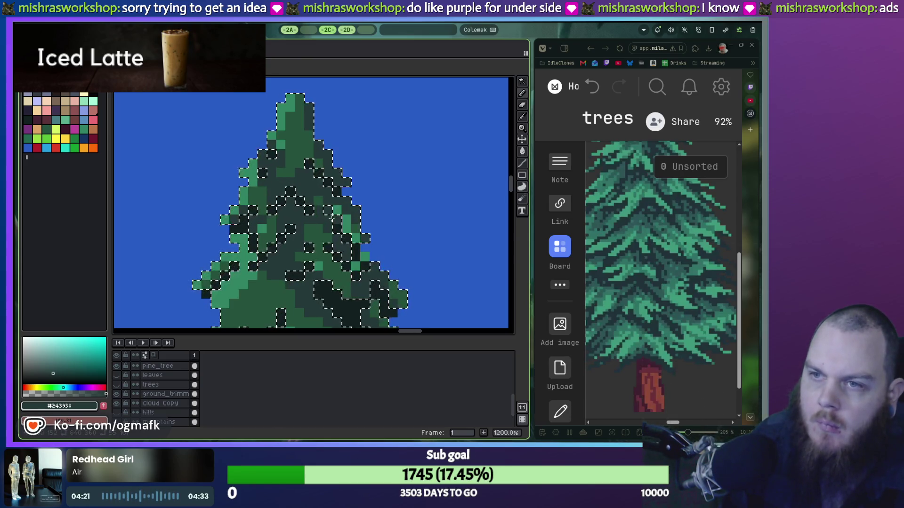
{"action": "scroll", "coordinate": [329, 218], "scroll_direction": "down", "scroll_amount": 2}
{"action": "scroll", "coordinate": [329, 218], "scroll_direction": "down", "scroll_amount": 1}
{"action": "scroll", "coordinate": [327, 198], "scroll_direction": "down", "scroll_amount": 1}
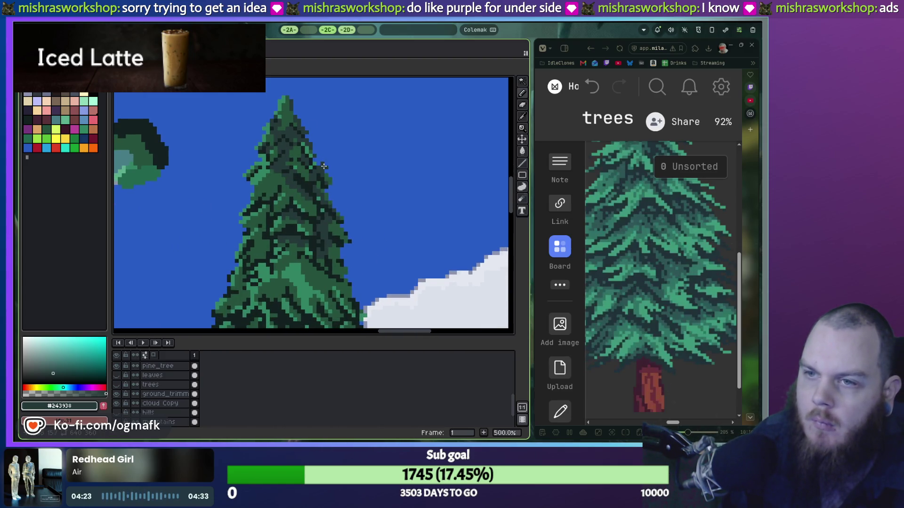
Step: Undo the last two pencil strokes and place a single dark pixel on the pine
{"action": "scroll", "coordinate": [328, 173], "scroll_direction": "down", "scroll_amount": 1}
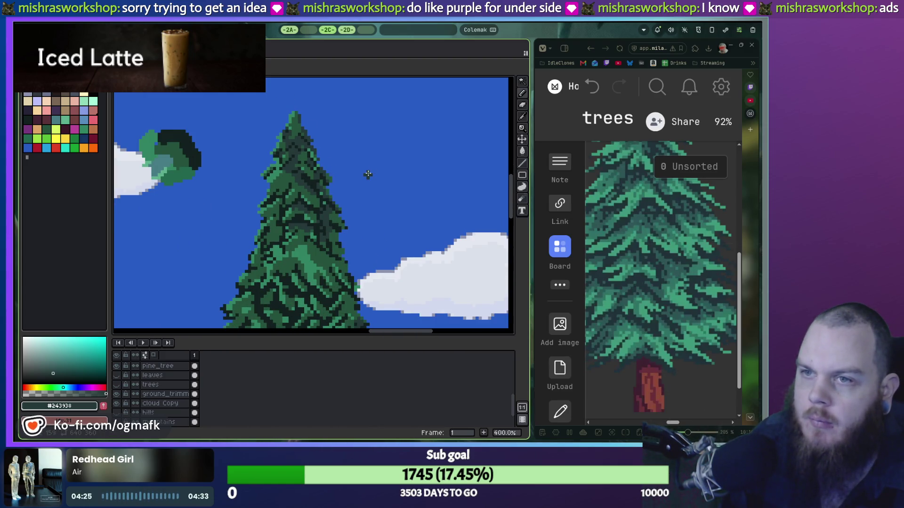
{"action": "key", "text": "ctrl+z"}
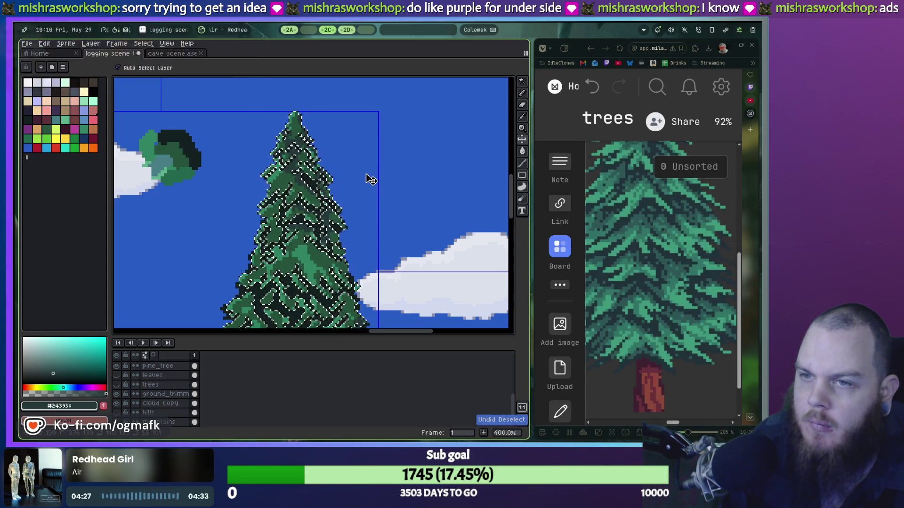
{"action": "scroll", "coordinate": [348, 180], "scroll_direction": "up", "scroll_amount": 2}
{"action": "scroll", "coordinate": [327, 151], "scroll_direction": "up", "scroll_amount": 3}
{"action": "scroll", "coordinate": [413, 258], "scroll_direction": "down", "scroll_amount": 1}
{"action": "key", "text": "ctrl+z"}
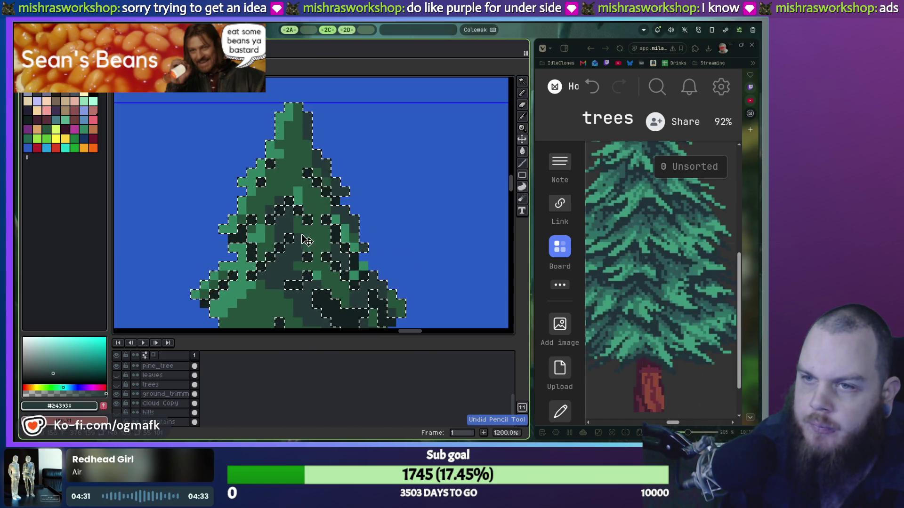
{"action": "scroll", "coordinate": [361, 245], "scroll_direction": "down", "scroll_amount": 3}
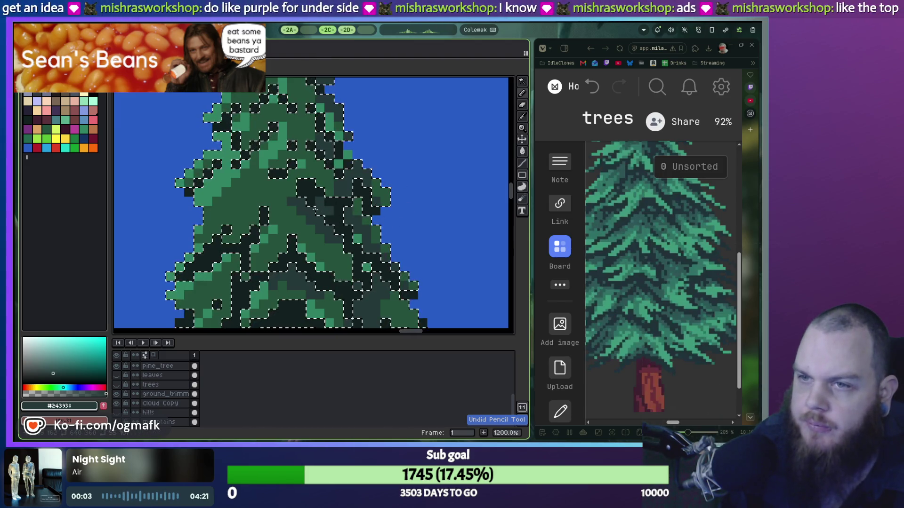
{"action": "left_click", "coordinate": [274, 165]}
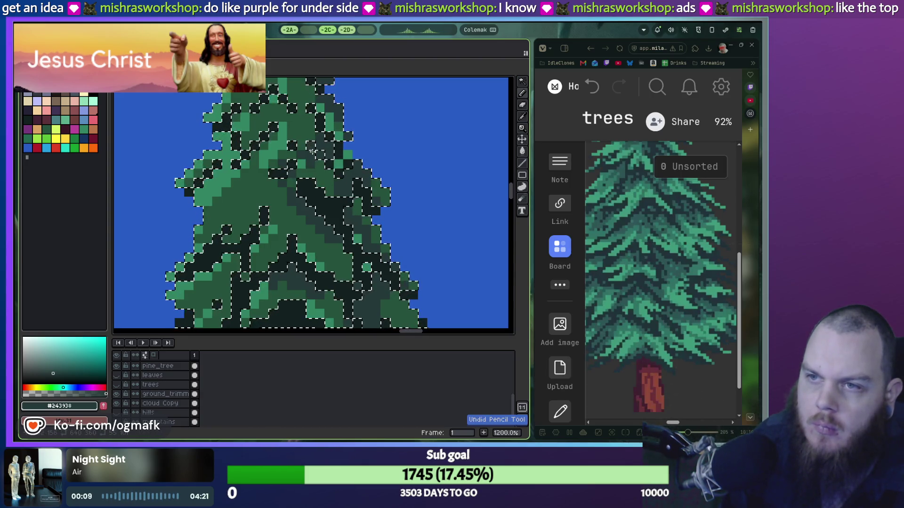
Step: Repaint a foliage block light green and add a diagonal run of dark slate pixels
{"action": "scroll", "coordinate": [318, 151], "scroll_direction": "up", "scroll_amount": 2}
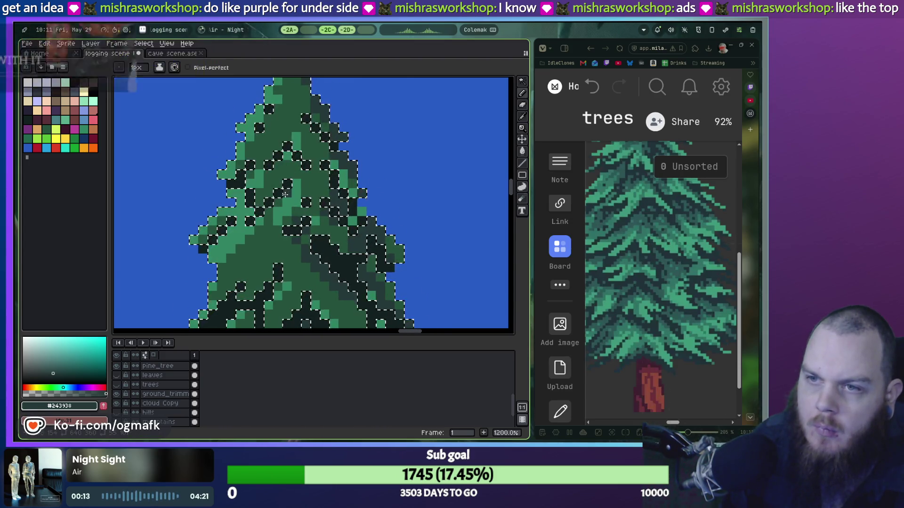
{"action": "scroll", "coordinate": [283, 190], "scroll_direction": "up", "scroll_amount": 3}
{"action": "left_click_drag", "start_coordinate": [232, 240], "coordinate": [264, 221]}
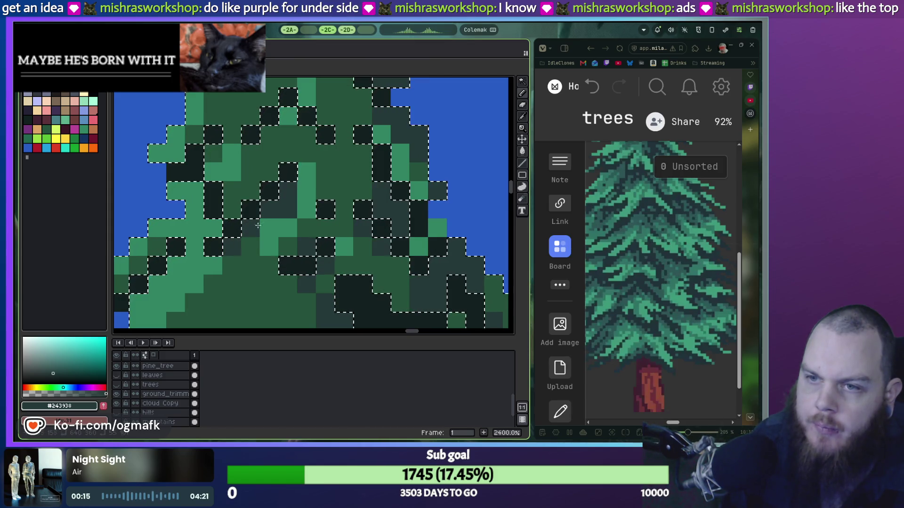
{"action": "mouse_move", "coordinate": [231, 247]}
{"action": "left_mouse_down"}
{"action": "mouse_move", "coordinate": [268, 210]}
{"action": "mouse_move", "coordinate": [309, 235]}
{"action": "left_mouse_up"}
{"action": "left_click", "coordinate": [301, 201]}
{"action": "left_click", "coordinate": [296, 188]}
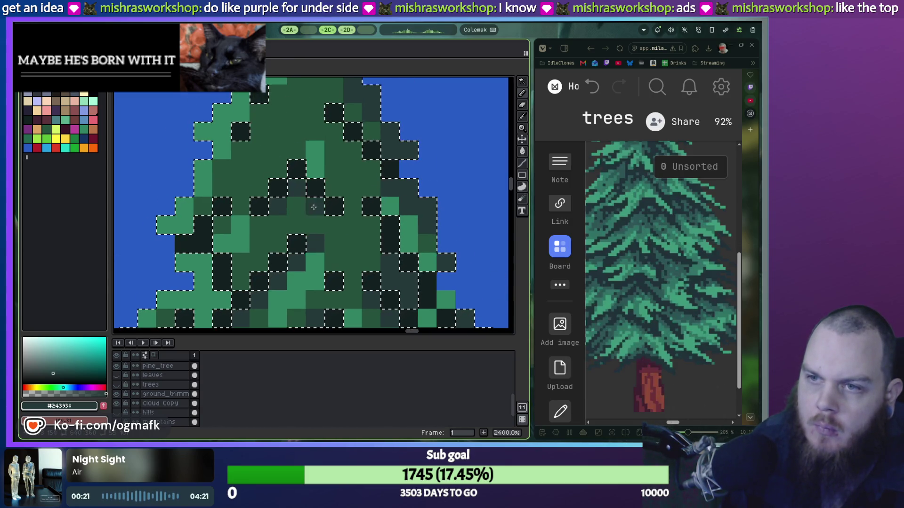
Step: Select the tree's dark pixels and survey the pine's top and surrounding foliage
{"action": "left_click_drag", "start_coordinate": [361, 164], "coordinate": [376, 222]}
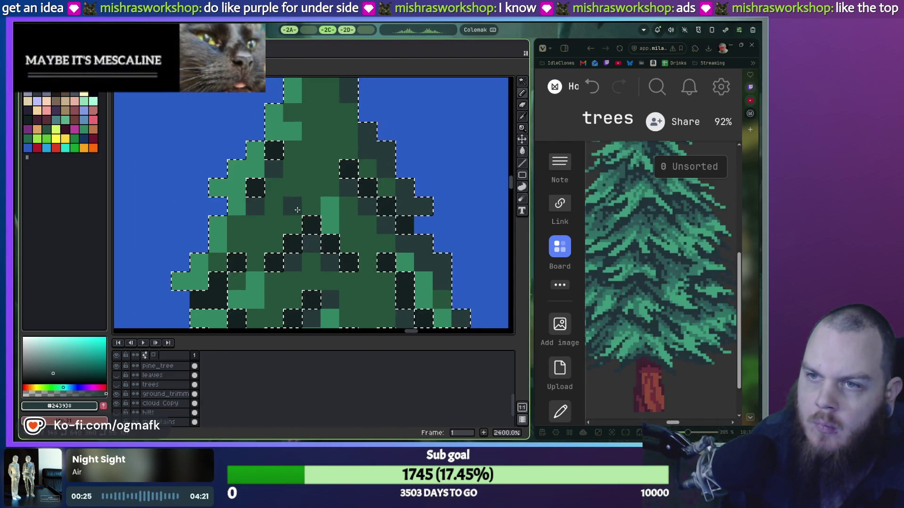
{"action": "scroll", "coordinate": [297, 208], "scroll_direction": "down", "scroll_amount": 3}
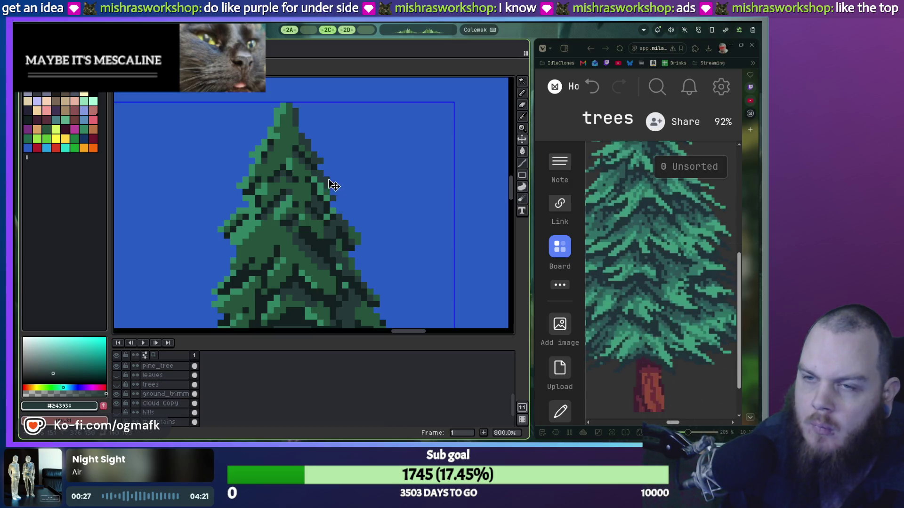
{"action": "left_click", "coordinate": [349, 187]}
{"action": "scroll", "coordinate": [212, 137], "scroll_direction": "up", "scroll_amount": 4}
{"action": "mouse_move", "coordinate": [212, 137]}
{"action": "left_mouse_down"}
{"action": "mouse_move", "coordinate": [322, 215]}
{"action": "mouse_move", "coordinate": [279, 232]}
{"action": "left_mouse_up"}
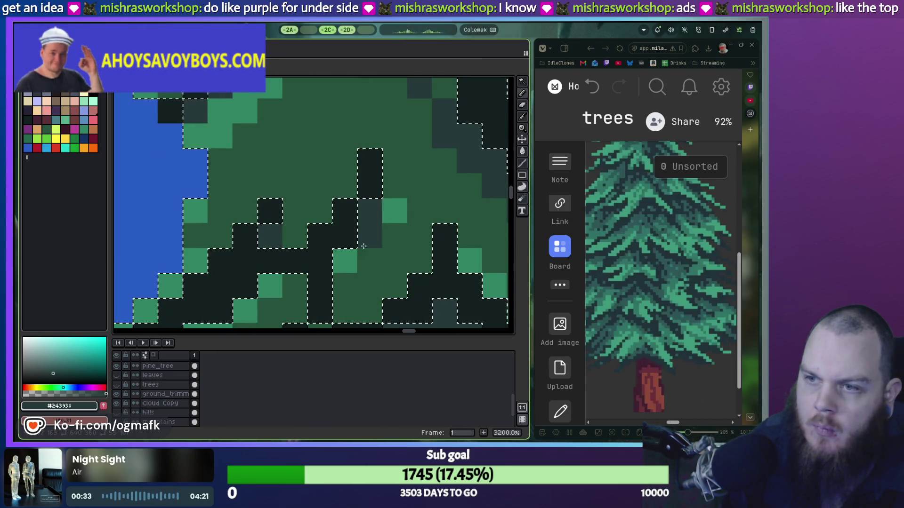
{"action": "left_click_drag", "start_coordinate": [270, 291], "coordinate": [291, 247]}
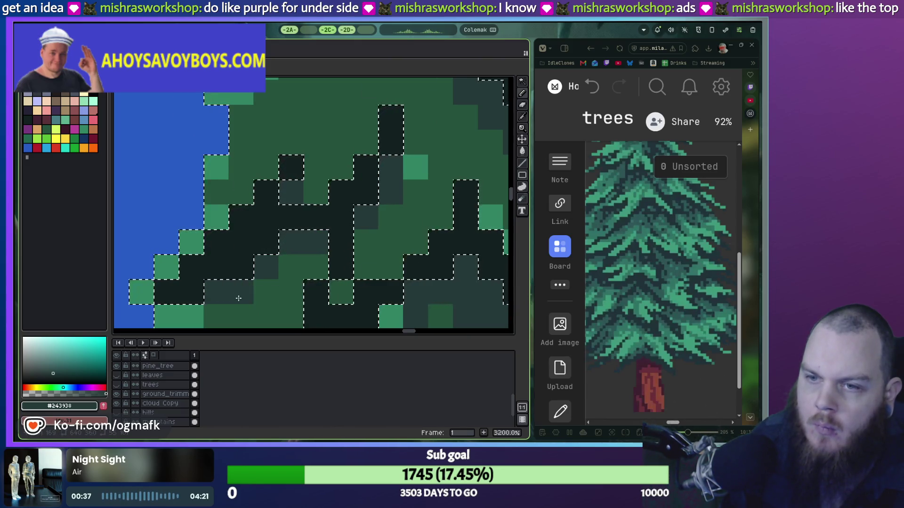
{"action": "scroll", "coordinate": [238, 298], "scroll_direction": "down", "scroll_amount": 5}
{"action": "scroll", "coordinate": [203, 241], "scroll_direction": "up", "scroll_amount": 5}
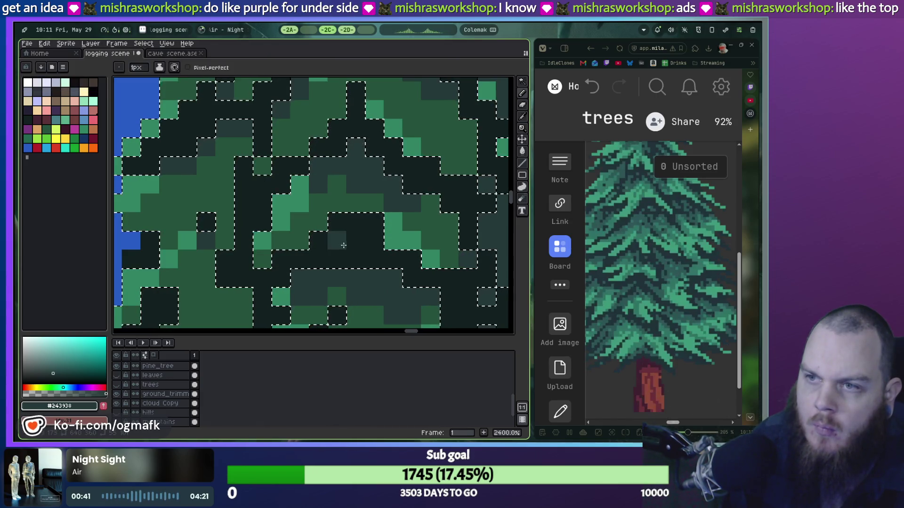
{"action": "scroll", "coordinate": [353, 242], "scroll_direction": "down", "scroll_amount": 1}
{"action": "scroll", "coordinate": [337, 195], "scroll_direction": "up", "scroll_amount": 1}
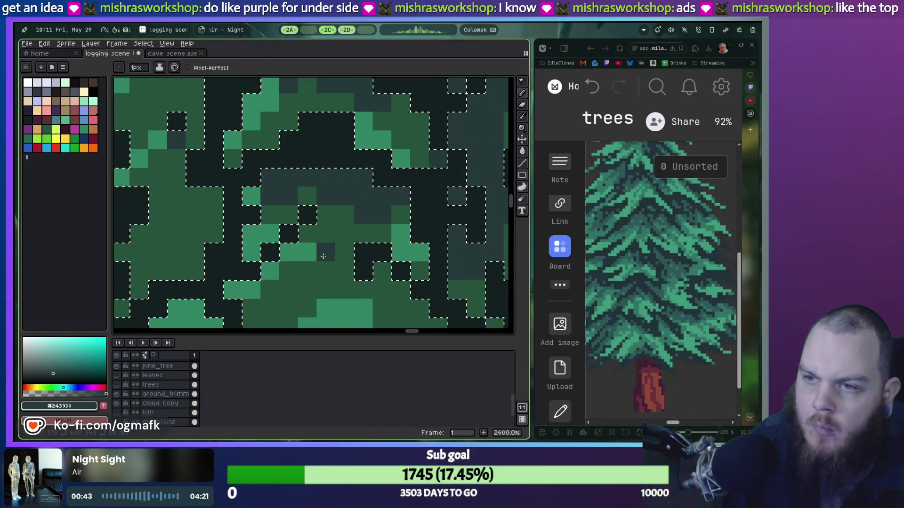
Step: Try a 3-pixel dark #243938 stamp, undo it, and return to a 1-pixel brush
{"action": "key", "text": "plus"}
{"action": "key", "text": "plus"}
{"action": "left_click", "coordinate": [281, 257]}
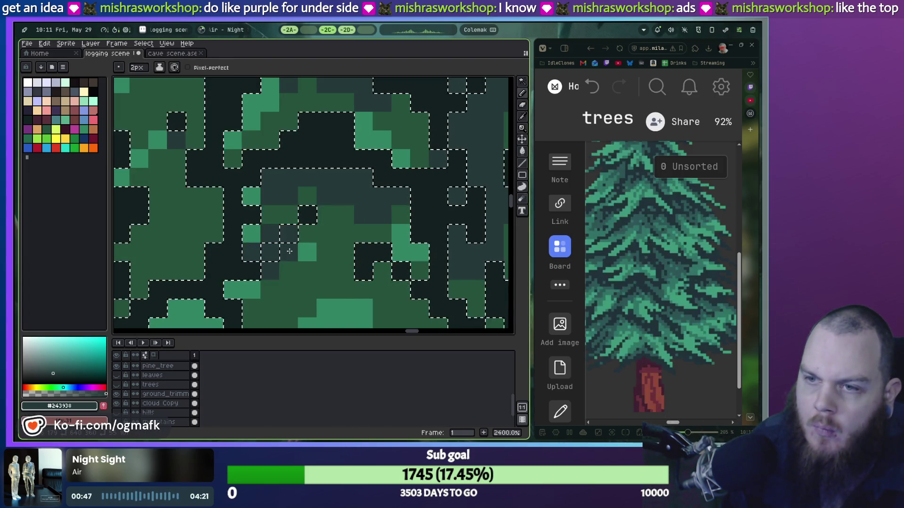
{"action": "key", "text": "ctrl+z"}
{"action": "key", "text": "minus"}
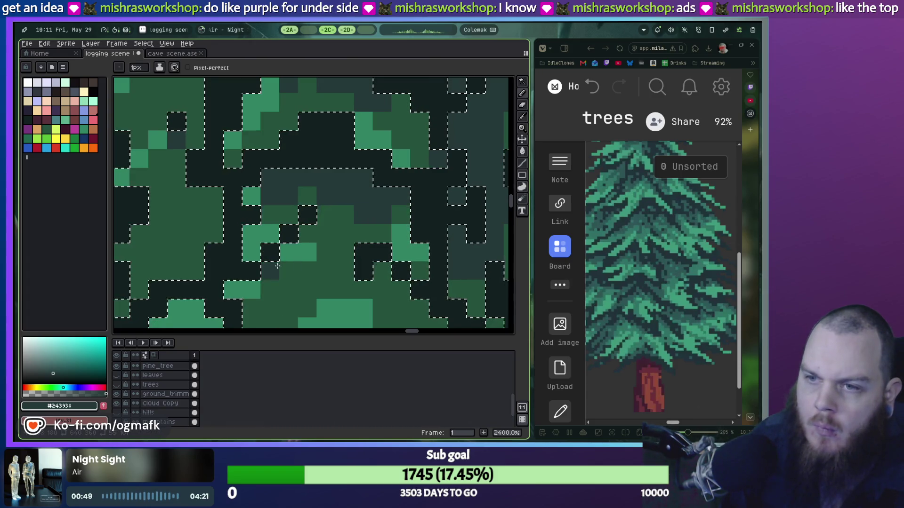
{"action": "scroll", "coordinate": [278, 265], "scroll_direction": "down", "scroll_amount": 5}
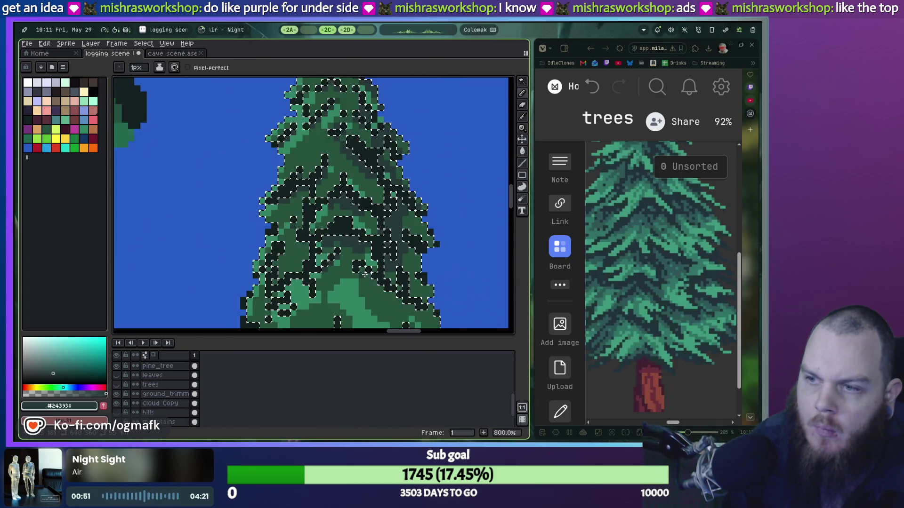
Step: Switch briefly to the Move tool and back to the Pencil, then undo the last stroke
{"action": "scroll", "coordinate": [364, 273], "scroll_direction": "up", "scroll_amount": 3}
{"action": "key", "text": "v"}
{"action": "scroll", "coordinate": [353, 280], "scroll_direction": "down", "scroll_amount": 2}
{"action": "scroll", "coordinate": [357, 285], "scroll_direction": "up", "scroll_amount": 3}
{"action": "key", "text": "b"}
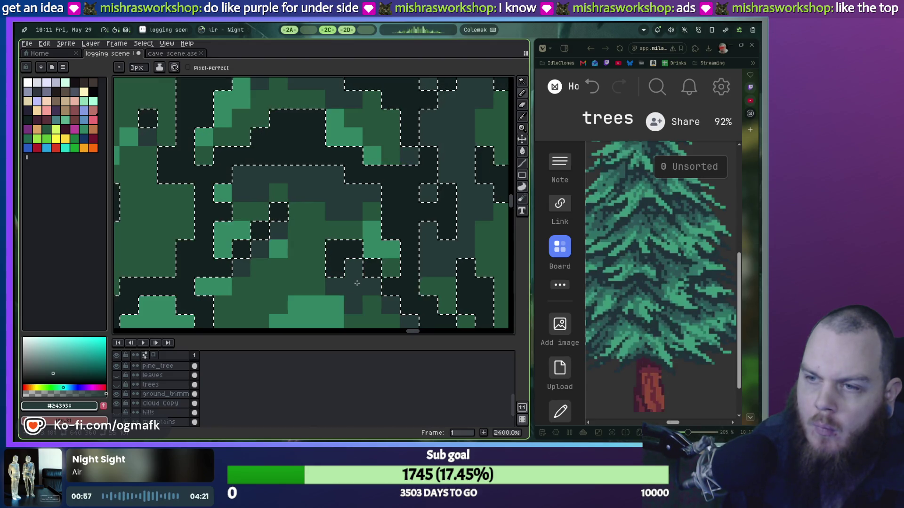
{"action": "scroll", "coordinate": [345, 186], "scroll_direction": "down", "scroll_amount": 1}
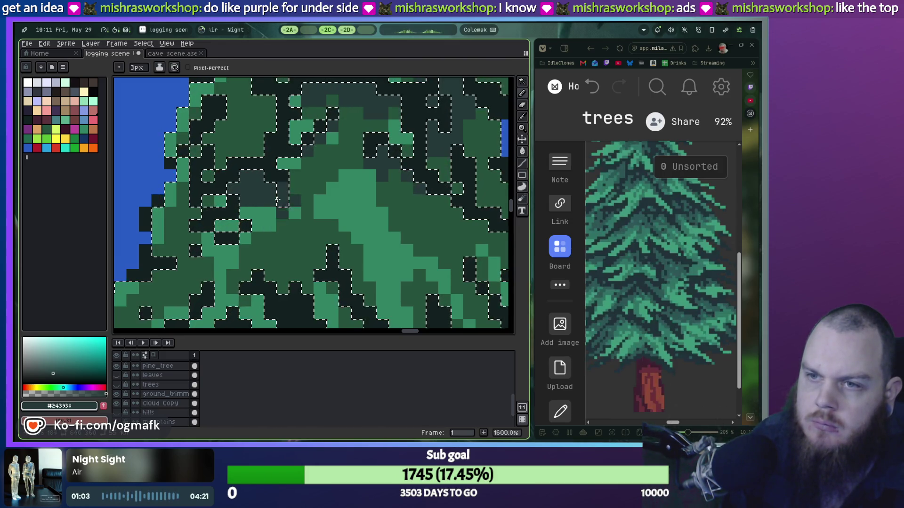
{"action": "scroll", "coordinate": [203, 225], "scroll_direction": "down", "scroll_amount": 2}
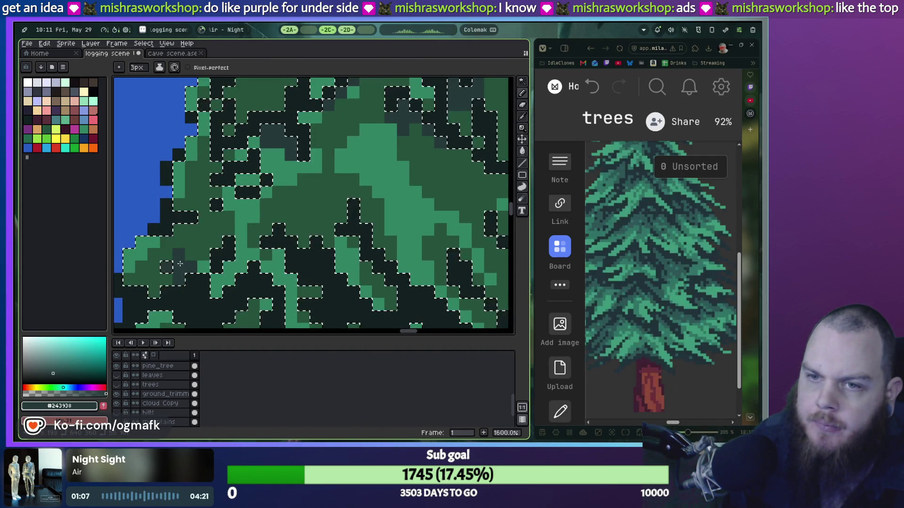
{"action": "key", "text": "ctrl+z"}
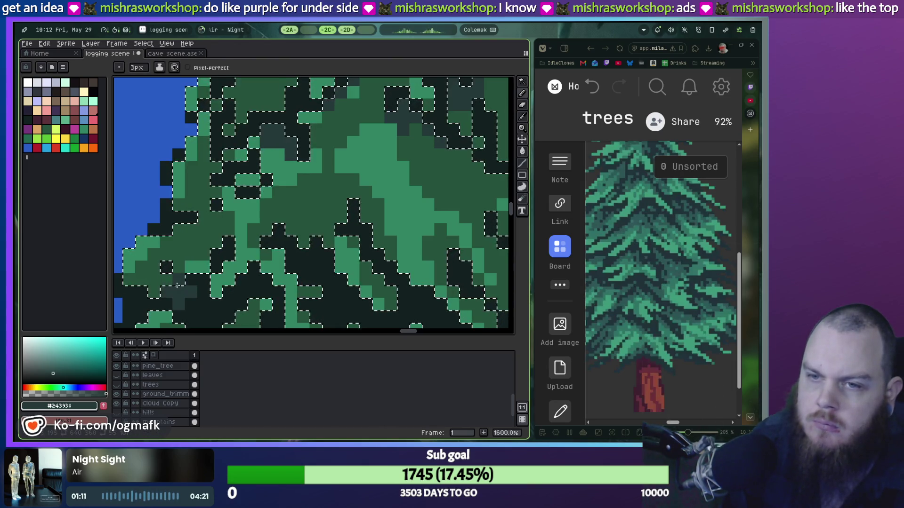
Step: Shift the selected dark teal pixels slightly down-right, then deselect and reselect them
{"action": "mouse_move", "coordinate": [225, 309]}
{"action": "left_mouse_down"}
{"action": "mouse_move", "coordinate": [235, 241]}
{"action": "mouse_move", "coordinate": [310, 168]}
{"action": "left_mouse_up"}
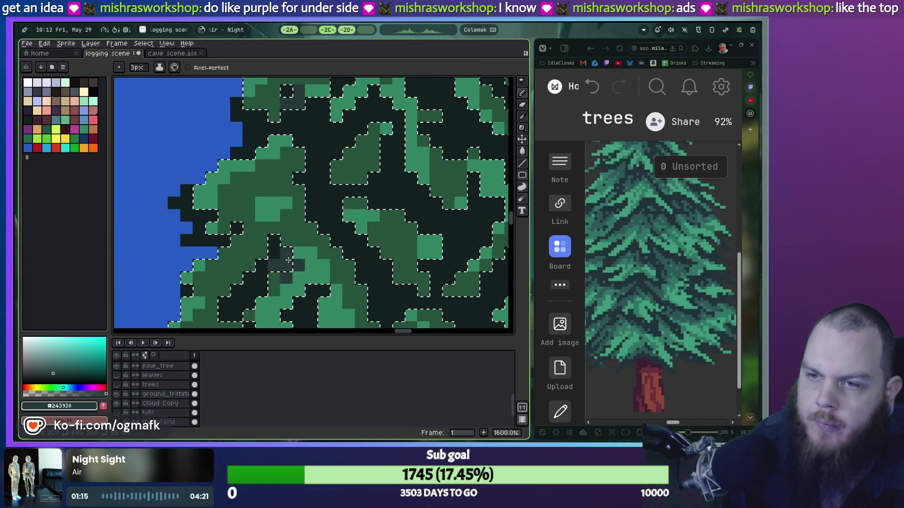
{"action": "left_click_drag", "start_coordinate": [289, 262], "coordinate": [329, 182]}
{"action": "mouse_move", "coordinate": [359, 151]}
{"action": "left_mouse_down"}
{"action": "mouse_move", "coordinate": [385, 195]}
{"action": "mouse_move", "coordinate": [314, 263]}
{"action": "left_mouse_up"}
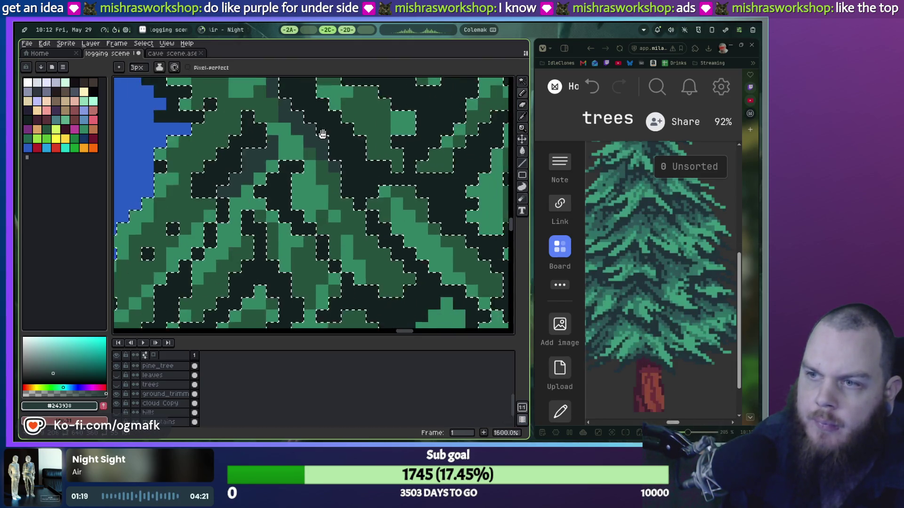
{"action": "left_click_drag", "start_coordinate": [437, 237], "coordinate": [399, 222]}
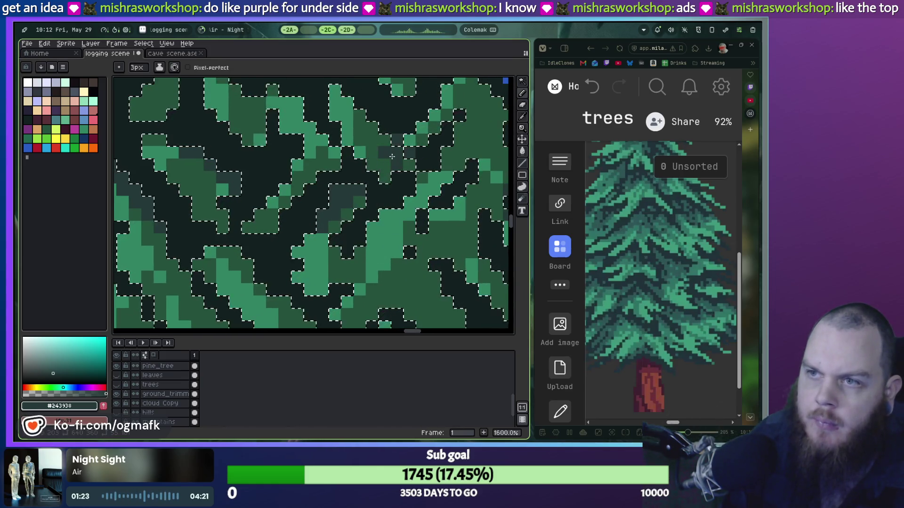
{"action": "scroll", "coordinate": [399, 222], "scroll_direction": "down", "scroll_amount": 3}
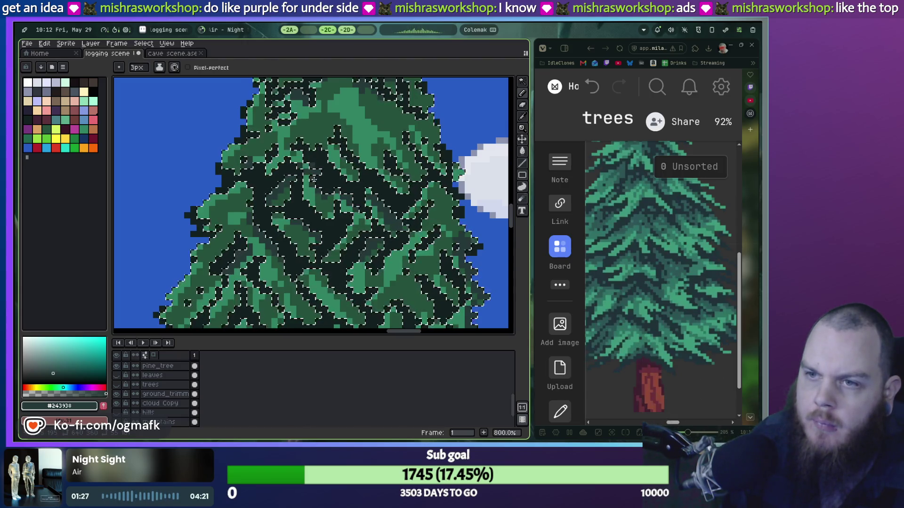
{"action": "scroll", "coordinate": [393, 163], "scroll_direction": "down", "scroll_amount": 2}
{"action": "key", "text": "ctrl+d"}
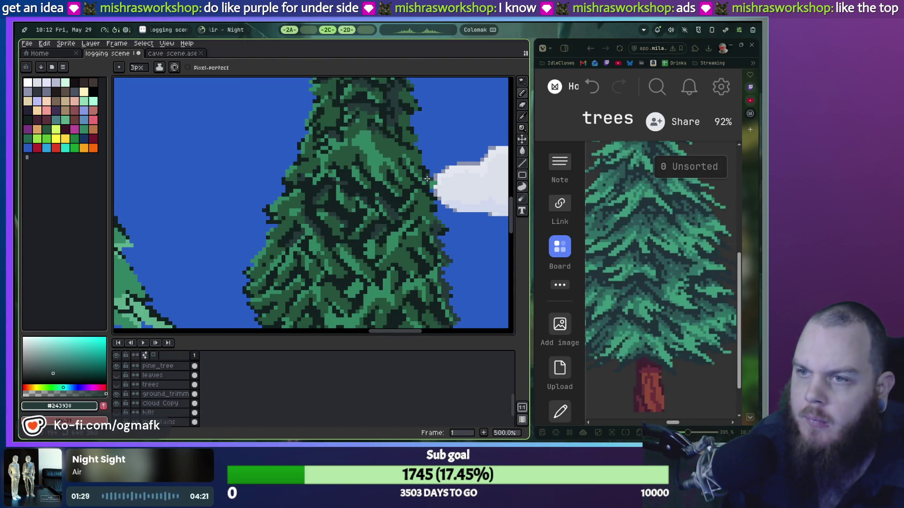
{"action": "scroll", "coordinate": [427, 179], "scroll_direction": "down", "scroll_amount": 1}
{"action": "left_click_drag", "start_coordinate": [426, 179], "coordinate": [369, 208]}
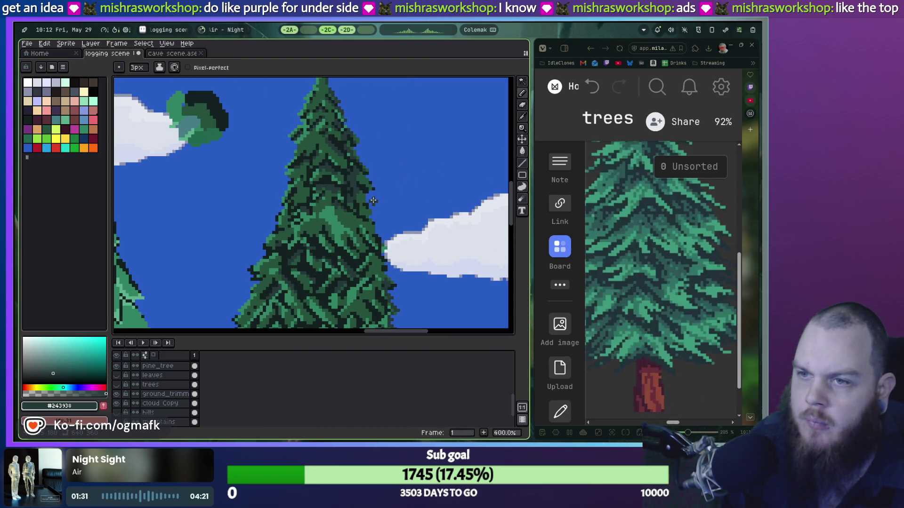
{"action": "key", "text": "ctrl+shift+d"}
{"action": "scroll", "coordinate": [358, 207], "scroll_direction": "up", "scroll_amount": 6}
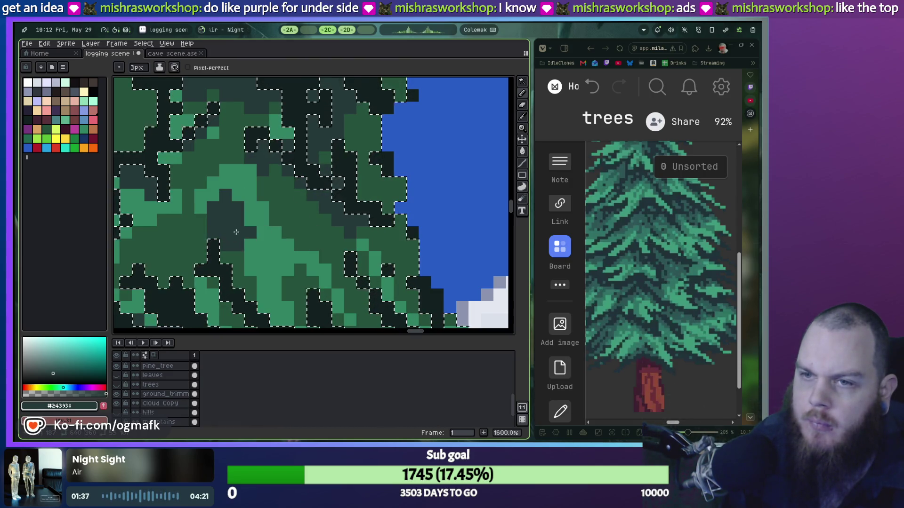
Step: Draw dark rim pixels along the pine's edge and a diagonal run down its foliage
{"action": "key", "text": "plus"}
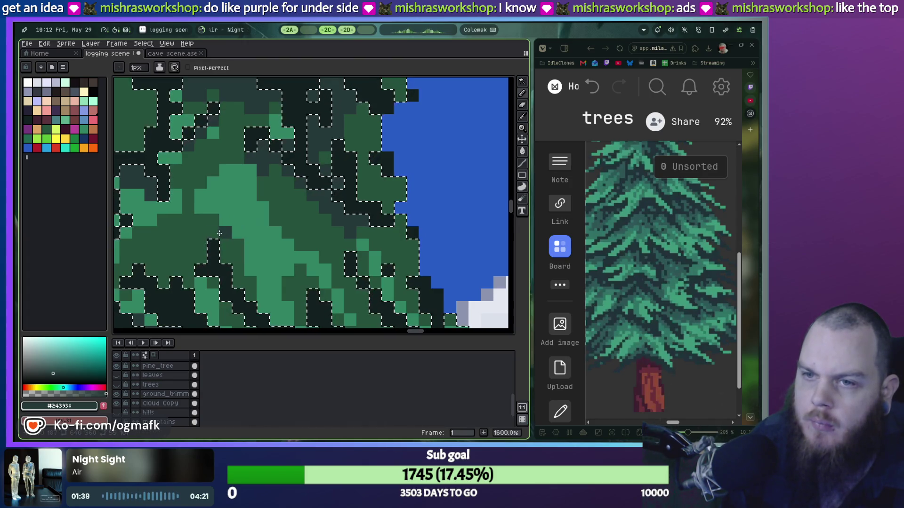
{"action": "scroll", "coordinate": [266, 285], "scroll_direction": "down", "scroll_amount": 4}
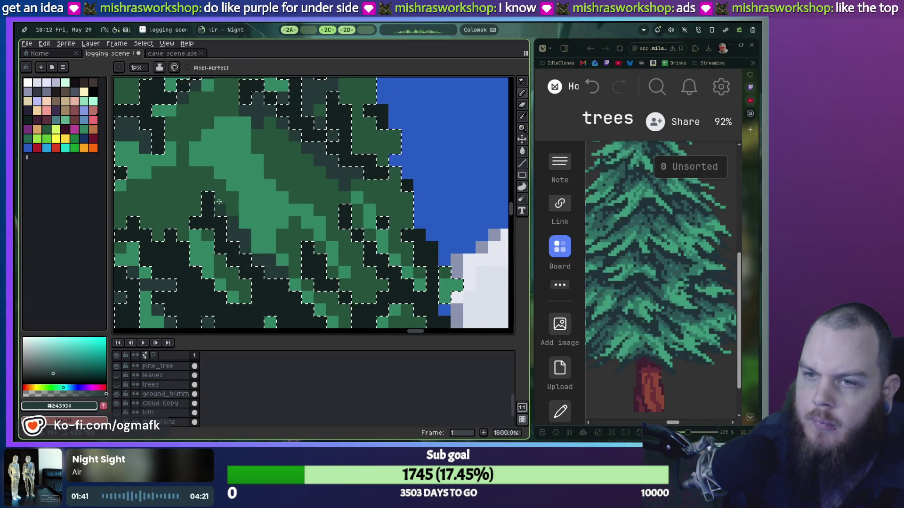
{"action": "scroll", "coordinate": [271, 266], "scroll_direction": "left", "scroll_amount": 5}
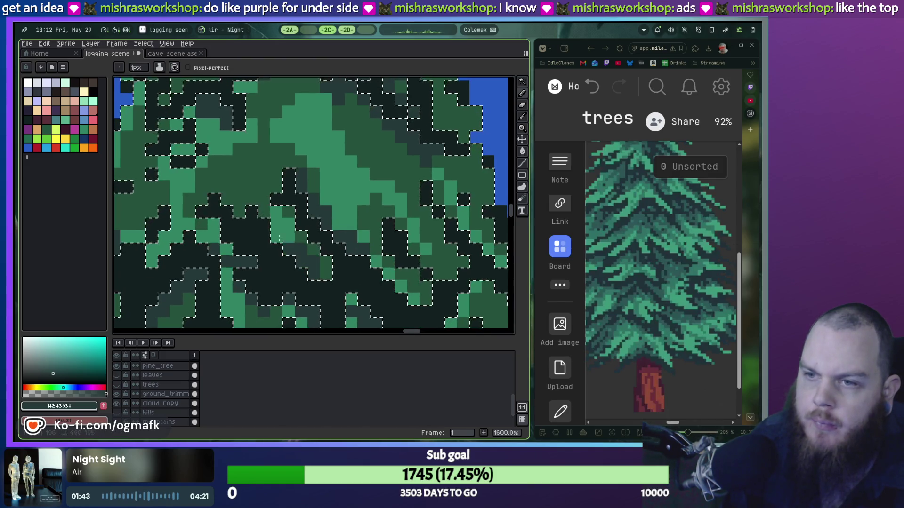
{"action": "key", "text": "ctrl+z"}
{"action": "key", "text": "b"}
{"action": "scroll", "coordinate": [305, 291], "scroll_direction": "left", "scroll_amount": 2}
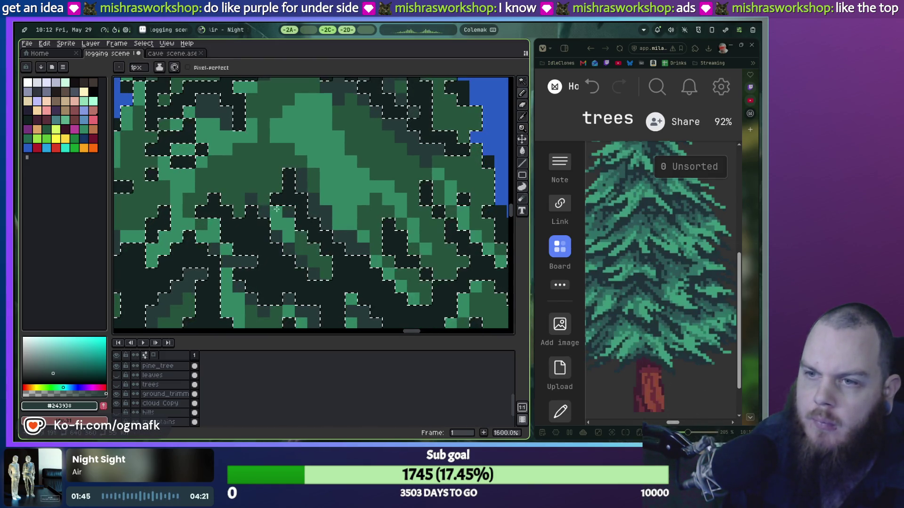
{"action": "left_click", "coordinate": [206, 178]}
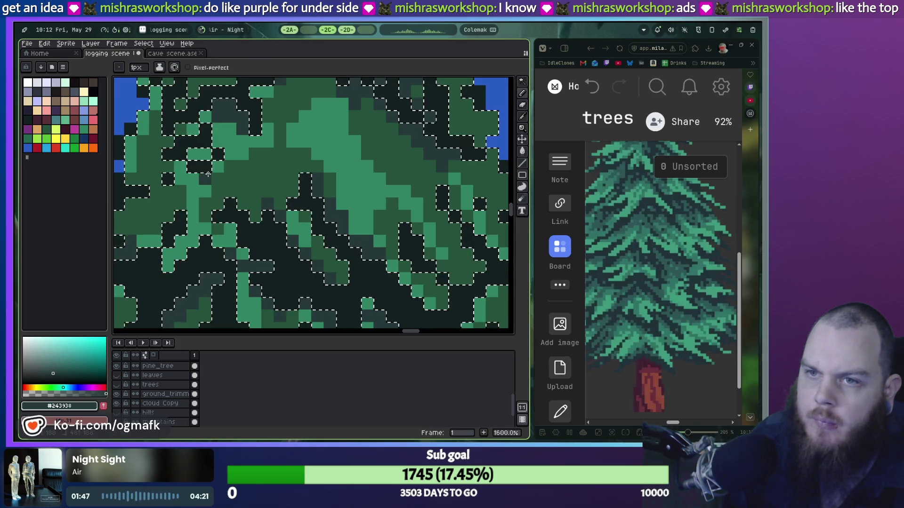
{"action": "left_click", "coordinate": [258, 150]}
{"action": "left_click_drag", "start_coordinate": [308, 141], "coordinate": [263, 211]}
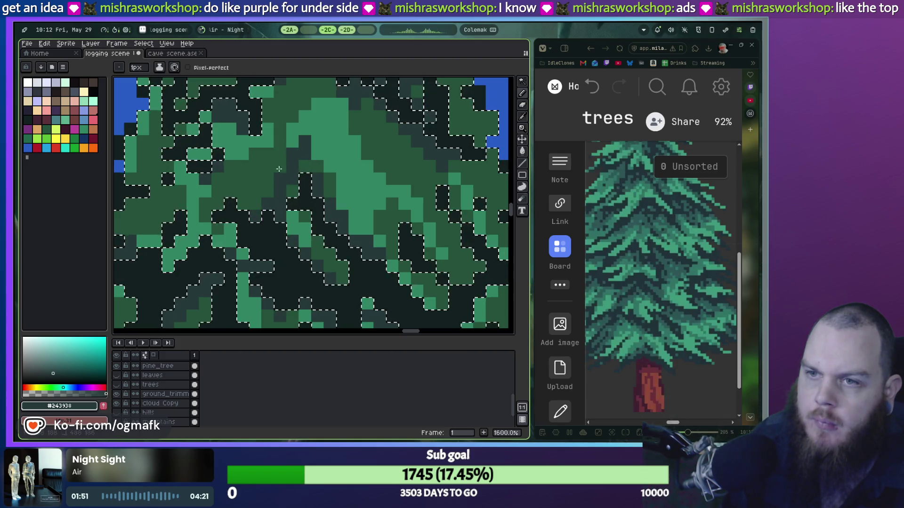
Step: Undo the last two edge pencil strokes
{"action": "scroll", "coordinate": [263, 210], "scroll_direction": "down", "scroll_amount": 3}
{"action": "scroll", "coordinate": [371, 158], "scroll_direction": "down", "scroll_amount": 2}
{"action": "scroll", "coordinate": [395, 161], "scroll_direction": "down", "scroll_amount": 2}
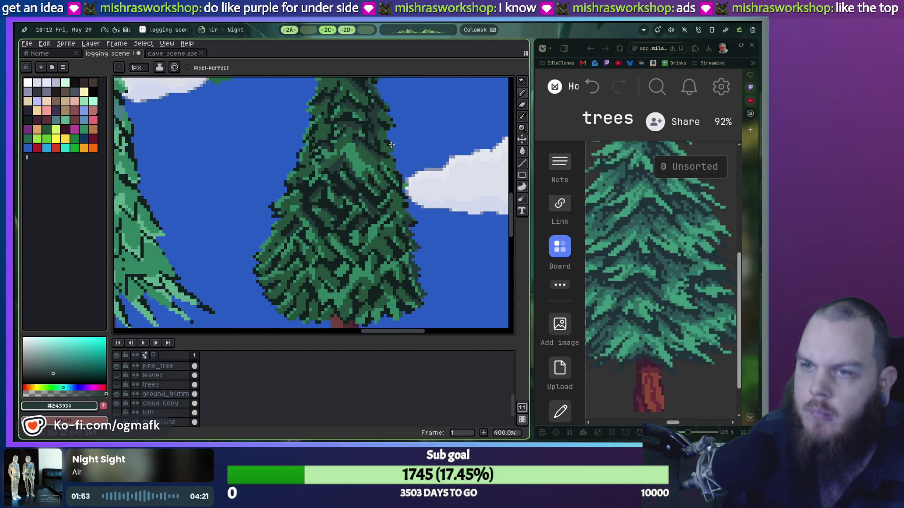
{"action": "scroll", "coordinate": [398, 161], "scroll_direction": "up", "scroll_amount": 1}
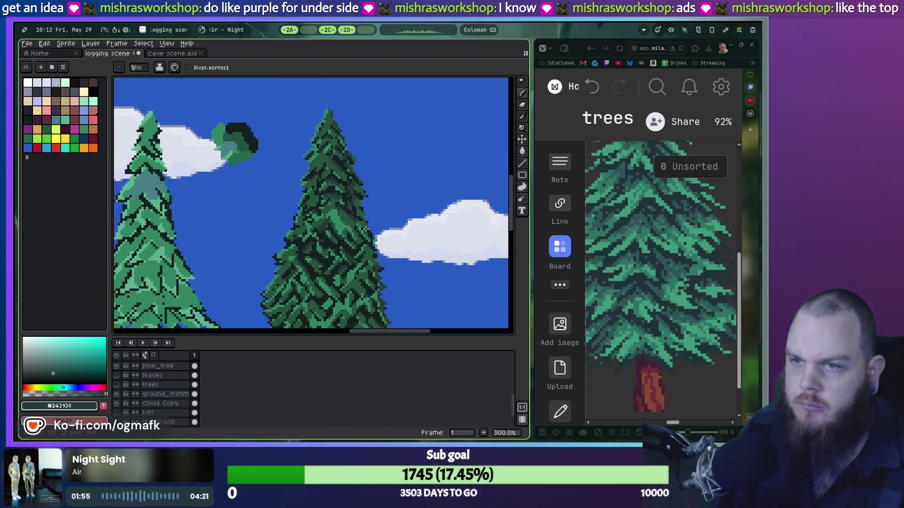
{"action": "key", "text": "ctrl+z"}
{"action": "key", "text": "b"}
{"action": "key", "text": "ctrl+z"}
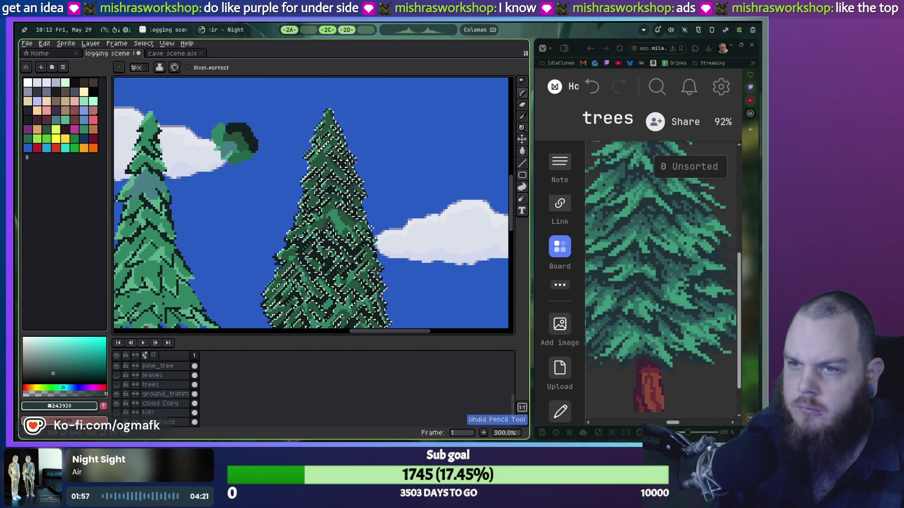
{"action": "scroll", "coordinate": [370, 228], "scroll_direction": "up", "scroll_amount": 4}
{"action": "scroll", "coordinate": [371, 229], "scroll_direction": "up", "scroll_amount": 1}
{"action": "scroll", "coordinate": [353, 233], "scroll_direction": "up", "scroll_amount": 2}
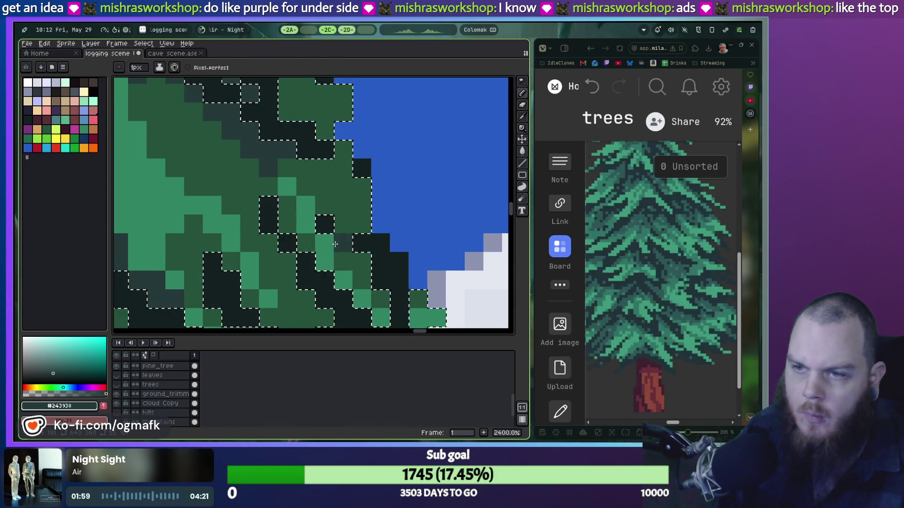
Step: Shade the round tree's lower leaves above the trunk with dark teal using a 3px brush
{"action": "key", "text": "plus"}
{"action": "key", "text": "plus"}
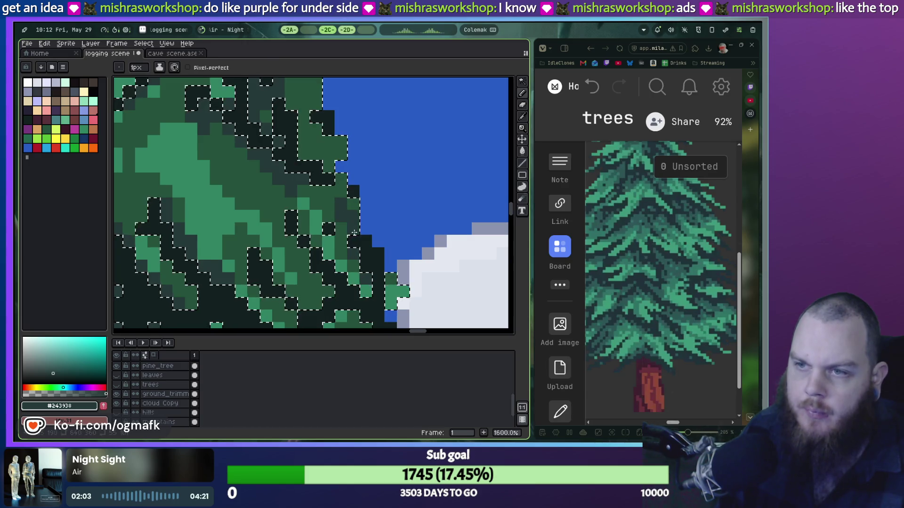
{"action": "mouse_move", "coordinate": [354, 233]}
{"action": "left_mouse_down"}
{"action": "mouse_move", "coordinate": [365, 114]}
{"action": "mouse_move", "coordinate": [339, 185]}
{"action": "mouse_move", "coordinate": [365, 170]}
{"action": "left_mouse_up"}
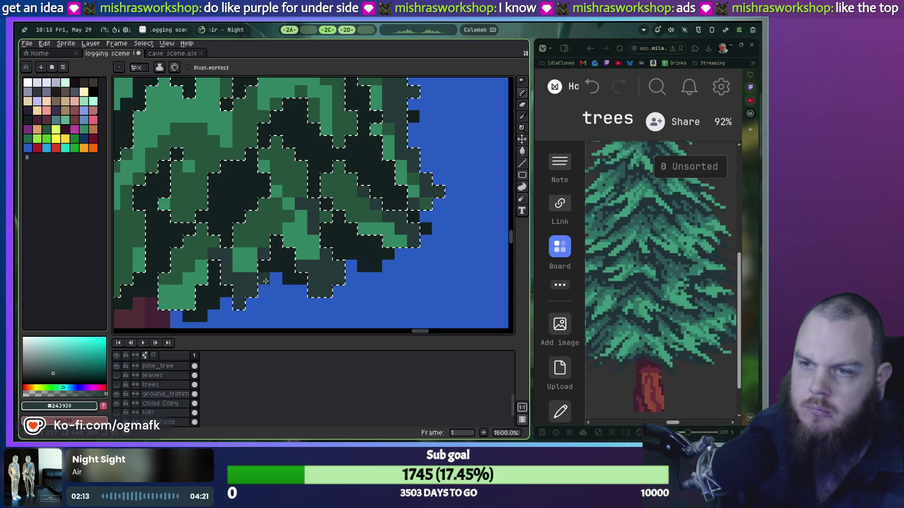
{"action": "left_click_drag", "start_coordinate": [228, 245], "coordinate": [230, 214]}
{"action": "key", "text": "plus"}
{"action": "key", "text": "plus"}
{"action": "left_click_drag", "start_coordinate": [231, 188], "coordinate": [276, 232]}
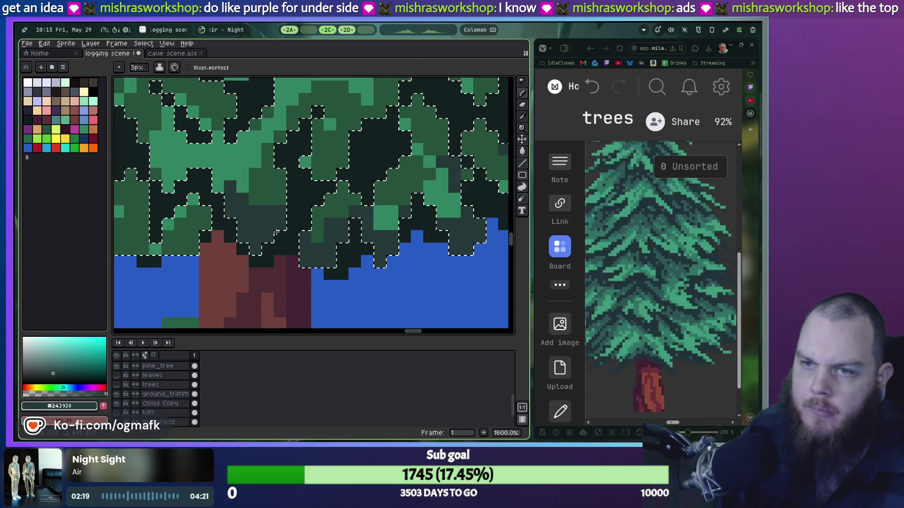
{"action": "scroll", "coordinate": [263, 280], "scroll_direction": "left", "scroll_amount": 5}
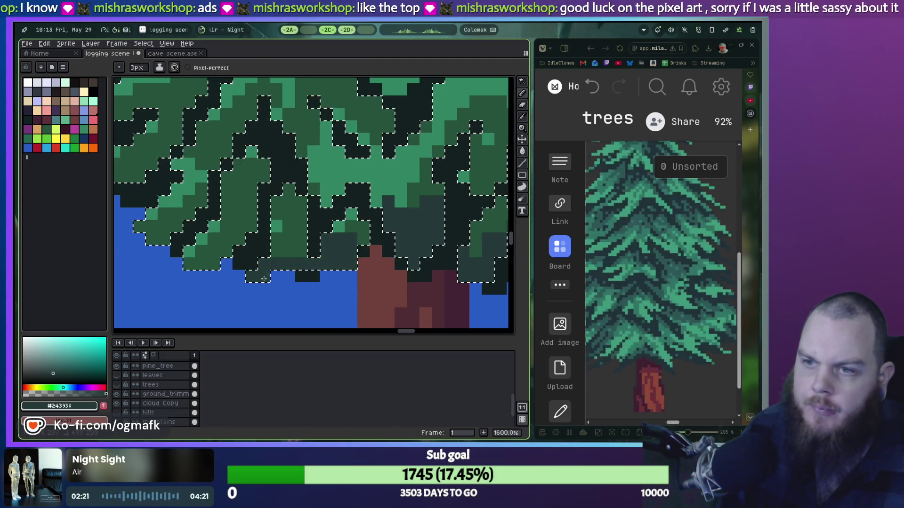
{"action": "left_click_drag", "start_coordinate": [290, 249], "coordinate": [298, 224]}
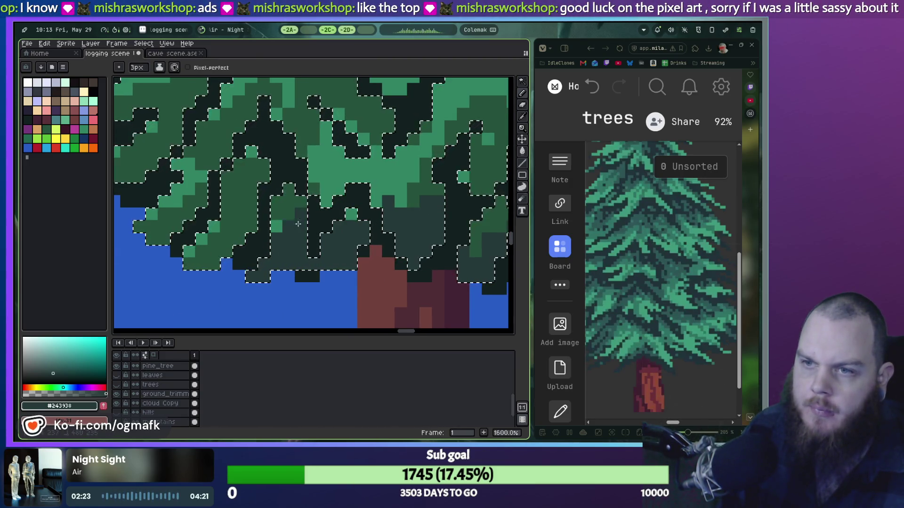
{"action": "scroll", "coordinate": [452, 213], "scroll_direction": "down", "scroll_amount": 4}
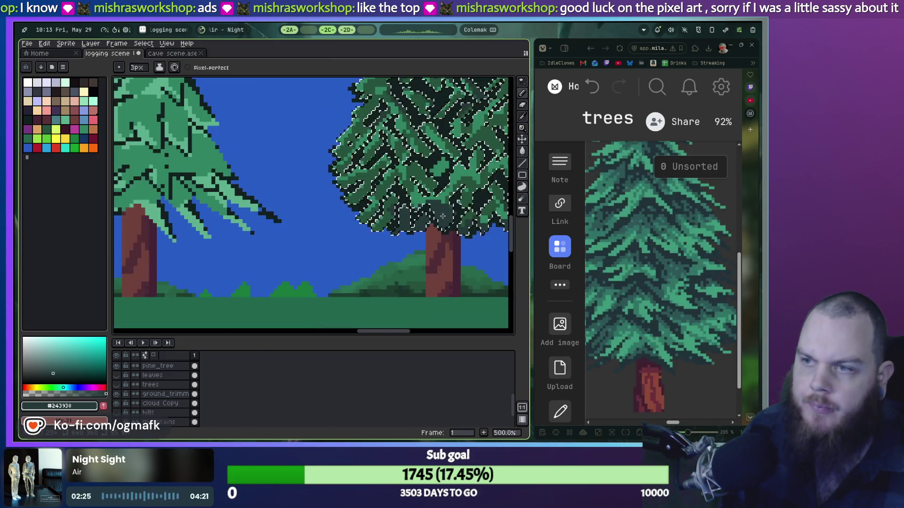
Step: Undo the dark teal leaf shading strokes on the round tree
{"action": "scroll", "coordinate": [452, 212], "scroll_direction": "up", "scroll_amount": 2}
{"action": "key", "text": "ctrl+z"}
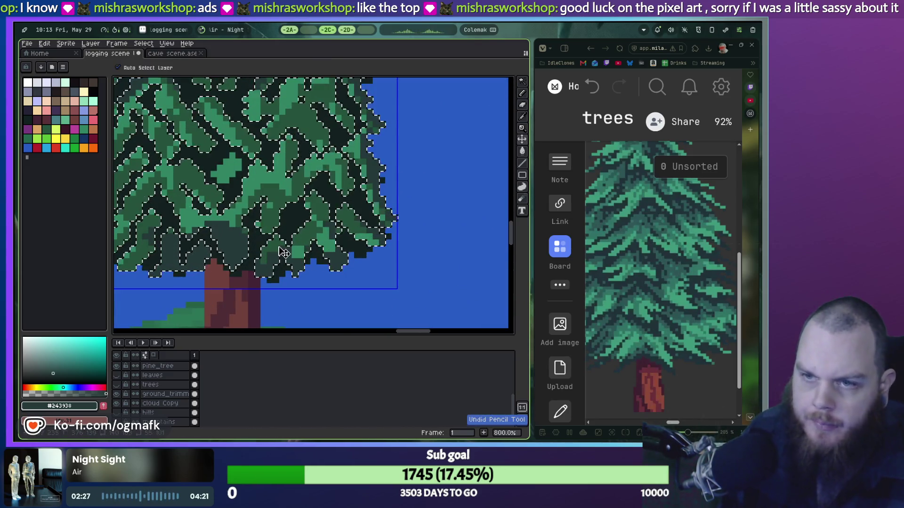
{"action": "key", "text": "ctrl+z"}
{"action": "key", "text": "b"}
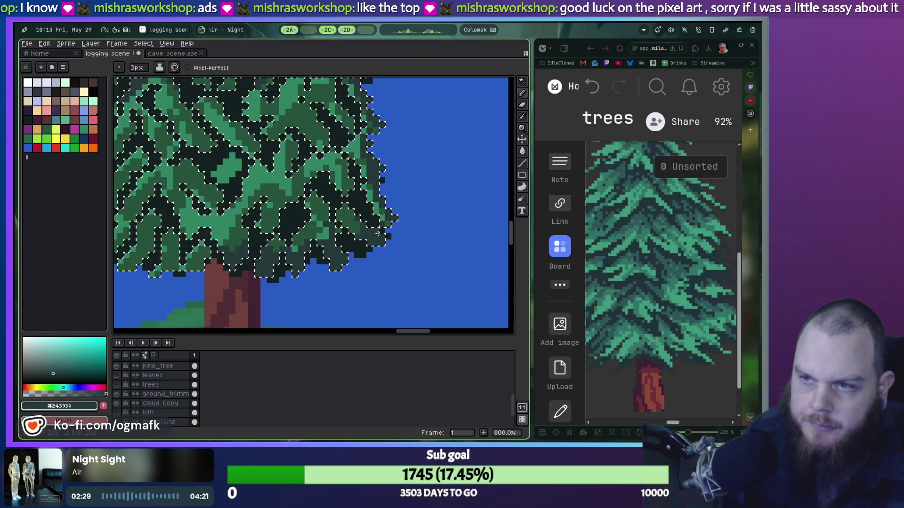
{"action": "key", "text": "ctrl+z"}
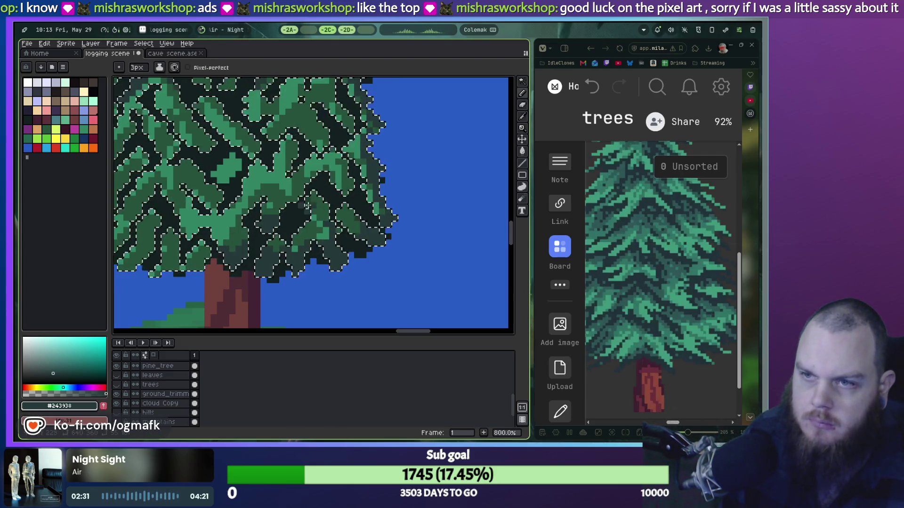
Step: Paint dark pixels over the light-green patches in the centre of the round tree's canopy
{"action": "left_click_drag", "start_coordinate": [356, 172], "coordinate": [418, 209]}
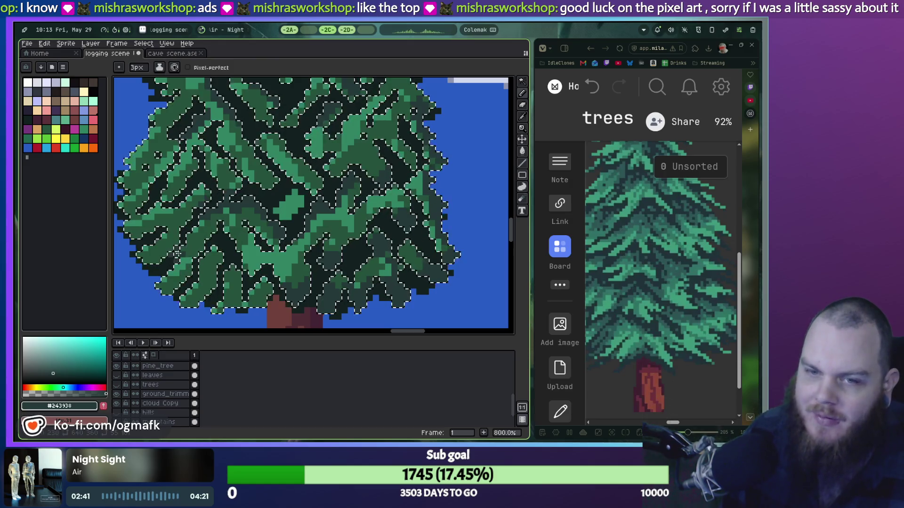
{"action": "scroll", "coordinate": [253, 217], "scroll_direction": "up", "scroll_amount": 1}
{"action": "scroll", "coordinate": [292, 226], "scroll_direction": "up", "scroll_amount": 2}
{"action": "scroll", "coordinate": [338, 237], "scroll_direction": "down", "scroll_amount": 1}
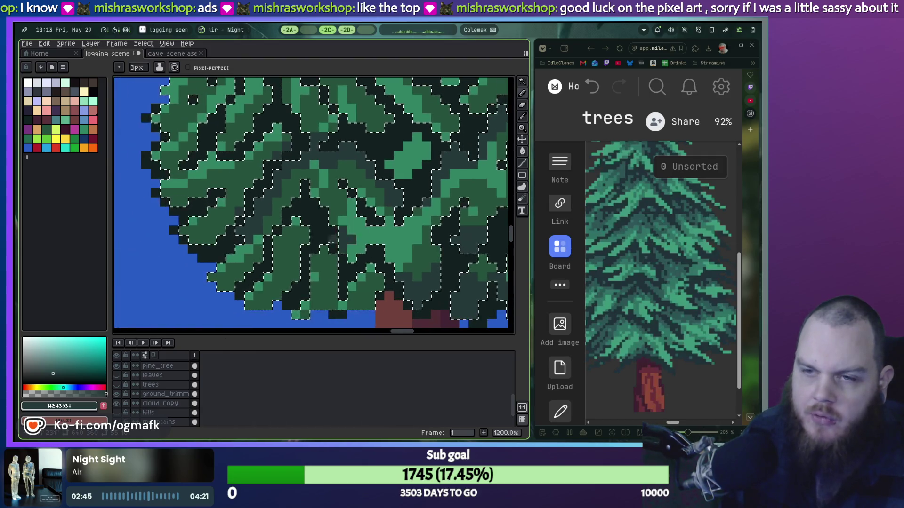
{"action": "mouse_move", "coordinate": [338, 236]}
{"action": "left_mouse_down"}
{"action": "mouse_move", "coordinate": [367, 290]}
{"action": "mouse_move", "coordinate": [388, 266]}
{"action": "left_mouse_up"}
{"action": "scroll", "coordinate": [391, 261], "scroll_direction": "down", "scroll_amount": 2}
{"action": "scroll", "coordinate": [345, 176], "scroll_direction": "up", "scroll_amount": 1}
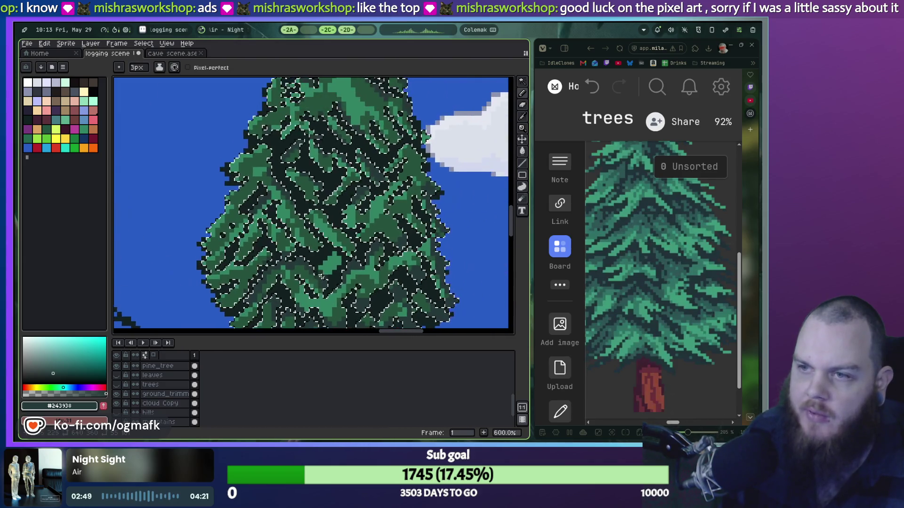
Step: Paint a darker green diagonal band through the tree foliage
{"action": "scroll", "coordinate": [345, 175], "scroll_direction": "up", "scroll_amount": 1}
{"action": "left_click_drag", "start_coordinate": [345, 175], "coordinate": [258, 114]}
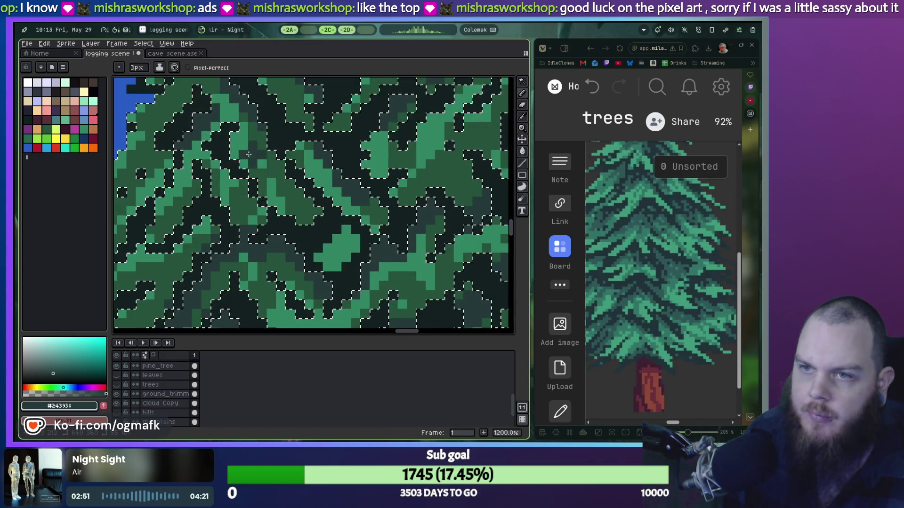
{"action": "scroll", "coordinate": [361, 162], "scroll_direction": "down", "scroll_amount": 1}
{"action": "scroll", "coordinate": [360, 161], "scroll_direction": "up", "scroll_amount": 1}
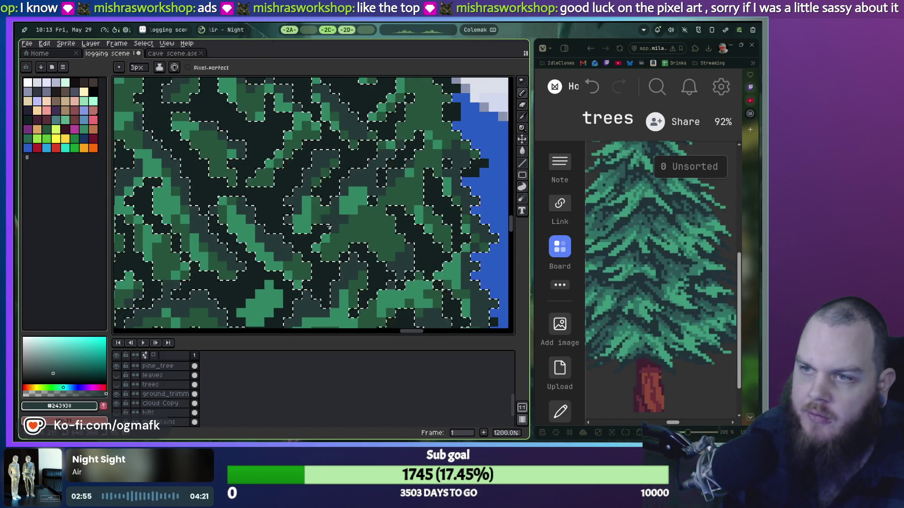
{"action": "scroll", "coordinate": [403, 214], "scroll_direction": "down", "scroll_amount": 1}
{"action": "scroll", "coordinate": [402, 215], "scroll_direction": "down", "scroll_amount": 1}
{"action": "scroll", "coordinate": [341, 177], "scroll_direction": "up", "scroll_amount": 1}
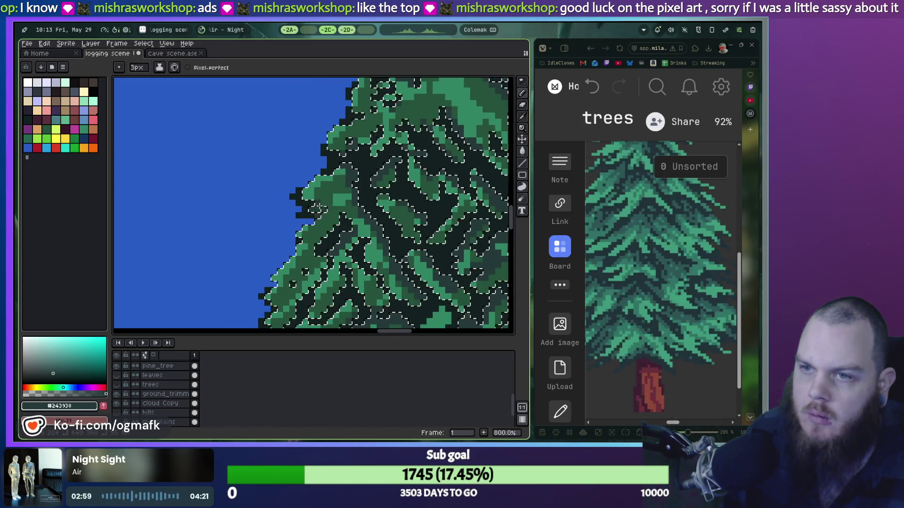
{"action": "scroll", "coordinate": [316, 248], "scroll_direction": "right", "scroll_amount": 1}
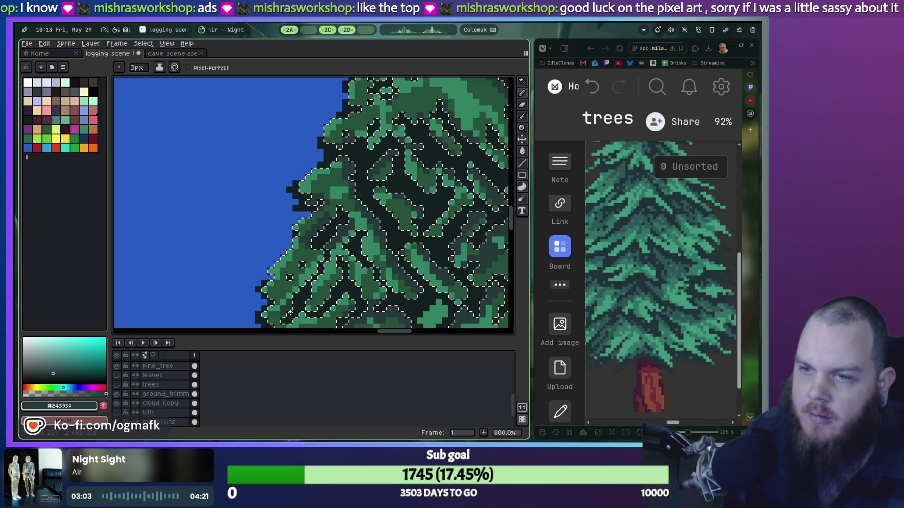
{"action": "scroll", "coordinate": [335, 282], "scroll_direction": "down", "scroll_amount": 2}
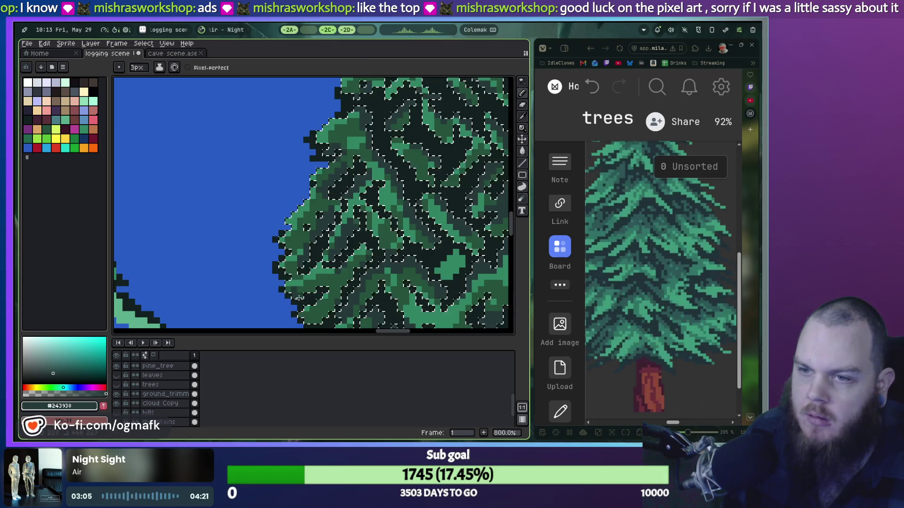
{"action": "scroll", "coordinate": [324, 312], "scroll_direction": "down", "scroll_amount": 2}
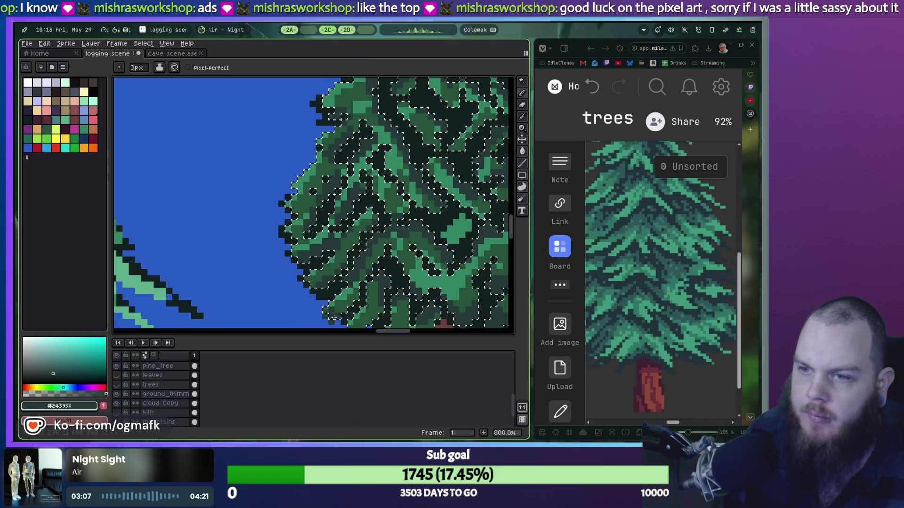
{"action": "scroll", "coordinate": [339, 287], "scroll_direction": "down", "scroll_amount": 3}
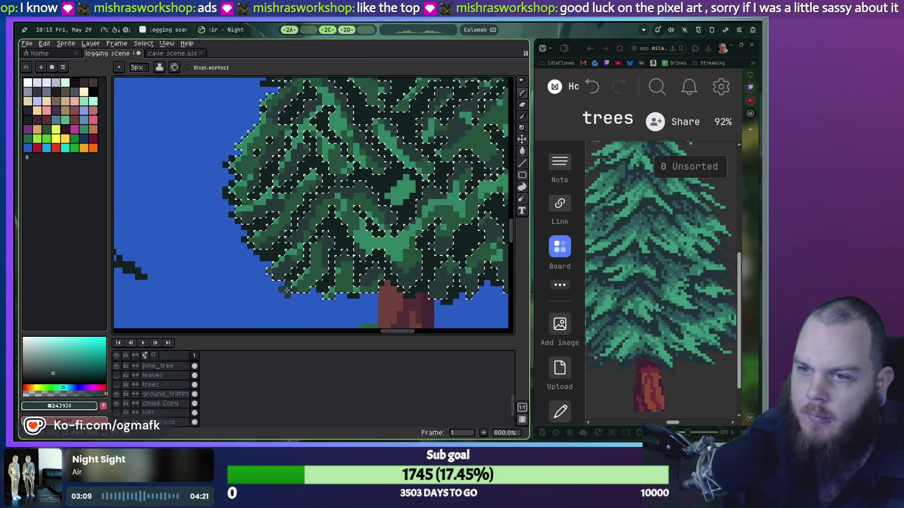
{"action": "scroll", "coordinate": [343, 282], "scroll_direction": "up", "scroll_amount": 5}
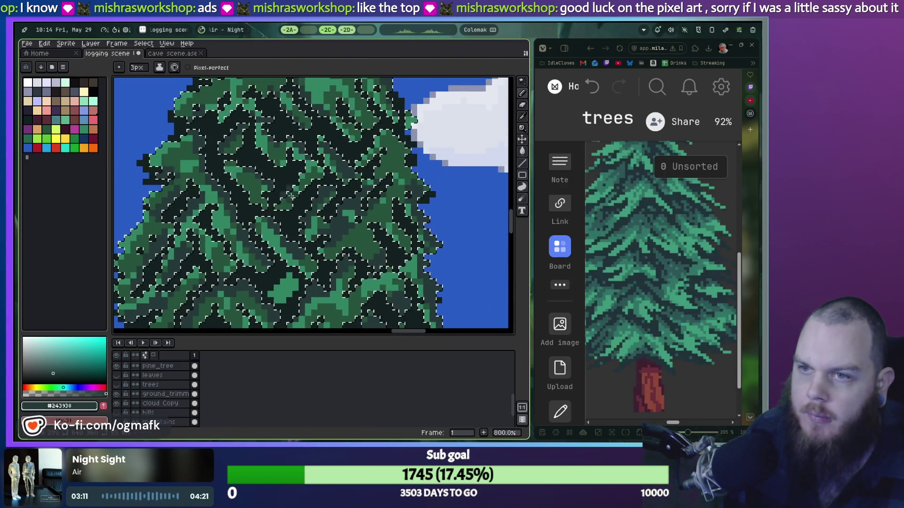
{"action": "scroll", "coordinate": [360, 291], "scroll_direction": "up", "scroll_amount": 3}
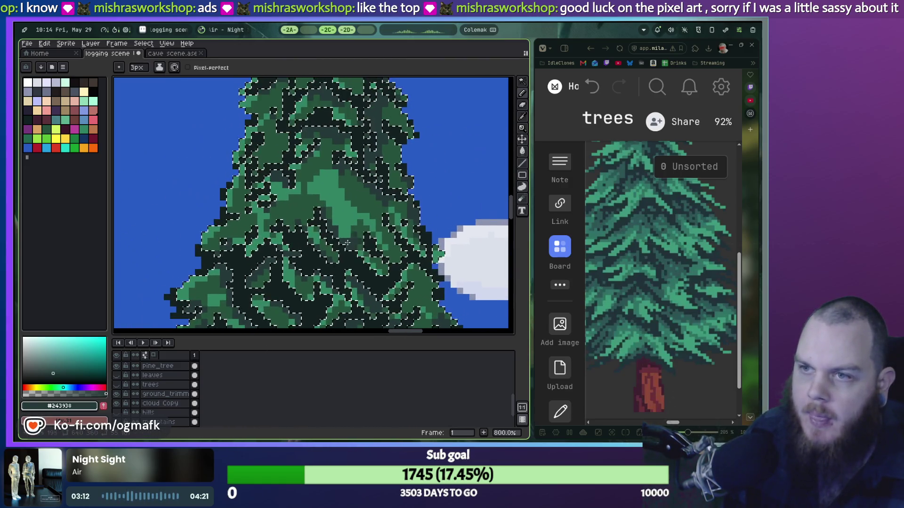
Step: Dab a small 2-pixel dark-green block on the pine and check its upper foliage
{"action": "key", "text": "minus"}
{"action": "left_click", "coordinate": [319, 196]}
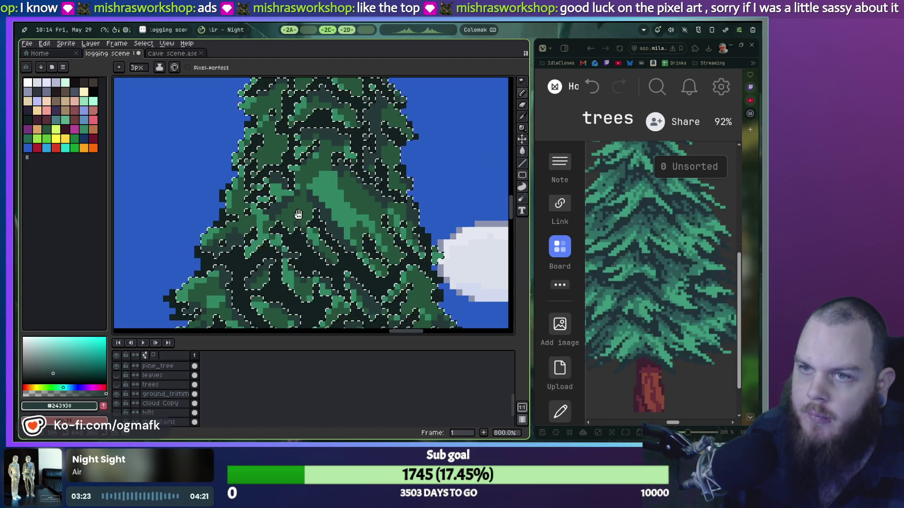
{"action": "left_click_drag", "start_coordinate": [308, 200], "coordinate": [240, 239]}
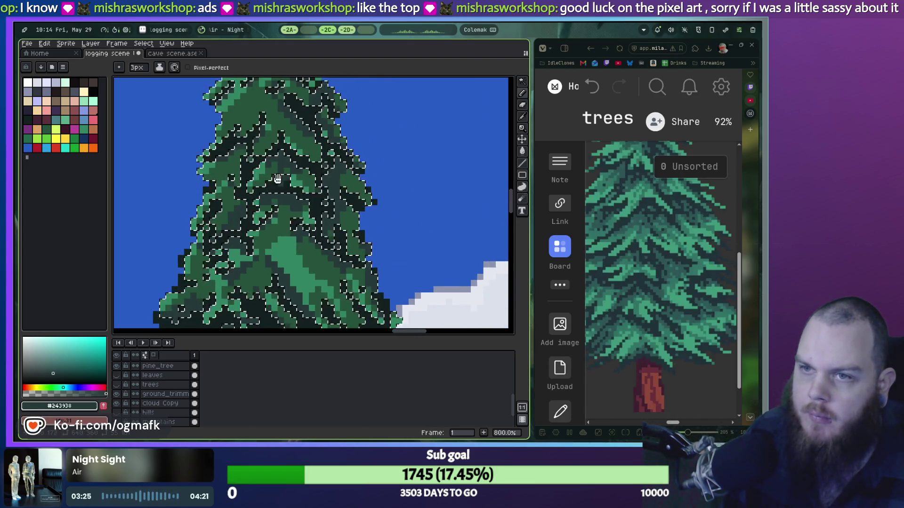
{"action": "left_click_drag", "start_coordinate": [279, 175], "coordinate": [264, 219]}
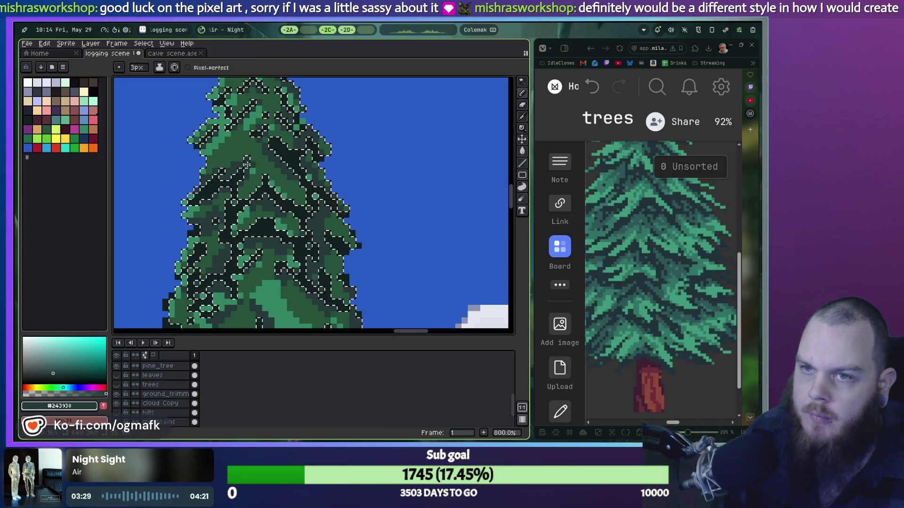
{"action": "scroll", "coordinate": [274, 182], "scroll_direction": "down", "scroll_amount": 1}
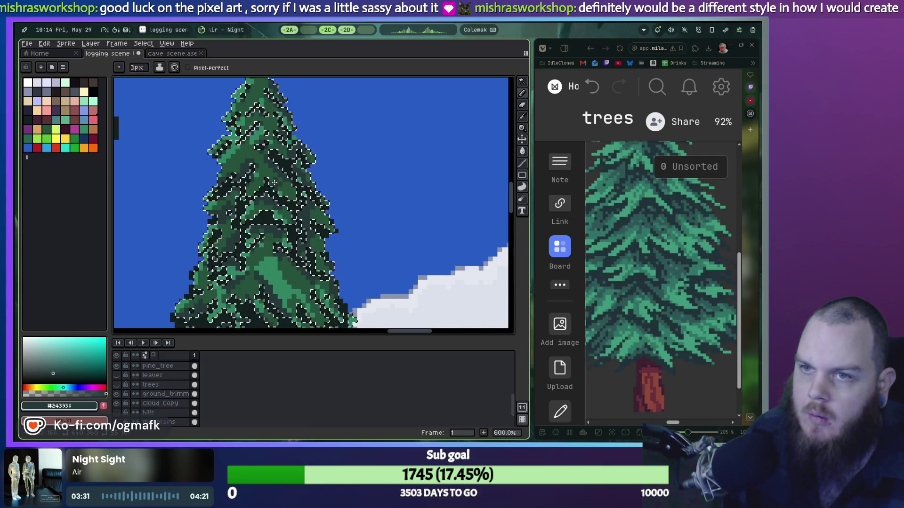
{"action": "scroll", "coordinate": [255, 155], "scroll_direction": "down", "scroll_amount": 1}
{"action": "scroll", "coordinate": [245, 173], "scroll_direction": "up", "scroll_amount": 4}
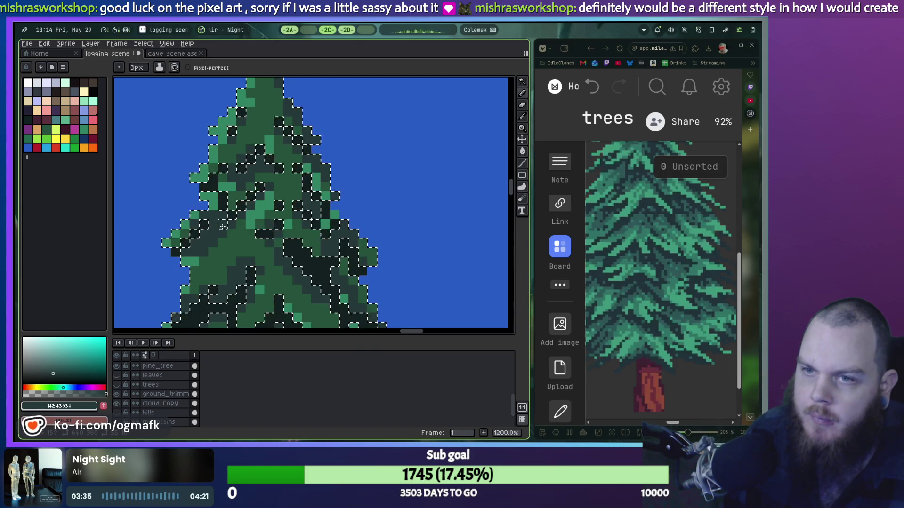
{"action": "scroll", "coordinate": [264, 205], "scroll_direction": "down", "scroll_amount": 2}
{"action": "scroll", "coordinate": [264, 205], "scroll_direction": "down", "scroll_amount": 4}
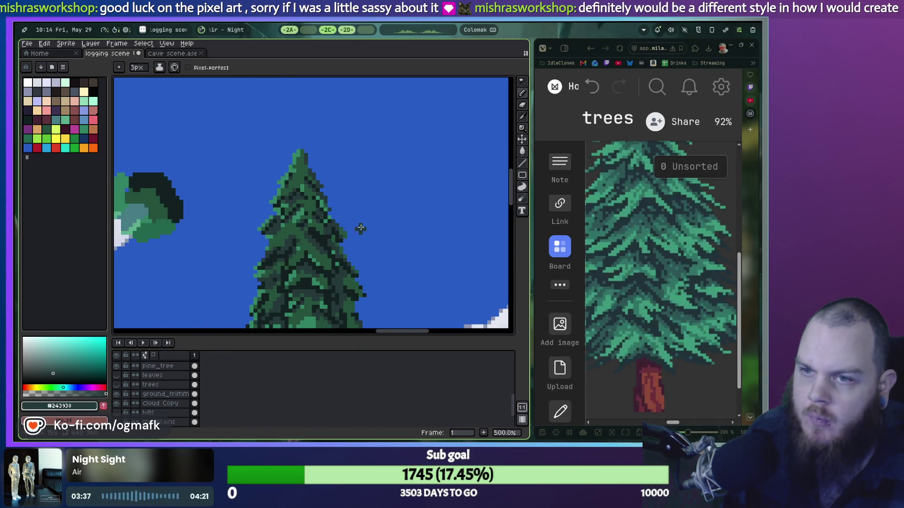
{"action": "left_click_drag", "start_coordinate": [363, 229], "coordinate": [358, 144]}
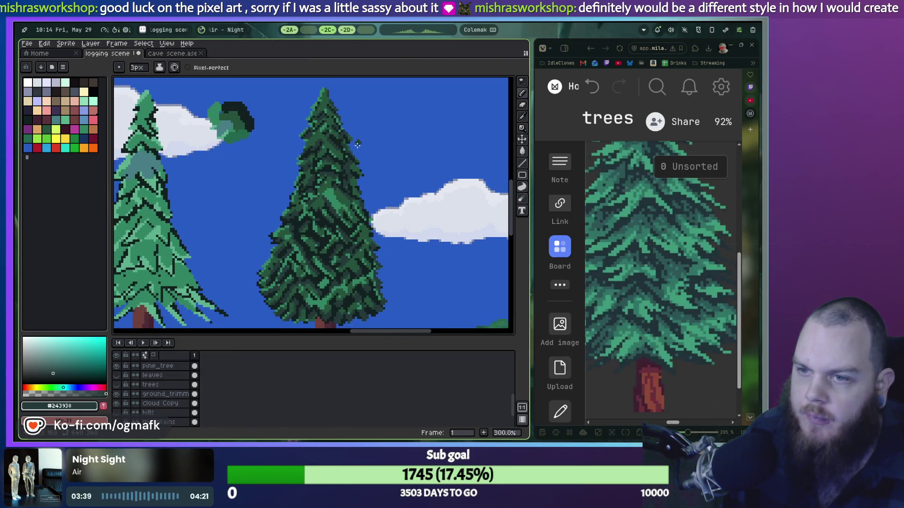
{"action": "scroll", "coordinate": [385, 193], "scroll_direction": "down", "scroll_amount": 1}
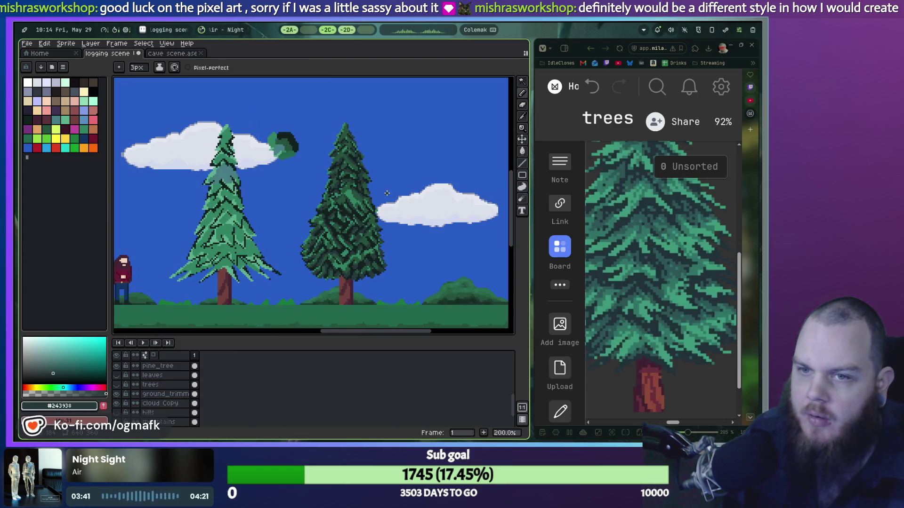
{"action": "scroll", "coordinate": [369, 218], "scroll_direction": "up", "scroll_amount": 1}
{"action": "scroll", "coordinate": [367, 220], "scroll_direction": "down", "scroll_amount": 1}
{"action": "scroll", "coordinate": [266, 247], "scroll_direction": "up", "scroll_amount": 1}
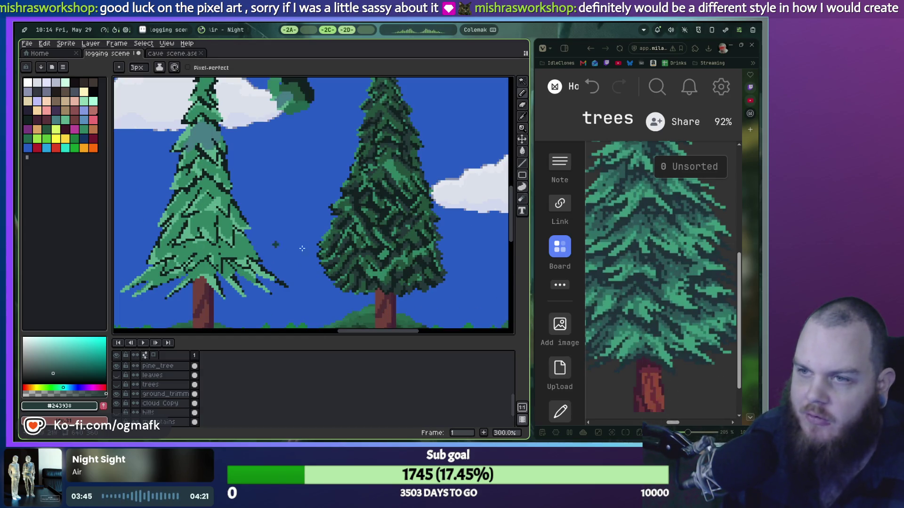
{"action": "left_click_drag", "start_coordinate": [434, 184], "coordinate": [378, 196]}
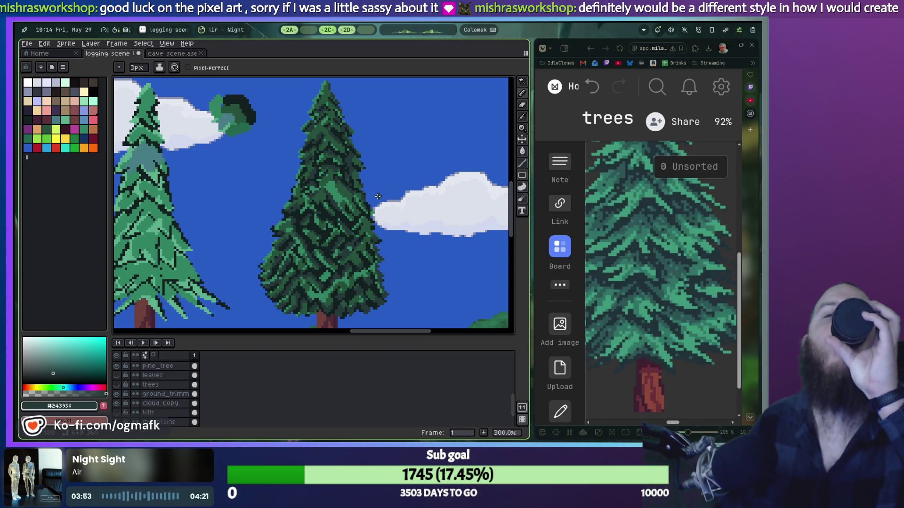
{"action": "scroll", "coordinate": [329, 226], "scroll_direction": "down", "scroll_amount": 1}
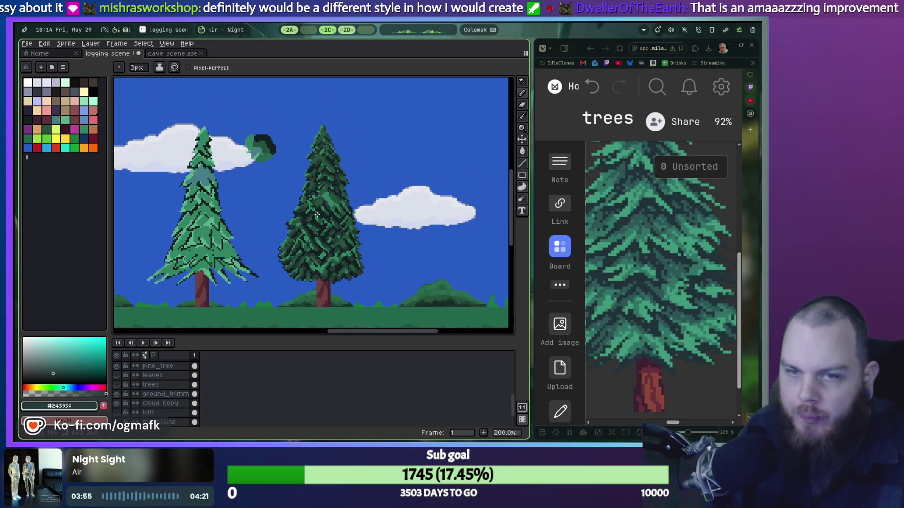
{"action": "left_click_drag", "start_coordinate": [286, 176], "coordinate": [337, 205]}
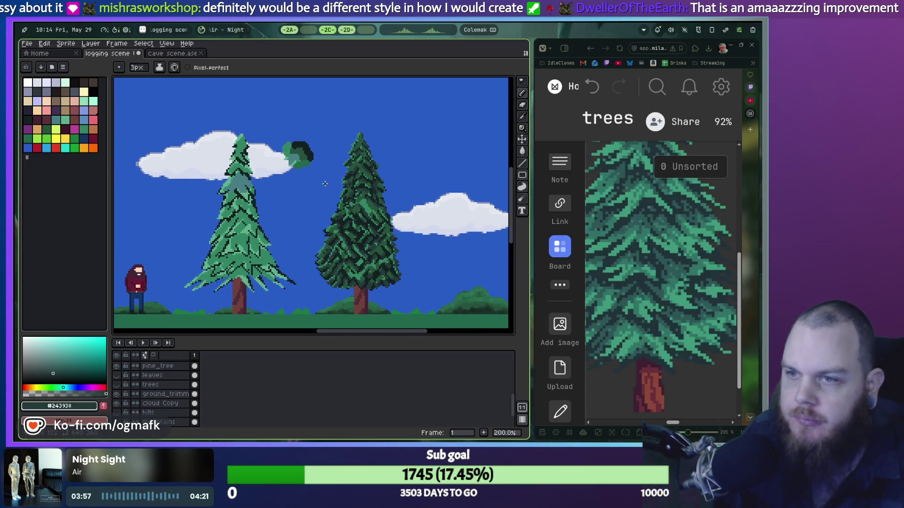
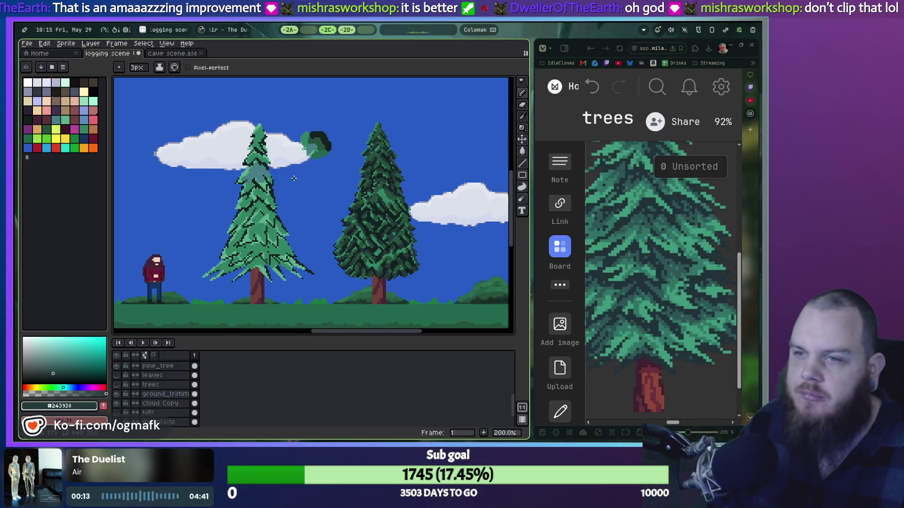
Step: Zoom into the right pine's top and eyedropper-pick the mid green #328464 from its foliage
{"action": "scroll", "coordinate": [327, 183], "scroll_direction": "up", "scroll_amount": 2}
{"action": "mouse_move", "coordinate": [401, 234]}
{"action": "left_mouse_down"}
{"action": "mouse_move", "coordinate": [304, 235]}
{"action": "mouse_move", "coordinate": [308, 224]}
{"action": "left_mouse_up"}
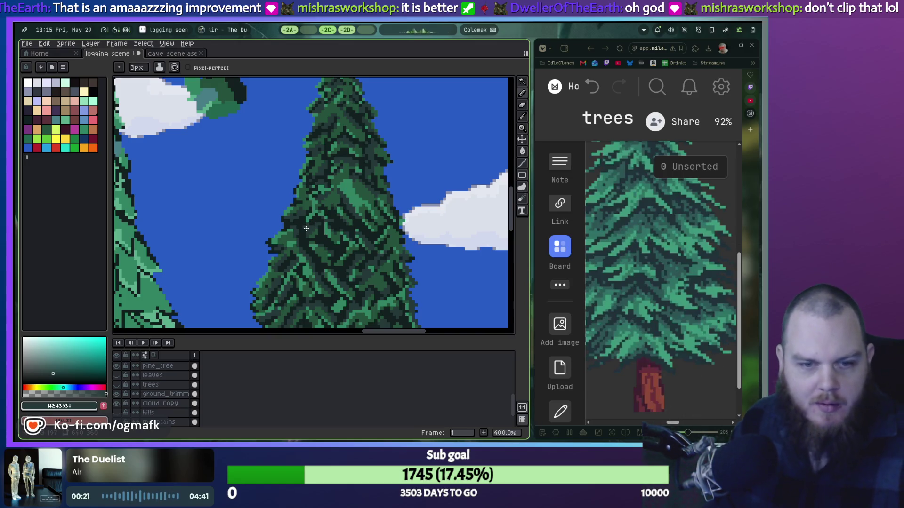
{"action": "scroll", "coordinate": [315, 245], "scroll_direction": "down", "scroll_amount": 1}
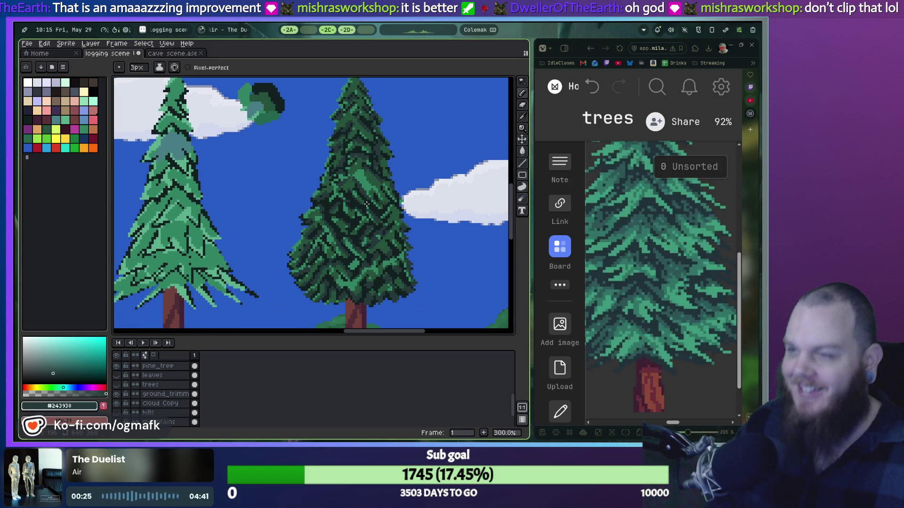
{"action": "scroll", "coordinate": [364, 243], "scroll_direction": "up", "scroll_amount": 2}
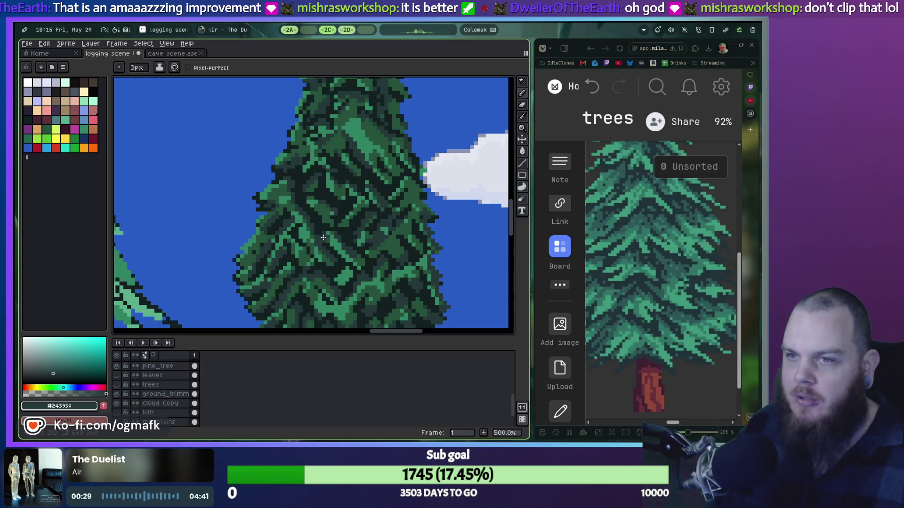
{"action": "left_click_drag", "start_coordinate": [332, 218], "coordinate": [323, 276]}
{"action": "scroll", "coordinate": [326, 245], "scroll_direction": "down", "scroll_amount": 1}
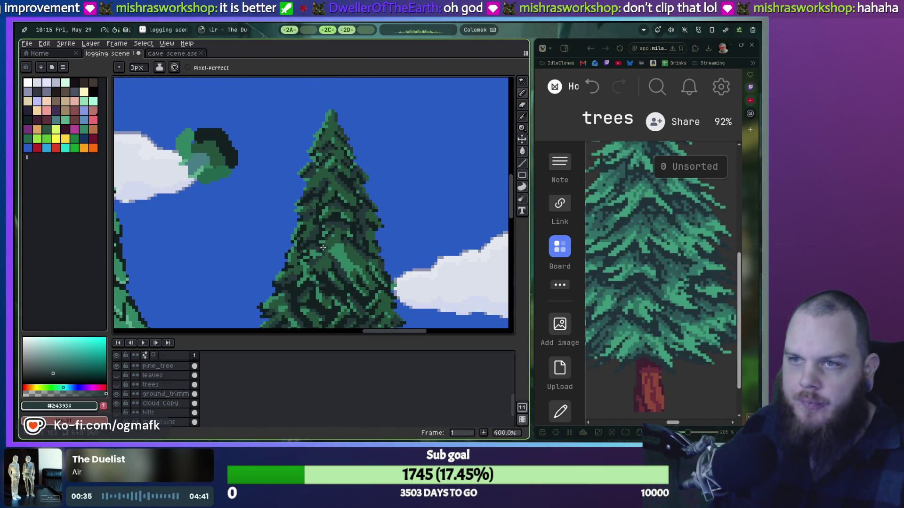
{"action": "scroll", "coordinate": [326, 247], "scroll_direction": "up", "scroll_amount": 1}
{"action": "scroll", "coordinate": [353, 261], "scroll_direction": "up", "scroll_amount": 2}
{"action": "scroll", "coordinate": [353, 261], "scroll_direction": "up", "scroll_amount": 2}
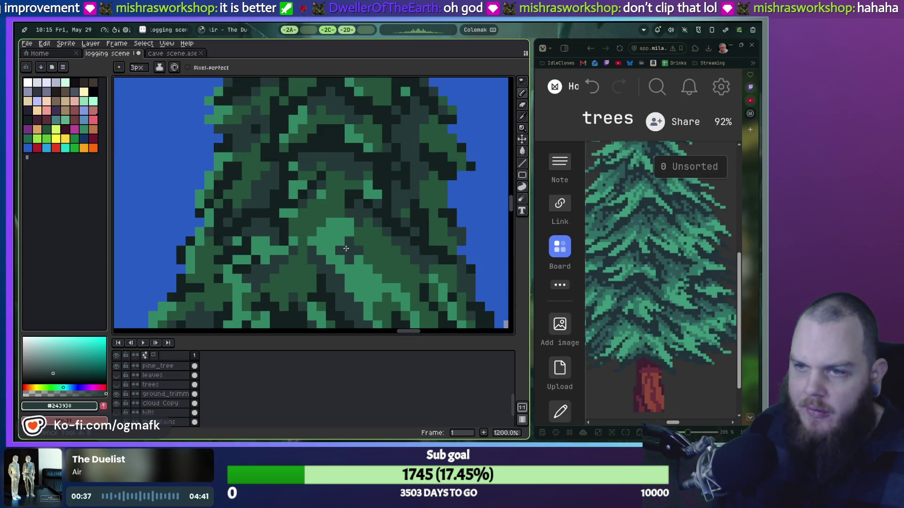
{"action": "left_click", "coordinate": [346, 243], "text": "alt"}
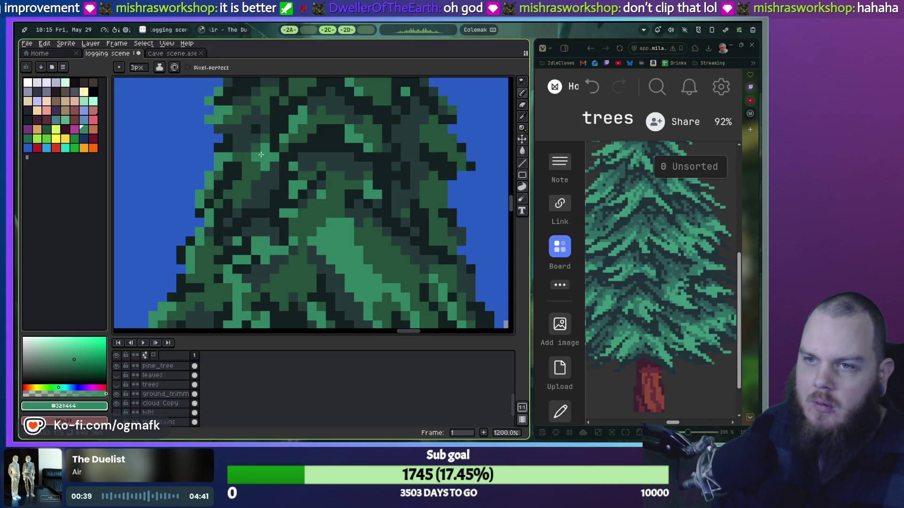
Step: Shrink the brush to 1px and paint single pixels along the treetop's left edge
{"action": "left_click_drag", "start_coordinate": [280, 156], "coordinate": [260, 345]}
{"action": "scroll", "coordinate": [305, 203], "scroll_direction": "down", "scroll_amount": 5}
{"action": "scroll", "coordinate": [311, 193], "scroll_direction": "up", "scroll_amount": 1}
{"action": "scroll", "coordinate": [303, 202], "scroll_direction": "up", "scroll_amount": 1}
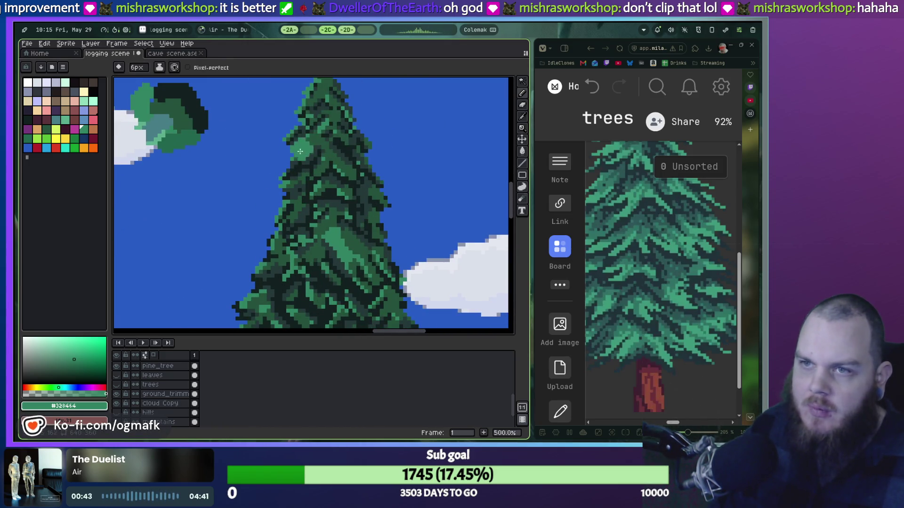
{"action": "scroll", "coordinate": [296, 140], "scroll_direction": "up", "scroll_amount": 1}
{"action": "scroll", "coordinate": [296, 140], "scroll_direction": "up", "scroll_amount": 3}
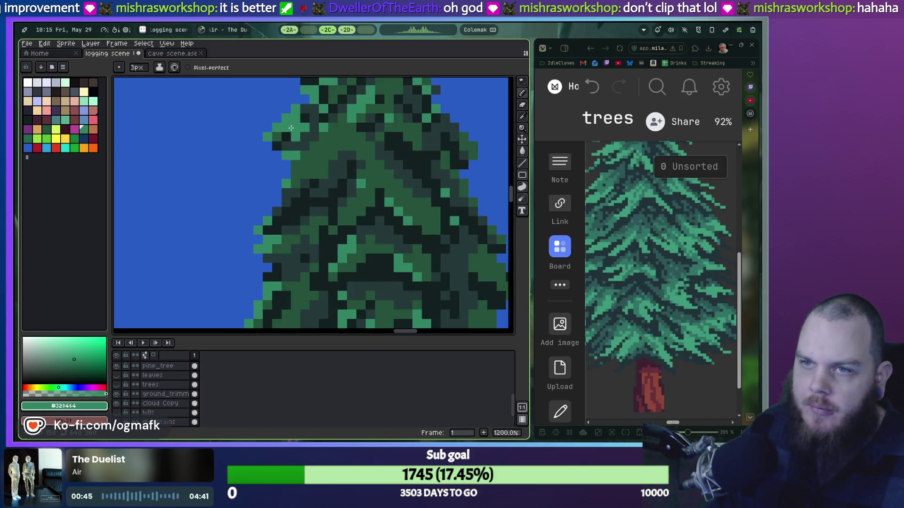
{"action": "key", "text": "minus"}
{"action": "key", "text": "minus"}
{"action": "mouse_move", "coordinate": [297, 135]}
{"action": "left_mouse_down"}
{"action": "mouse_move", "coordinate": [290, 139]}
{"action": "mouse_move", "coordinate": [315, 118]}
{"action": "mouse_move", "coordinate": [269, 129]}
{"action": "mouse_move", "coordinate": [287, 128]}
{"action": "left_mouse_up"}
{"action": "scroll", "coordinate": [294, 135], "scroll_direction": "down", "scroll_amount": 1}
{"action": "scroll", "coordinate": [292, 188], "scroll_direction": "down", "scroll_amount": 1}
Step: Undo the last pencil stroke and return to the 1px Pencil
{"action": "key", "text": "v"}
{"action": "key", "text": "ctrl+z"}
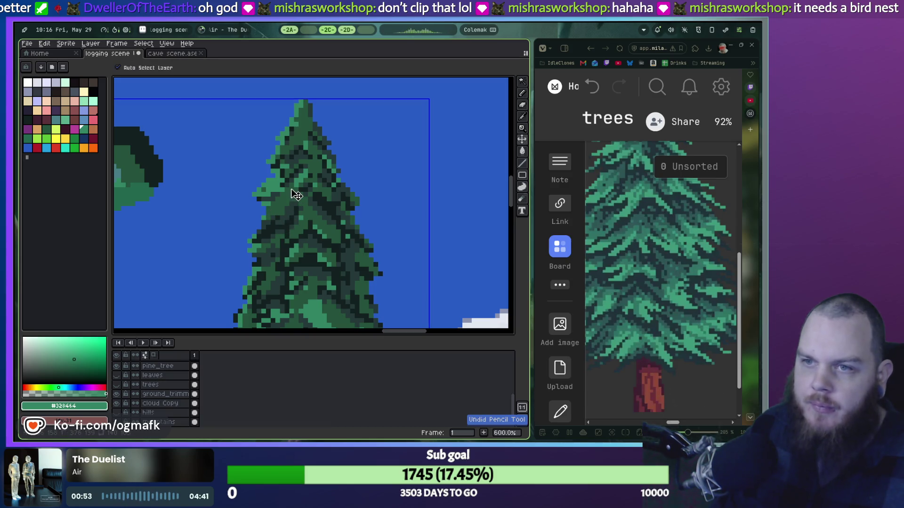
{"action": "scroll", "coordinate": [292, 202], "scroll_direction": "up", "scroll_amount": 2}
{"action": "key", "text": "b"}
Step: Lighten dark pixels in the treetop, the upper-left foliage and the tree's left and right edges
{"action": "mouse_move", "coordinate": [302, 131]}
{"action": "left_mouse_down"}
{"action": "mouse_move", "coordinate": [272, 162]}
{"action": "mouse_move", "coordinate": [302, 115]}
{"action": "mouse_move", "coordinate": [350, 171]}
{"action": "left_mouse_up"}
{"action": "left_click_drag", "start_coordinate": [252, 210], "coordinate": [296, 152]}
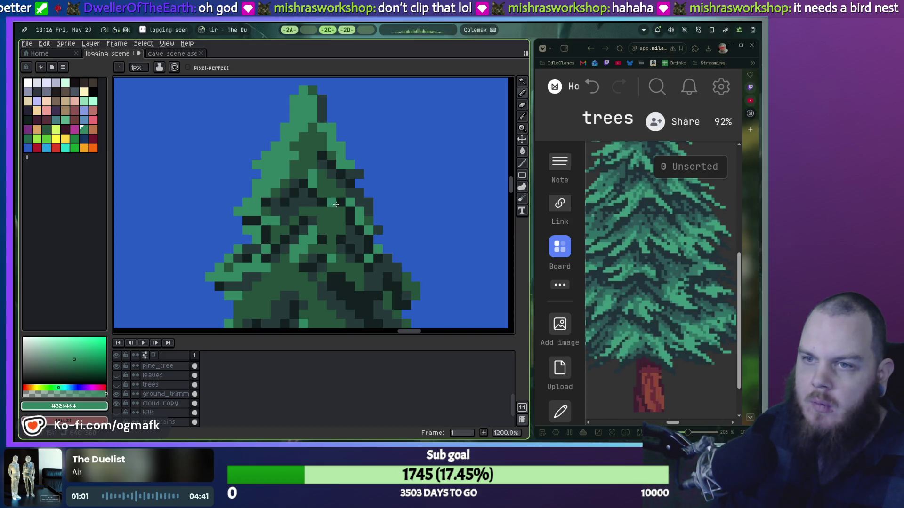
{"action": "scroll", "coordinate": [324, 231], "scroll_direction": "down", "scroll_amount": 1}
{"action": "left_click_drag", "start_coordinate": [240, 238], "coordinate": [283, 217]}
{"action": "left_click_drag", "start_coordinate": [240, 237], "coordinate": [283, 201]}
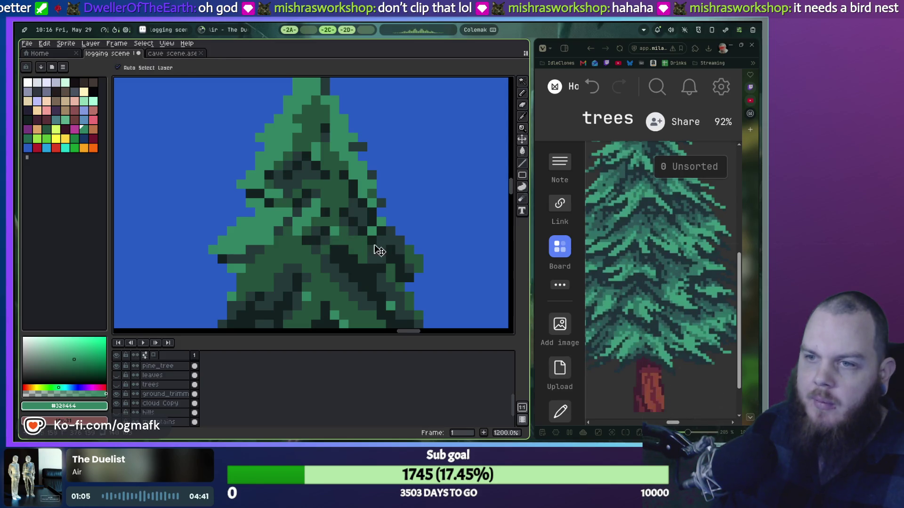
{"action": "mouse_move", "coordinate": [339, 191]}
{"action": "left_mouse_down"}
{"action": "mouse_move", "coordinate": [402, 253]}
{"action": "mouse_move", "coordinate": [368, 225]}
{"action": "left_mouse_up"}
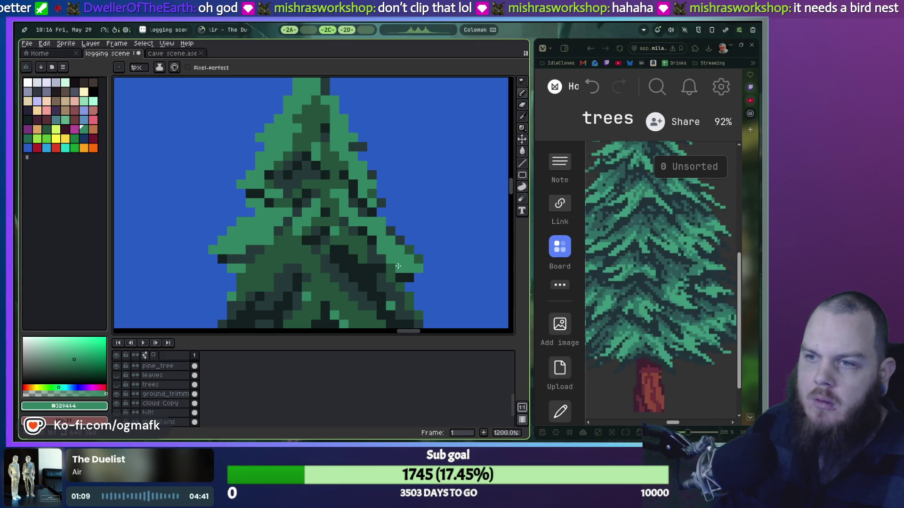
Step: Repaint dark pixels left of centre and in the lower middle foliage light green
{"action": "scroll", "coordinate": [311, 242], "scroll_direction": "down", "scroll_amount": 1}
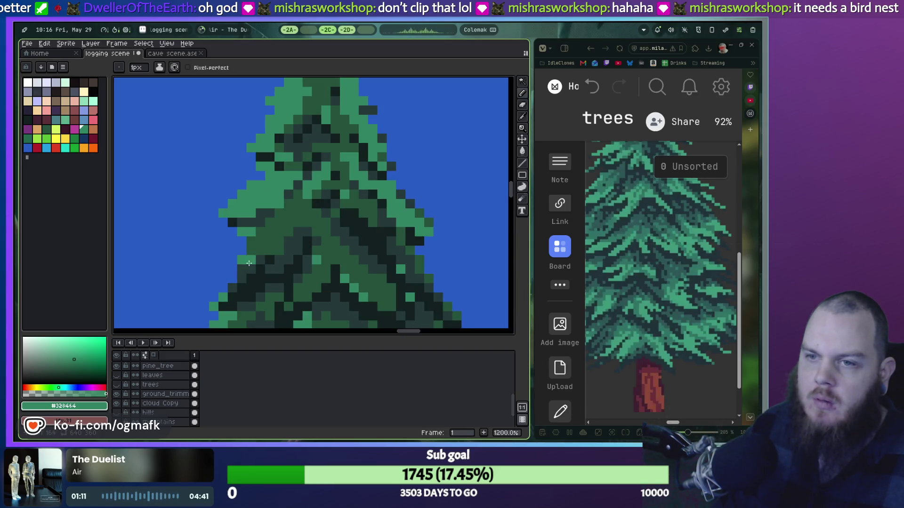
{"action": "left_click_drag", "start_coordinate": [247, 257], "coordinate": [278, 212]}
{"action": "left_click_drag", "start_coordinate": [268, 270], "coordinate": [277, 246]}
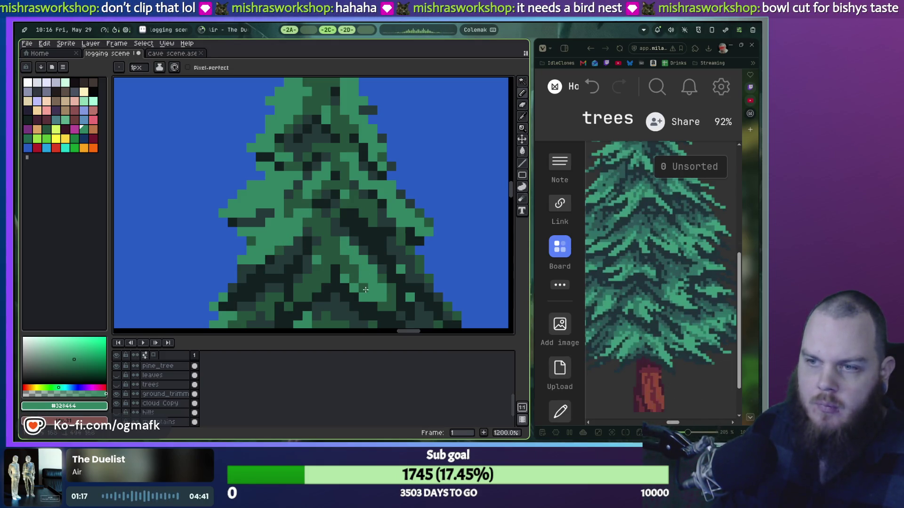
{"action": "left_click_drag", "start_coordinate": [368, 292], "coordinate": [359, 268]}
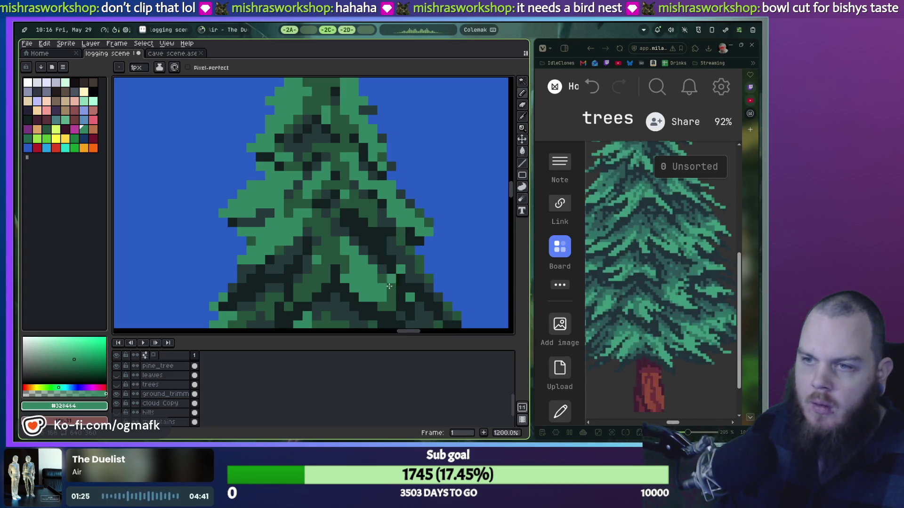
{"action": "left_click_drag", "start_coordinate": [427, 284], "coordinate": [370, 222]}
{"action": "scroll", "coordinate": [377, 240], "scroll_direction": "down", "scroll_amount": 2}
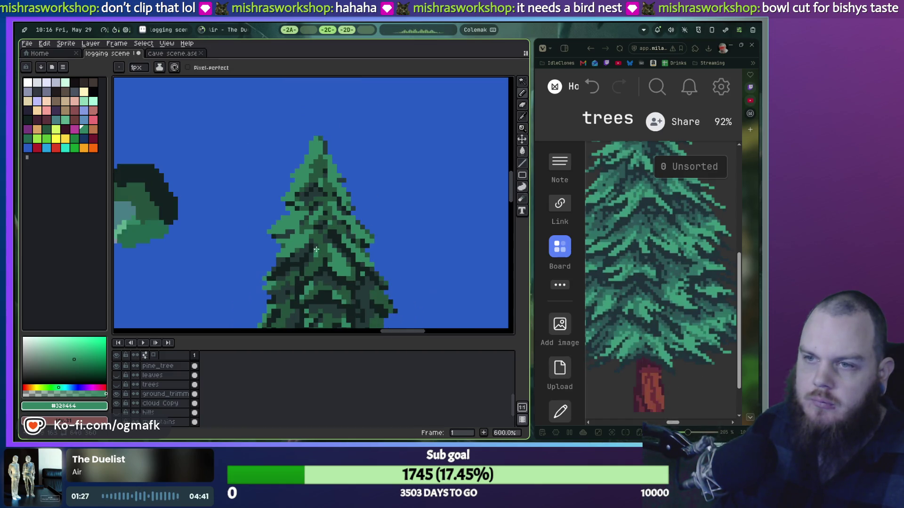
{"action": "scroll", "coordinate": [367, 221], "scroll_direction": "down", "scroll_amount": 1}
{"action": "scroll", "coordinate": [353, 198], "scroll_direction": "down", "scroll_amount": 2}
{"action": "scroll", "coordinate": [340, 174], "scroll_direction": "down", "scroll_amount": 1}
{"action": "left_click_drag", "start_coordinate": [339, 174], "coordinate": [341, 192]}
{"action": "scroll", "coordinate": [335, 200], "scroll_direction": "up", "scroll_amount": 1}
{"action": "scroll", "coordinate": [334, 207], "scroll_direction": "down", "scroll_amount": 1}
{"action": "scroll", "coordinate": [333, 212], "scroll_direction": "up", "scroll_amount": 3}
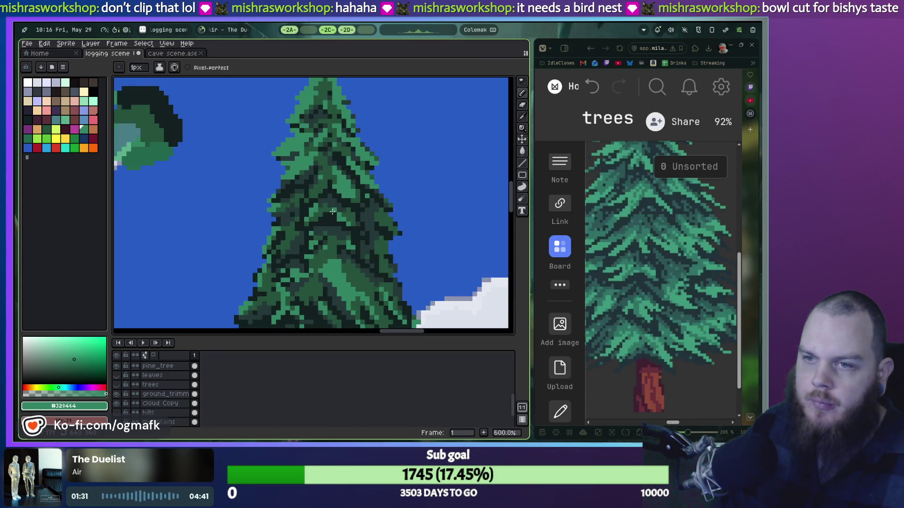
{"action": "scroll", "coordinate": [353, 179], "scroll_direction": "down", "scroll_amount": 3}
{"action": "scroll", "coordinate": [353, 196], "scroll_direction": "down", "scroll_amount": 1}
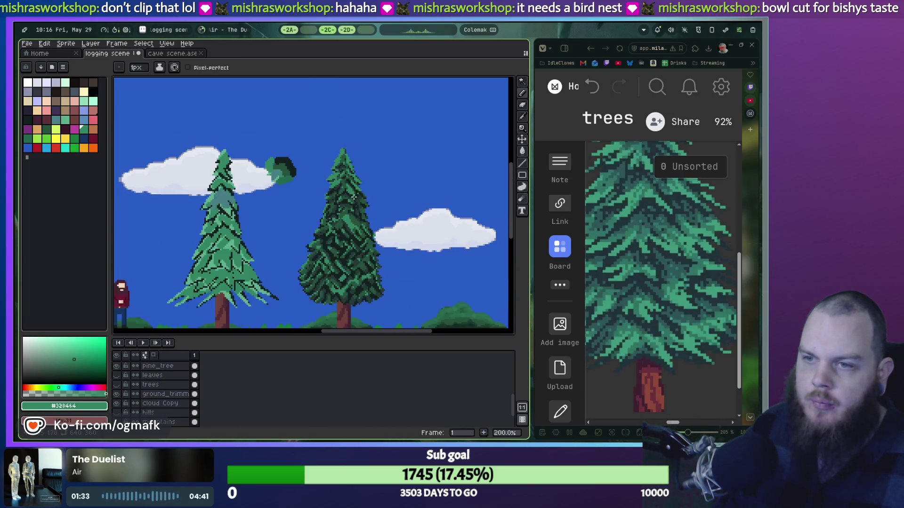
{"action": "scroll", "coordinate": [356, 216], "scroll_direction": "up", "scroll_amount": 1}
{"action": "scroll", "coordinate": [366, 258], "scroll_direction": "up", "scroll_amount": 1}
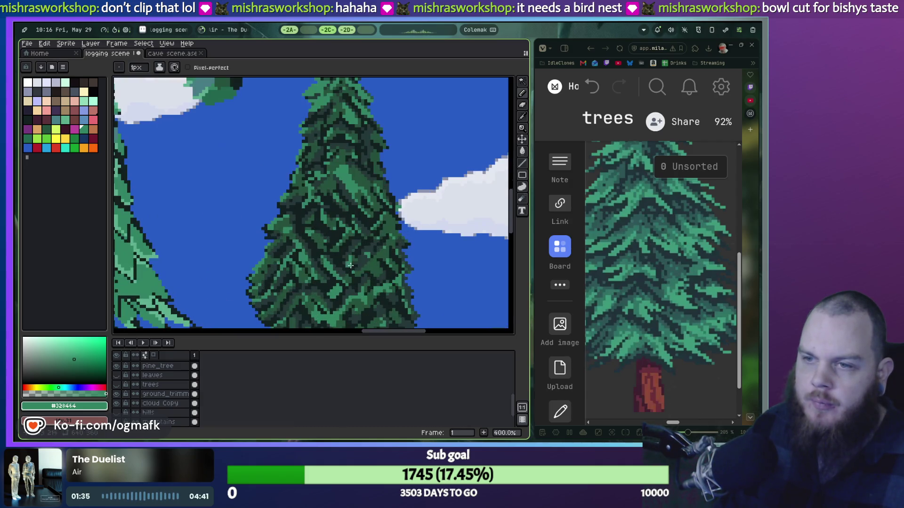
{"action": "scroll", "coordinate": [366, 250], "scroll_direction": "down", "scroll_amount": 1}
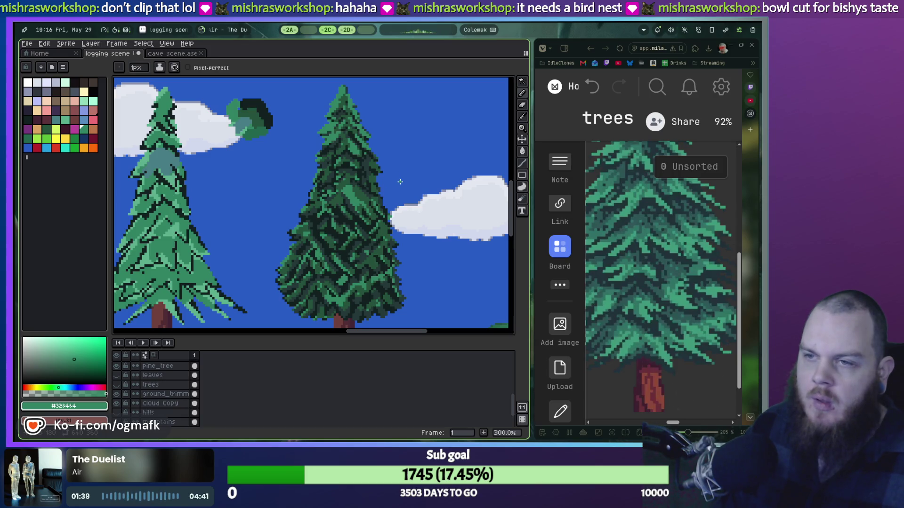
{"action": "scroll", "coordinate": [400, 181], "scroll_direction": "down", "scroll_amount": 1}
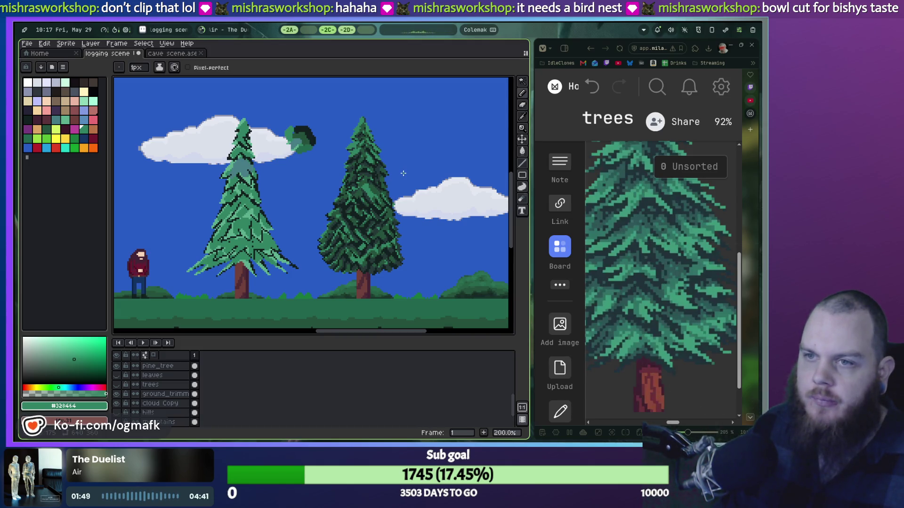
{"action": "scroll", "coordinate": [404, 174], "scroll_direction": "down", "scroll_amount": 2}
{"action": "scroll", "coordinate": [404, 175], "scroll_direction": "up", "scroll_amount": 2}
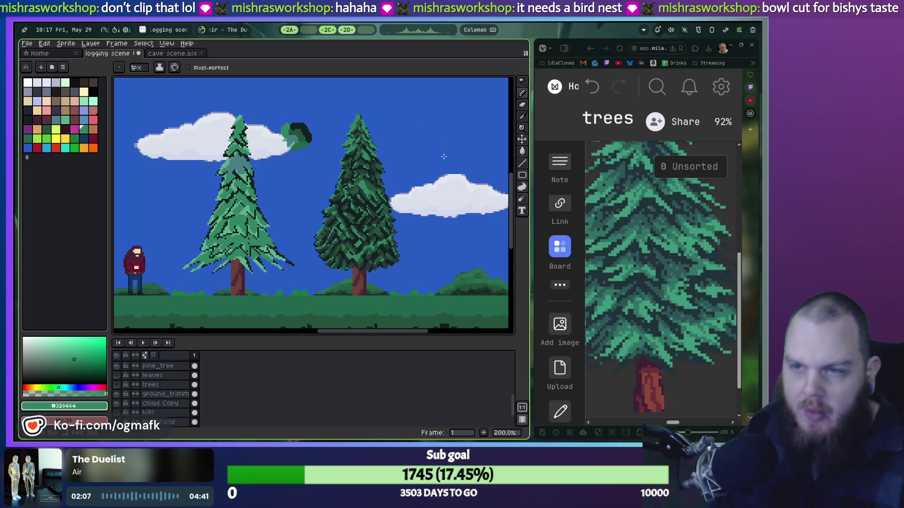
{"action": "scroll", "coordinate": [444, 143], "scroll_direction": "down", "scroll_amount": 1}
{"action": "scroll", "coordinate": [404, 181], "scroll_direction": "up", "scroll_amount": 2}
Step: Bring the right pine into view and set the Pencil brush to 1px
{"action": "mouse_move", "coordinate": [403, 180]}
{"action": "left_mouse_down"}
{"action": "mouse_move", "coordinate": [407, 160]}
{"action": "mouse_move", "coordinate": [396, 183]}
{"action": "left_mouse_up"}
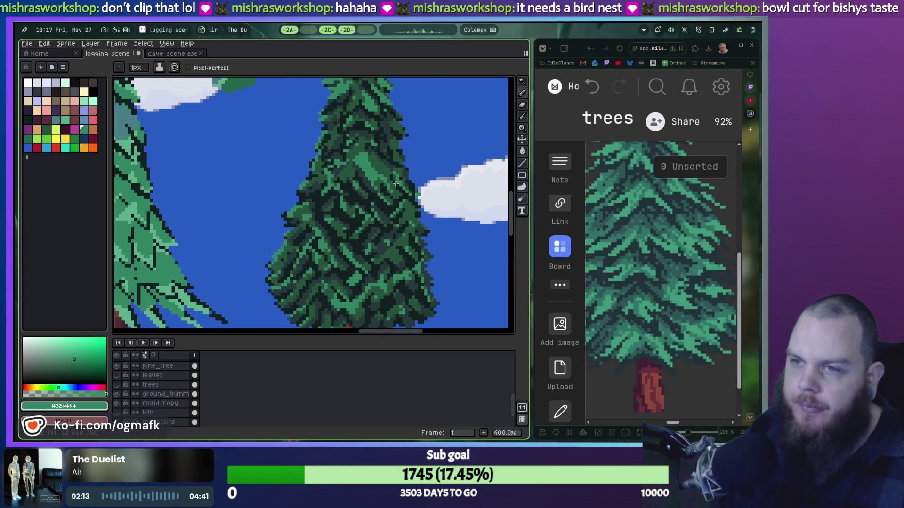
{"action": "scroll", "coordinate": [396, 183], "scroll_direction": "down", "scroll_amount": 1}
{"action": "scroll", "coordinate": [376, 181], "scroll_direction": "up", "scroll_amount": 3}
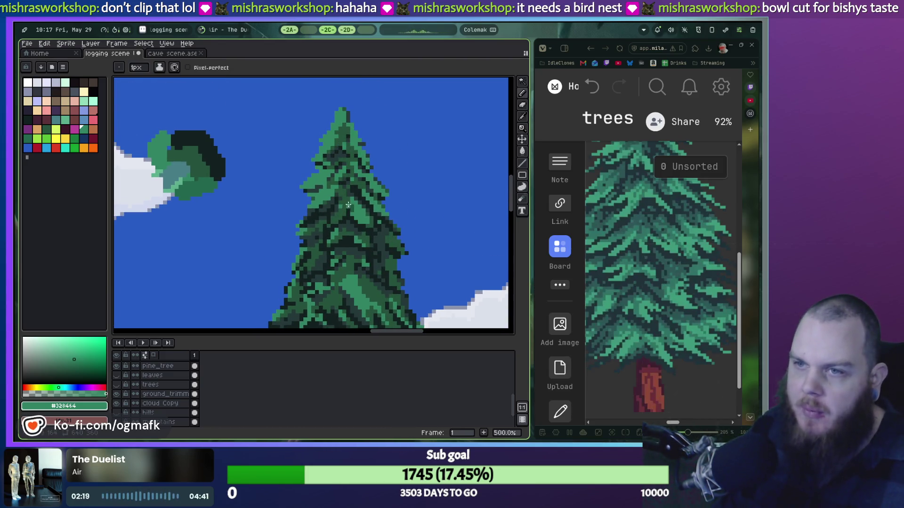
{"action": "scroll", "coordinate": [351, 212], "scroll_direction": "down", "scroll_amount": 1}
{"action": "key", "text": "v"}
{"action": "key", "text": "b"}
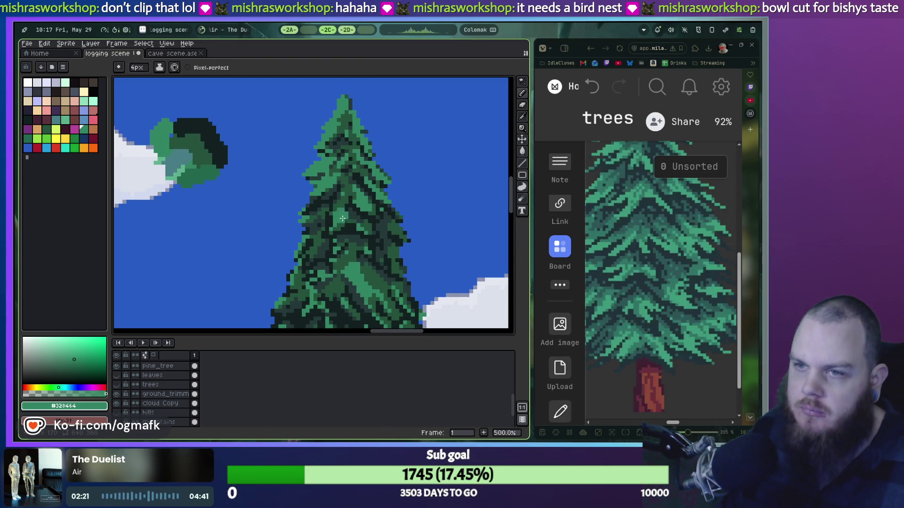
{"action": "key", "text": "minus"}
{"action": "key", "text": "minus"}
{"action": "key", "text": "minus"}
{"action": "scroll", "coordinate": [328, 212], "scroll_direction": "up", "scroll_amount": 1}
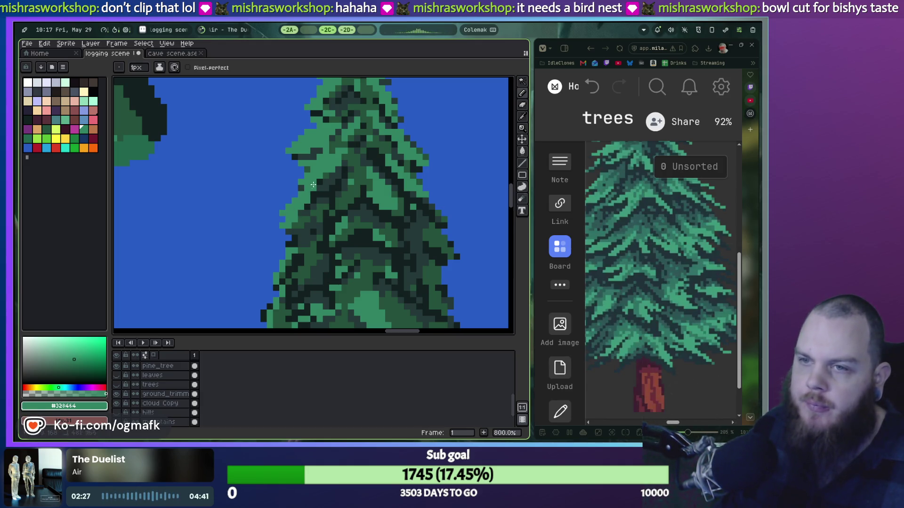
Step: Recolour dark pixels on the pine's left edge and centre with light green
{"action": "left_click_drag", "start_coordinate": [287, 220], "coordinate": [318, 193]}
{"action": "mouse_move", "coordinate": [375, 194]}
{"action": "left_mouse_down"}
{"action": "mouse_move", "coordinate": [372, 178]}
{"action": "mouse_move", "coordinate": [353, 190]}
{"action": "left_mouse_up"}
{"action": "mouse_move", "coordinate": [437, 244]}
{"action": "left_mouse_down"}
{"action": "mouse_move", "coordinate": [417, 216]}
{"action": "mouse_move", "coordinate": [404, 218]}
{"action": "left_mouse_up"}
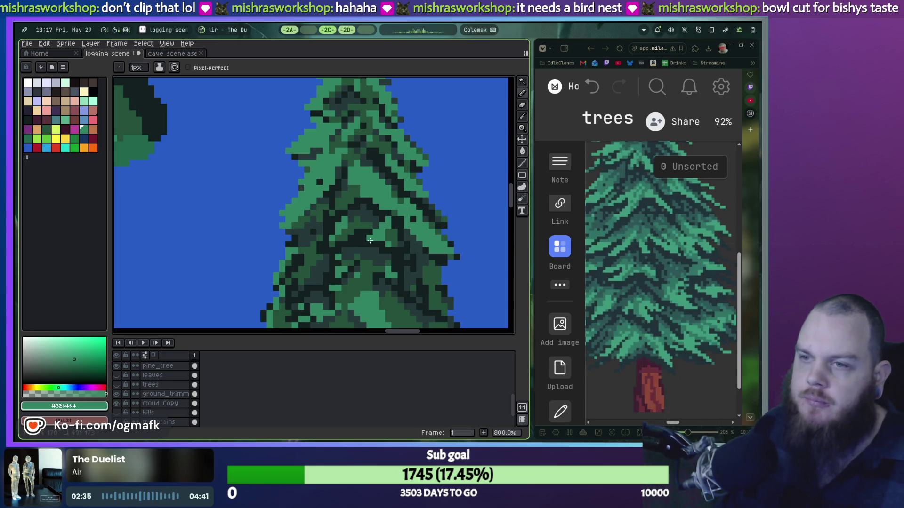
{"action": "mouse_move", "coordinate": [391, 255]}
{"action": "left_mouse_down"}
{"action": "mouse_move", "coordinate": [393, 230]}
{"action": "mouse_move", "coordinate": [338, 233]}
{"action": "mouse_move", "coordinate": [360, 214]}
{"action": "mouse_move", "coordinate": [369, 179]}
{"action": "left_mouse_up"}
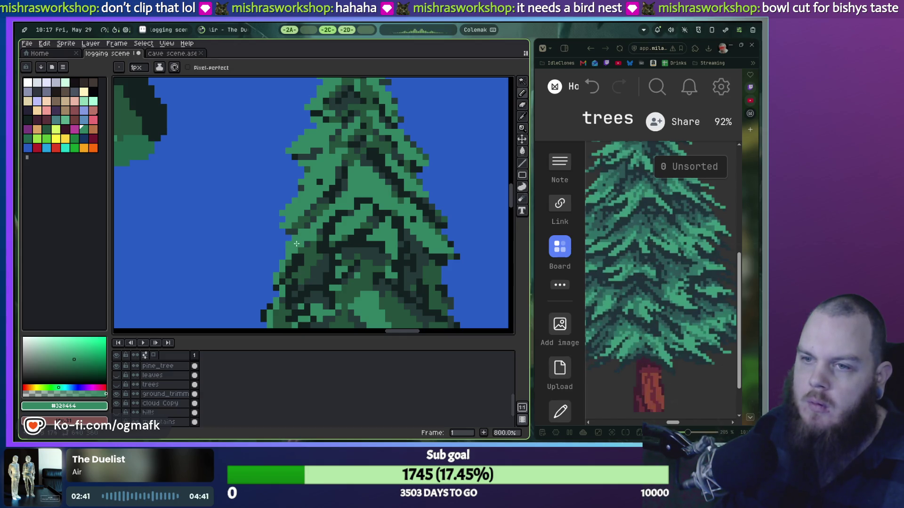
Step: Review the pine's lower foliage and undo the last painted stroke
{"action": "left_click_drag", "start_coordinate": [293, 243], "coordinate": [314, 208]}
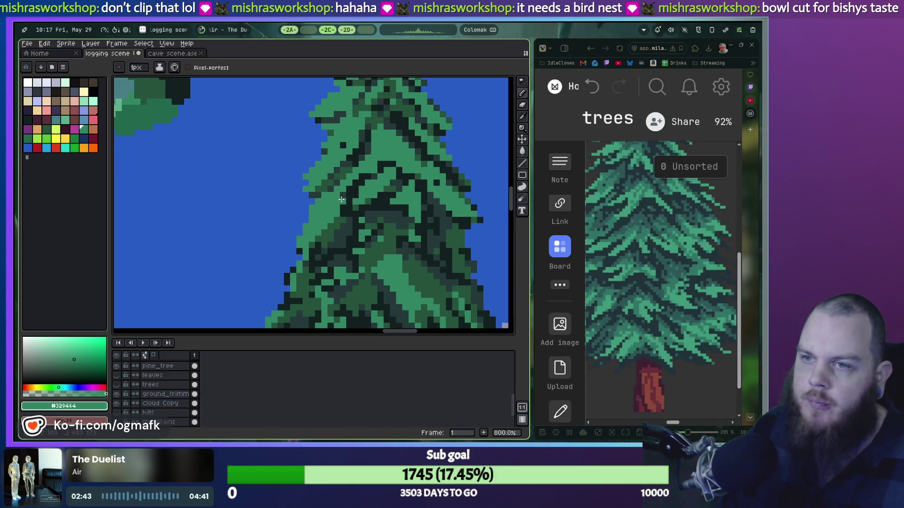
{"action": "scroll", "coordinate": [368, 228], "scroll_direction": "down", "scroll_amount": 2}
{"action": "scroll", "coordinate": [372, 231], "scroll_direction": "down", "scroll_amount": 1}
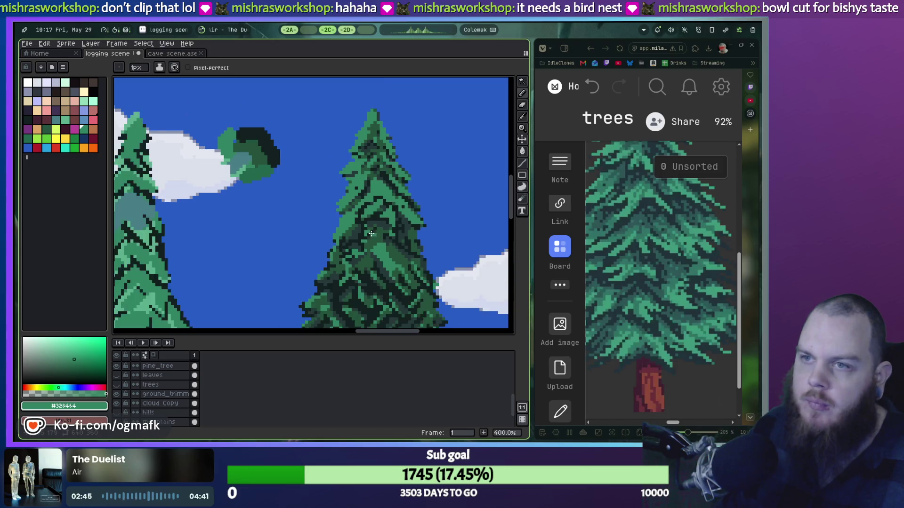
{"action": "scroll", "coordinate": [423, 259], "scroll_direction": "up", "scroll_amount": 1}
{"action": "scroll", "coordinate": [422, 260], "scroll_direction": "up", "scroll_amount": 2}
{"action": "scroll", "coordinate": [422, 259], "scroll_direction": "up", "scroll_amount": 1}
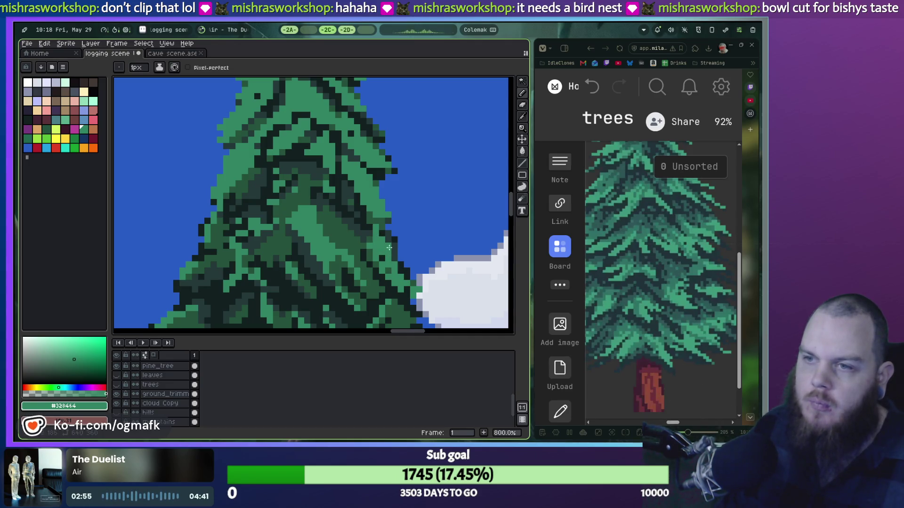
{"action": "key", "text": "ctrl+z"}
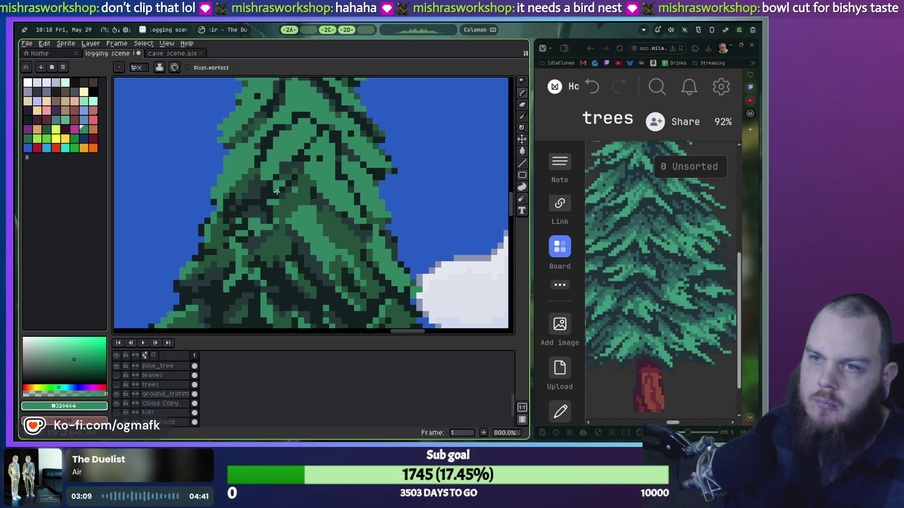
{"action": "scroll", "coordinate": [301, 218], "scroll_direction": "down", "scroll_amount": 2}
{"action": "scroll", "coordinate": [301, 218], "scroll_direction": "down", "scroll_amount": 2}
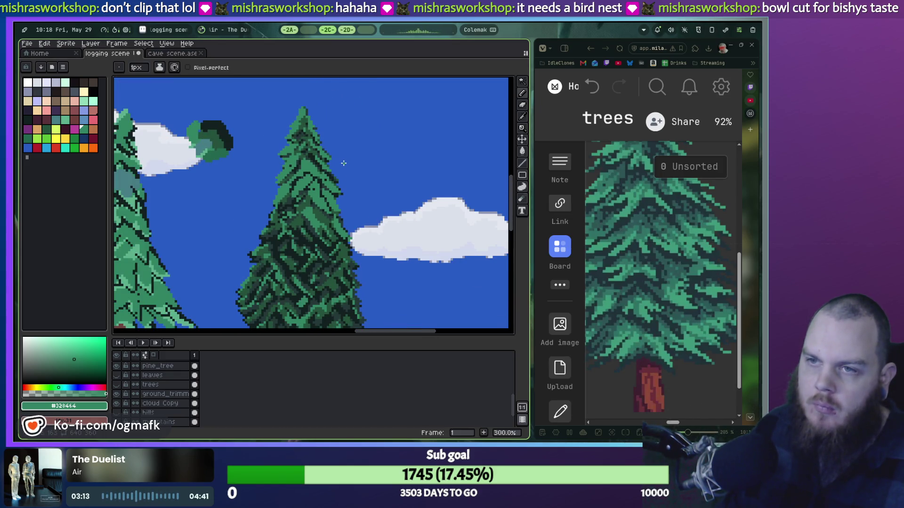
{"action": "scroll", "coordinate": [345, 174], "scroll_direction": "down", "scroll_amount": 2}
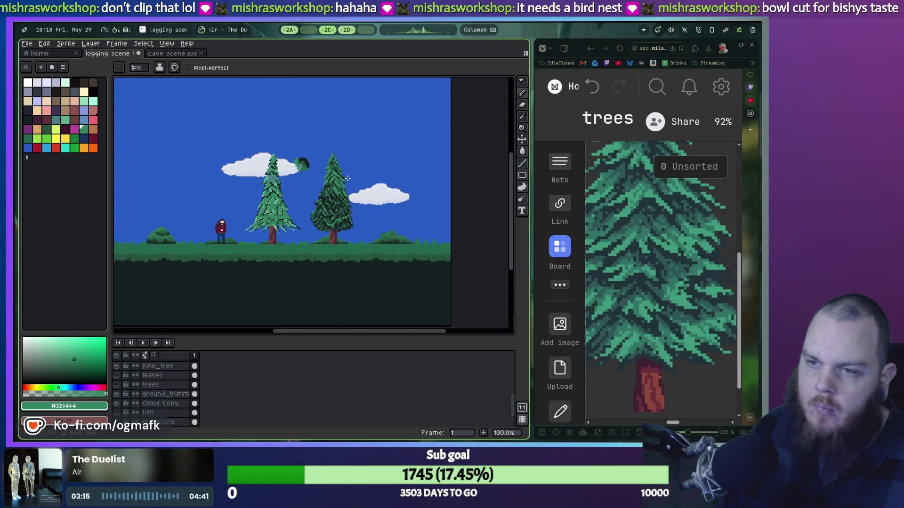
{"action": "scroll", "coordinate": [346, 178], "scroll_direction": "up", "scroll_amount": 3}
{"action": "scroll", "coordinate": [283, 228], "scroll_direction": "down", "scroll_amount": 2}
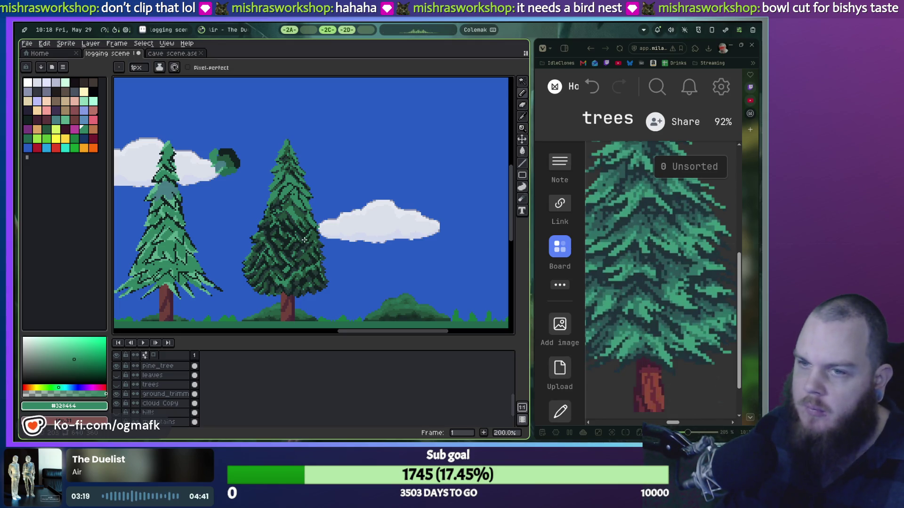
{"action": "scroll", "coordinate": [297, 264], "scroll_direction": "up", "scroll_amount": 3}
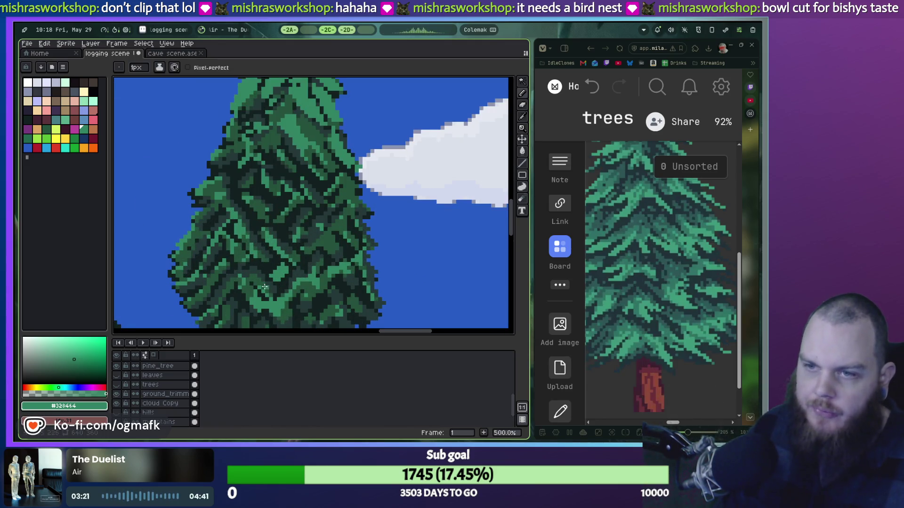
{"action": "scroll", "coordinate": [291, 225], "scroll_direction": "down", "scroll_amount": 1}
{"action": "scroll", "coordinate": [282, 218], "scroll_direction": "up", "scroll_amount": 1}
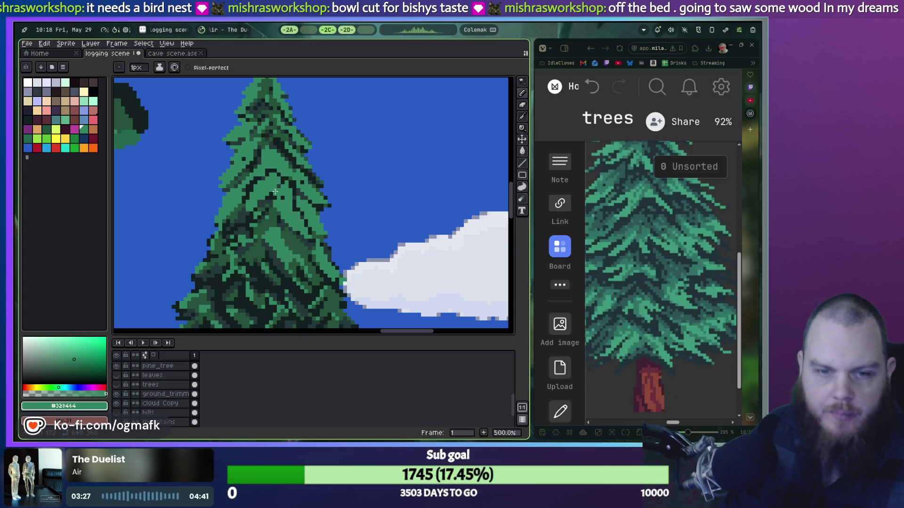
{"action": "scroll", "coordinate": [275, 192], "scroll_direction": "down", "scroll_amount": 2}
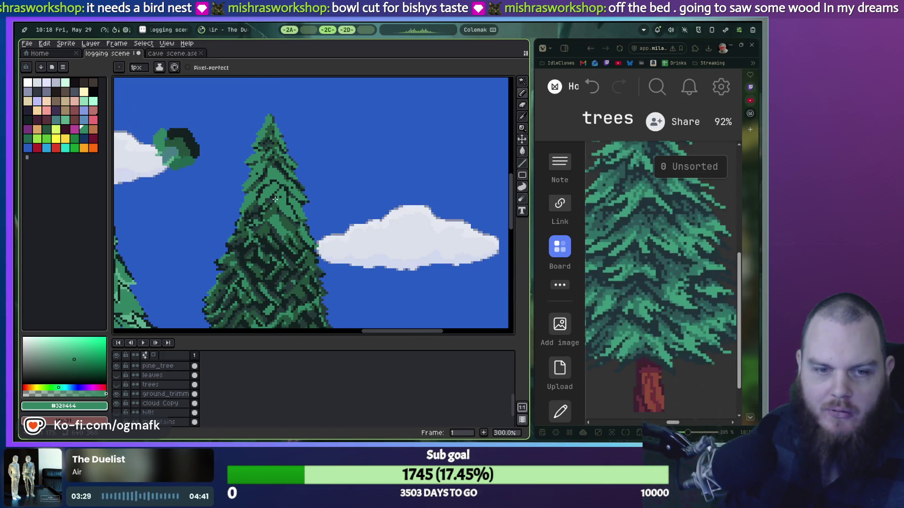
{"action": "scroll", "coordinate": [267, 161], "scroll_direction": "up", "scroll_amount": 3}
{"action": "scroll", "coordinate": [267, 162], "scroll_direction": "up", "scroll_amount": 1}
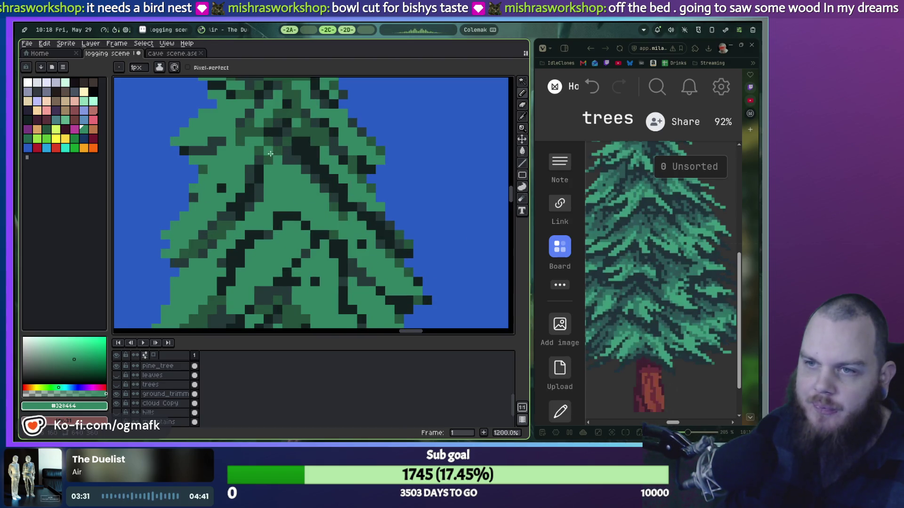
{"action": "scroll", "coordinate": [267, 167], "scroll_direction": "down", "scroll_amount": 2}
{"action": "scroll", "coordinate": [269, 174], "scroll_direction": "down", "scroll_amount": 1}
{"action": "scroll", "coordinate": [269, 174], "scroll_direction": "down", "scroll_amount": 2}
{"action": "scroll", "coordinate": [269, 179], "scroll_direction": "down", "scroll_amount": 1}
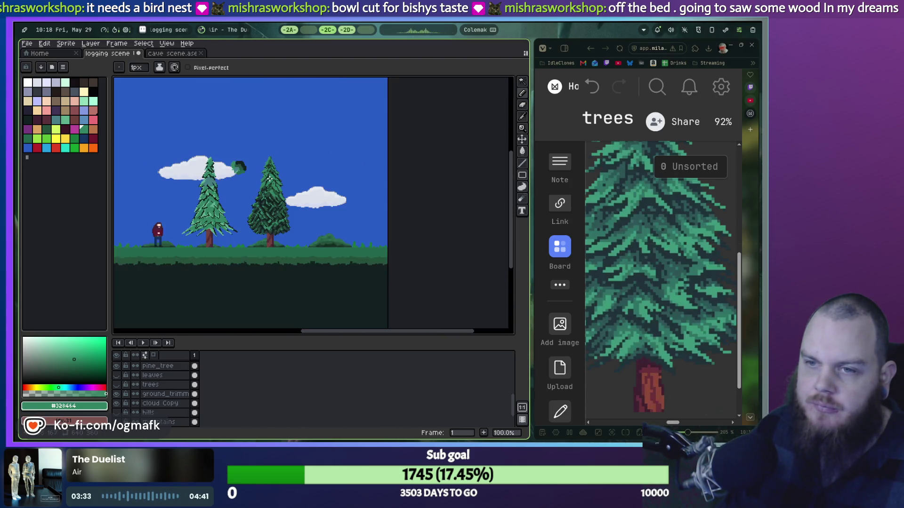
{"action": "scroll", "coordinate": [266, 188], "scroll_direction": "up", "scroll_amount": 4}
{"action": "scroll", "coordinate": [267, 192], "scroll_direction": "down", "scroll_amount": 1}
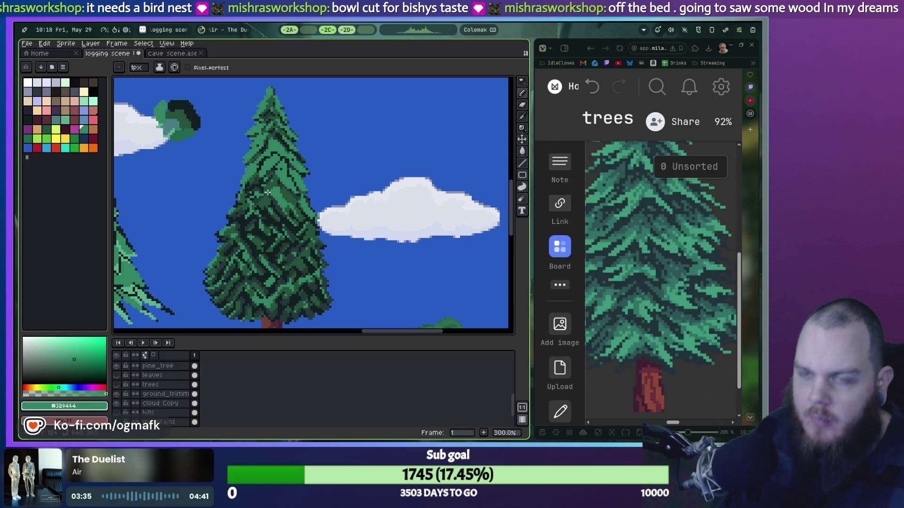
{"action": "scroll", "coordinate": [266, 194], "scroll_direction": "down", "scroll_amount": 1}
{"action": "scroll", "coordinate": [284, 202], "scroll_direction": "down", "scroll_amount": 1}
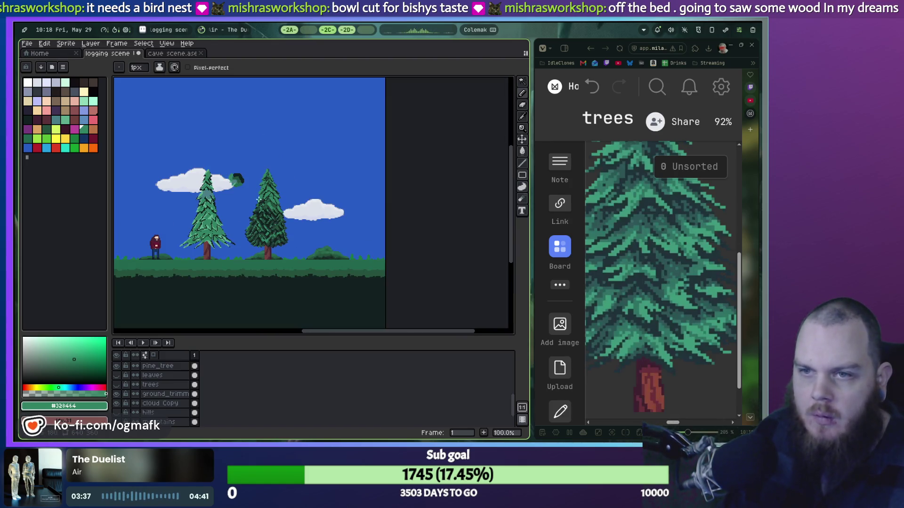
{"action": "key", "text": "g"}
{"action": "left_click", "coordinate": [288, 210]}
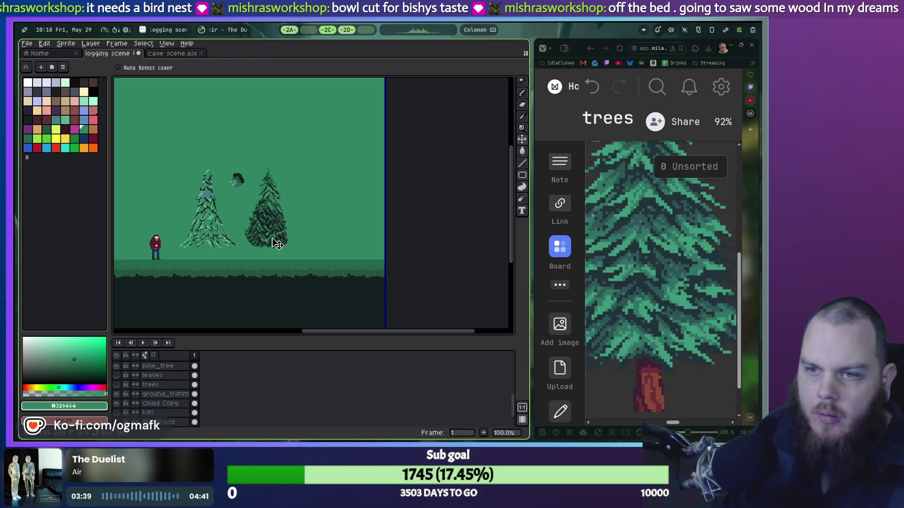
{"action": "key", "text": "ctrl+z"}
{"action": "key", "text": "m"}
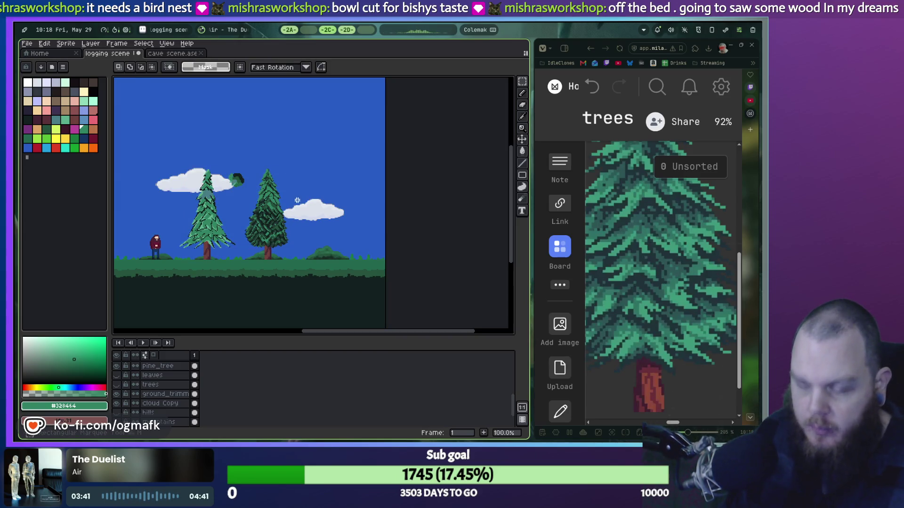
{"action": "left_click_drag", "start_coordinate": [278, 235], "coordinate": [245, 259]}
{"action": "scroll", "coordinate": [262, 251], "scroll_direction": "up", "scroll_amount": 3}
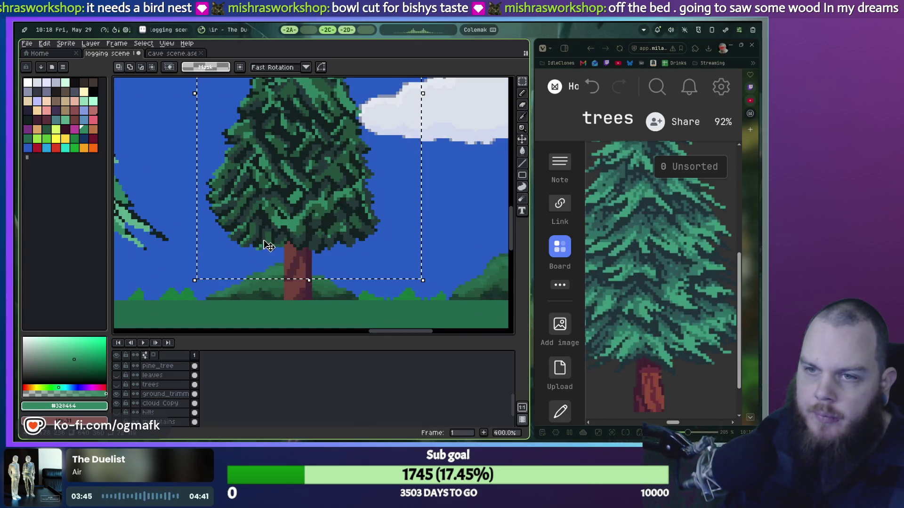
{"action": "key", "text": "g"}
{"action": "left_click", "coordinate": [27, 120]}
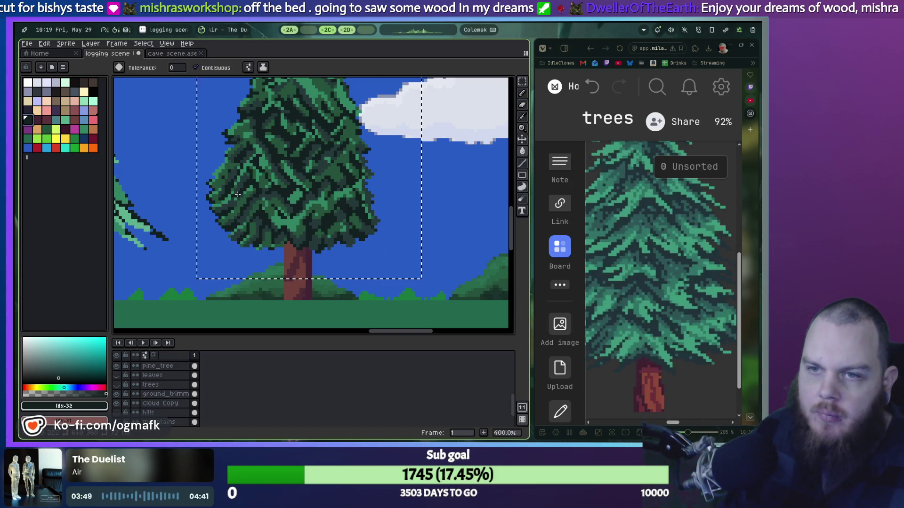
{"action": "key", "text": "v"}
{"action": "key", "text": "b"}
{"action": "left_click_drag", "start_coordinate": [236, 203], "coordinate": [279, 214]}
{"action": "key", "text": "ctrl+z"}
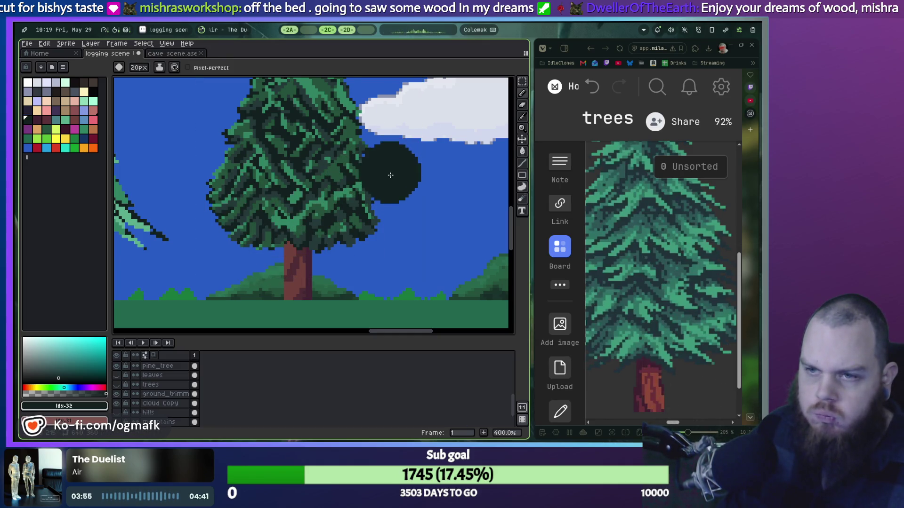
{"action": "scroll", "coordinate": [390, 171], "scroll_direction": "down", "scroll_amount": 2}
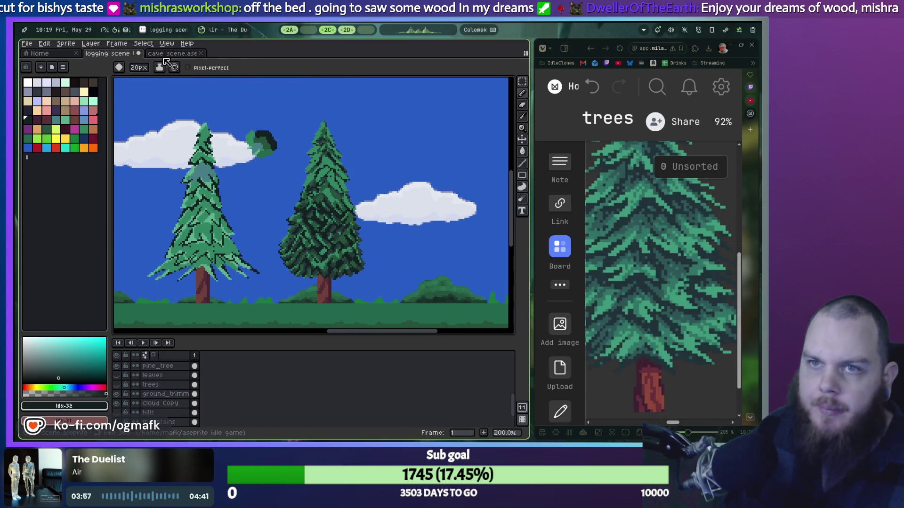
{"action": "key", "text": "w"}
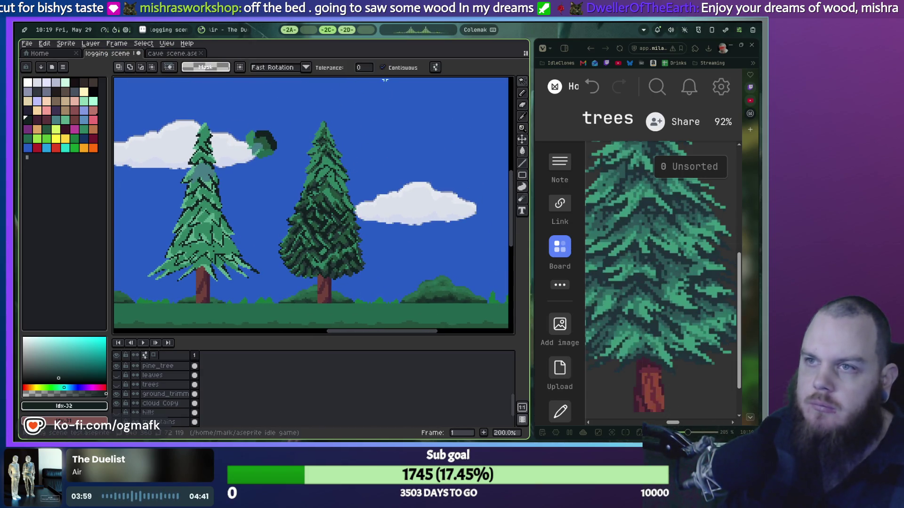
{"action": "mouse_move", "coordinate": [522, 82]}
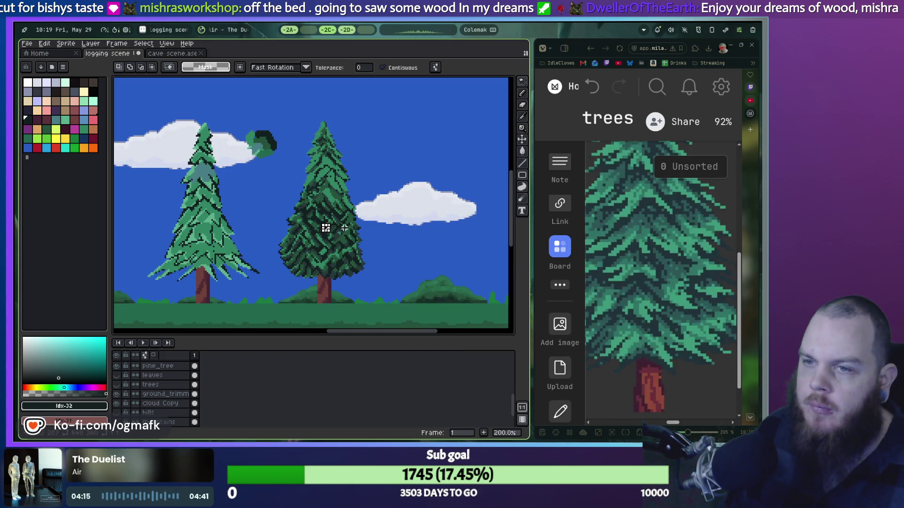
{"action": "scroll", "coordinate": [344, 228], "scroll_direction": "up", "scroll_amount": 2}
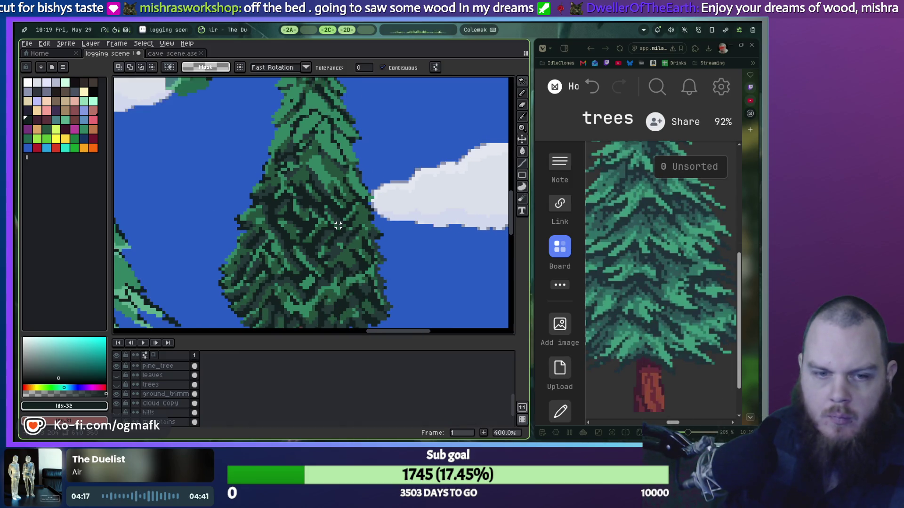
{"action": "scroll", "coordinate": [338, 226], "scroll_direction": "down", "scroll_amount": 2}
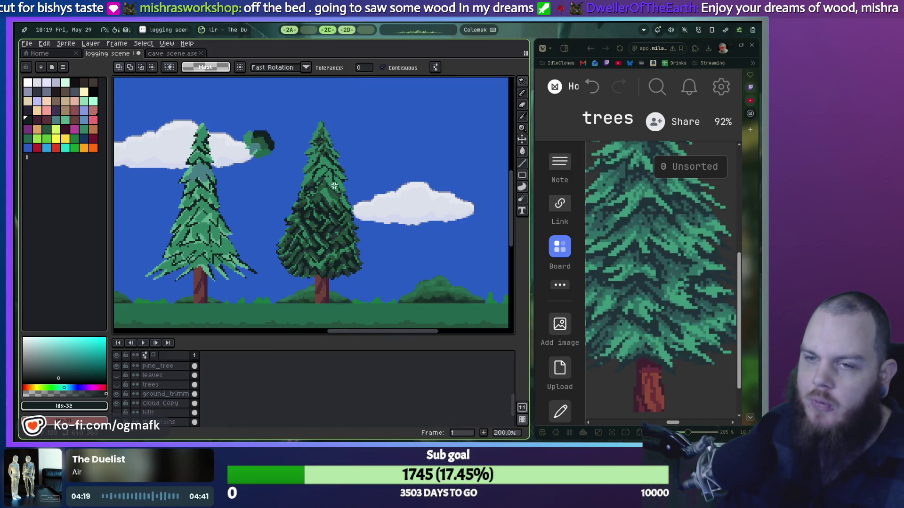
{"action": "scroll", "coordinate": [333, 181], "scroll_direction": "up", "scroll_amount": 2}
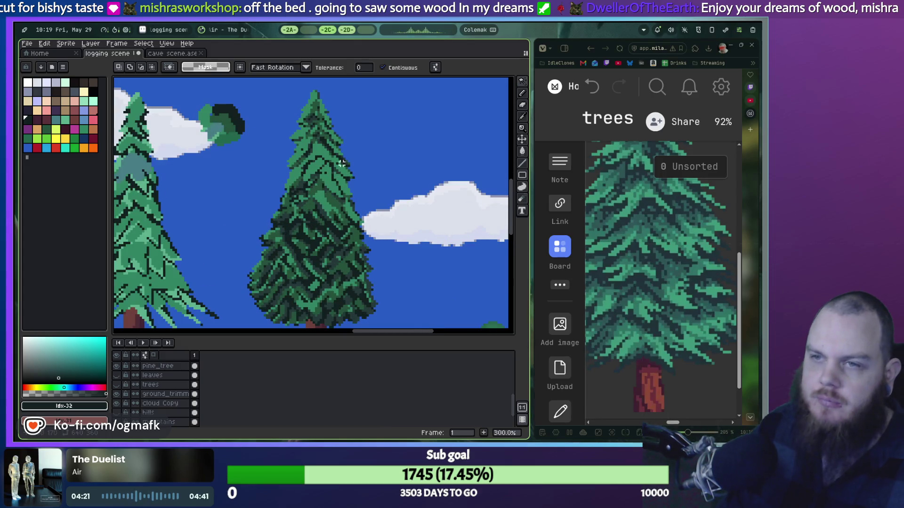
{"action": "scroll", "coordinate": [345, 164], "scroll_direction": "down", "scroll_amount": 2}
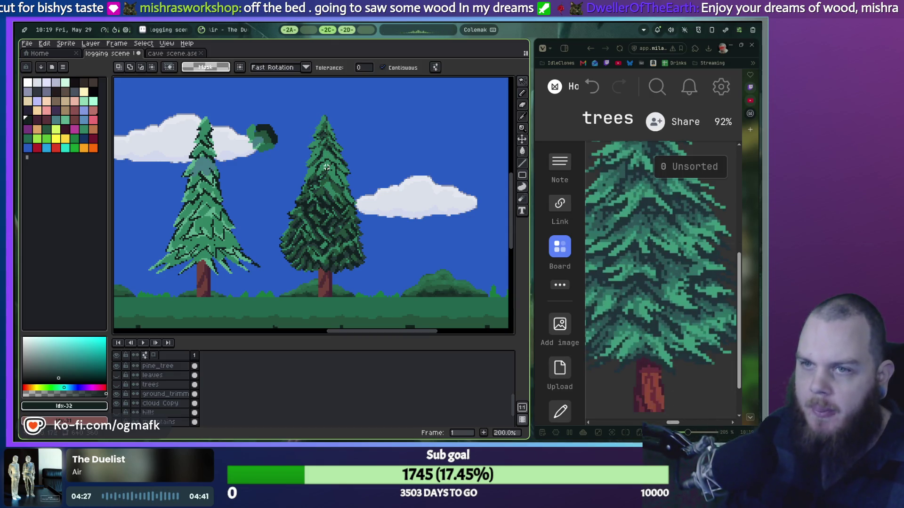
{"action": "key", "text": "ctrl+z"}
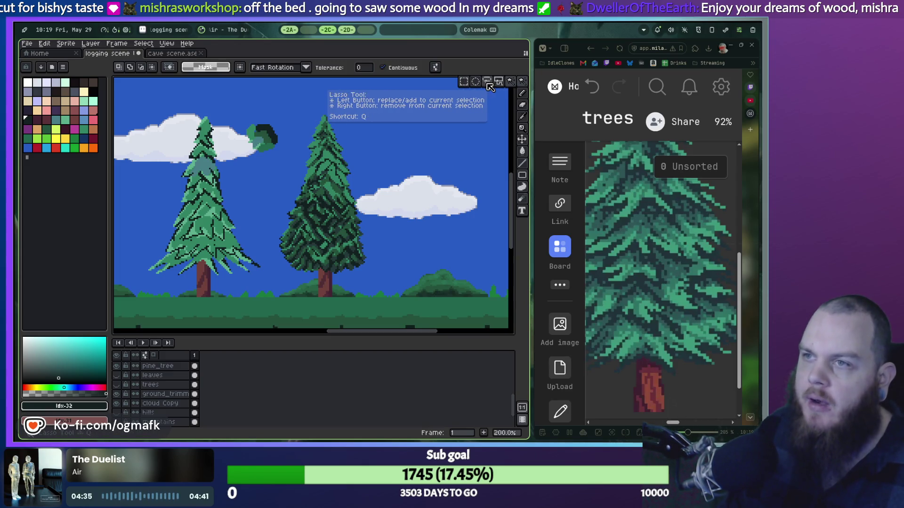
{"action": "key", "text": "b"}
{"action": "scroll", "coordinate": [333, 188], "scroll_direction": "up", "scroll_amount": 3}
{"action": "scroll", "coordinate": [329, 172], "scroll_direction": "down", "scroll_amount": 3}
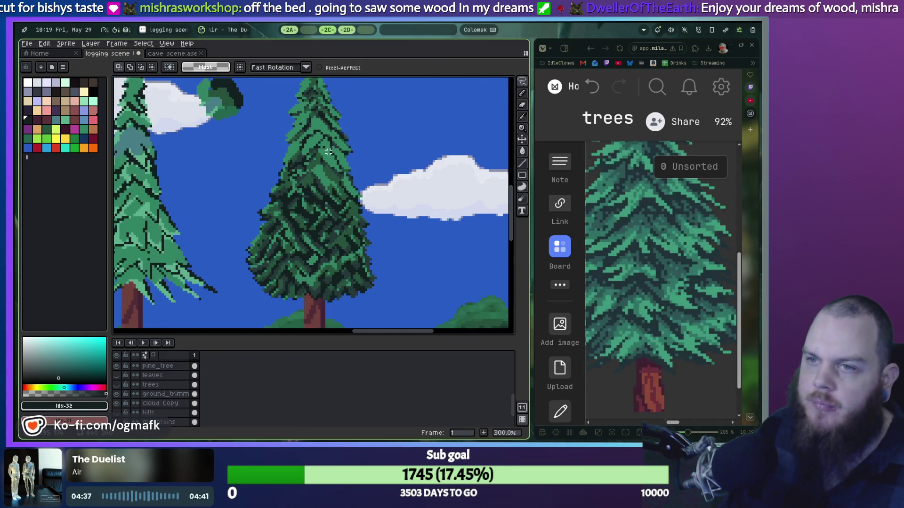
{"action": "scroll", "coordinate": [323, 147], "scroll_direction": "down", "scroll_amount": 1}
{"action": "left_click_drag", "start_coordinate": [318, 117], "coordinate": [319, 118]}
{"action": "key", "text": "ctrl+d"}
{"action": "scroll", "coordinate": [341, 176], "scroll_direction": "up", "scroll_amount": 4}
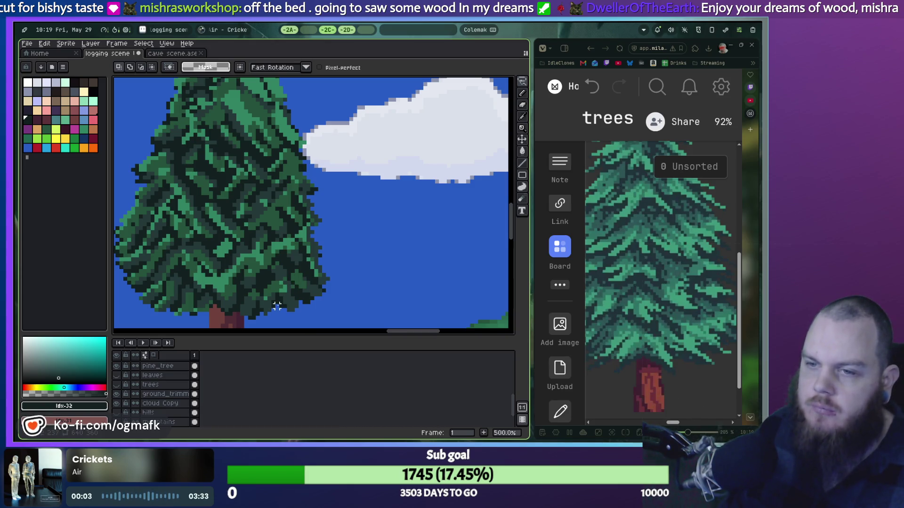
{"action": "left_click_drag", "start_coordinate": [310, 231], "coordinate": [405, 235]}
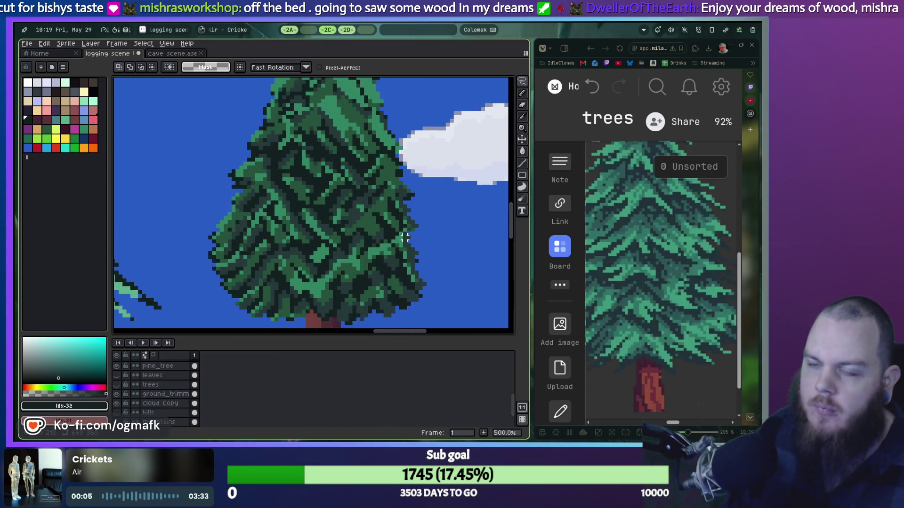
{"action": "scroll", "coordinate": [385, 221], "scroll_direction": "down", "scroll_amount": 3}
{"action": "scroll", "coordinate": [387, 218], "scroll_direction": "down", "scroll_amount": 1}
{"action": "scroll", "coordinate": [389, 216], "scroll_direction": "up", "scroll_amount": 1}
{"action": "scroll", "coordinate": [391, 213], "scroll_direction": "up", "scroll_amount": 1}
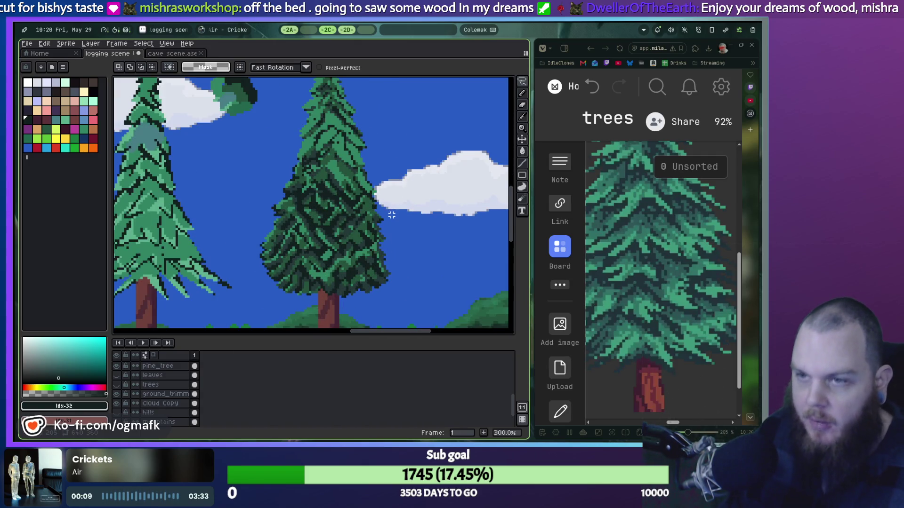
{"action": "key", "text": "ctrl+z"}
{"action": "key", "text": "ctrl+z"}
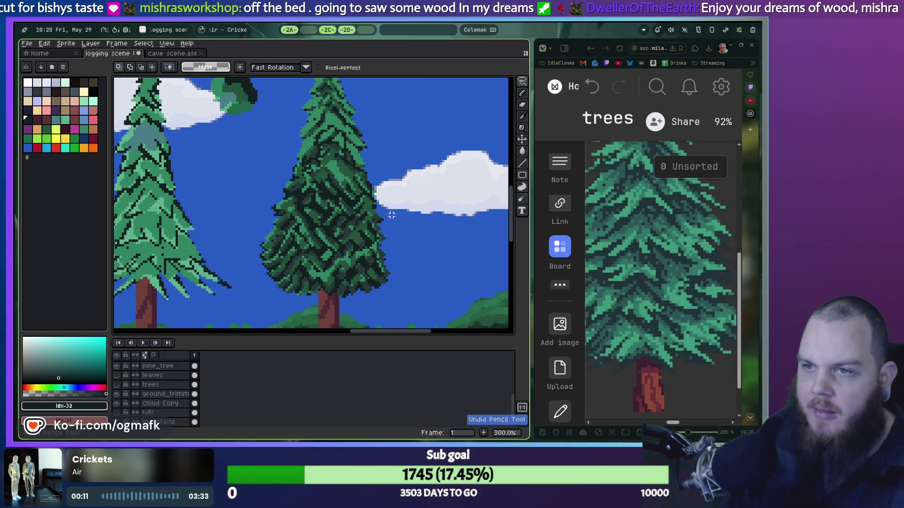
{"action": "key", "text": "ctrl+shift+d"}
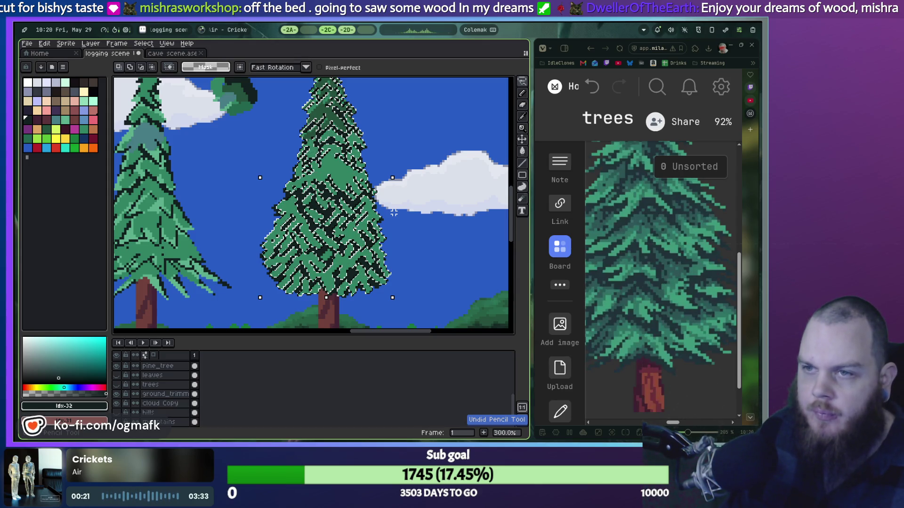
Step: Fill the selected pine shape with dark green, check the treetop, and undo the last stroke
{"action": "key", "text": "ctrl+z"}
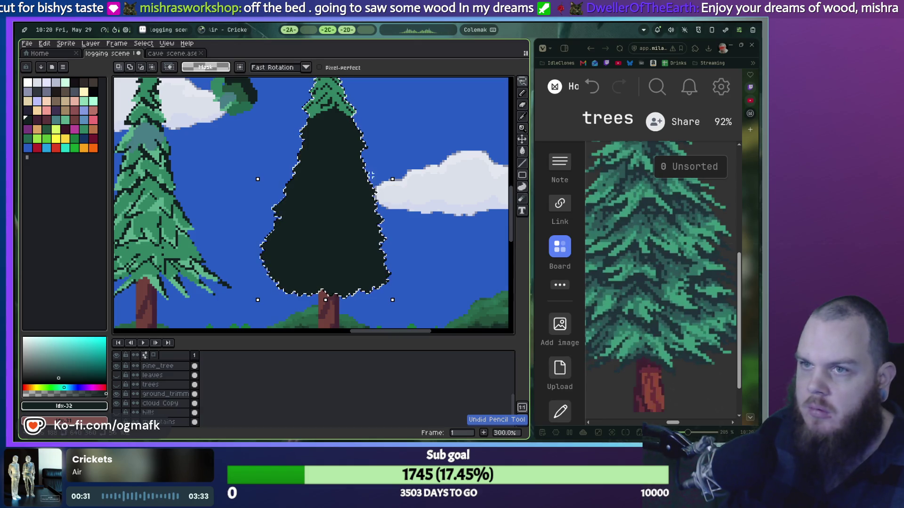
{"action": "left_click_drag", "start_coordinate": [391, 121], "coordinate": [392, 189]}
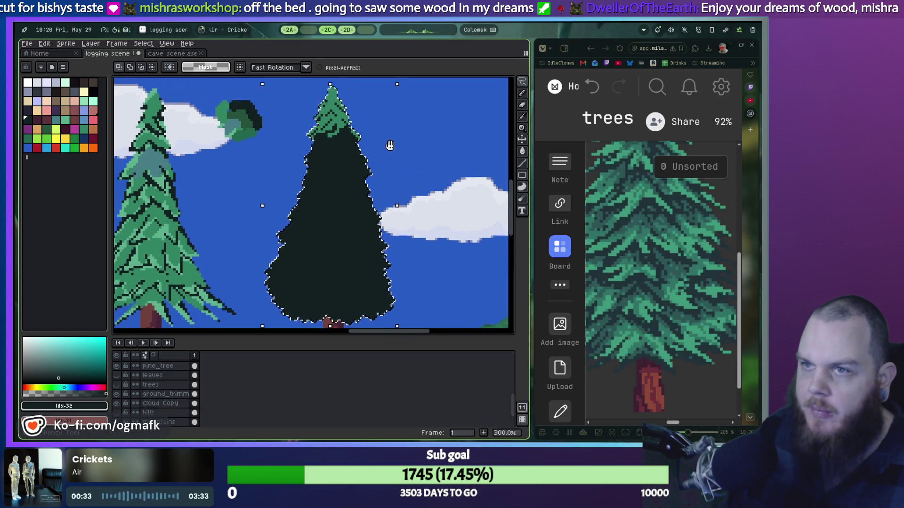
{"action": "key", "text": "ctrl+z"}
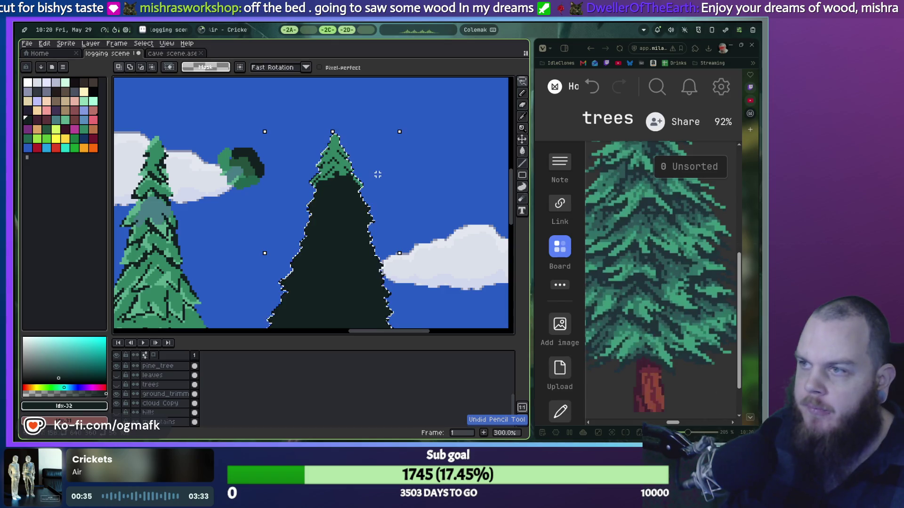
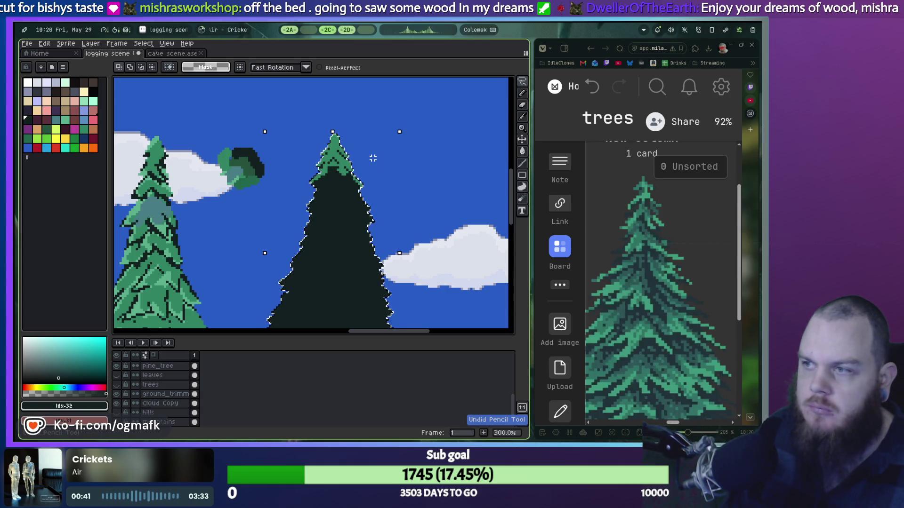
Step: Delete the selected green foliage at the pine's top, then restore it with undo
{"action": "scroll", "coordinate": [325, 164], "scroll_direction": "up", "scroll_amount": 3}
{"action": "scroll", "coordinate": [329, 155], "scroll_direction": "up", "scroll_amount": 3}
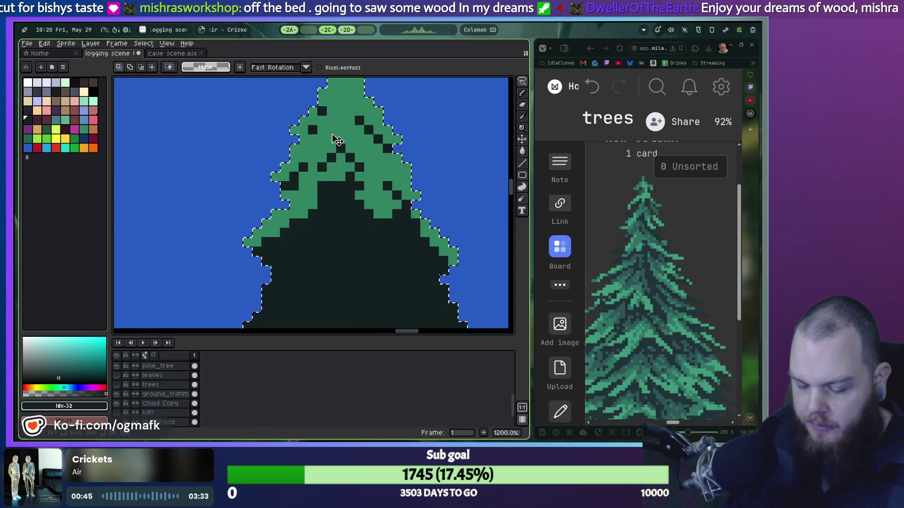
{"action": "key", "text": "Delete"}
{"action": "key", "text": "ctrl+d"}
{"action": "key", "text": "b"}
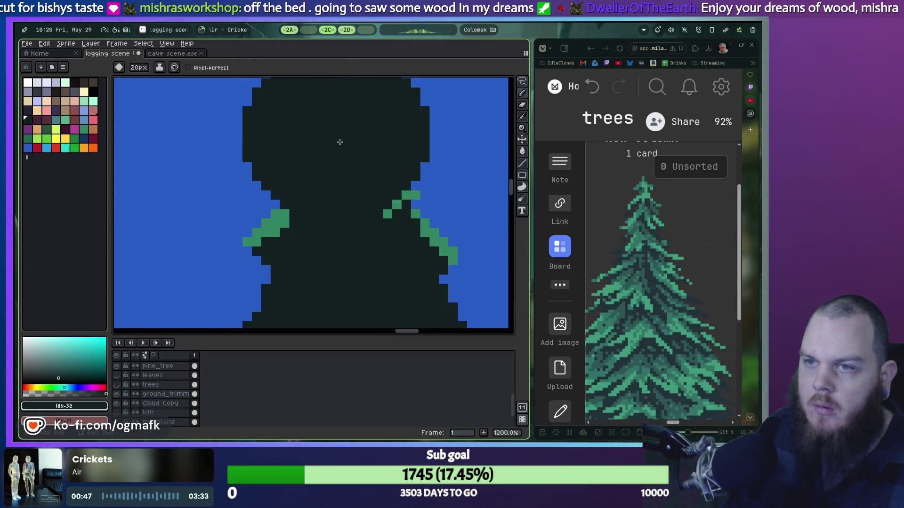
{"action": "key", "text": "ctrl+z"}
{"action": "key", "text": "ctrl+z"}
{"action": "key", "text": "Delete"}
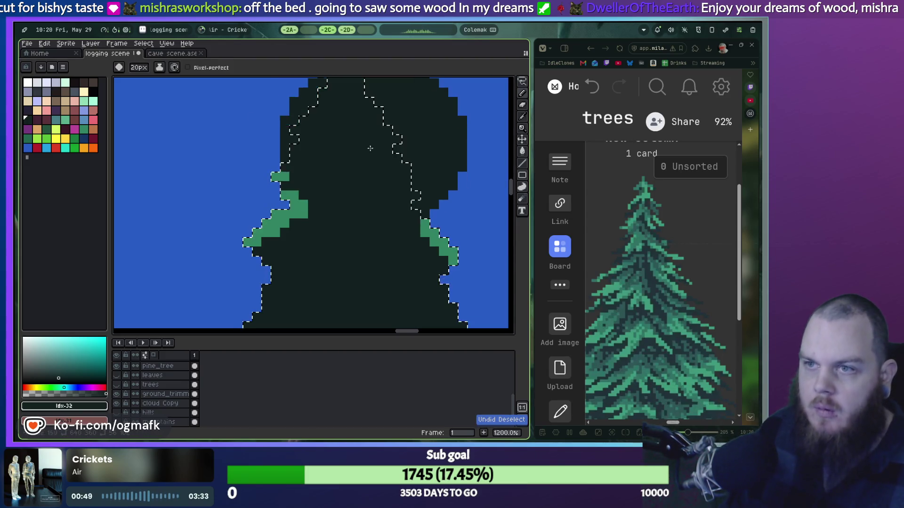
{"action": "key", "text": "ctrl+z"}
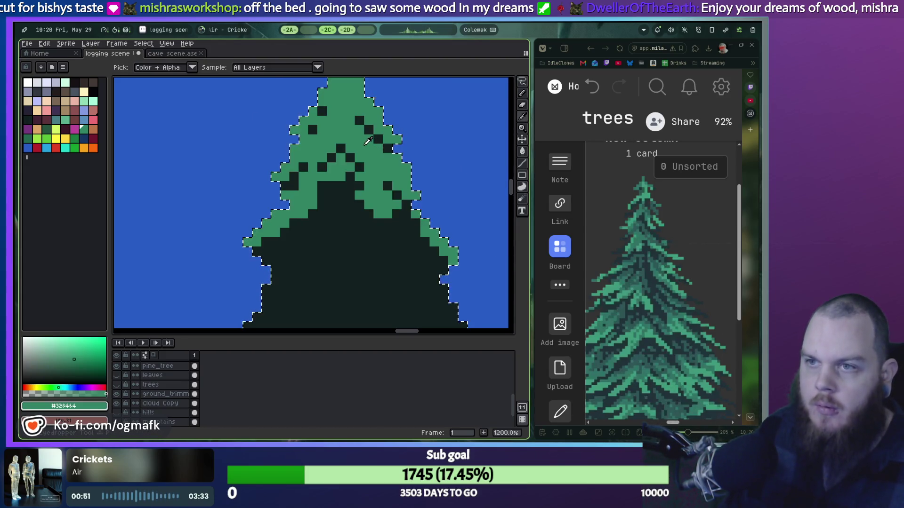
Step: Paint dark needle speckles down through the green tree top
{"action": "left_click_drag", "start_coordinate": [361, 166], "coordinate": [343, 244]}
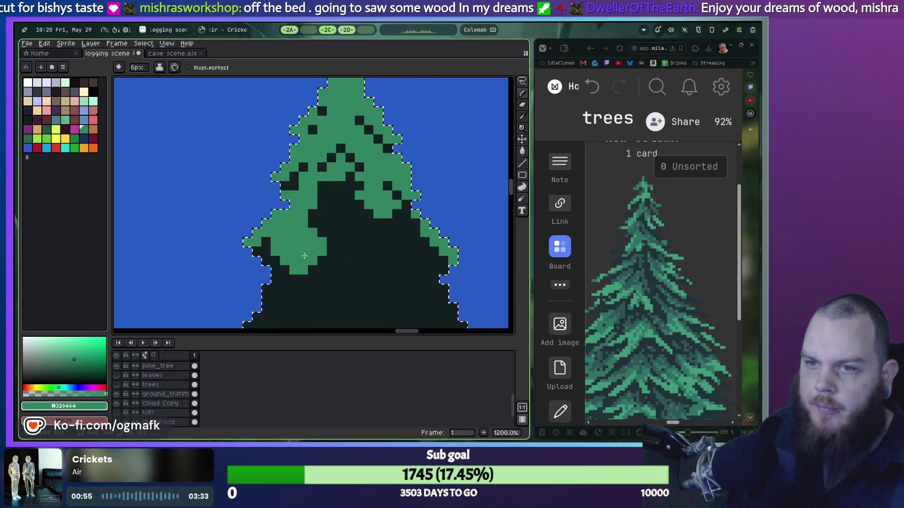
{"action": "scroll", "coordinate": [297, 272], "scroll_direction": "down", "scroll_amount": 1}
{"action": "scroll", "coordinate": [306, 255], "scroll_direction": "down", "scroll_amount": 1}
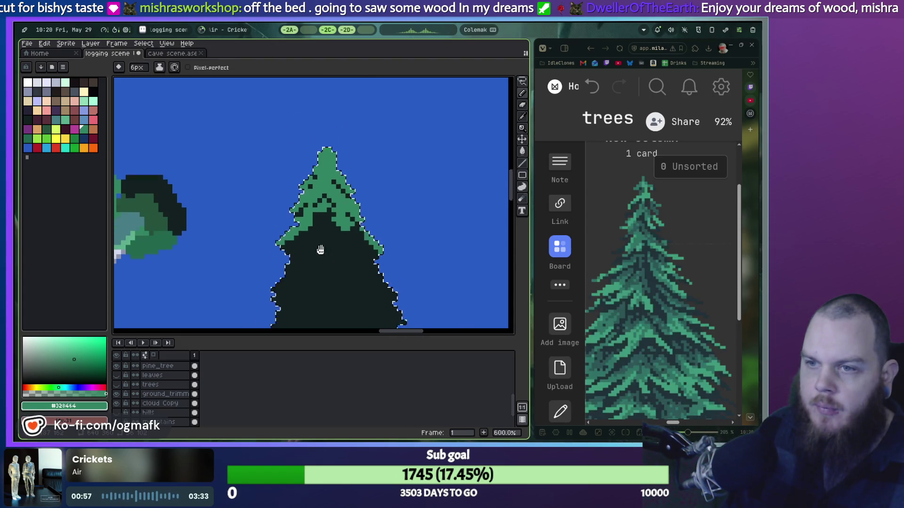
Step: Shrink the pencil to 3px and paint short light-green branches on the pine's left and right edges
{"action": "scroll", "coordinate": [325, 217], "scroll_direction": "up", "scroll_amount": 1}
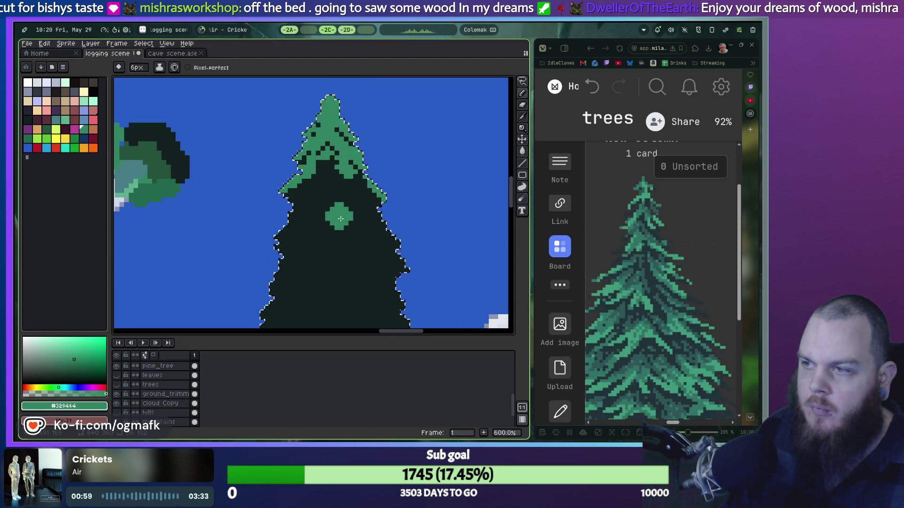
{"action": "key", "text": "minus"}
{"action": "key", "text": "minus"}
{"action": "key", "text": "minus"}
{"action": "left_click_drag", "start_coordinate": [284, 237], "coordinate": [306, 213]}
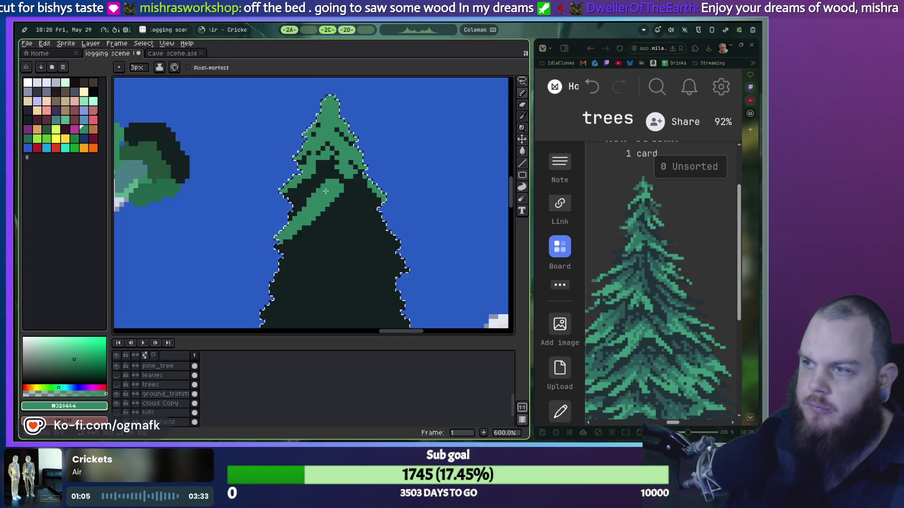
{"action": "key", "text": "ctrl+z"}
{"action": "key", "text": "ctrl+y"}
{"action": "key", "text": "ctrl+z"}
{"action": "left_click_drag", "start_coordinate": [278, 240], "coordinate": [300, 221]}
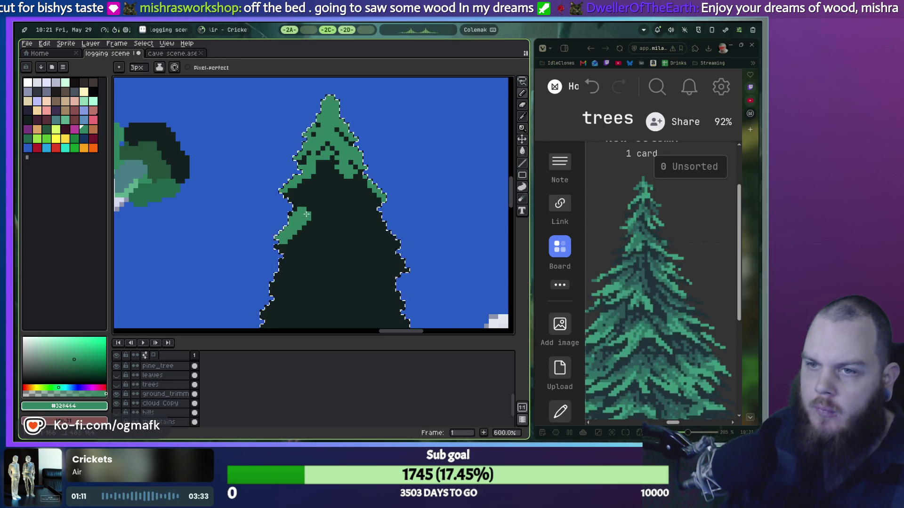
{"action": "left_click_drag", "start_coordinate": [371, 220], "coordinate": [360, 215]}
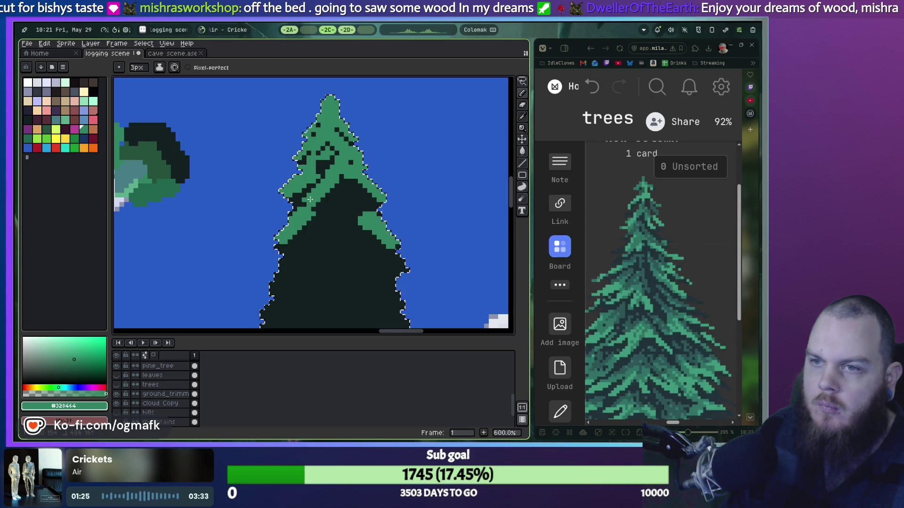
Step: Cover the dark band in the upper foliage and paint green over the lower branches' edge
{"action": "key", "text": "ctrl+z"}
{"action": "mouse_move", "coordinate": [320, 189]}
{"action": "left_mouse_down"}
{"action": "mouse_move", "coordinate": [307, 195]}
{"action": "mouse_move", "coordinate": [324, 188]}
{"action": "left_mouse_up"}
{"action": "key", "text": "ctrl+z"}
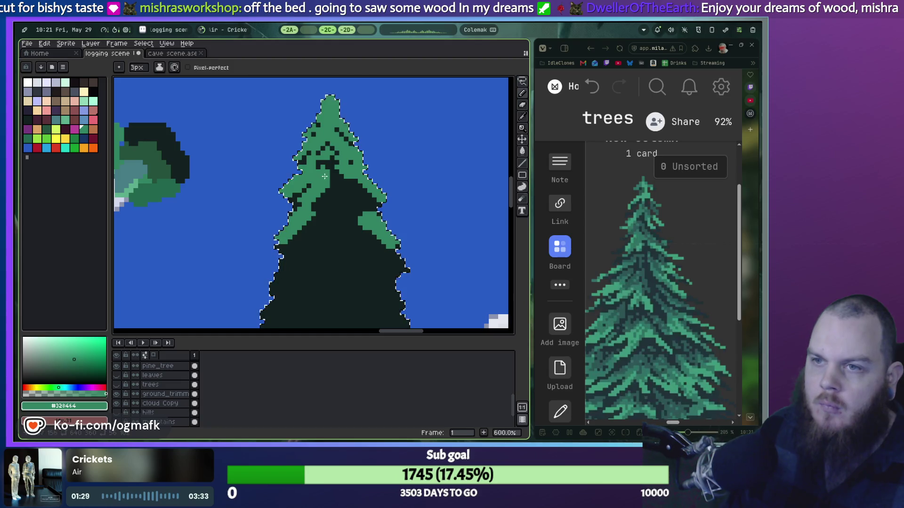
{"action": "left_click_drag", "start_coordinate": [340, 196], "coordinate": [367, 198]}
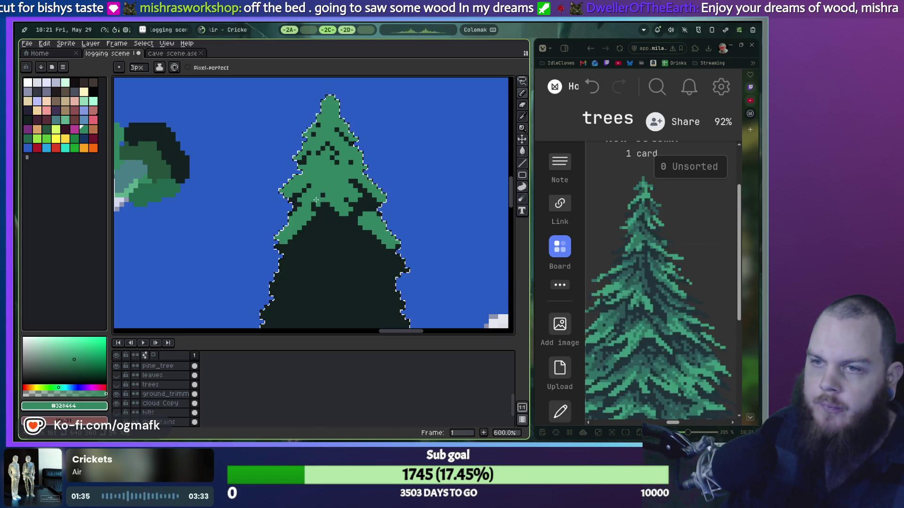
{"action": "mouse_move", "coordinate": [317, 200]}
{"action": "left_mouse_down"}
{"action": "mouse_move", "coordinate": [332, 221]}
{"action": "mouse_move", "coordinate": [323, 210]}
{"action": "left_mouse_up"}
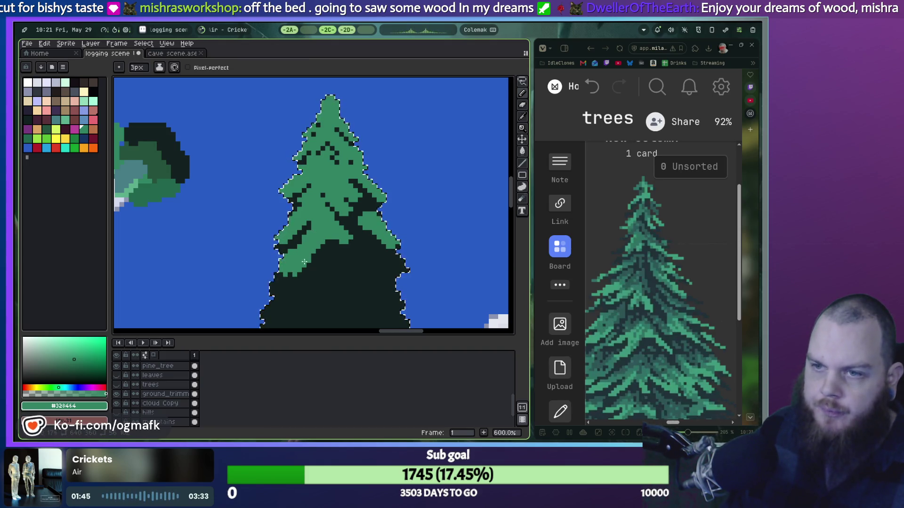
{"action": "left_click_drag", "start_coordinate": [303, 266], "coordinate": [342, 246]}
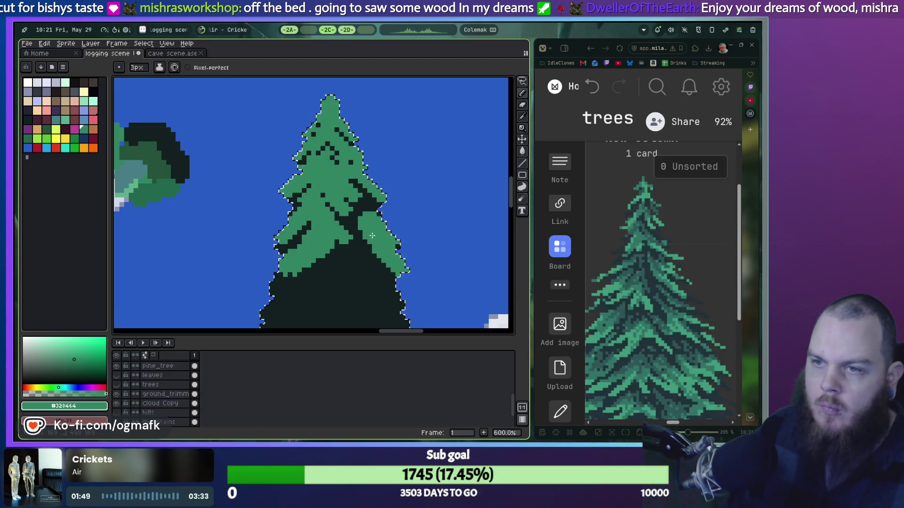
{"action": "scroll", "coordinate": [366, 257], "scroll_direction": "down", "scroll_amount": 1}
Step: Add a new green branch on the pine's lower left, redrawn at a steeper angle
{"action": "scroll", "coordinate": [367, 257], "scroll_direction": "up", "scroll_amount": 1}
{"action": "scroll", "coordinate": [260, 184], "scroll_direction": "down", "scroll_amount": 3}
{"action": "left_click_drag", "start_coordinate": [252, 241], "coordinate": [297, 202]}
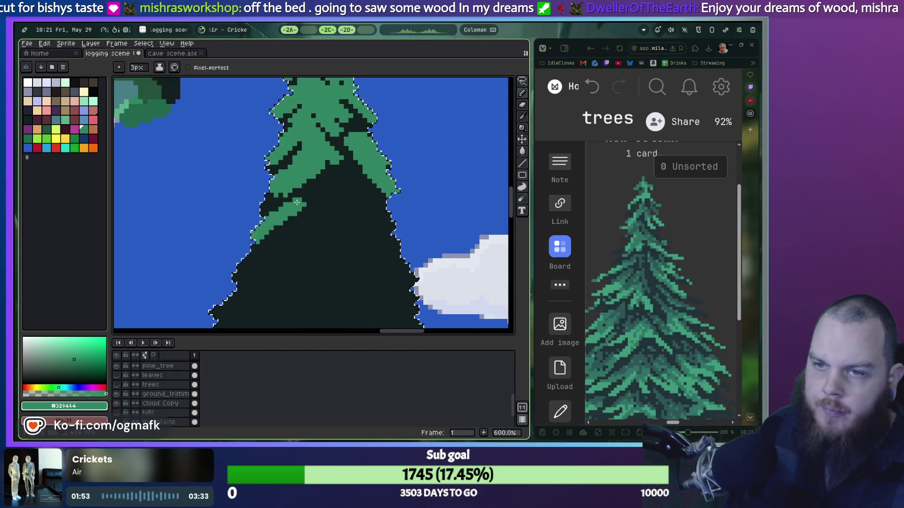
{"action": "key", "text": "ctrl+z"}
{"action": "mouse_move", "coordinate": [254, 238]}
{"action": "left_mouse_down"}
{"action": "mouse_move", "coordinate": [299, 200]}
{"action": "mouse_move", "coordinate": [273, 239]}
{"action": "left_mouse_up"}
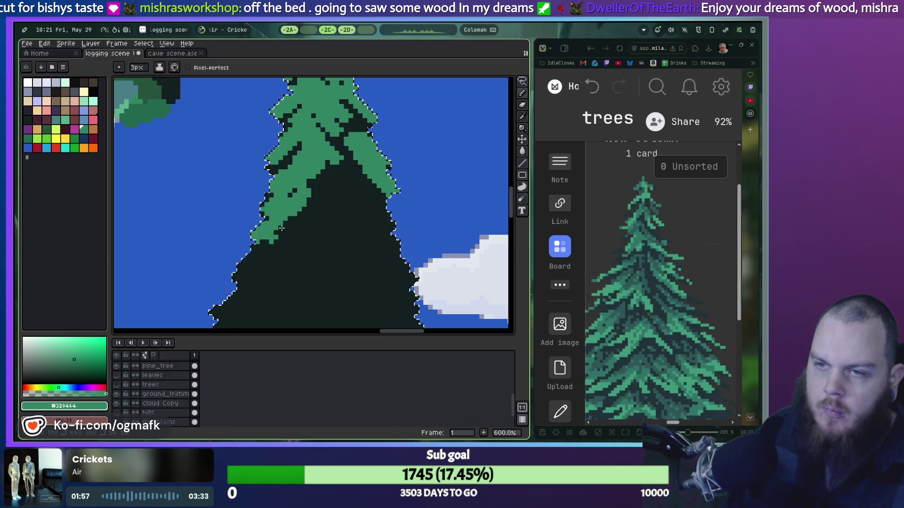
{"action": "scroll", "coordinate": [325, 197], "scroll_direction": "down", "scroll_amount": 1}
{"action": "scroll", "coordinate": [360, 217], "scroll_direction": "down", "scroll_amount": 1}
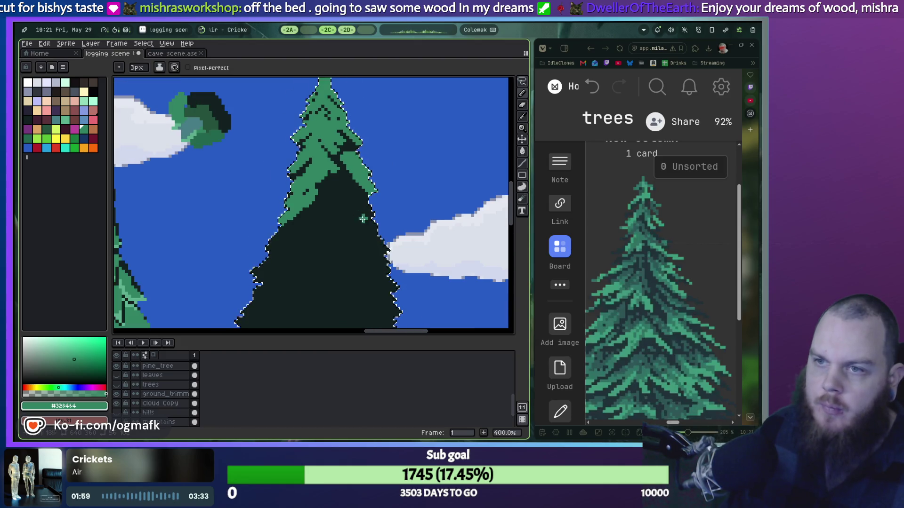
{"action": "scroll", "coordinate": [360, 217], "scroll_direction": "up", "scroll_amount": 2}
{"action": "scroll", "coordinate": [351, 188], "scroll_direction": "up", "scroll_amount": 2}
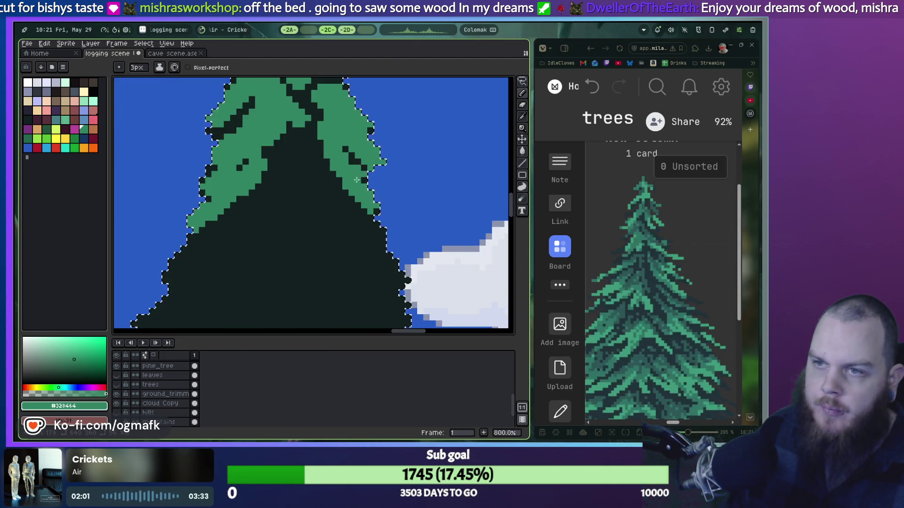
Step: Grow the right branch toward the centre and paint a green band down the lower-left branch
{"action": "left_click_drag", "start_coordinate": [356, 180], "coordinate": [308, 139]}
{"action": "left_click_drag", "start_coordinate": [254, 200], "coordinate": [235, 211]}
{"action": "left_click", "coordinate": [265, 196]}
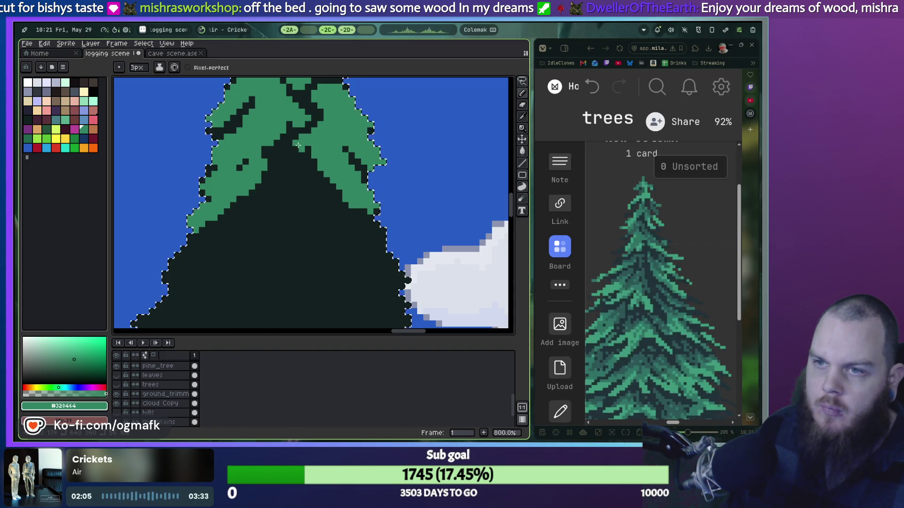
{"action": "key", "text": "ctrl+z"}
{"action": "mouse_move", "coordinate": [269, 185]}
{"action": "left_mouse_down"}
{"action": "mouse_move", "coordinate": [165, 282]}
{"action": "mouse_move", "coordinate": [206, 261]}
{"action": "mouse_move", "coordinate": [223, 237]}
{"action": "left_mouse_up"}
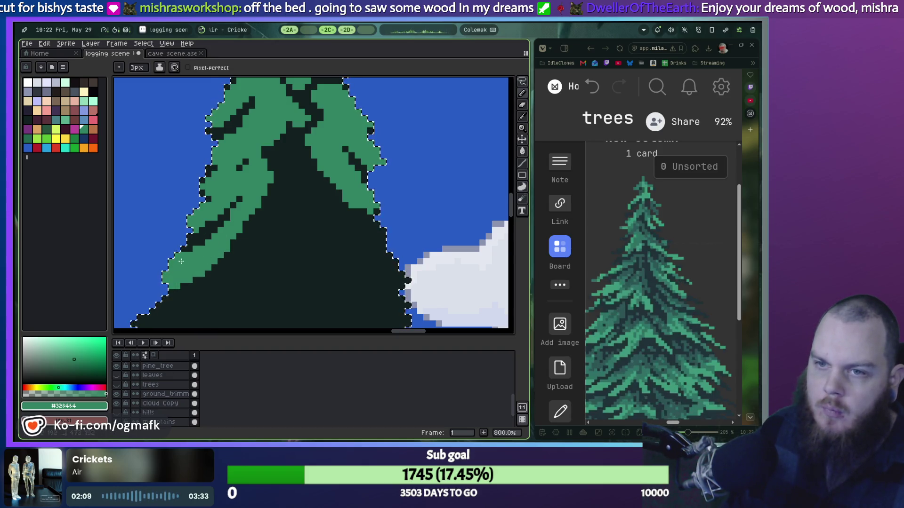
Step: Pan across the canvas to bring the round dark-canopied tree into view
{"action": "scroll", "coordinate": [222, 237], "scroll_direction": "down", "scroll_amount": 2}
{"action": "scroll", "coordinate": [240, 196], "scroll_direction": "up", "scroll_amount": 2}
{"action": "scroll", "coordinate": [240, 196], "scroll_direction": "down", "scroll_amount": 2}
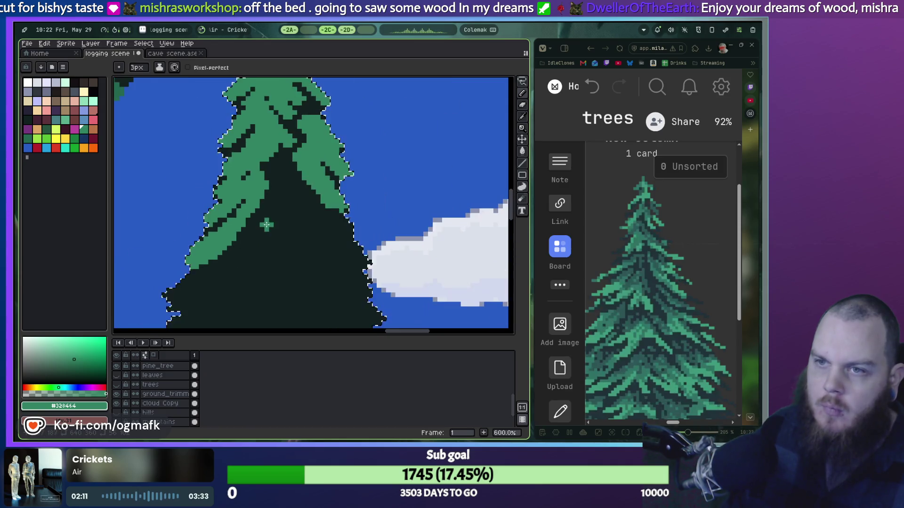
{"action": "scroll", "coordinate": [272, 216], "scroll_direction": "down", "scroll_amount": 1}
{"action": "scroll", "coordinate": [272, 216], "scroll_direction": "up", "scroll_amount": 1}
{"action": "scroll", "coordinate": [269, 207], "scroll_direction": "up", "scroll_amount": 2}
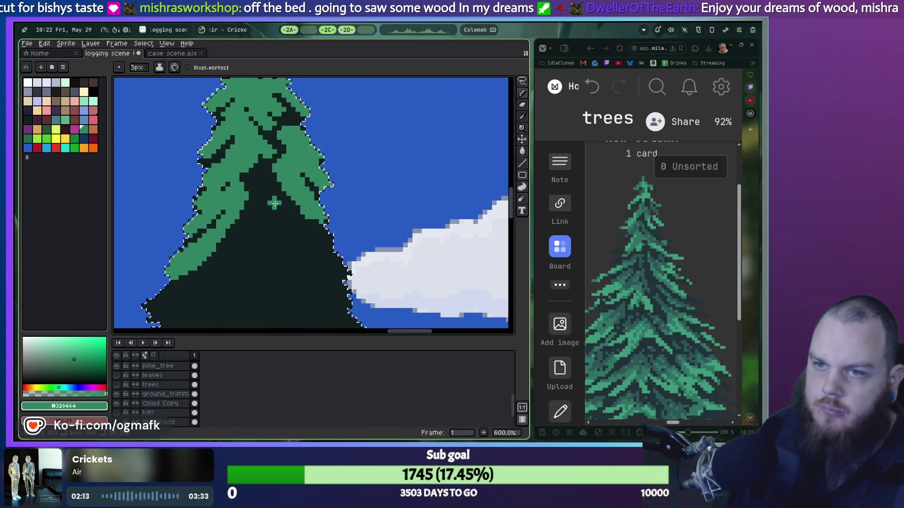
{"action": "scroll", "coordinate": [283, 207], "scroll_direction": "down", "scroll_amount": 3}
{"action": "scroll", "coordinate": [268, 235], "scroll_direction": "left", "scroll_amount": 2}
{"action": "scroll", "coordinate": [262, 250], "scroll_direction": "down", "scroll_amount": 3}
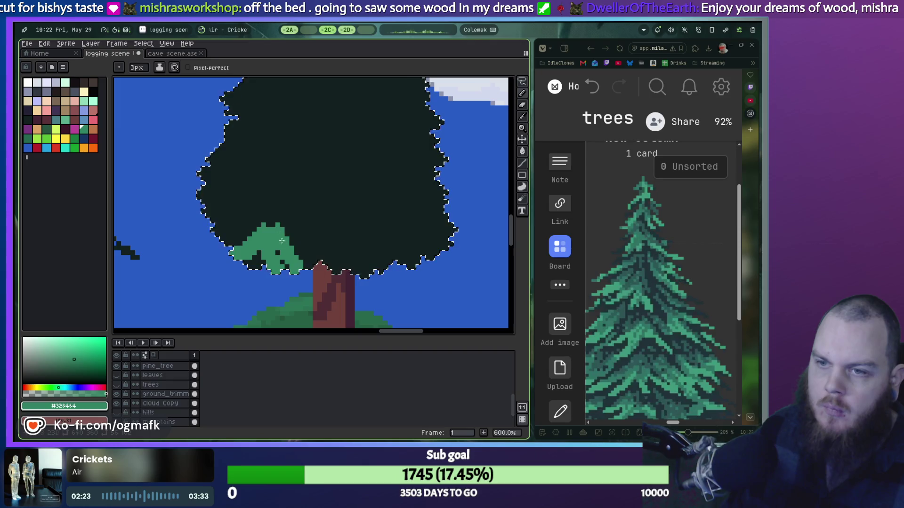
Step: Undo the stray leaf stroke and paint extra green leaf pixels along the pine's left branch
{"action": "key", "text": "ctrl+z"}
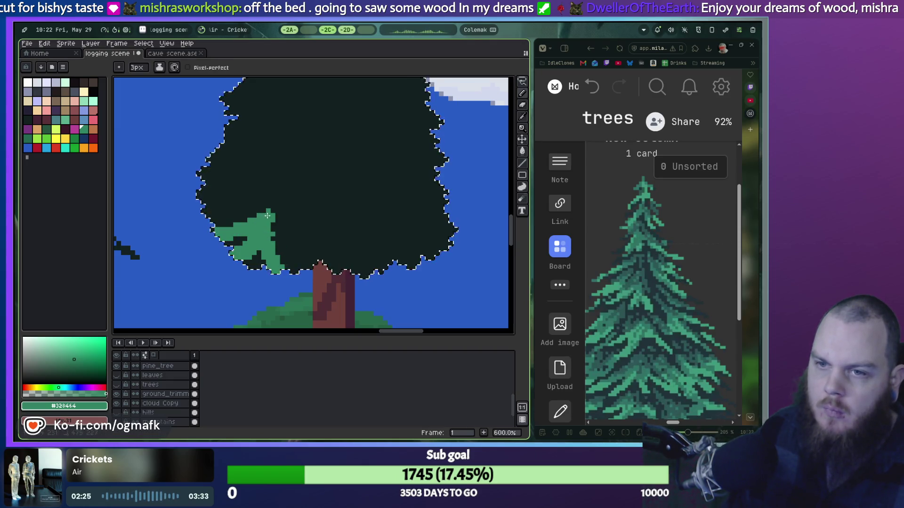
{"action": "left_click_drag", "start_coordinate": [207, 210], "coordinate": [257, 210]}
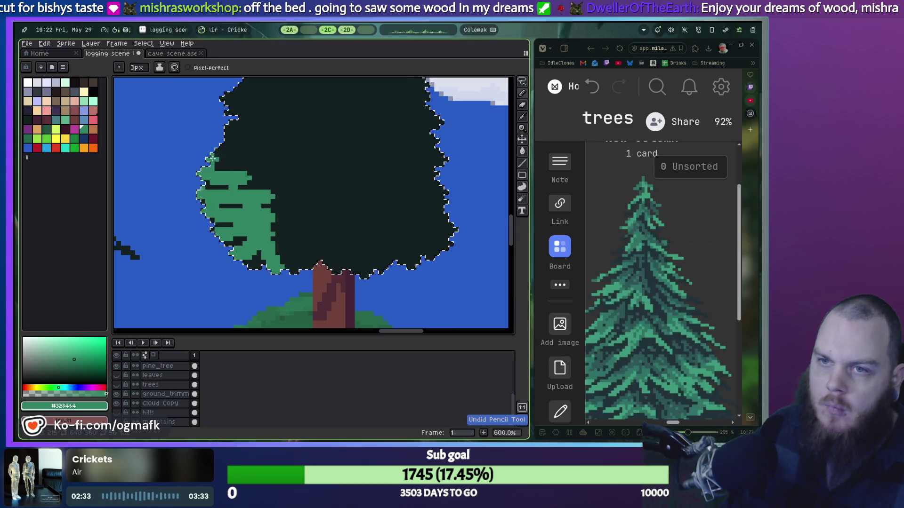
{"action": "scroll", "coordinate": [235, 155], "scroll_direction": "up", "scroll_amount": 3}
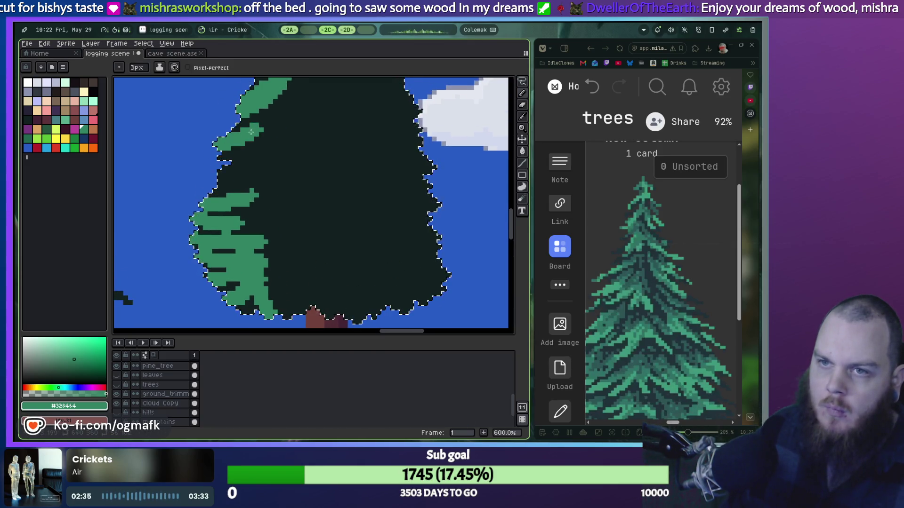
{"action": "scroll", "coordinate": [227, 202], "scroll_direction": "up", "scroll_amount": 3}
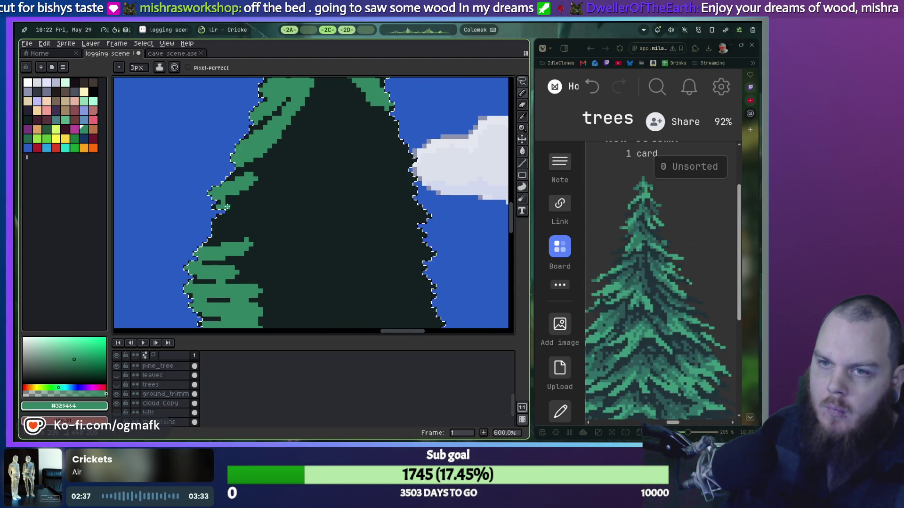
{"action": "left_click_drag", "start_coordinate": [228, 210], "coordinate": [256, 189]}
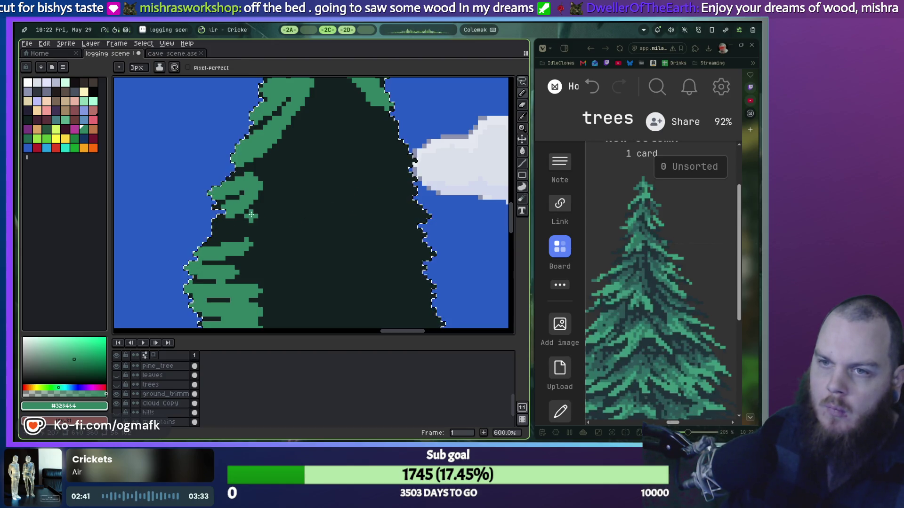
{"action": "scroll", "coordinate": [301, 191], "scroll_direction": "down", "scroll_amount": 1}
{"action": "scroll", "coordinate": [294, 204], "scroll_direction": "down", "scroll_amount": 1}
{"action": "scroll", "coordinate": [329, 216], "scroll_direction": "up", "scroll_amount": 5}
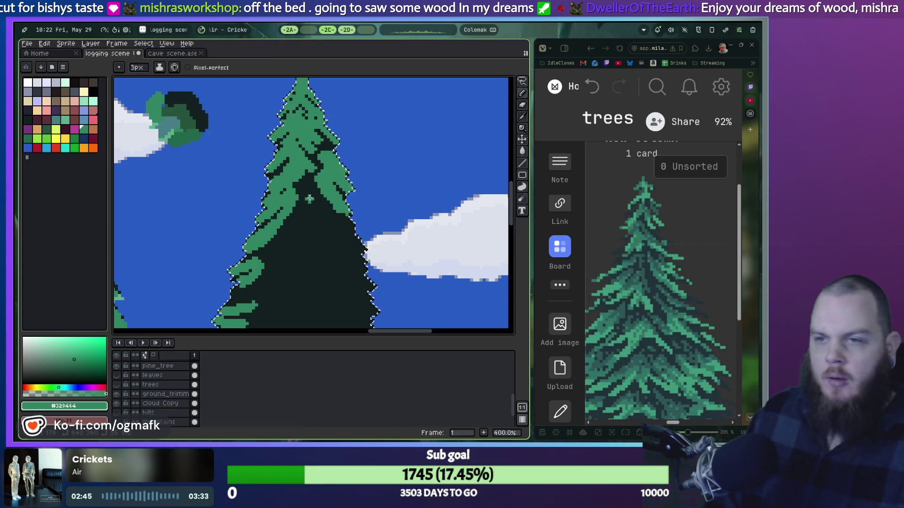
Step: Paint green branch strokes into the pine's dark centre, covering the large dark patch
{"action": "scroll", "coordinate": [305, 202], "scroll_direction": "up", "scroll_amount": 1}
{"action": "scroll", "coordinate": [313, 196], "scroll_direction": "up", "scroll_amount": 1}
{"action": "scroll", "coordinate": [319, 188], "scroll_direction": "down", "scroll_amount": 1}
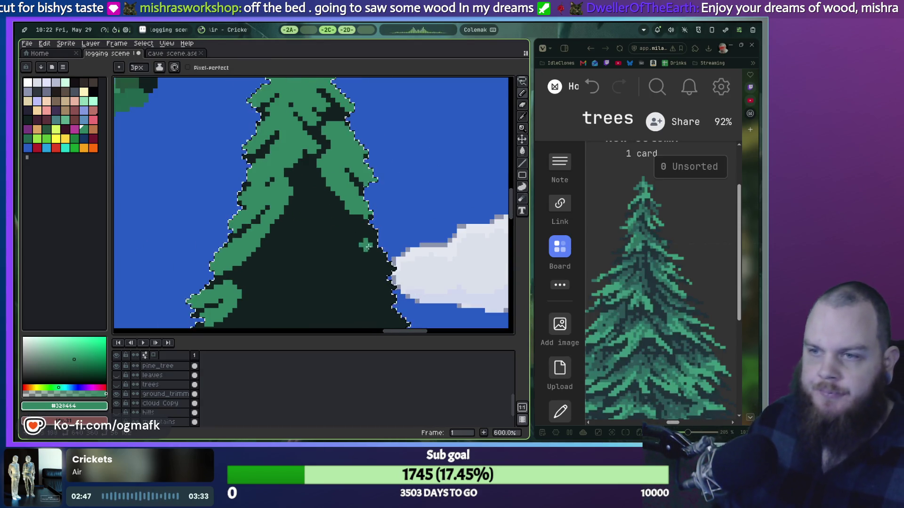
{"action": "scroll", "coordinate": [374, 259], "scroll_direction": "up", "scroll_amount": 1}
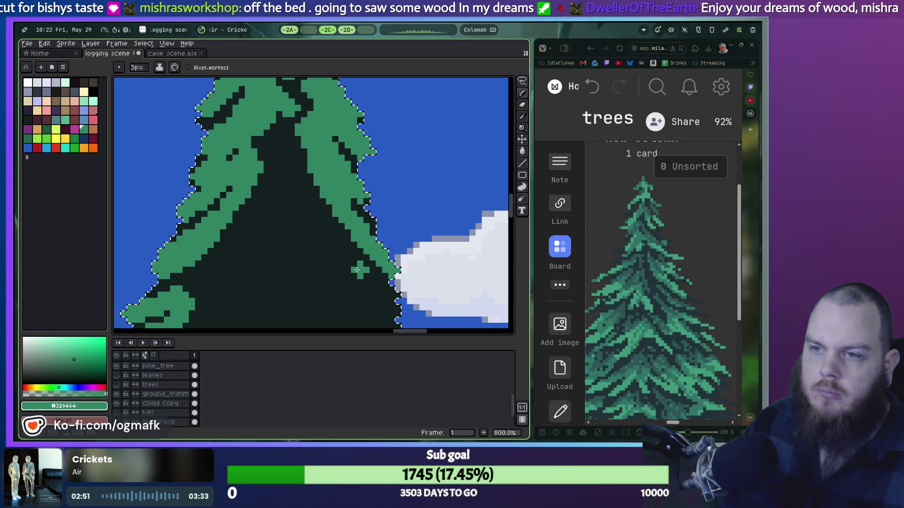
{"action": "left_click_drag", "start_coordinate": [346, 252], "coordinate": [306, 179]}
{"action": "left_click_drag", "start_coordinate": [324, 230], "coordinate": [310, 254]}
{"action": "left_click_drag", "start_coordinate": [311, 200], "coordinate": [297, 260]}
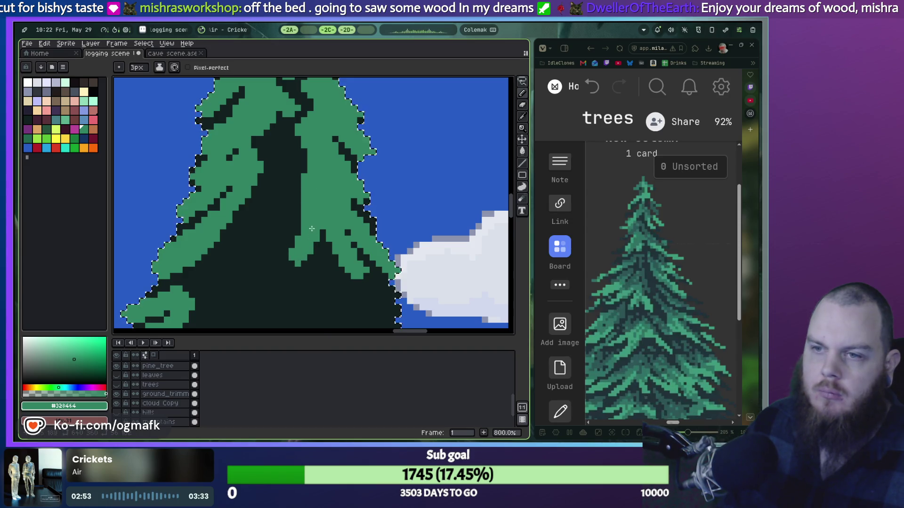
{"action": "key", "text": "ctrl+z"}
{"action": "left_click_drag", "start_coordinate": [301, 200], "coordinate": [241, 252]}
{"action": "mouse_move", "coordinate": [264, 175]}
{"action": "left_mouse_down"}
{"action": "mouse_move", "coordinate": [293, 221]}
{"action": "mouse_move", "coordinate": [285, 181]}
{"action": "left_mouse_up"}
{"action": "left_click_drag", "start_coordinate": [259, 141], "coordinate": [291, 151]}
{"action": "scroll", "coordinate": [290, 153], "scroll_direction": "down", "scroll_amount": 2}
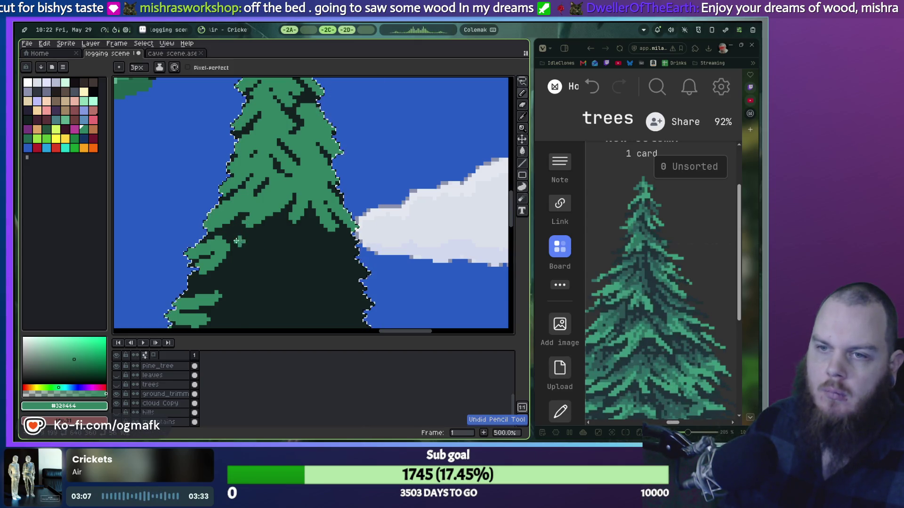
Step: Touch up dark pixels on the tree's left and among its branches with green, then zoom out to 300%
{"action": "left_click_drag", "start_coordinate": [248, 217], "coordinate": [254, 214]}
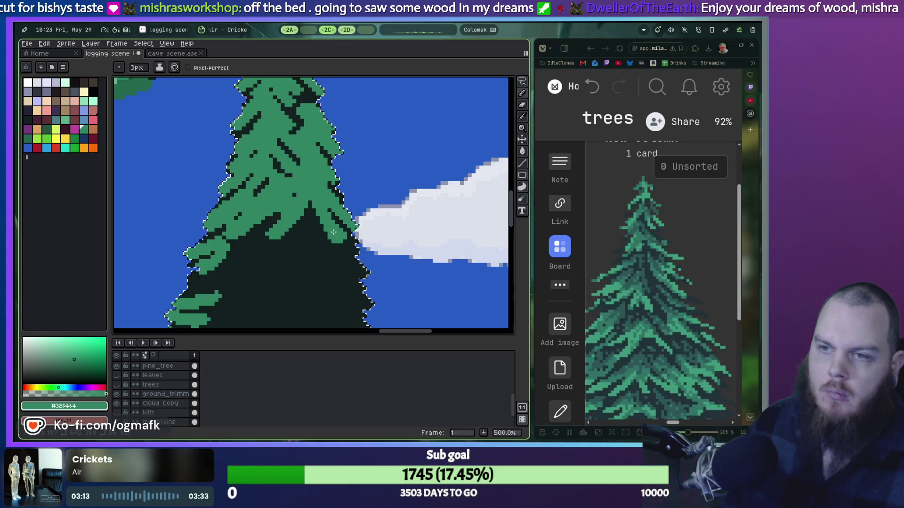
{"action": "left_click_drag", "start_coordinate": [317, 214], "coordinate": [312, 222]}
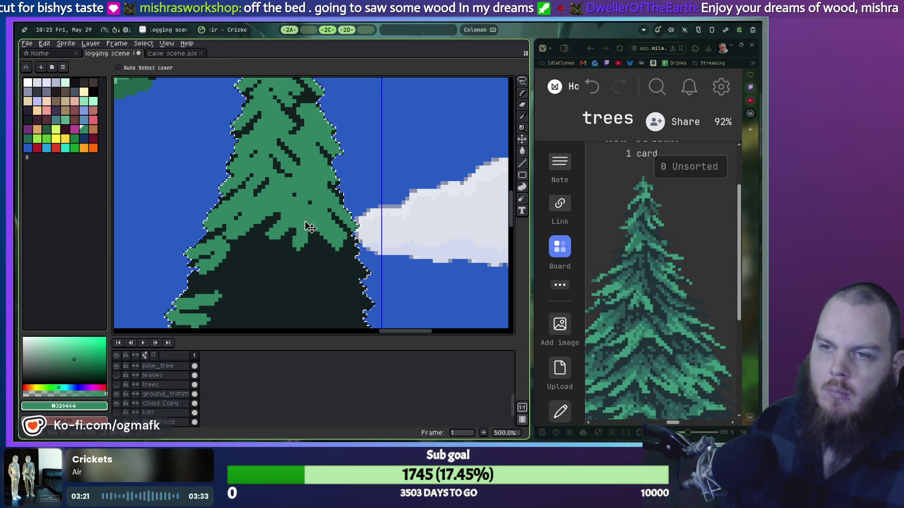
{"action": "key", "text": "ctrl+z"}
{"action": "key", "text": "ctrl+z"}
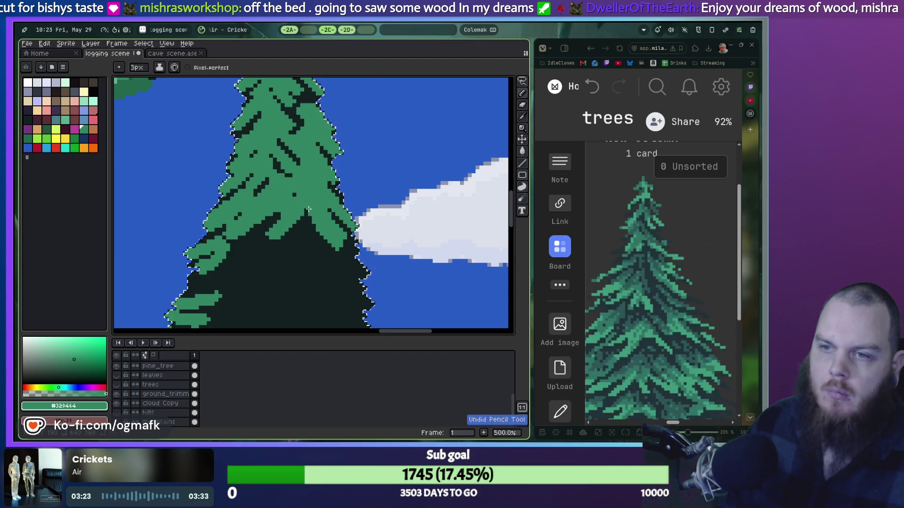
{"action": "left_click_drag", "start_coordinate": [306, 211], "coordinate": [303, 222]}
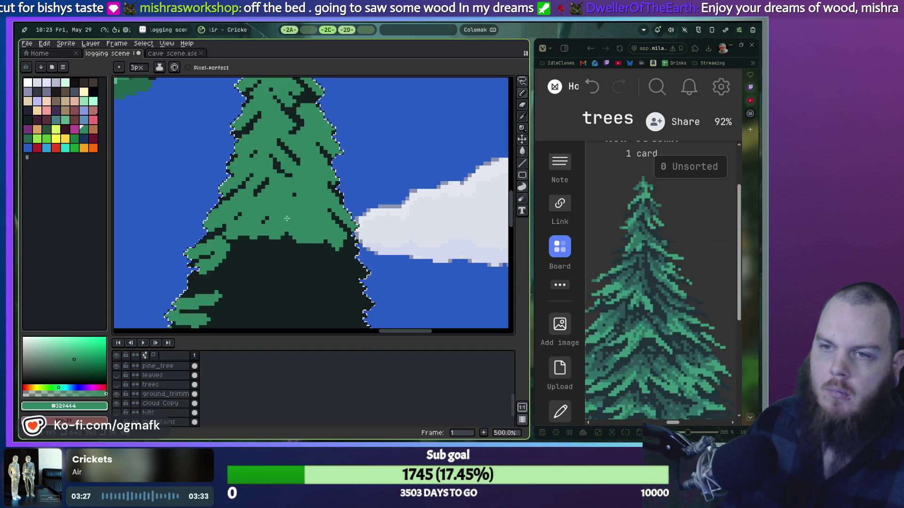
{"action": "scroll", "coordinate": [281, 229], "scroll_direction": "down", "scroll_amount": 2}
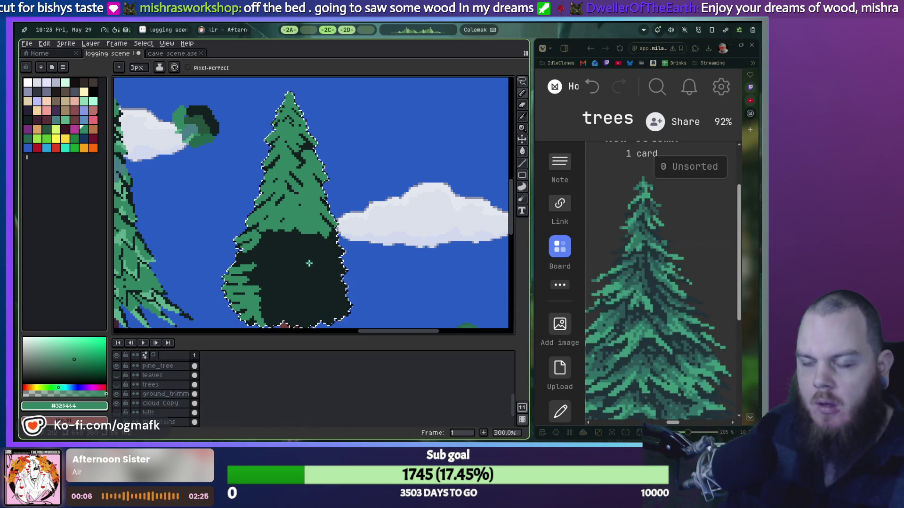
Step: Undo the branch strokes and bucket-fill the whole pine silhouette with flat green
{"action": "key", "text": "ctrl+z"}
{"action": "key", "text": "v"}
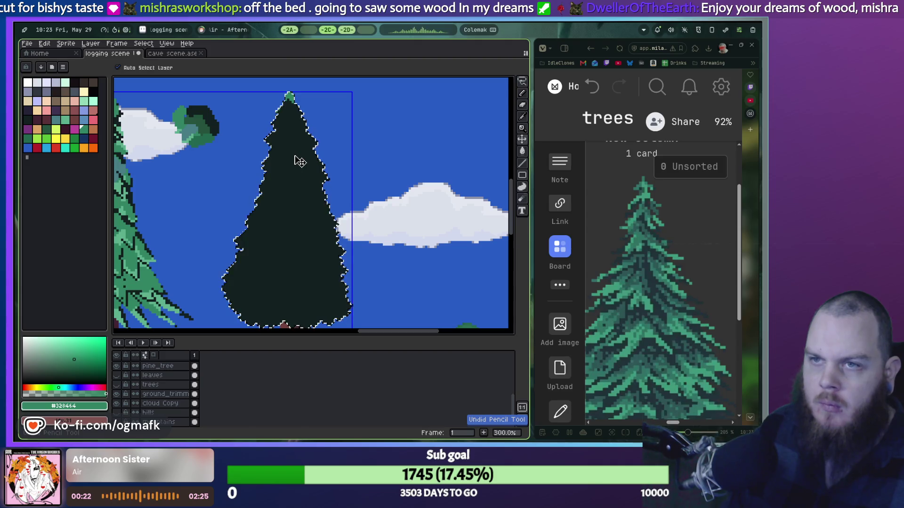
{"action": "key", "text": "g"}
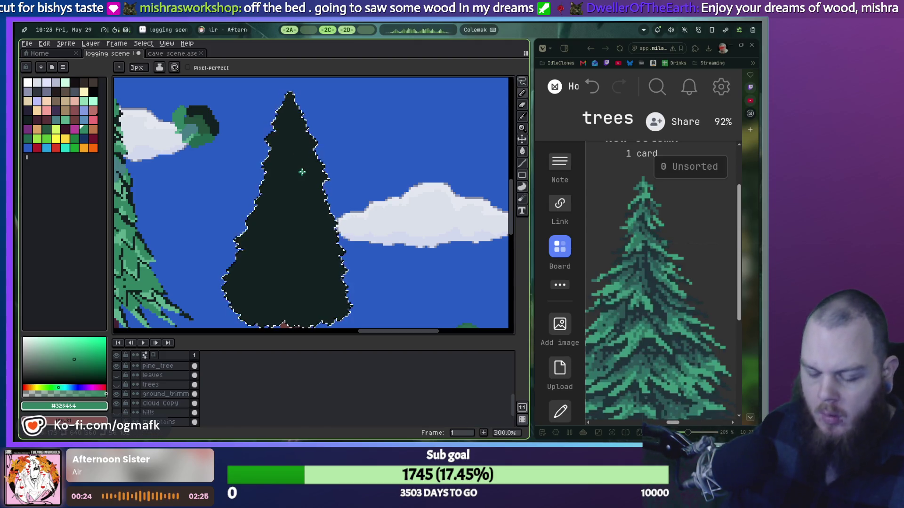
{"action": "left_click", "coordinate": [298, 172]}
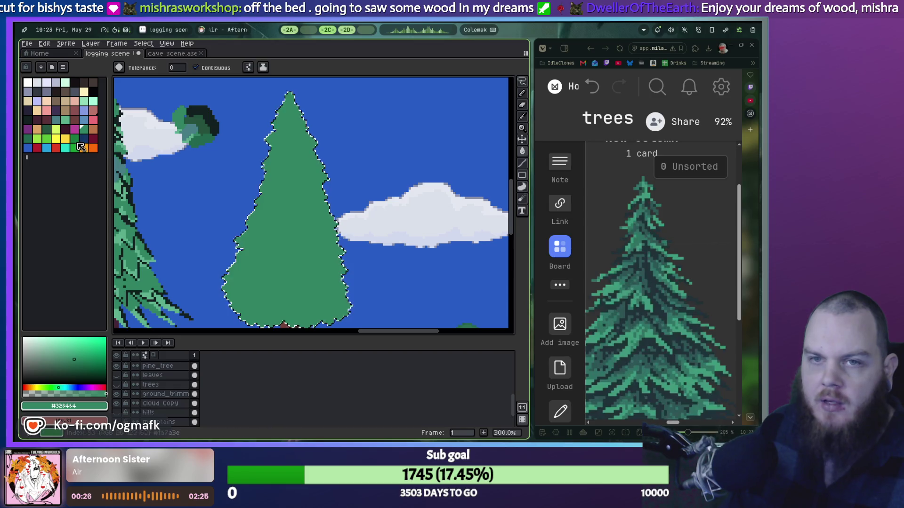
Step: Eyedrop the dark colour from the bush and return to the pencil
{"action": "scroll", "coordinate": [187, 125], "scroll_direction": "up", "scroll_amount": 2}
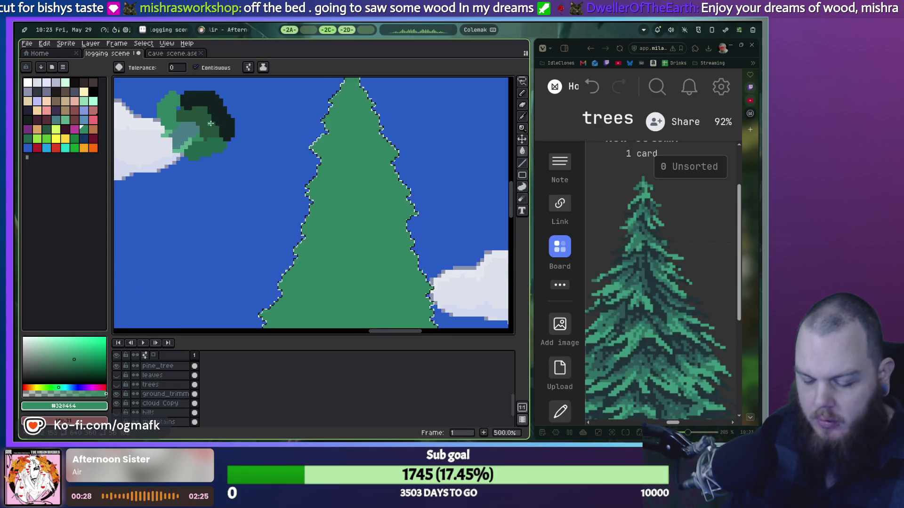
{"action": "key", "text": "i"}
{"action": "left_click", "coordinate": [236, 112]}
{"action": "key", "text": "b"}
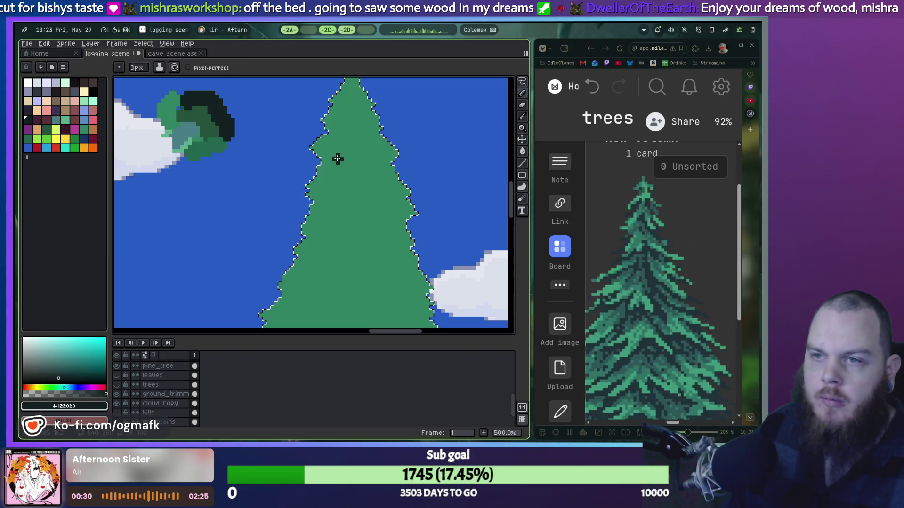
{"action": "scroll", "coordinate": [338, 112], "scroll_direction": "right", "scroll_amount": 5}
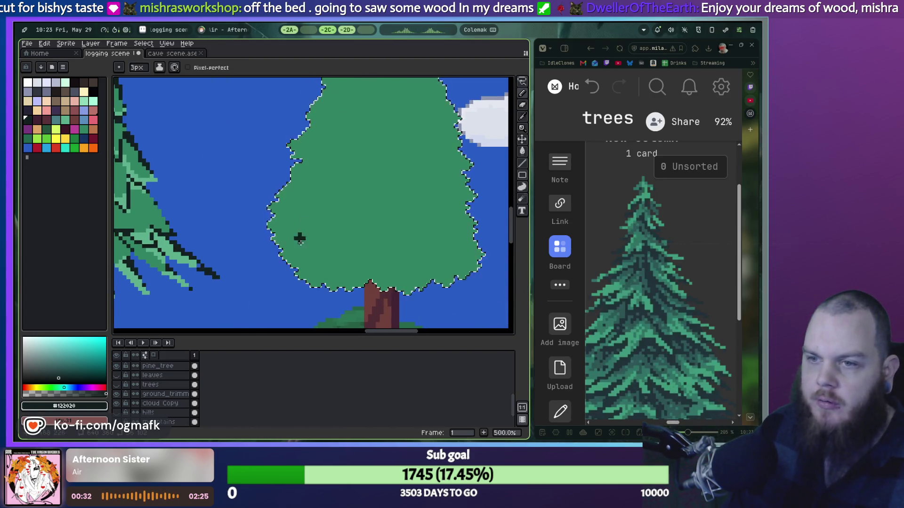
{"action": "scroll", "coordinate": [291, 249], "scroll_direction": "up", "scroll_amount": 4}
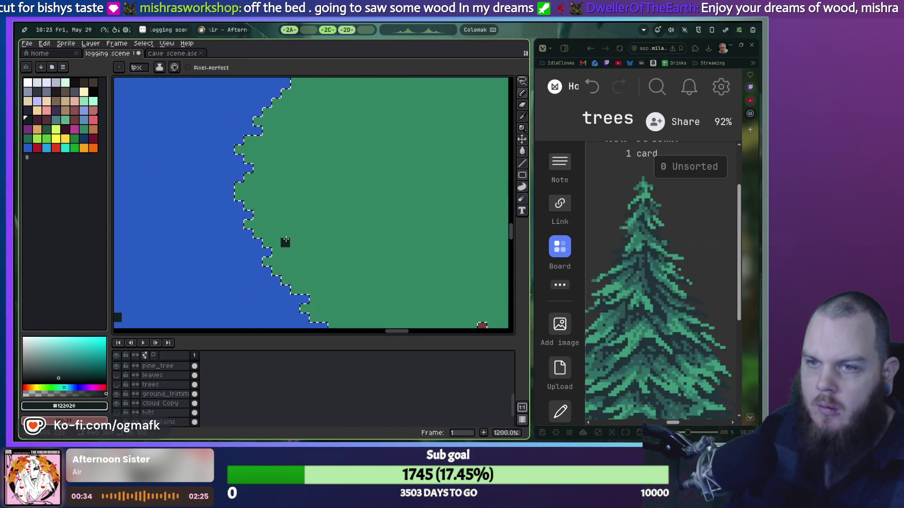
{"action": "scroll", "coordinate": [285, 240], "scroll_direction": "right", "scroll_amount": 5}
{"action": "scroll", "coordinate": [288, 259], "scroll_direction": "down", "scroll_amount": 5}
Step: Try dark diagonal strokes and a single dark pixel inside the pine canopy, undoing most strokes
{"action": "left_click_drag", "start_coordinate": [308, 264], "coordinate": [347, 225]}
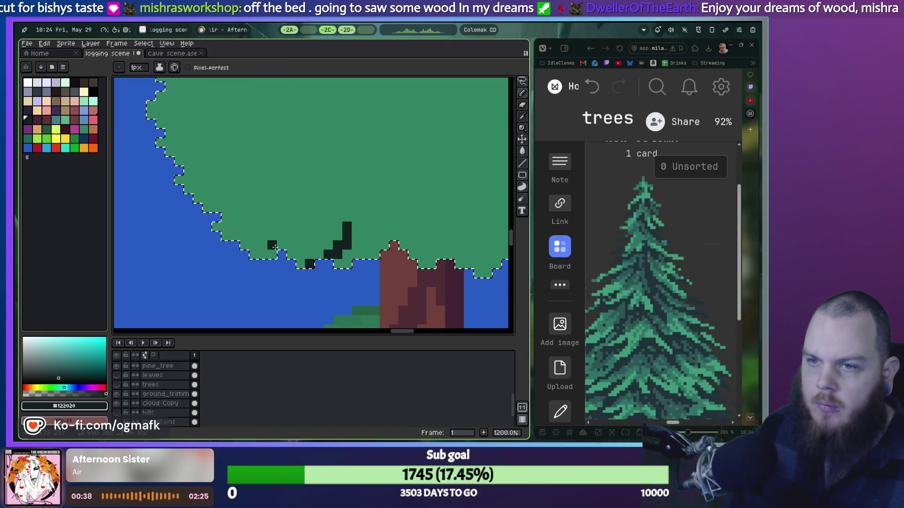
{"action": "left_click_drag", "start_coordinate": [283, 248], "coordinate": [332, 214]}
{"action": "key", "text": "ctrl+z"}
{"action": "mouse_move", "coordinate": [279, 245]}
{"action": "left_mouse_down"}
{"action": "mouse_move", "coordinate": [357, 198]}
{"action": "mouse_move", "coordinate": [356, 208]}
{"action": "left_mouse_up"}
{"action": "key", "text": "ctrl+z"}
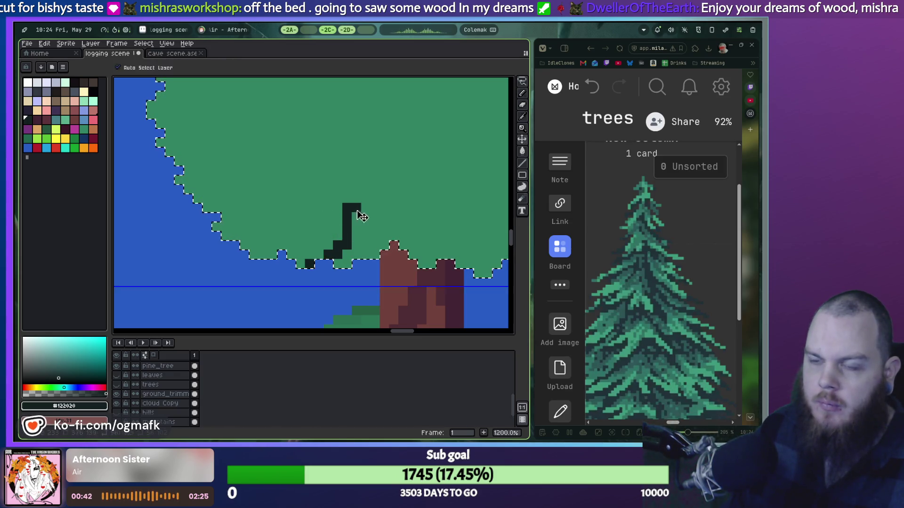
{"action": "key", "text": "ctrl+z"}
{"action": "key", "text": "ctrl+z"}
{"action": "left_click", "coordinate": [328, 254]}
{"action": "scroll", "coordinate": [330, 256], "scroll_direction": "down", "scroll_amount": 2}
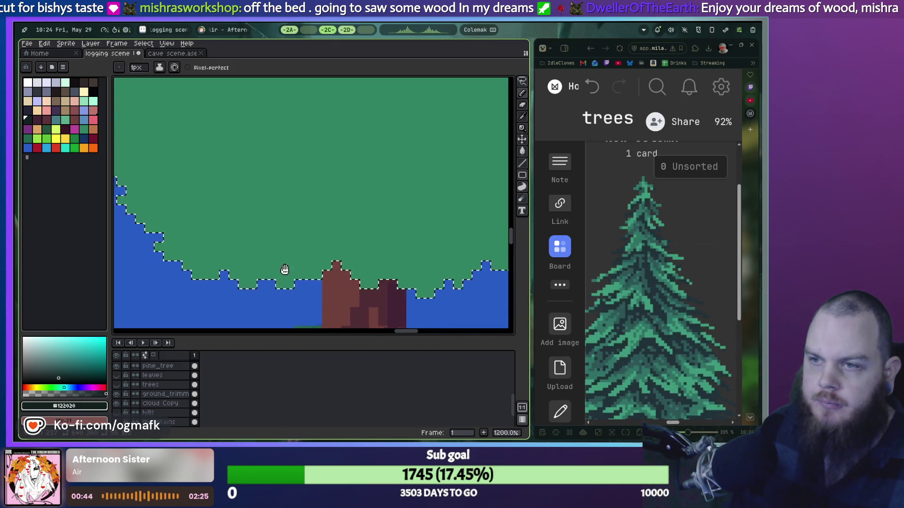
{"action": "left_click_drag", "start_coordinate": [254, 264], "coordinate": [283, 234]}
{"action": "scroll", "coordinate": [238, 201], "scroll_direction": "down", "scroll_amount": 1}
{"action": "scroll", "coordinate": [238, 202], "scroll_direction": "up", "scroll_amount": 1}
{"action": "scroll", "coordinate": [254, 169], "scroll_direction": "up", "scroll_amount": 2}
Step: Sketch dark L and staircase strokes, undo them with the green fill, and open a file with Ctrl+O
{"action": "mouse_move", "coordinate": [275, 153]}
{"action": "left_mouse_down"}
{"action": "mouse_move", "coordinate": [302, 138]}
{"action": "mouse_move", "coordinate": [320, 141]}
{"action": "mouse_move", "coordinate": [291, 204]}
{"action": "left_mouse_up"}
{"action": "left_click_drag", "start_coordinate": [395, 234], "coordinate": [328, 179]}
{"action": "key", "text": "ctrl+z"}
{"action": "key", "text": "ctrl+y"}
{"action": "key", "text": "ctrl+z"}
{"action": "left_click_drag", "start_coordinate": [379, 235], "coordinate": [339, 196]}
{"action": "key", "text": "ctrl+z"}
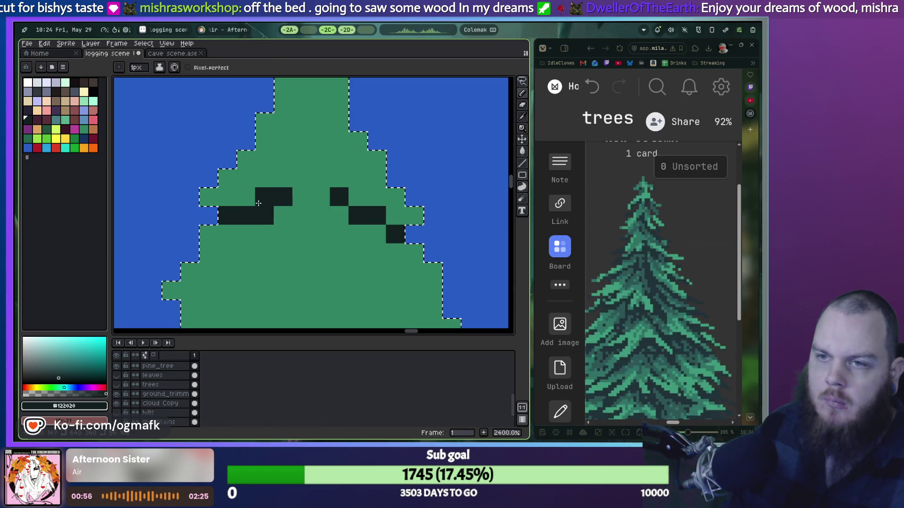
{"action": "key", "text": "ctrl+z"}
{"action": "key", "text": "ctrl+z"}
{"action": "key", "text": "ctrl+z"}
{"action": "key", "text": "ctrl+z"}
{"action": "scroll", "coordinate": [255, 216], "scroll_direction": "down", "scroll_amount": 3}
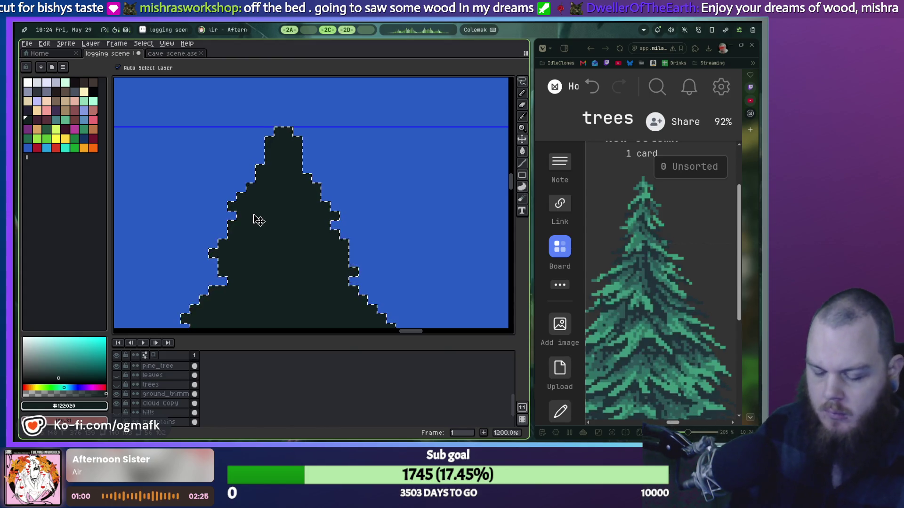
{"action": "key", "text": "ctrl+o"}
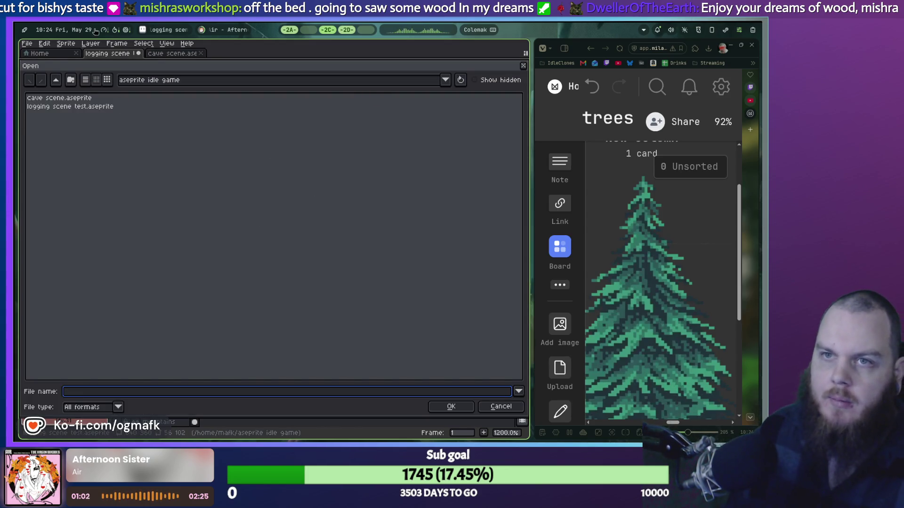